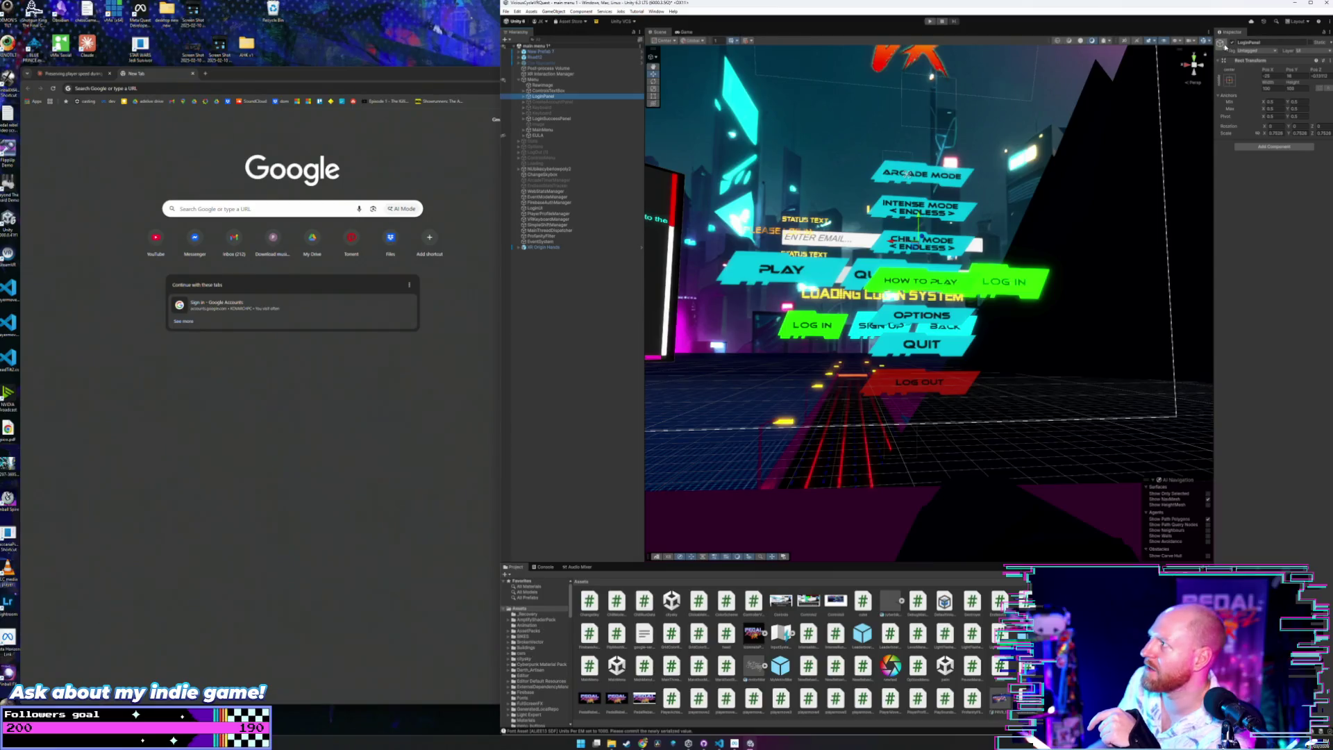
Deactivate the LoginPanel and MainMenu objects so only the Play, Quickplay and Log In buttons show.
{"action": "left_click", "coordinate": [1231, 43]}
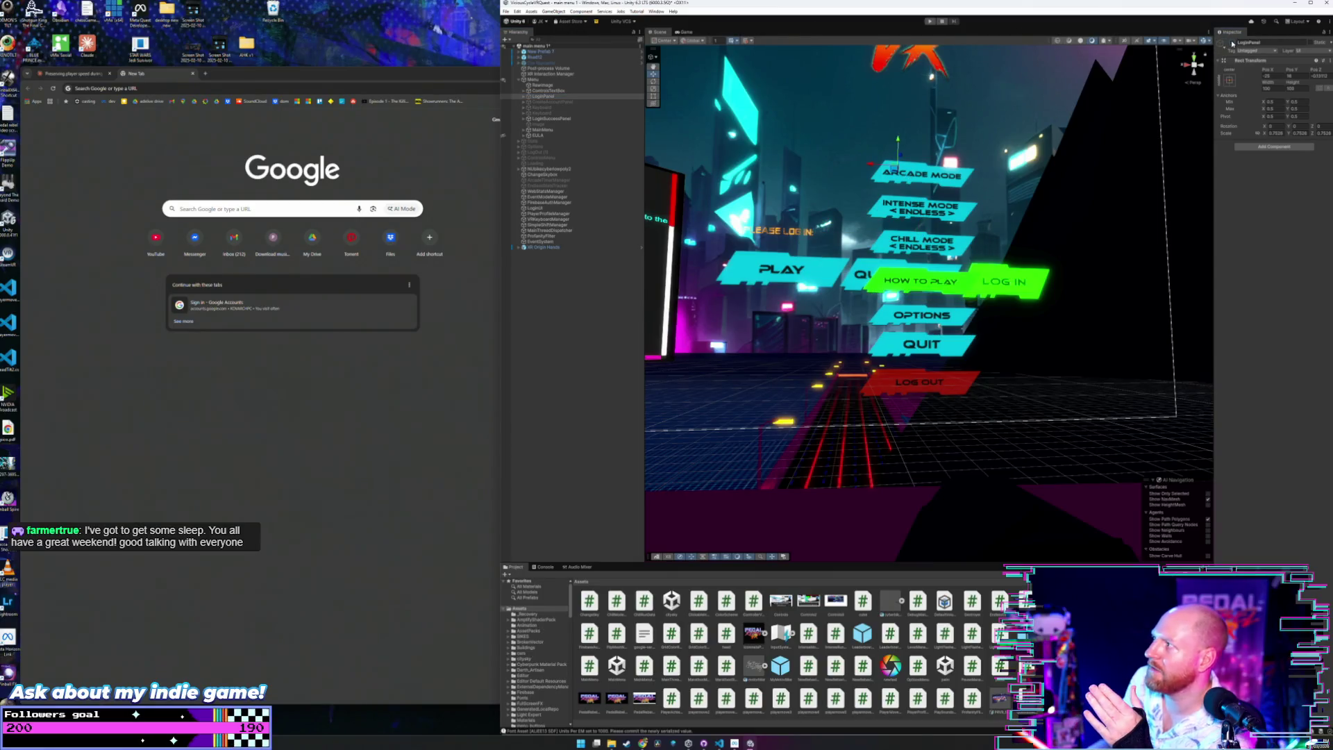
{"action": "left_click", "coordinate": [542, 130]}
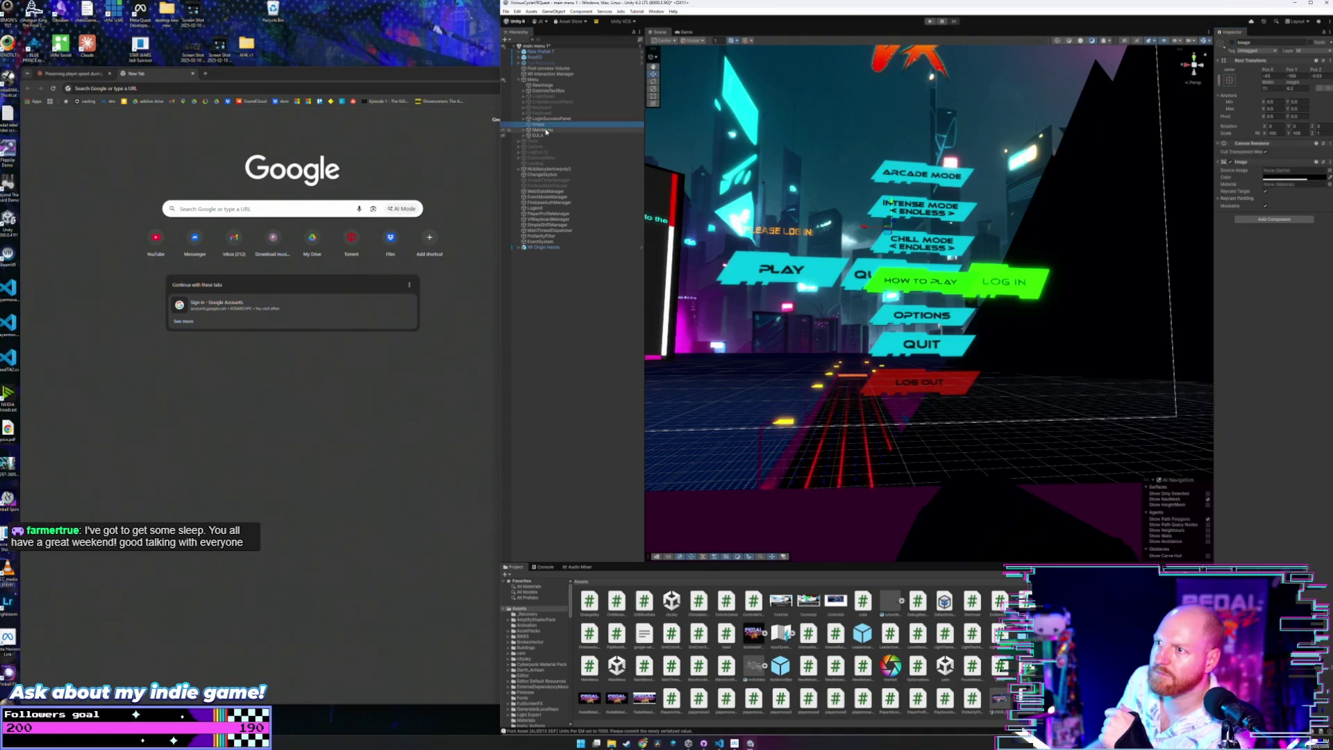
{"action": "left_click", "coordinate": [1231, 43]}
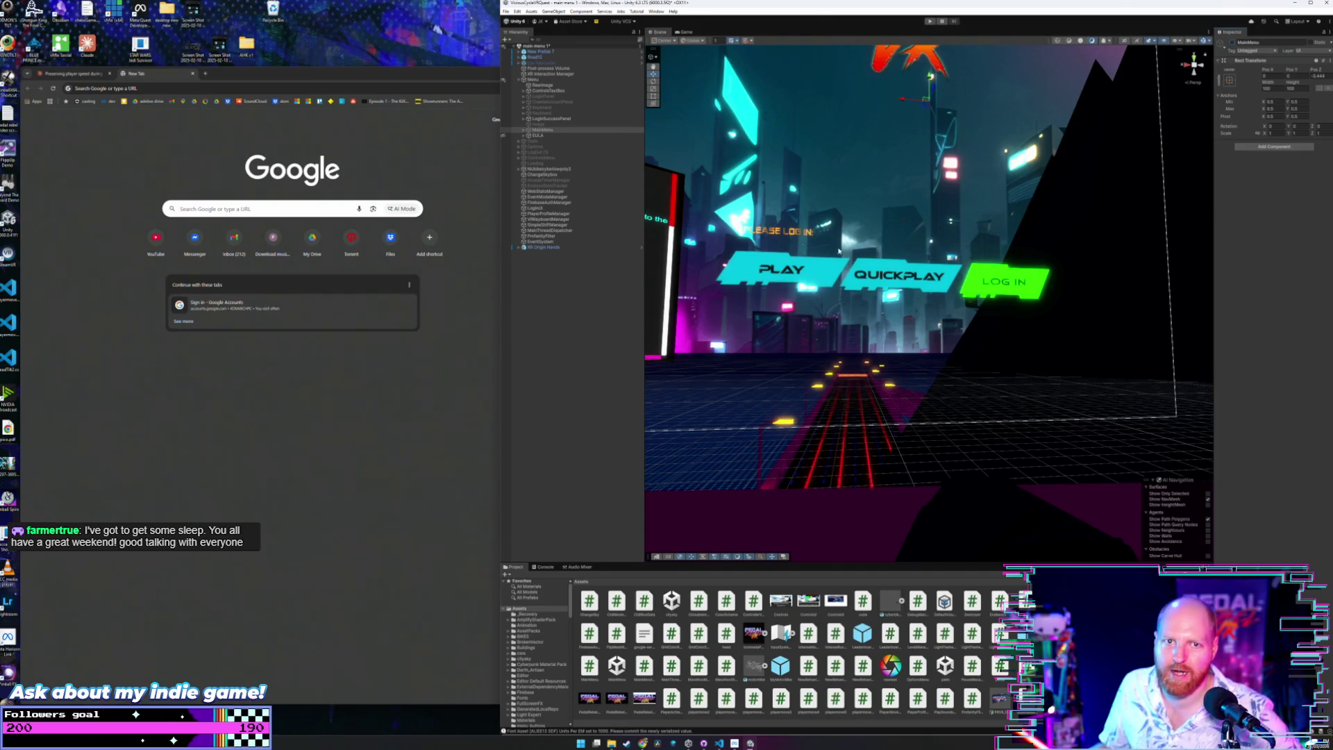
Load the PedalRebelVR stats site and scroll through its statistics.
{"action": "left_click", "coordinate": [151, 86]}
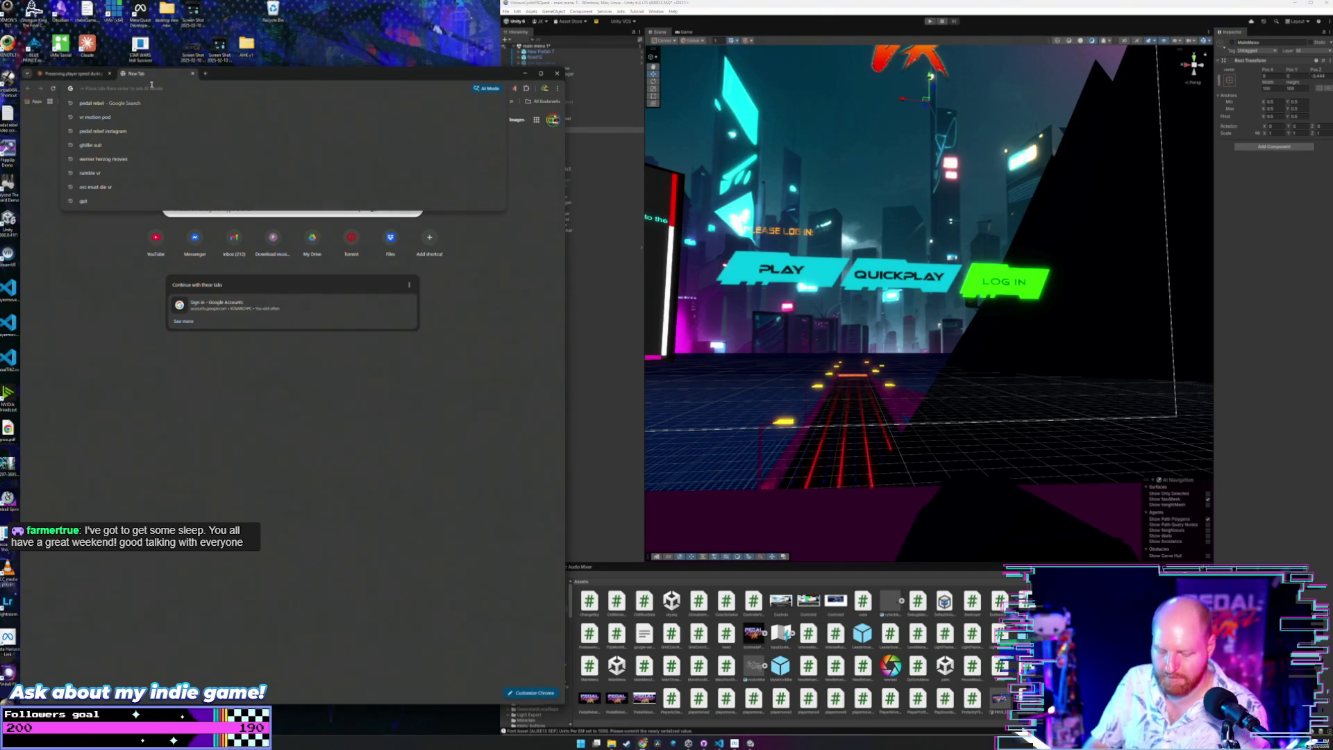
{"action": "type", "text": "stats"}
{"action": "key", "text": "Return"}
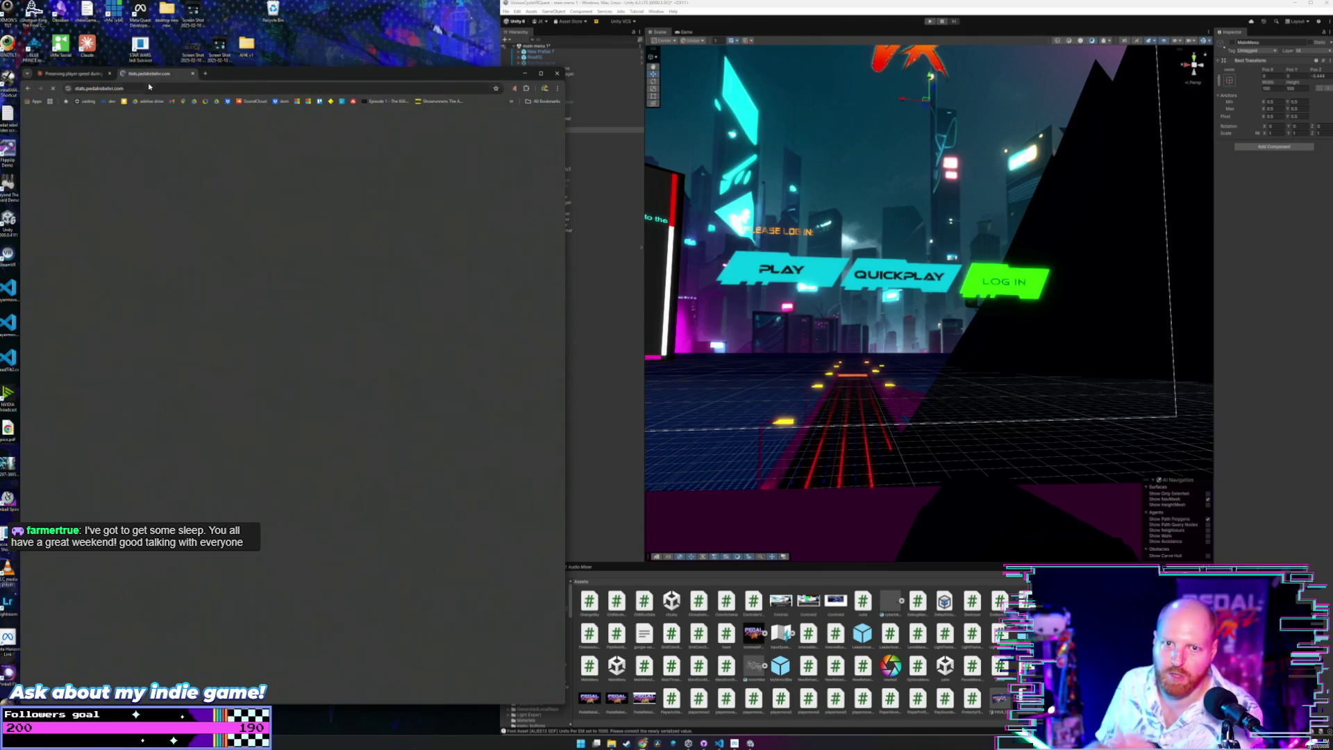
{"action": "scroll", "coordinate": [273, 424], "scroll_direction": "down", "scroll_amount": 15}
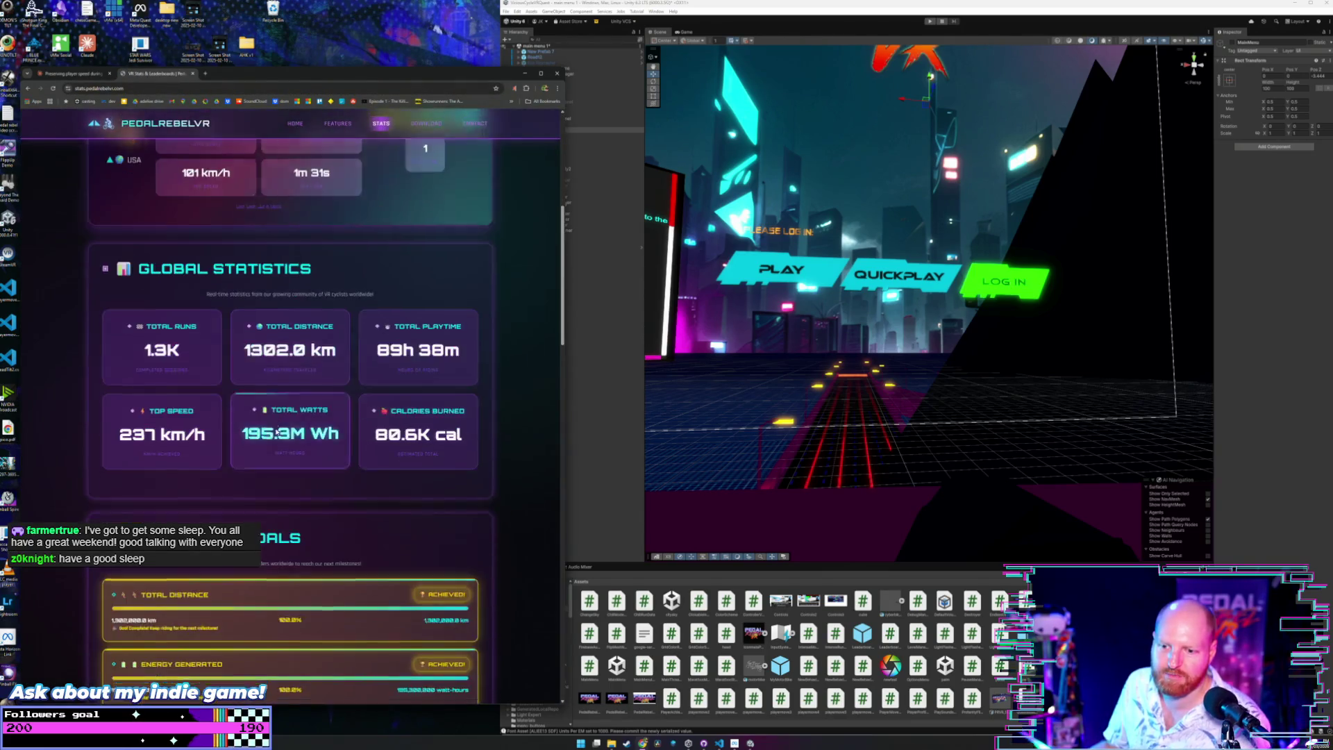
{"action": "scroll", "coordinate": [298, 417], "scroll_direction": "down", "scroll_amount": 3}
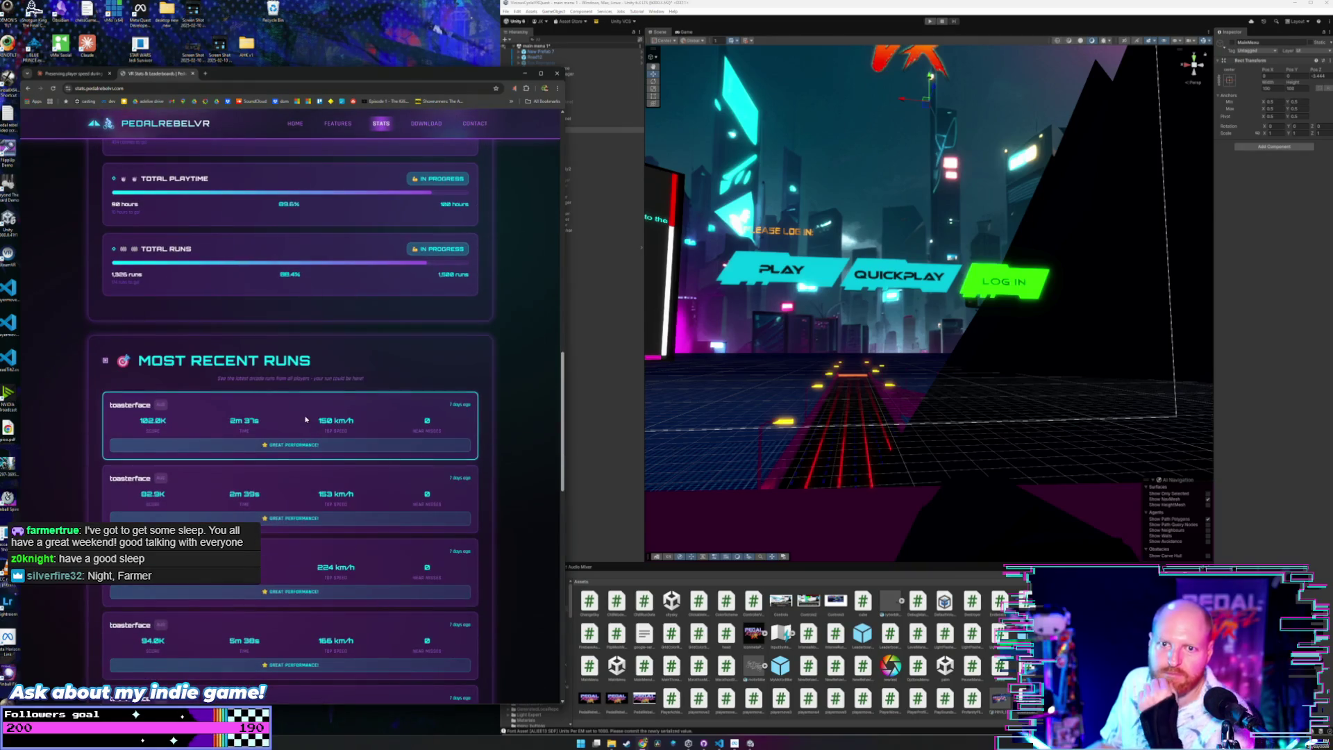
{"action": "scroll", "coordinate": [306, 419], "scroll_direction": "down", "scroll_amount": 2}
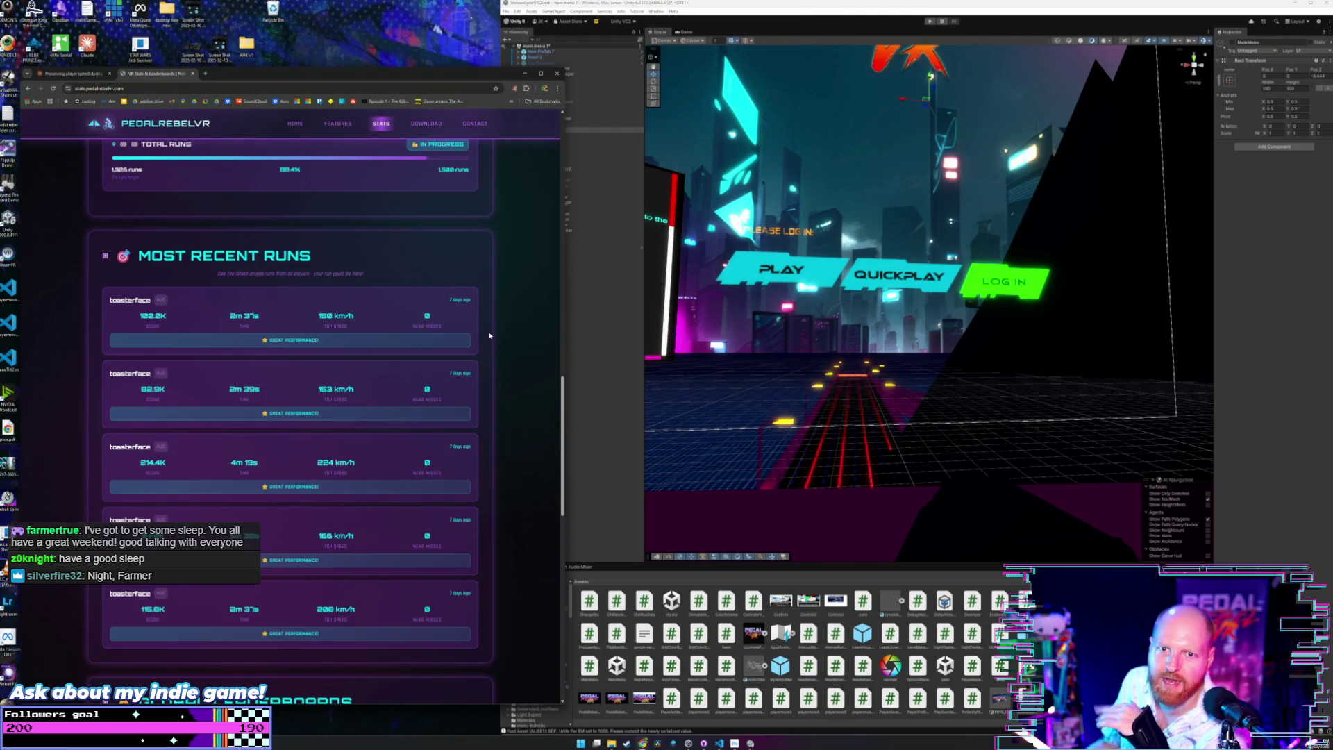
Go to the site's player_profile.html page from the address bar suggestions.
{"action": "left_click", "coordinate": [133, 88]}
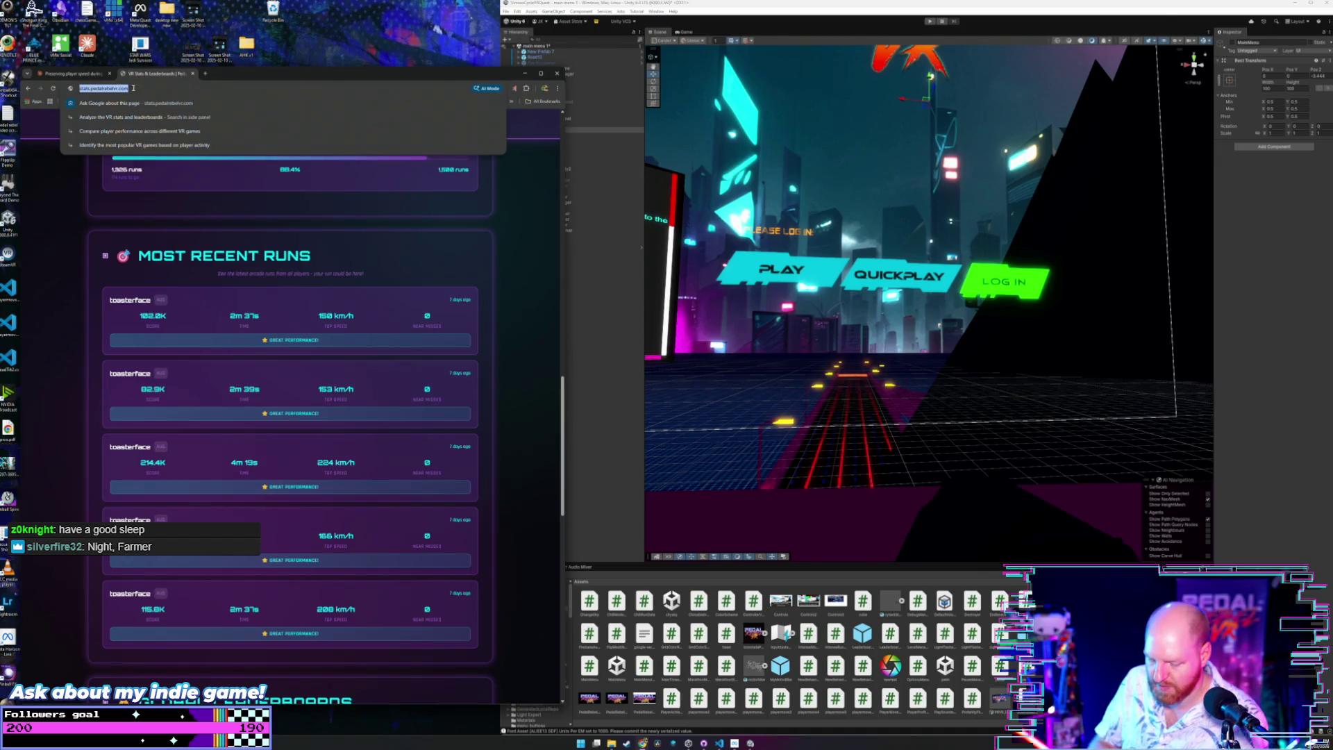
{"action": "key", "text": "End"}
{"action": "type", "text": "/"}
{"action": "key", "text": "Down"}
{"action": "key", "text": "Down"}
{"action": "key", "text": "Down"}
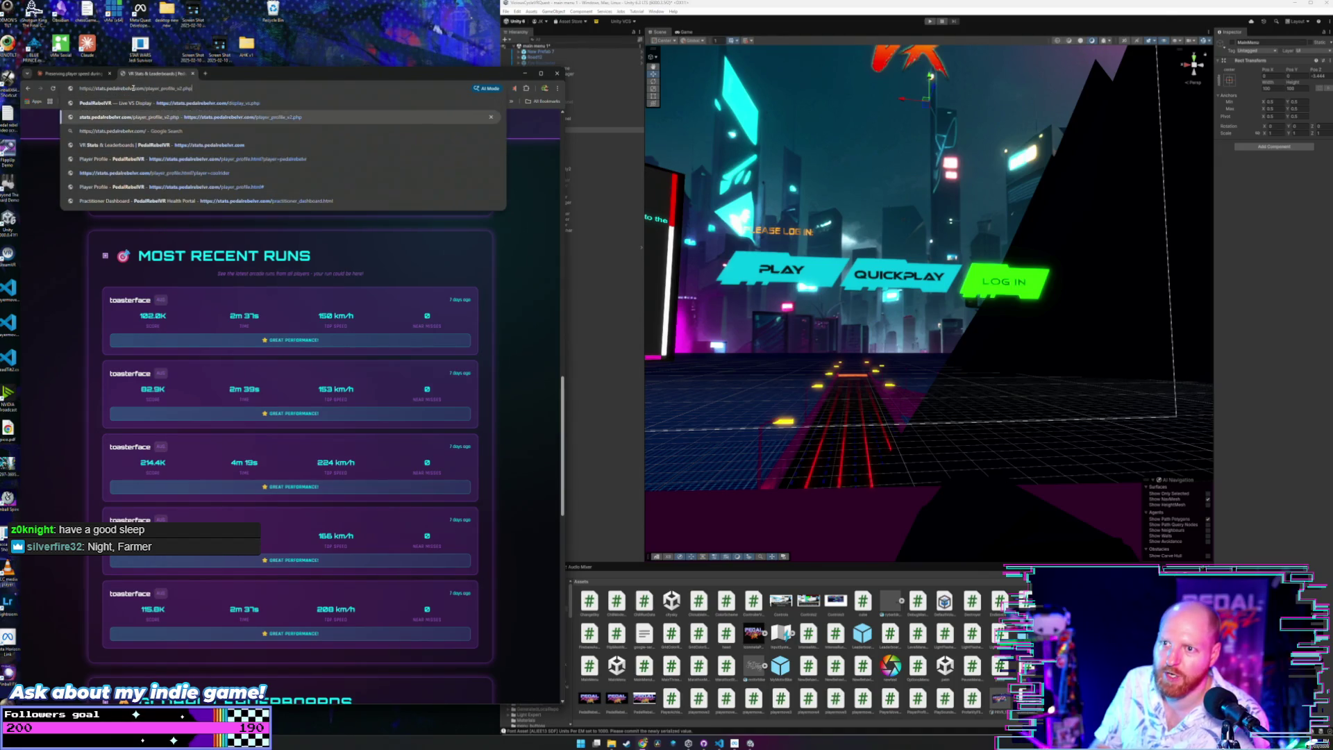
{"action": "key", "text": "Down"}
{"action": "key", "text": "Down"}
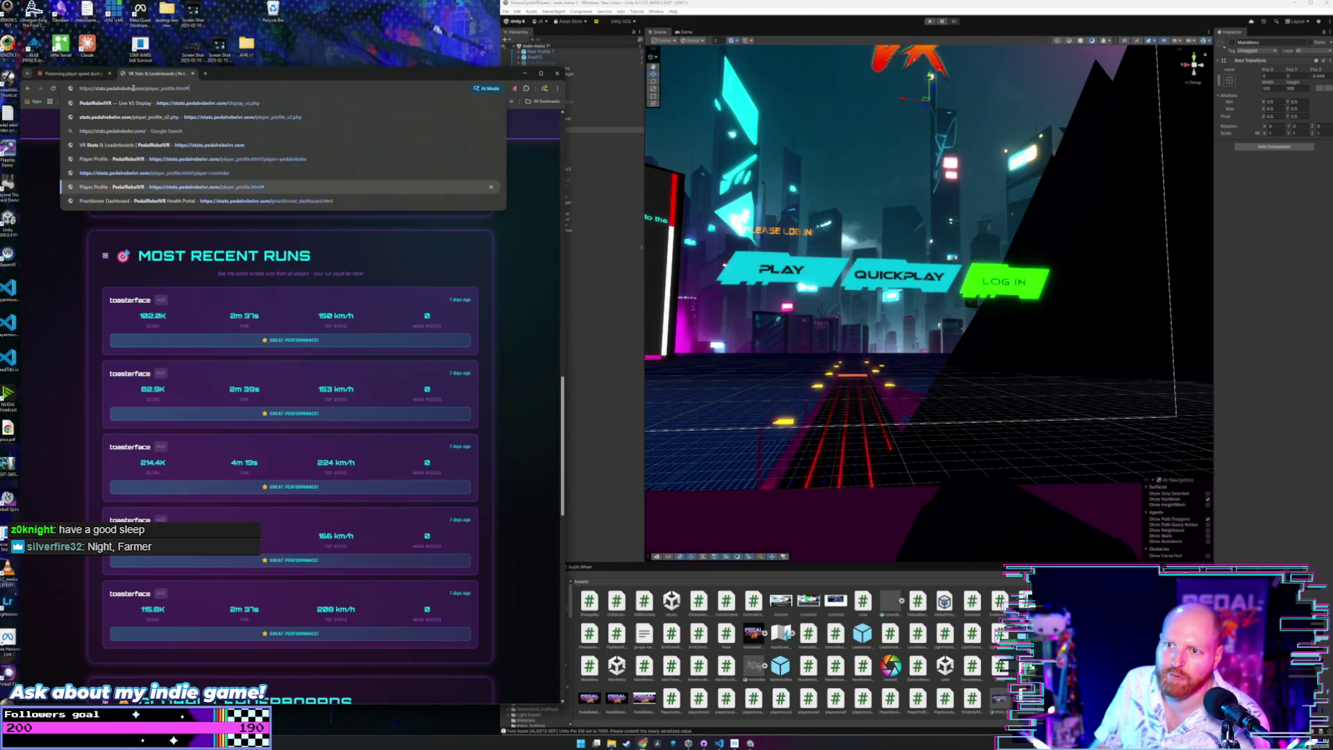
{"action": "key", "text": "Return"}
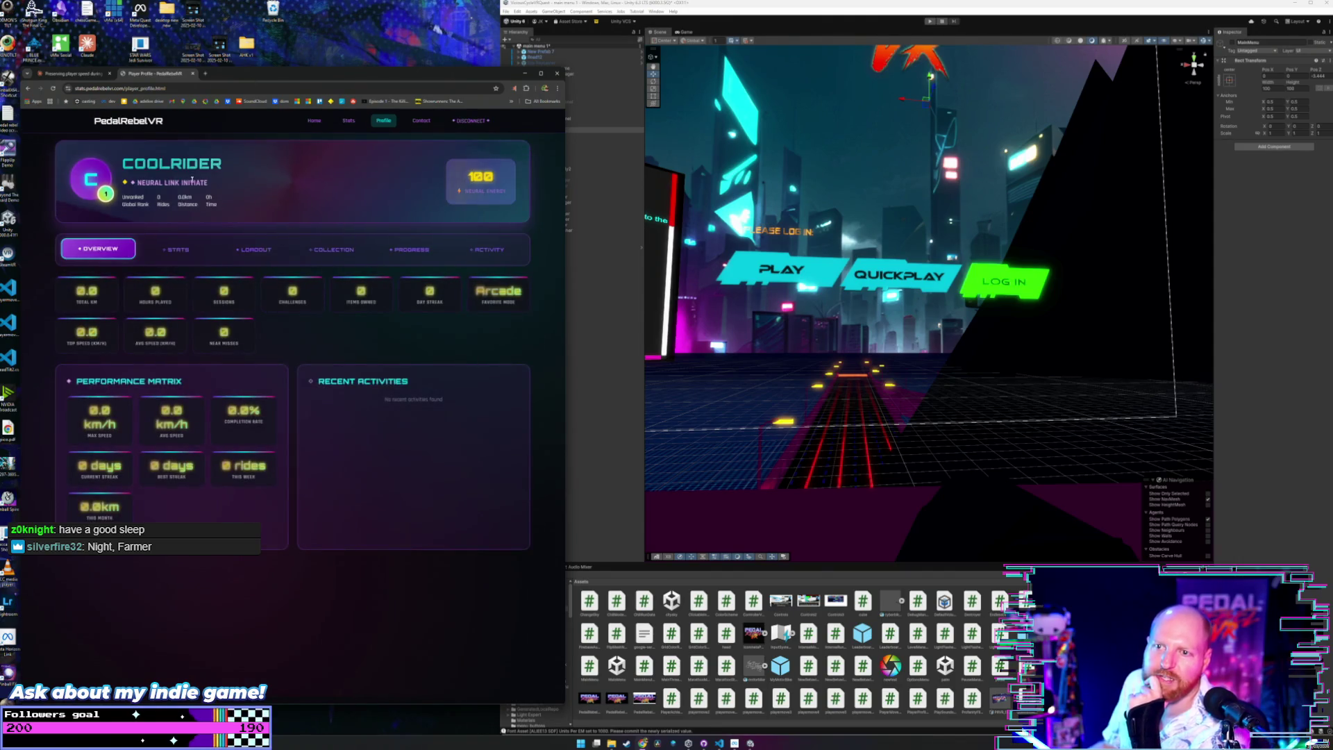
Browse the profile's Stats, Loadout, Collection, Progress and Activity tabs, then return to Overview.
{"action": "left_click", "coordinate": [179, 249]}
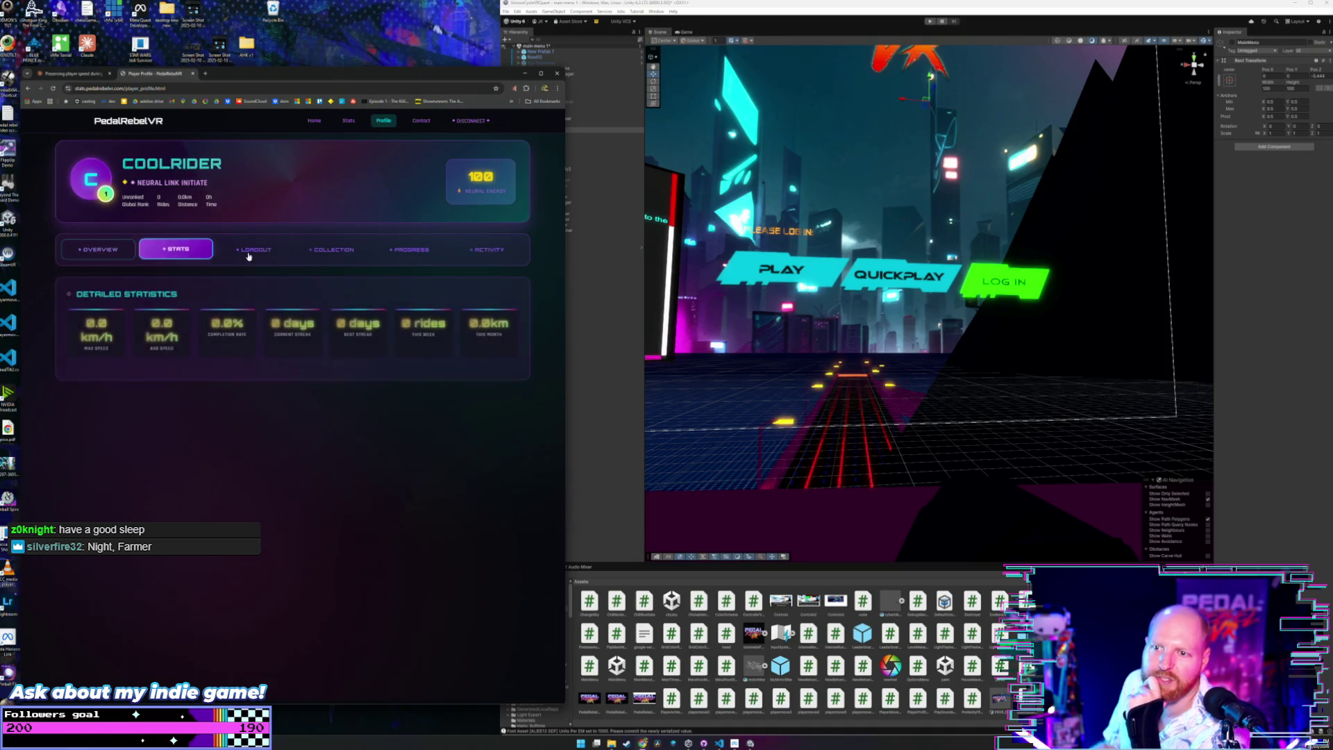
{"action": "left_click", "coordinate": [256, 249]}
{"action": "left_click", "coordinate": [330, 250]}
{"action": "left_click", "coordinate": [417, 250]}
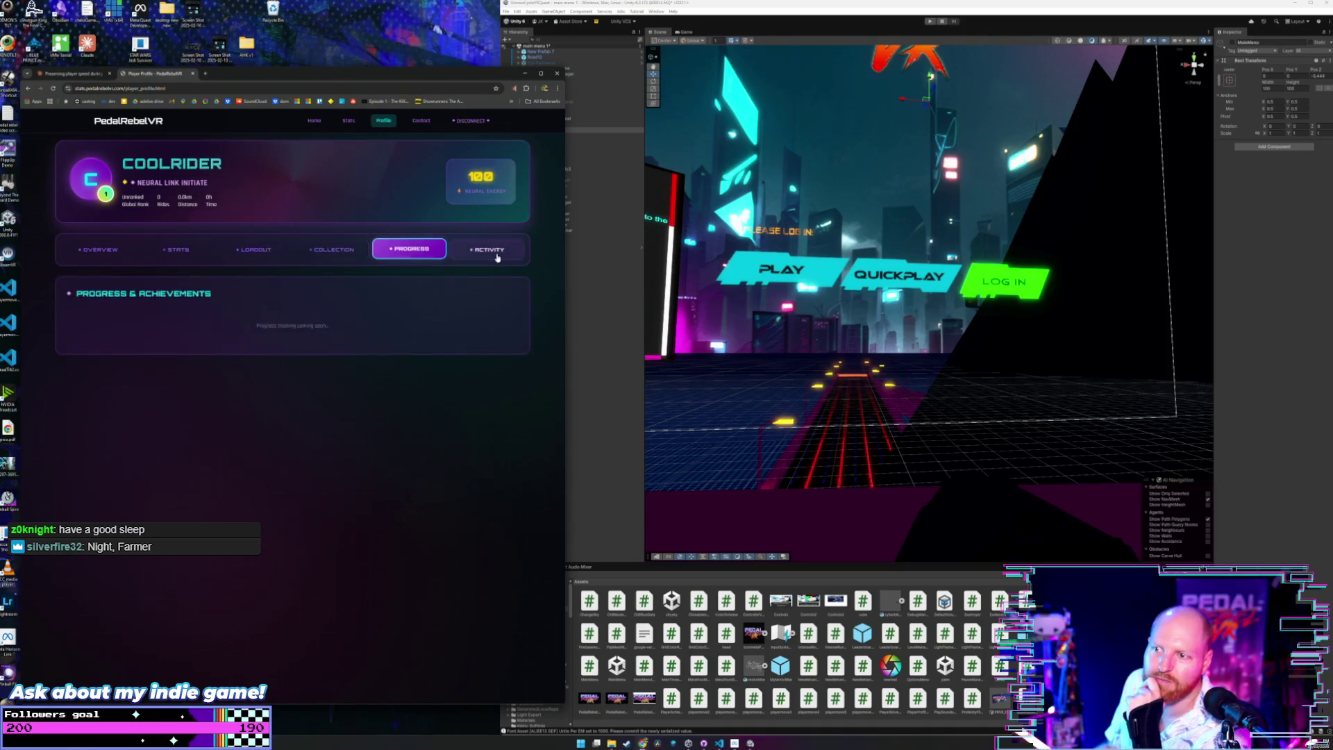
{"action": "left_click", "coordinate": [486, 250]}
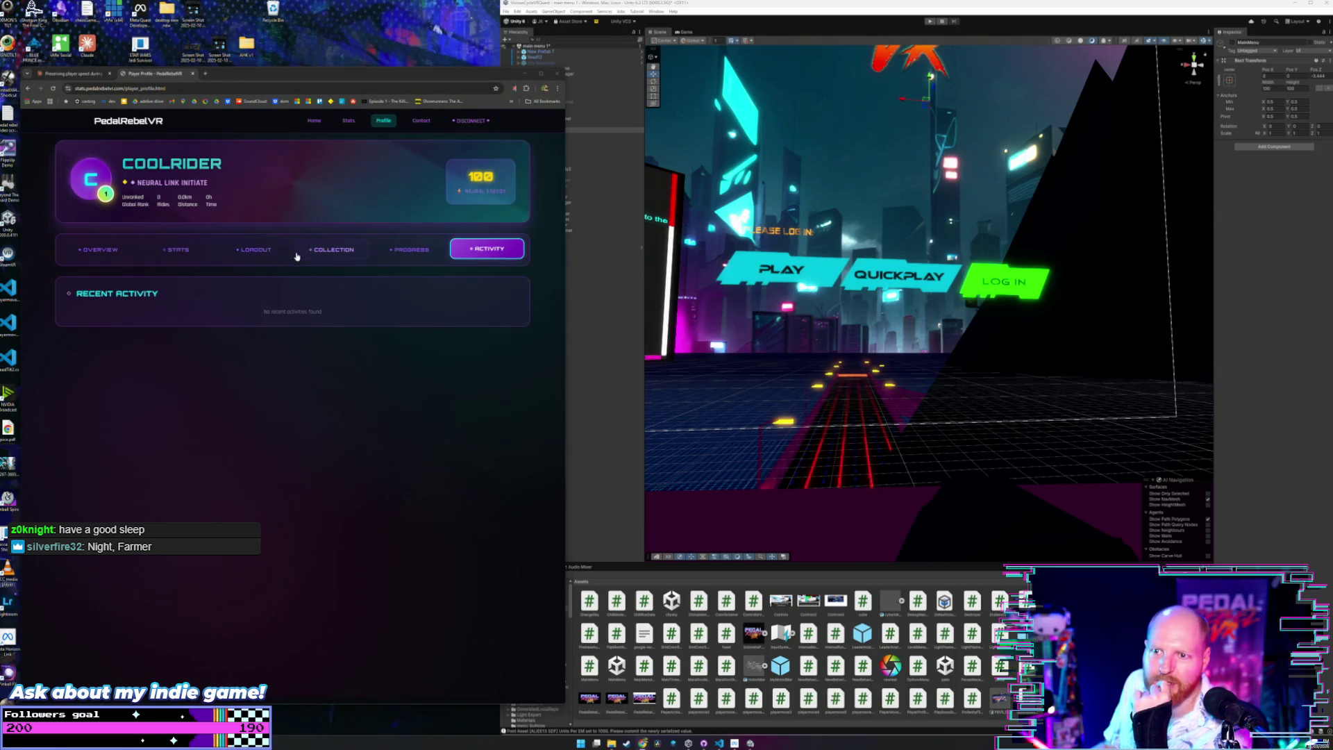
{"action": "left_click", "coordinate": [97, 248]}
Close the extra new tab and the Player Profile tab, leaving the Claude chat showing.
{"action": "key", "text": "ctrl+Tab"}
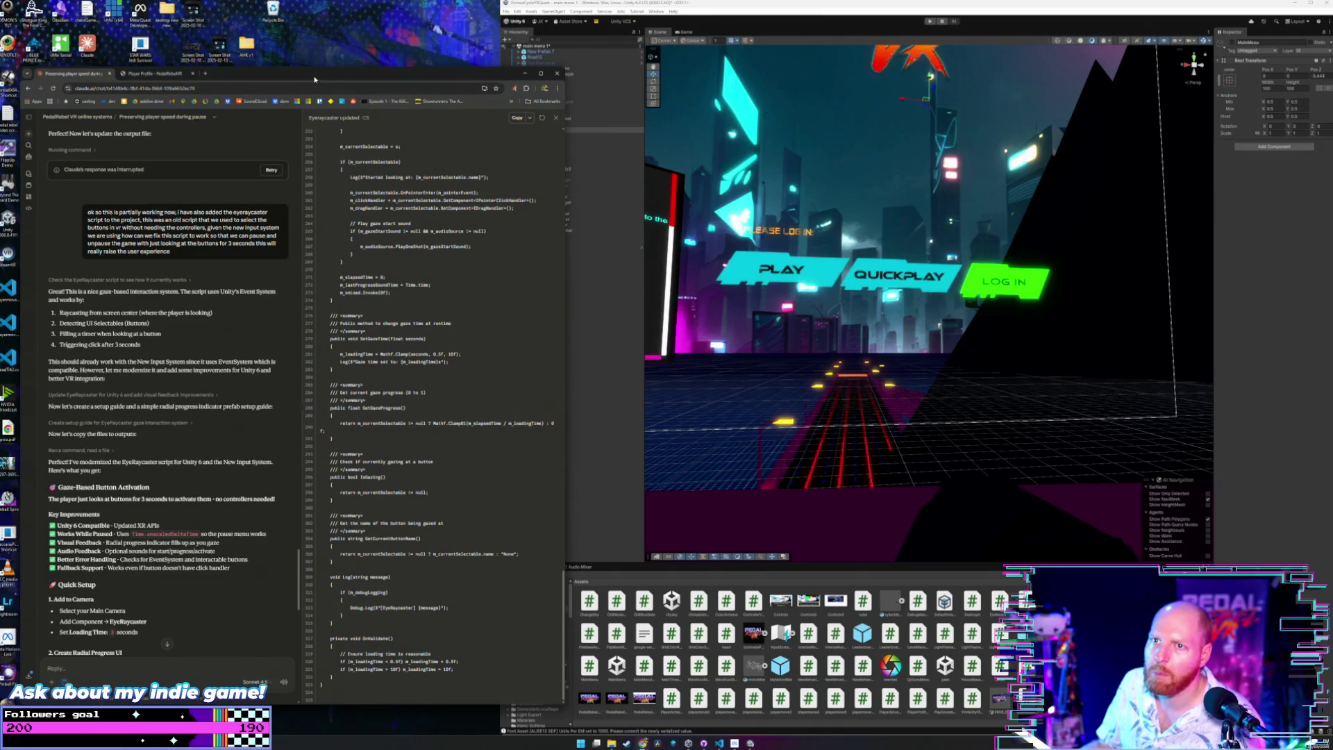
{"action": "left_click", "coordinate": [159, 74]}
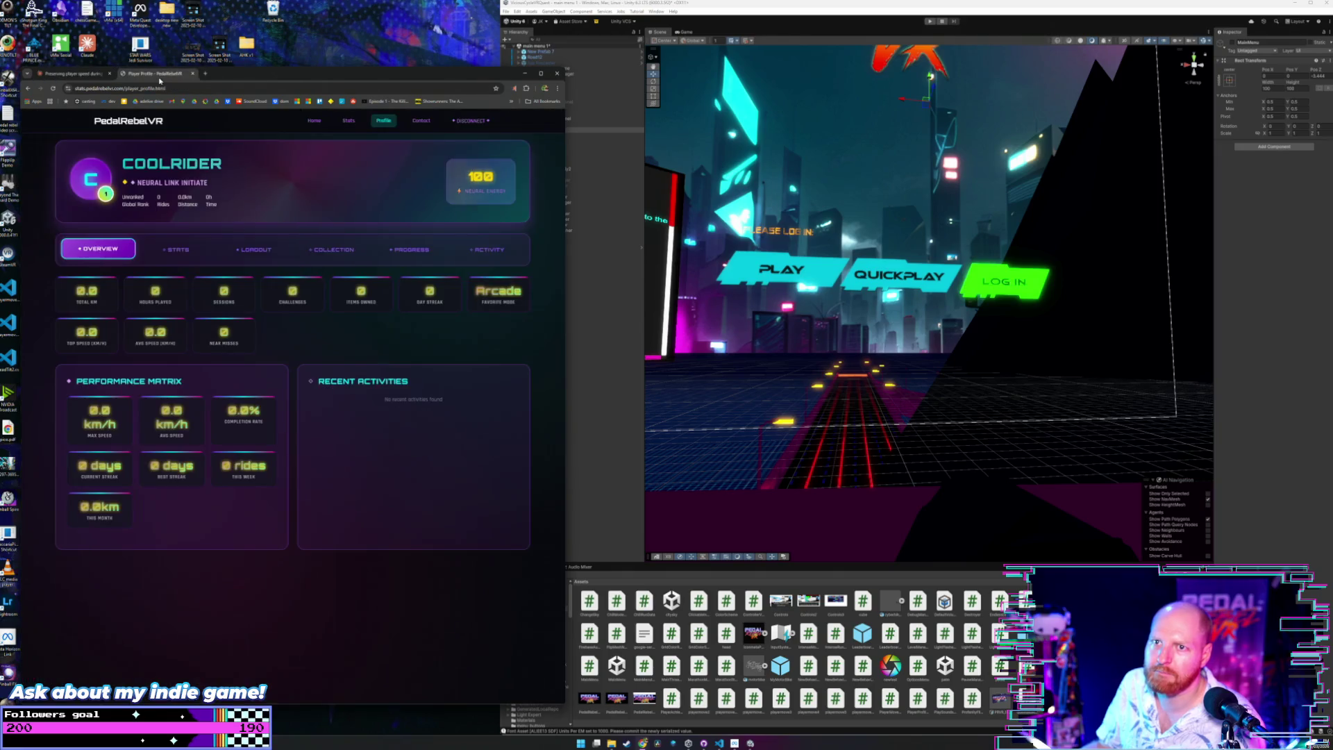
{"action": "left_click", "coordinate": [205, 74]}
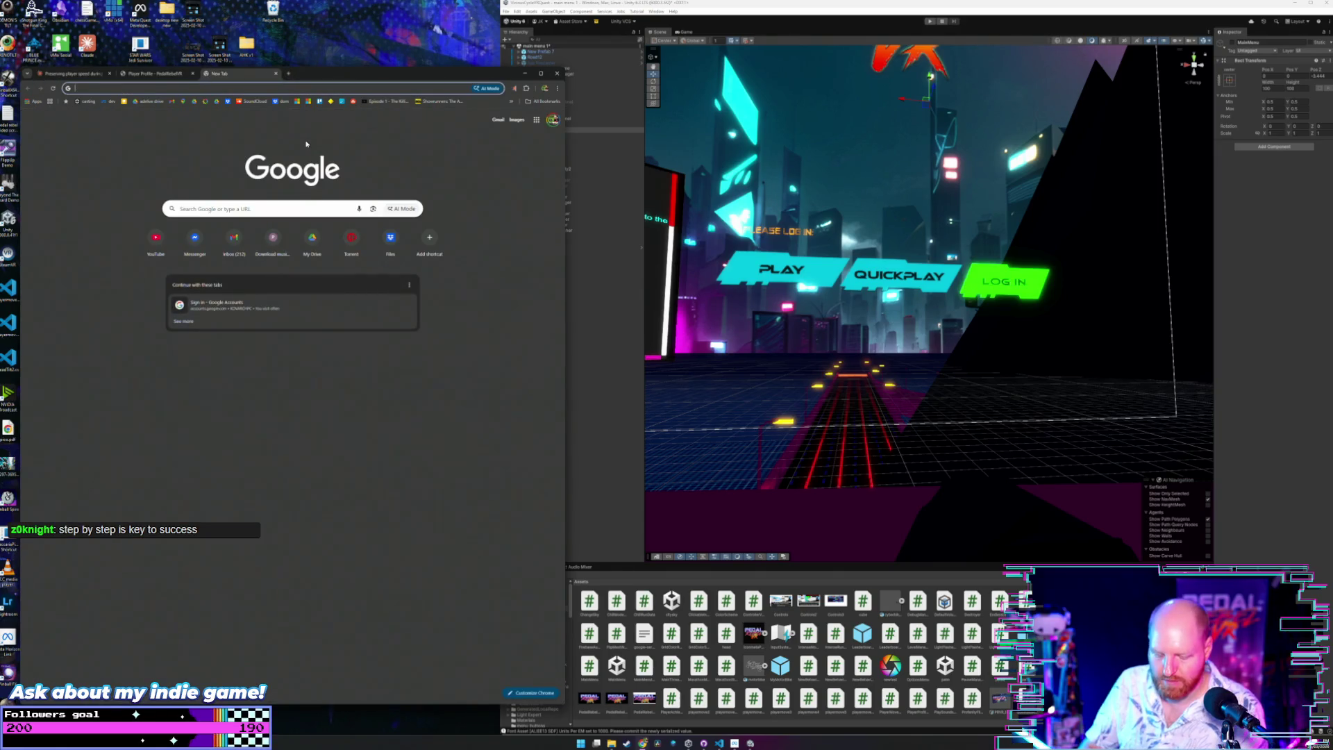
{"action": "type", "text": "stats.pedalrebelvr.com"}
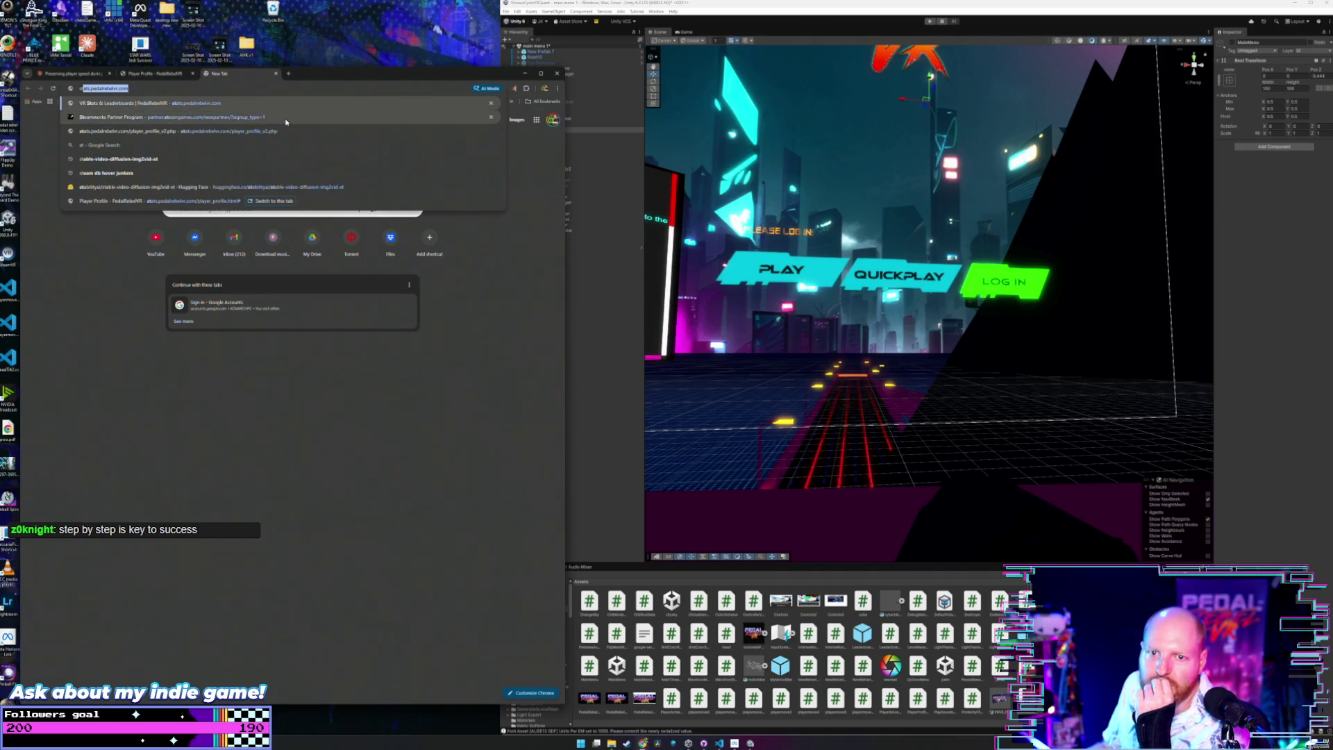
{"action": "left_click", "coordinate": [275, 74]}
{"action": "left_click", "coordinate": [192, 73]}
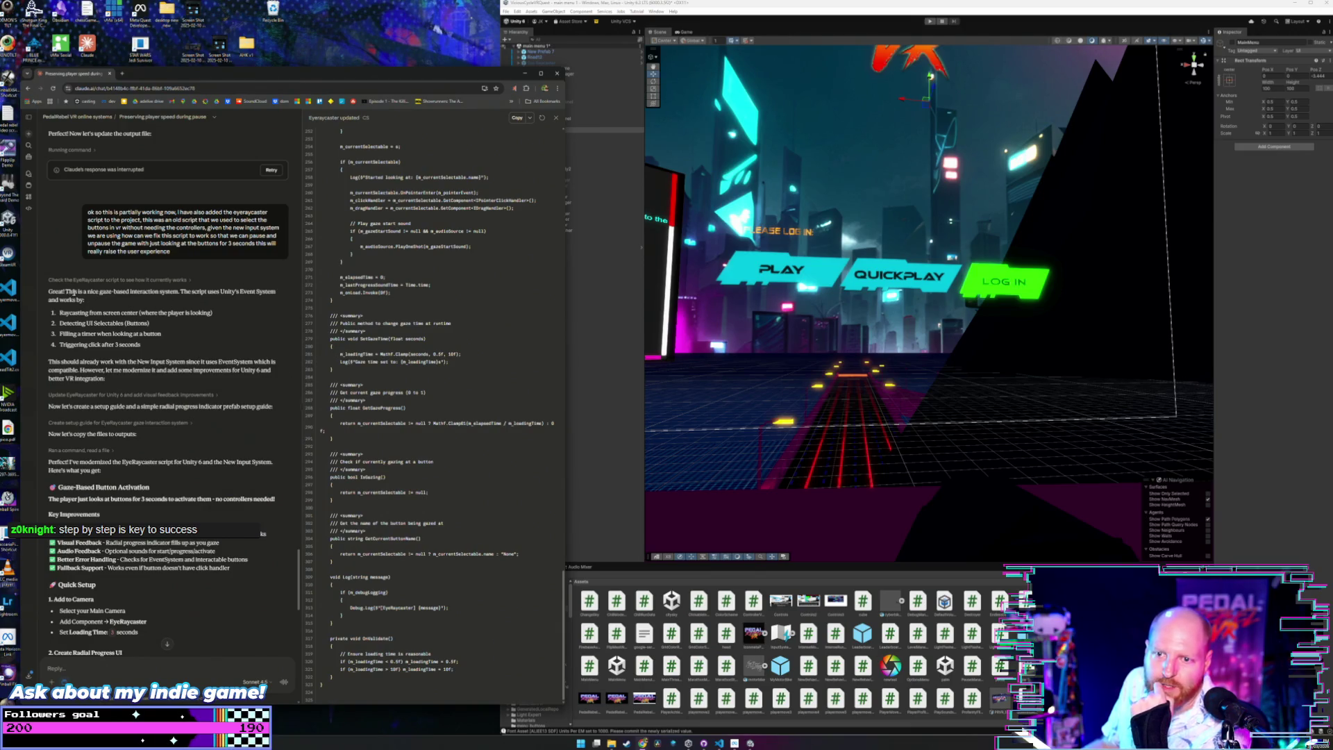
{"action": "triple_click", "coordinate": [68, 291]}
{"action": "left_click", "coordinate": [198, 304]}
{"action": "scroll", "coordinate": [206, 305], "scroll_direction": "down", "scroll_amount": 1}
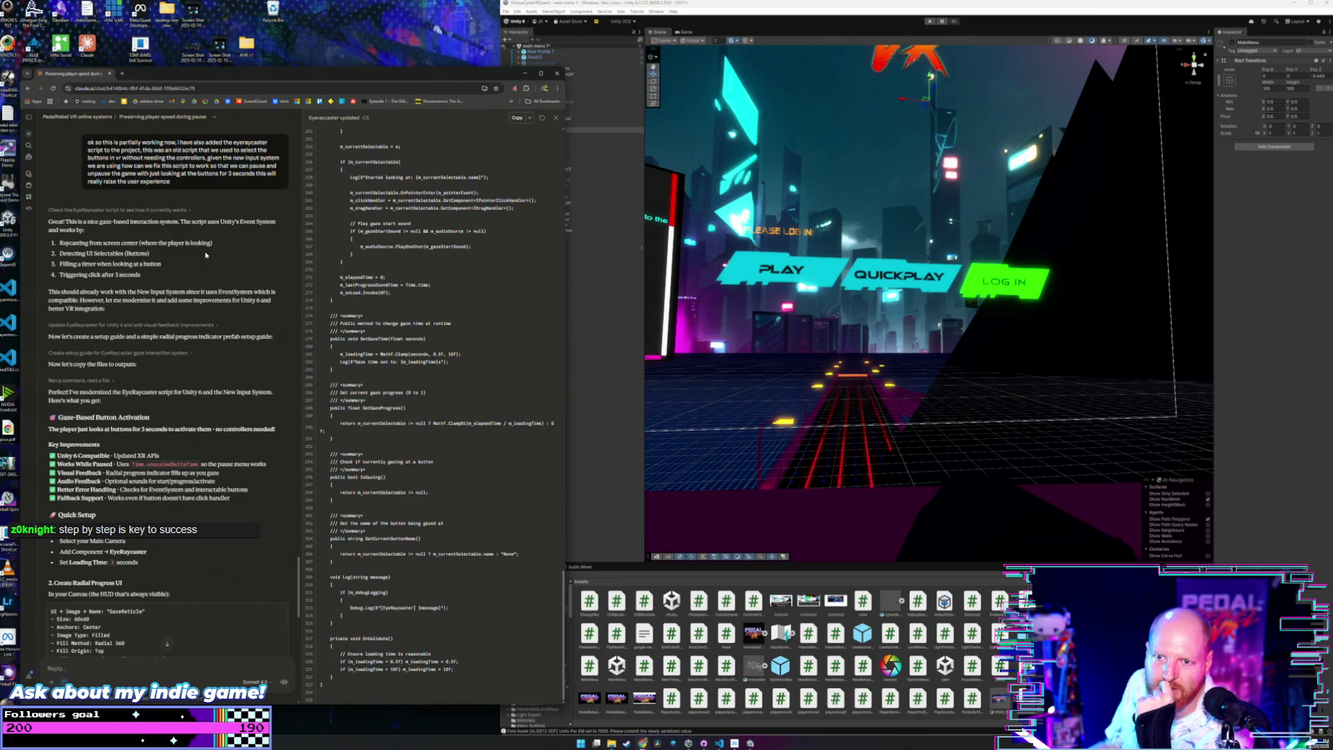
{"action": "scroll", "coordinate": [139, 271], "scroll_direction": "down", "scroll_amount": 2}
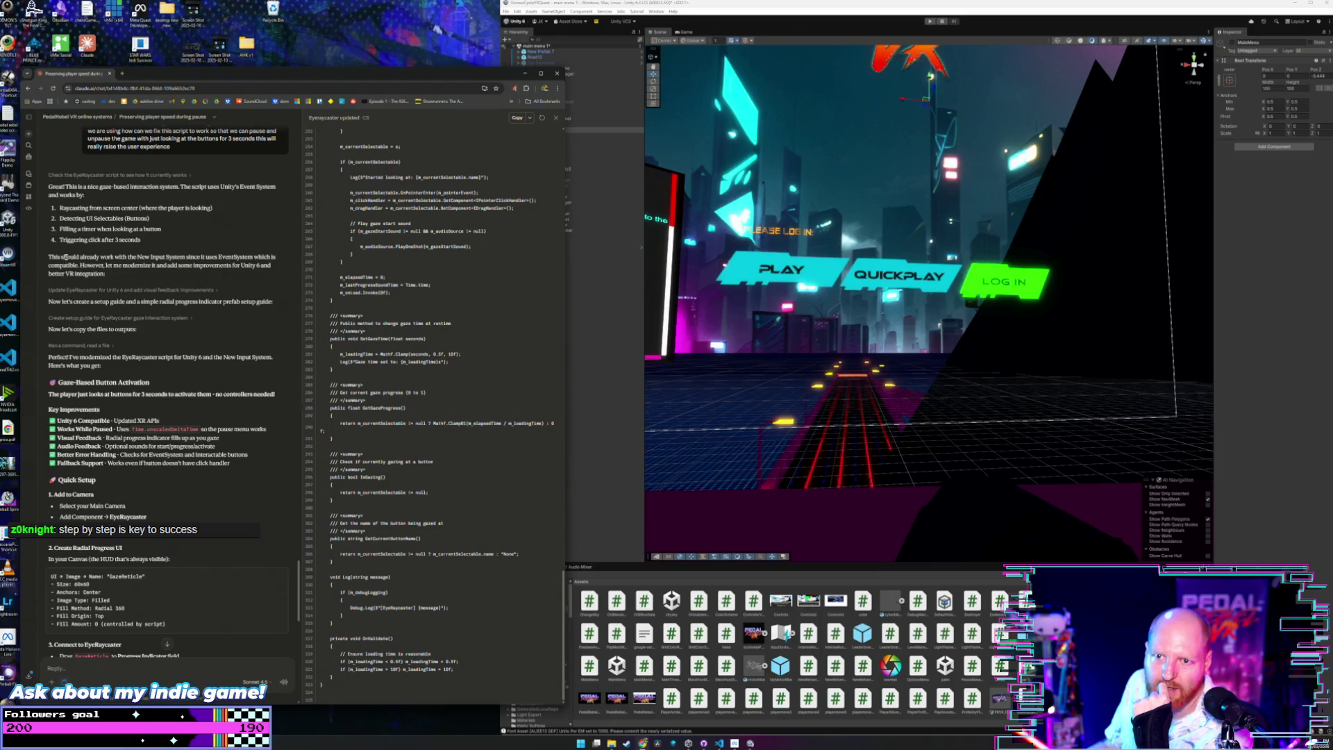
{"action": "mouse_move", "coordinate": [49, 256]}
{"action": "left_mouse_down"}
{"action": "mouse_move", "coordinate": [204, 257]}
{"action": "mouse_move", "coordinate": [292, 276]}
{"action": "mouse_move", "coordinate": [177, 283]}
{"action": "left_mouse_up"}
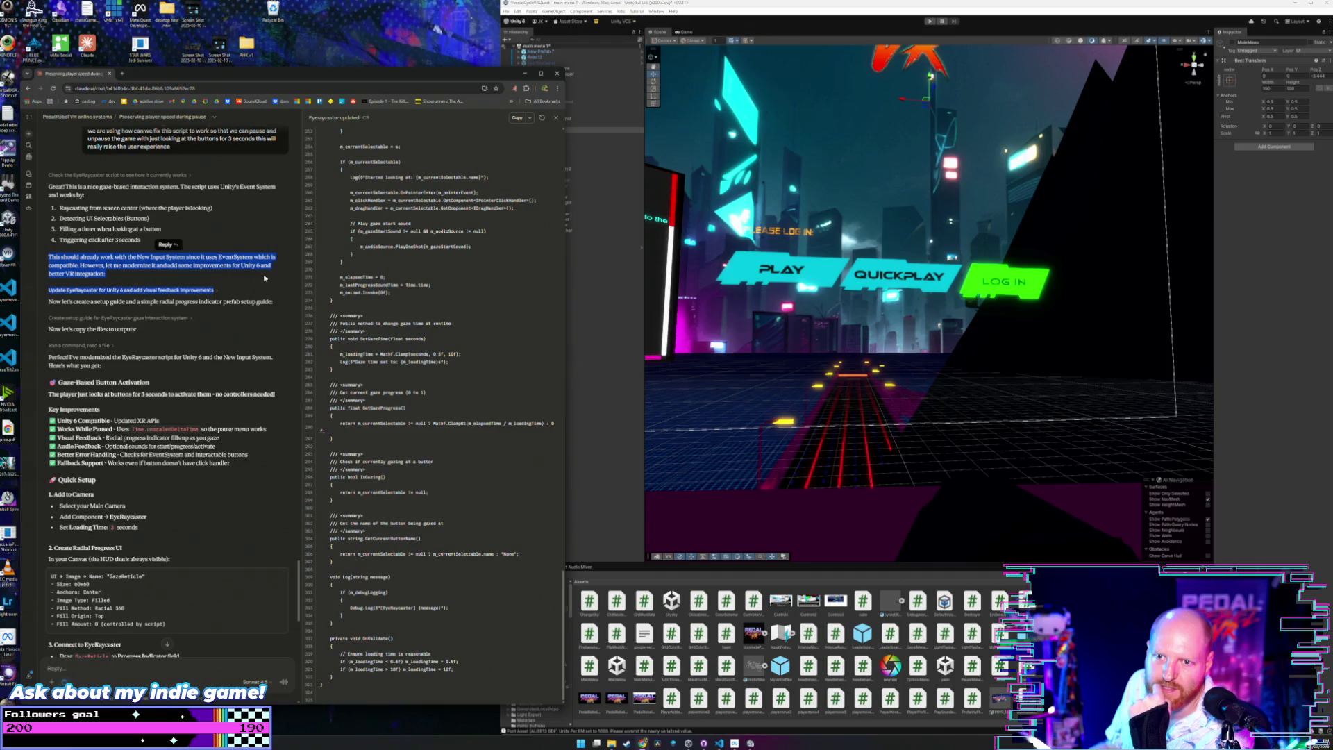
{"action": "left_click", "coordinate": [167, 286]}
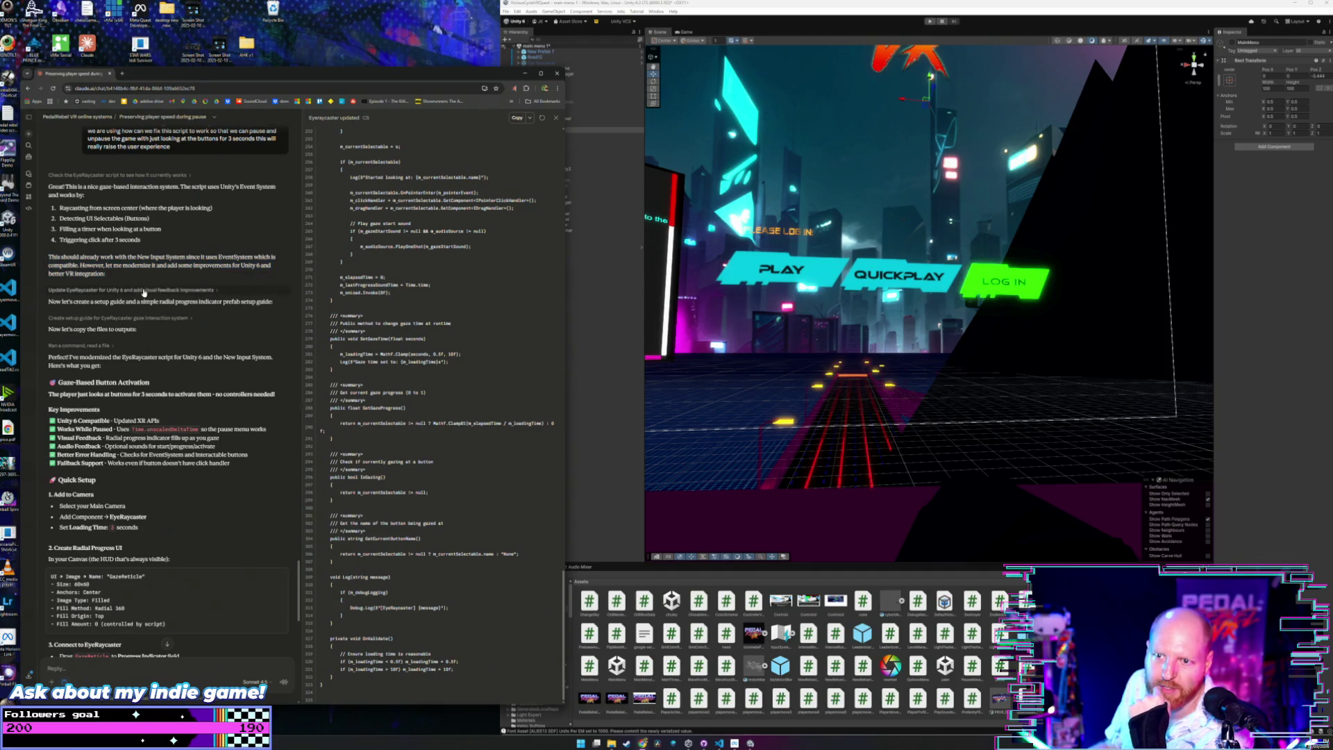
{"action": "scroll", "coordinate": [143, 292], "scroll_direction": "down", "scroll_amount": 3}
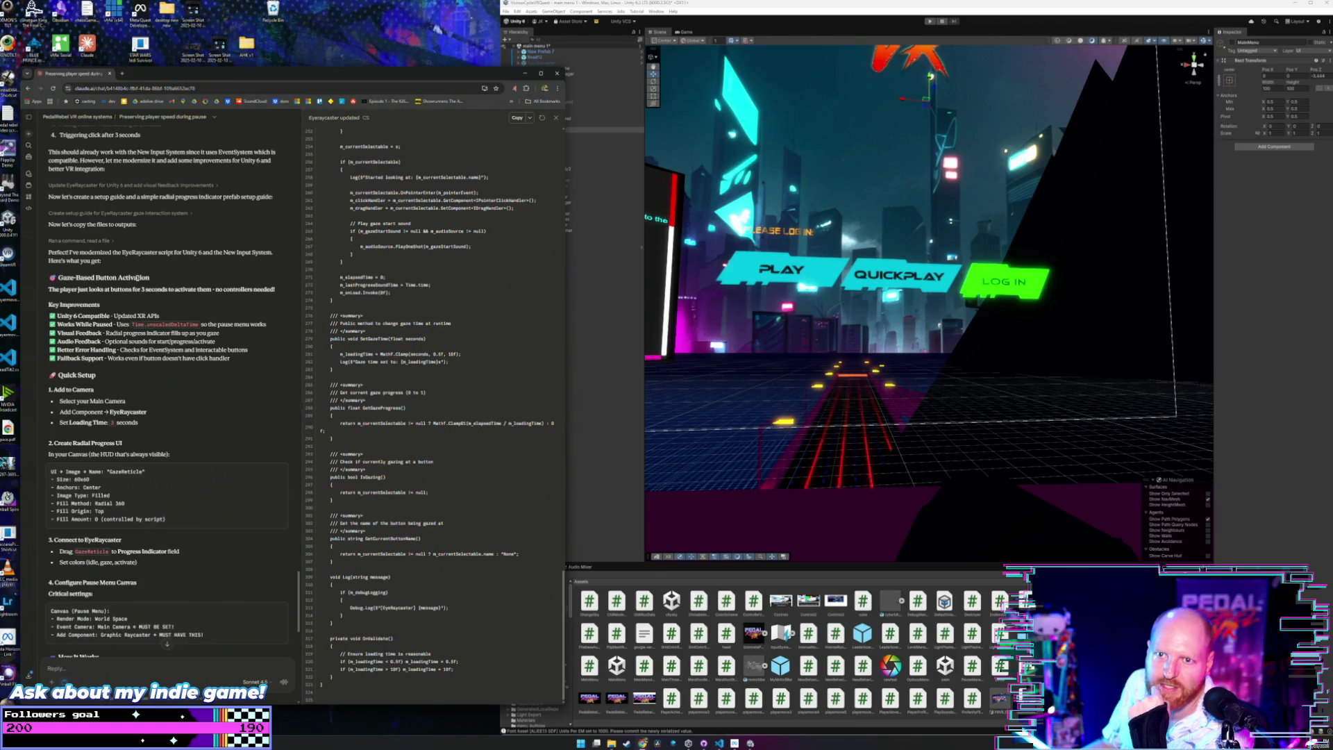
{"action": "scroll", "coordinate": [138, 277], "scroll_direction": "down", "scroll_amount": 3}
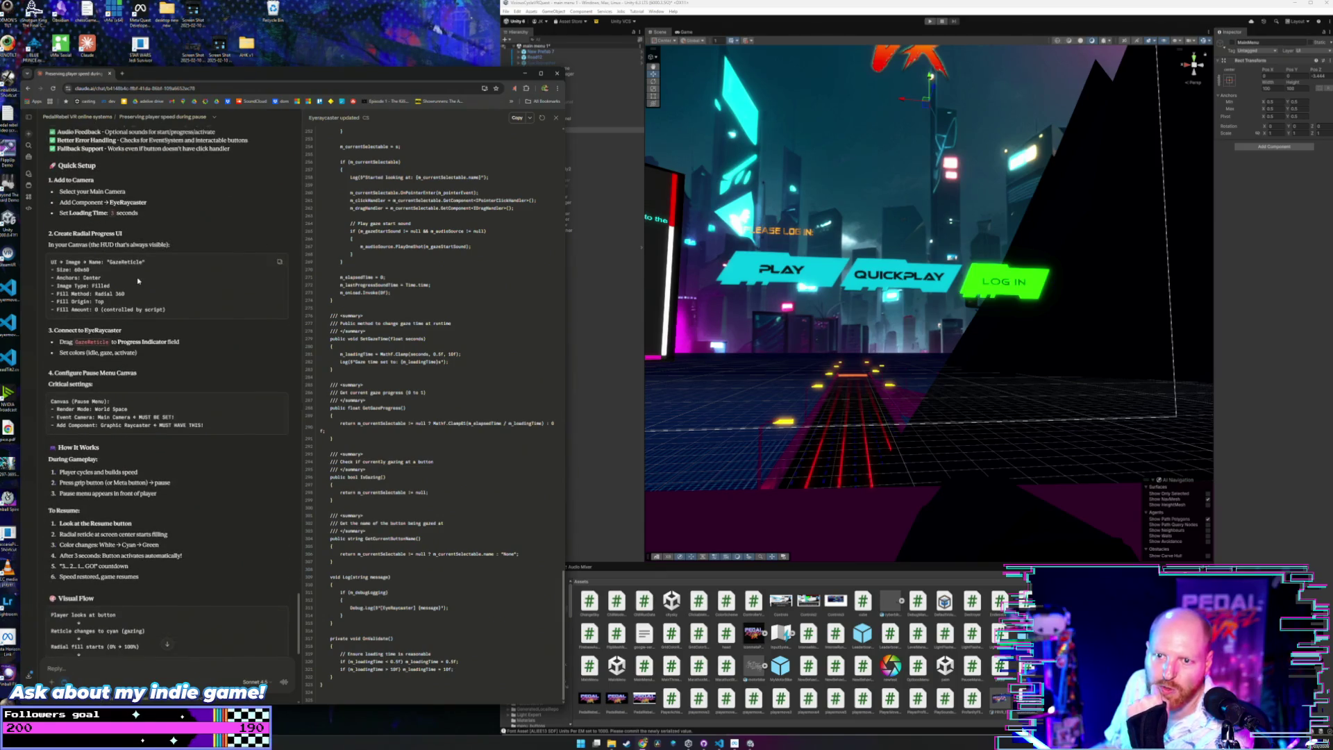
{"action": "scroll", "coordinate": [137, 280], "scroll_direction": "up", "scroll_amount": 2}
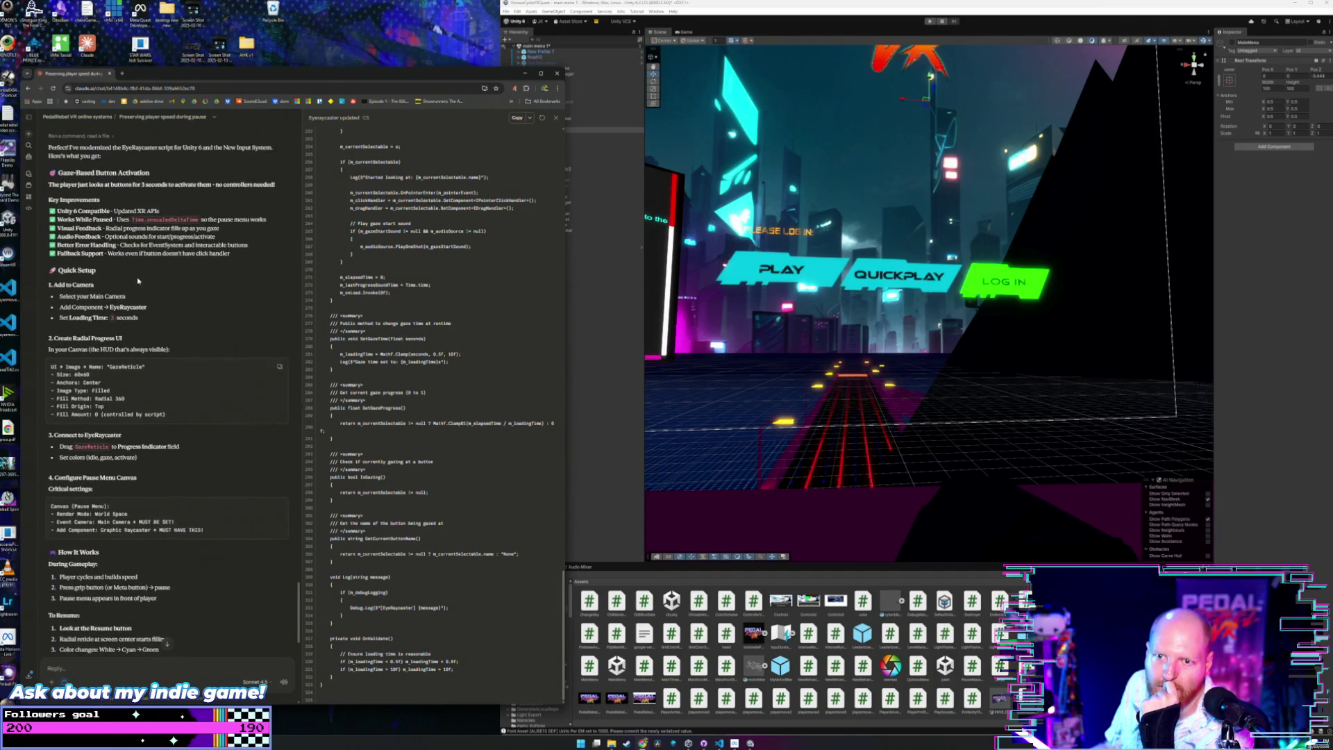
{"action": "scroll", "coordinate": [138, 281], "scroll_direction": "down", "scroll_amount": 3}
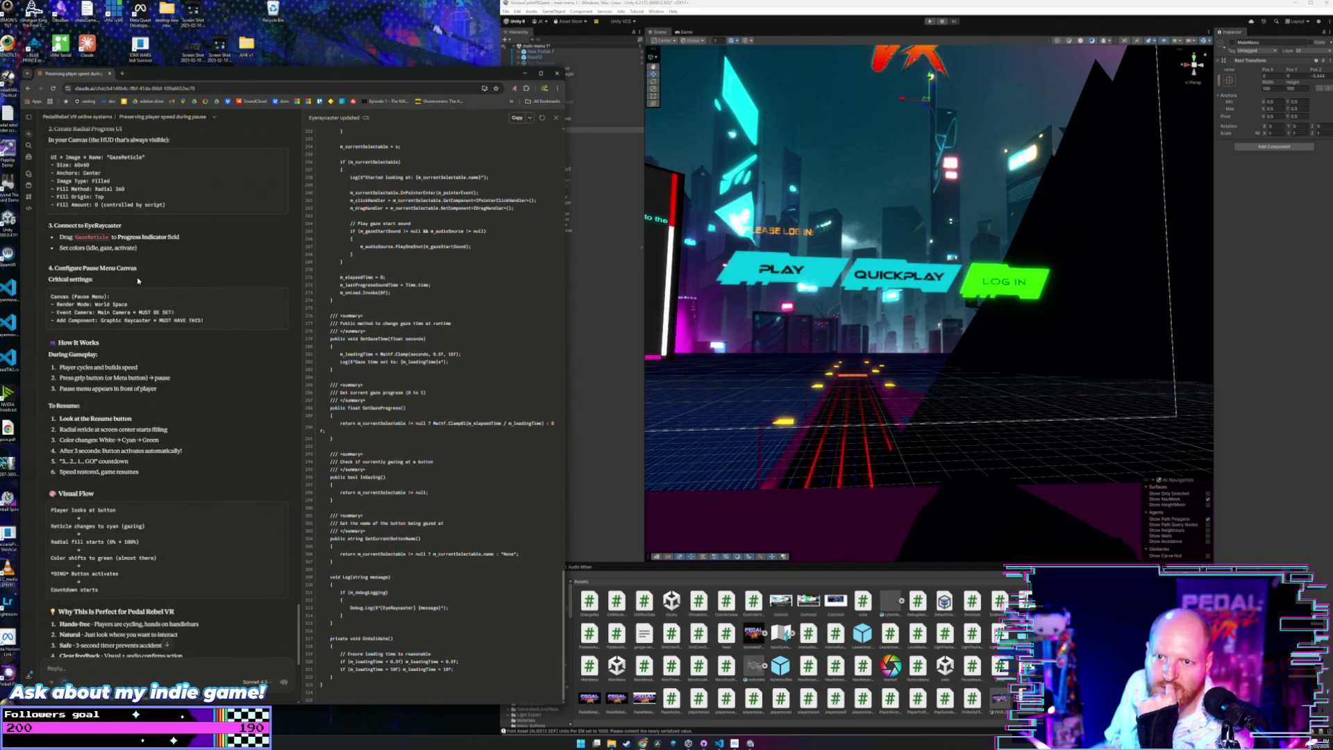
{"action": "scroll", "coordinate": [137, 281], "scroll_direction": "down", "scroll_amount": 2}
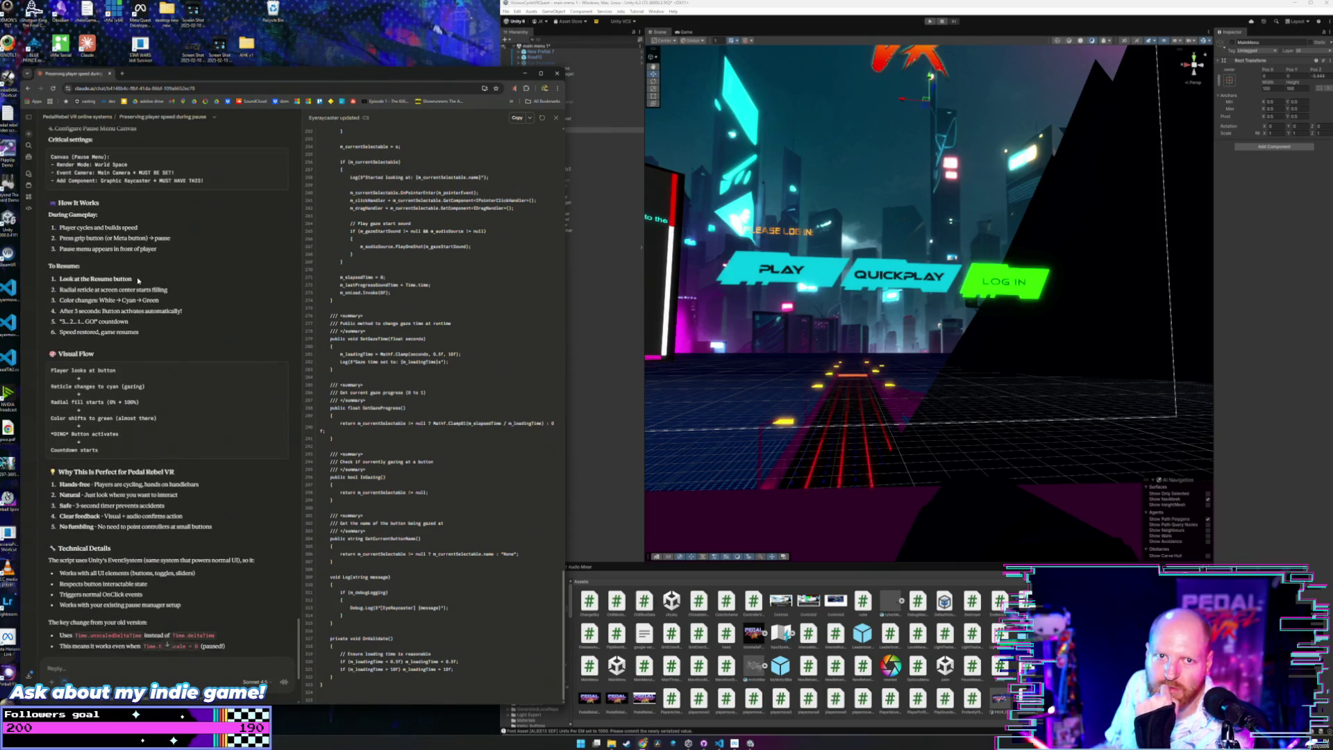
{"action": "scroll", "coordinate": [138, 280], "scroll_direction": "down", "scroll_amount": 3}
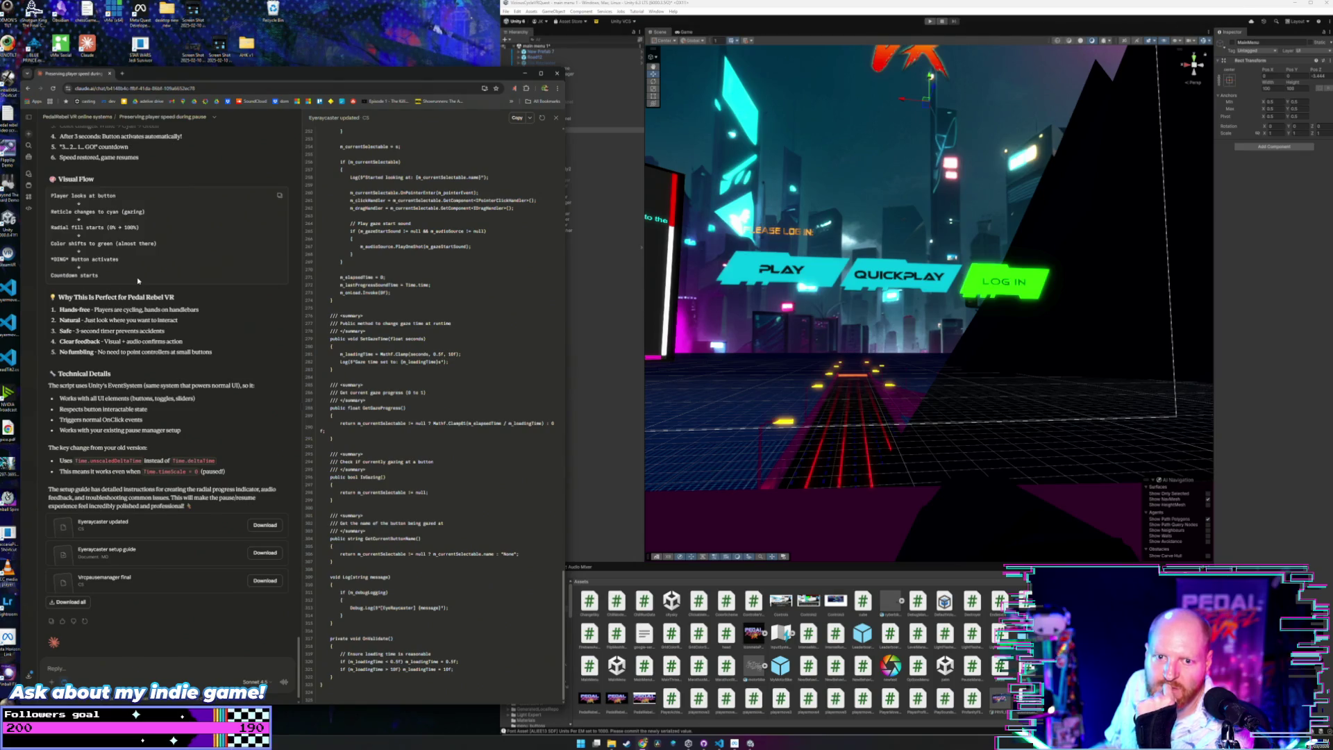
{"action": "scroll", "coordinate": [138, 281], "scroll_direction": "down", "scroll_amount": 1}
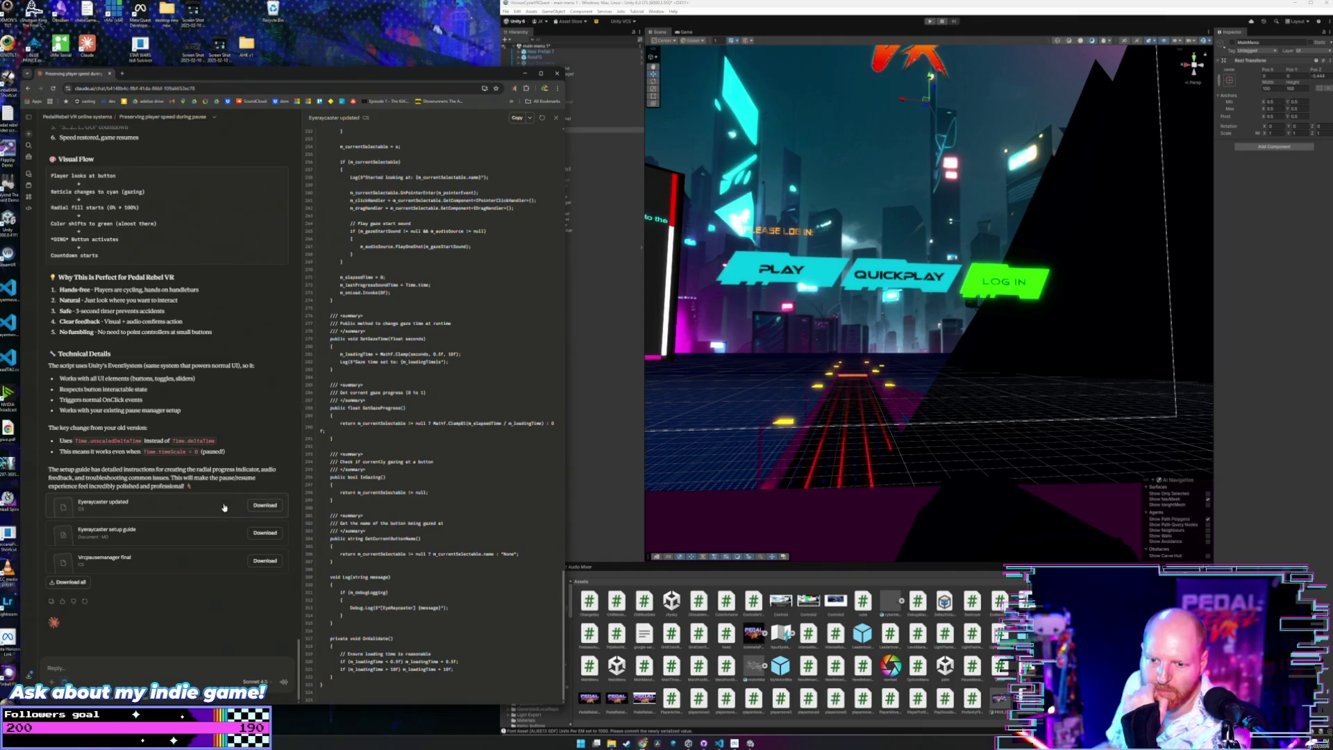
{"action": "scroll", "coordinate": [548, 488], "scroll_direction": "up", "scroll_amount": 5}
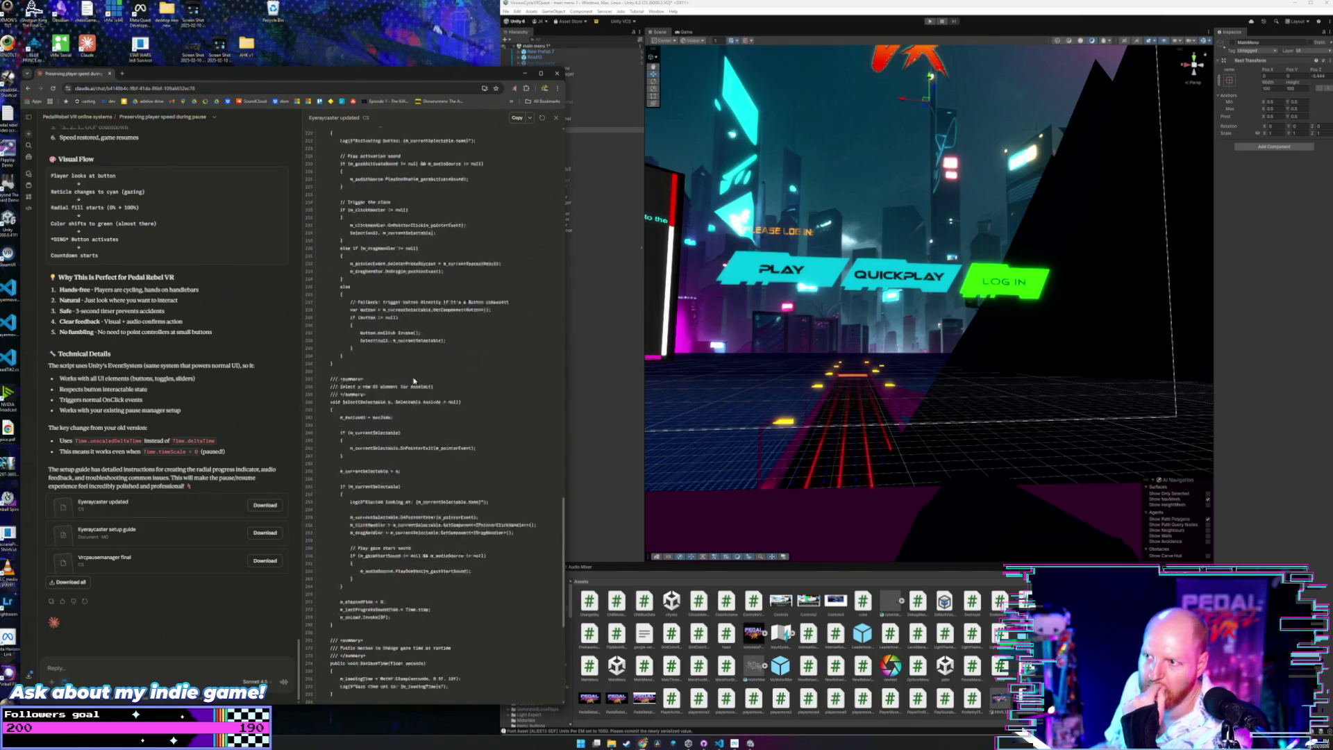
Copy the updated EyeRaycaster script from Claude and paste it over all of EyeRaycaster.cs.
{"action": "left_click_drag", "start_coordinate": [564, 490], "coordinate": [568, 137]}
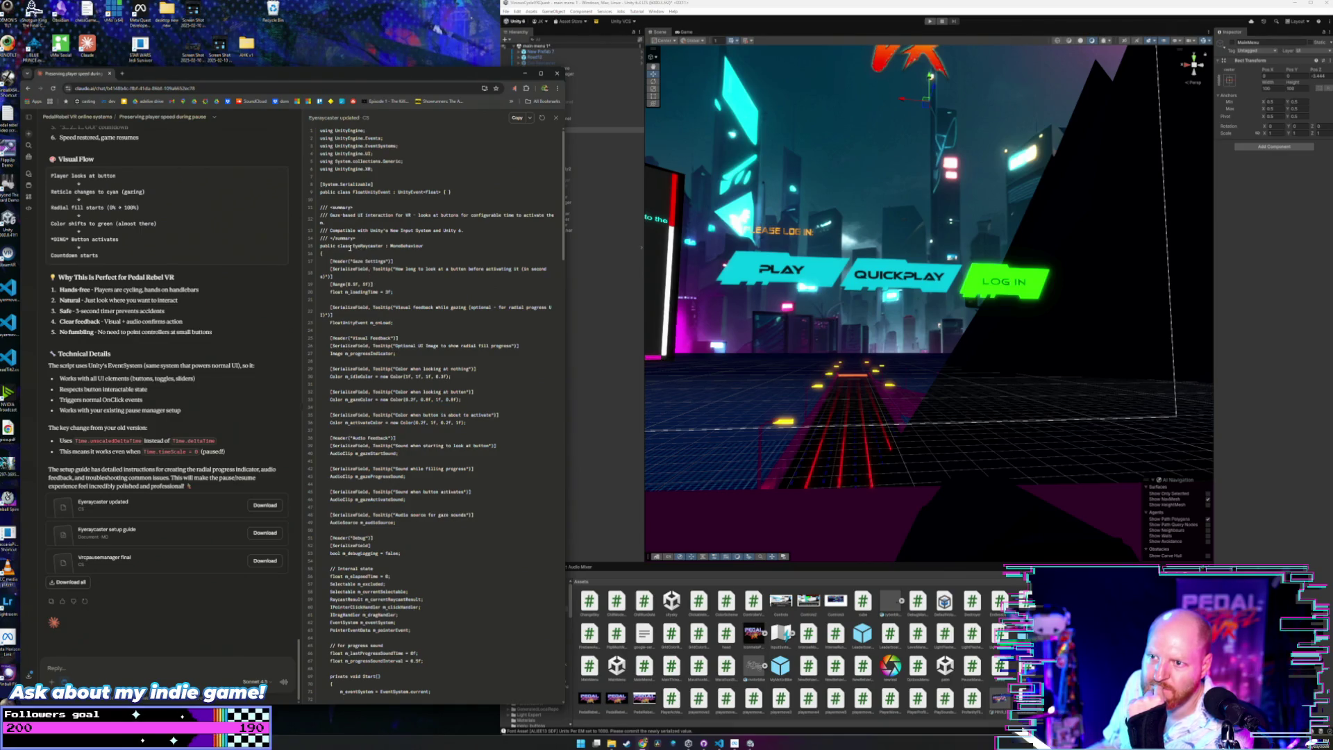
{"action": "left_click", "coordinate": [518, 117]}
{"action": "left_click", "coordinate": [719, 743]}
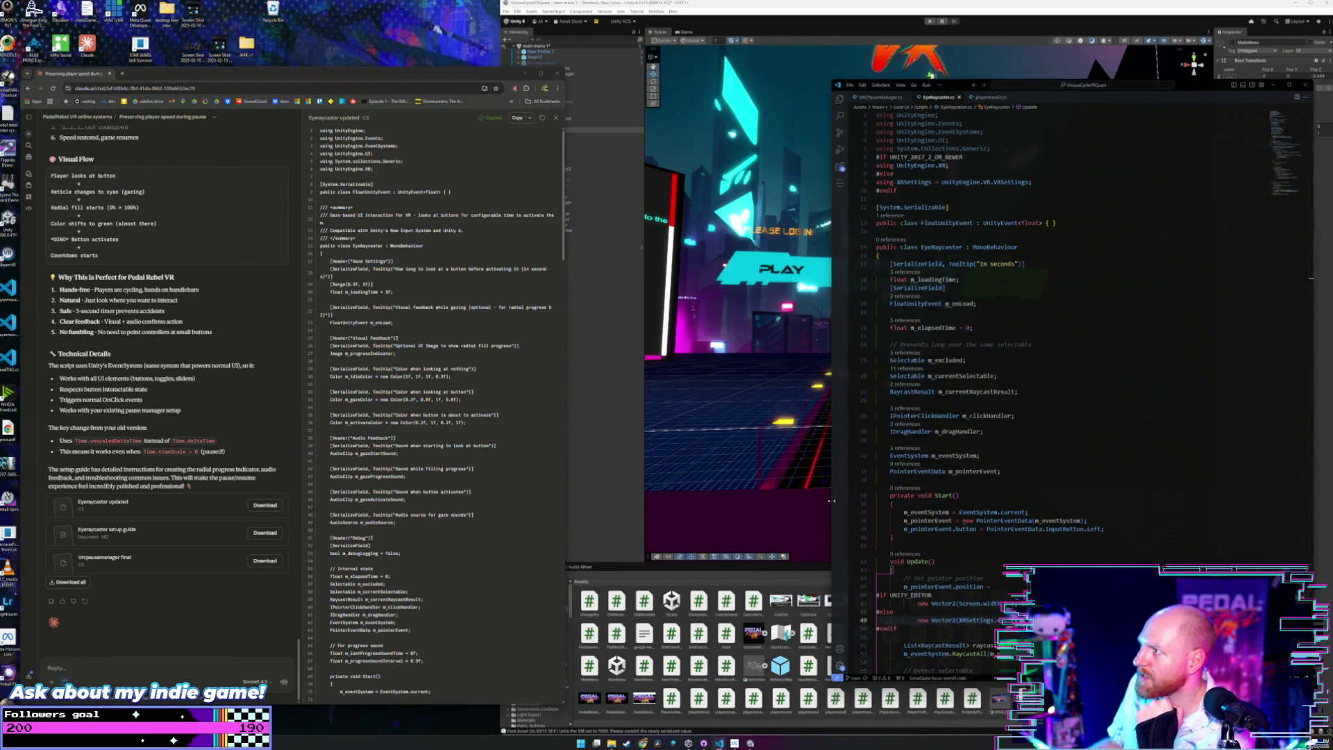
{"action": "left_click", "coordinate": [1080, 187]}
{"action": "key", "text": "ctrl+a"}
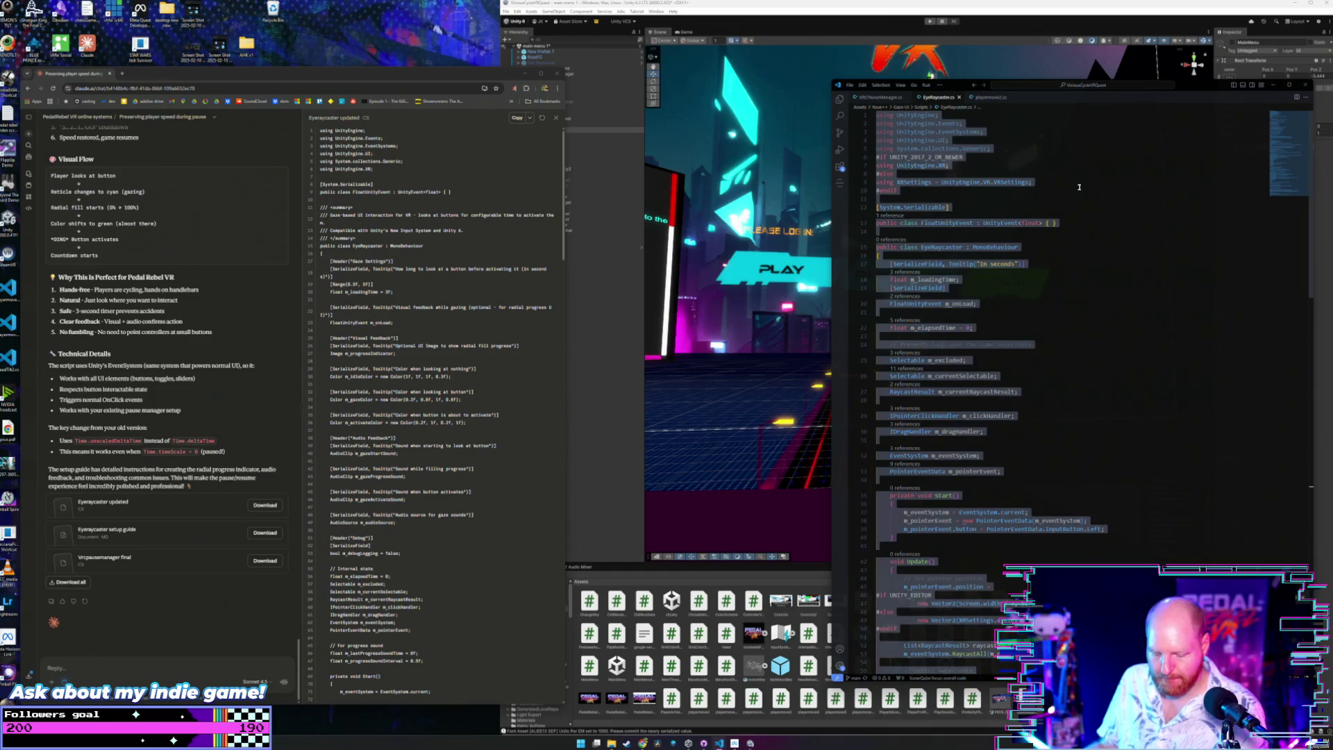
{"action": "key", "text": "ctrl+v"}
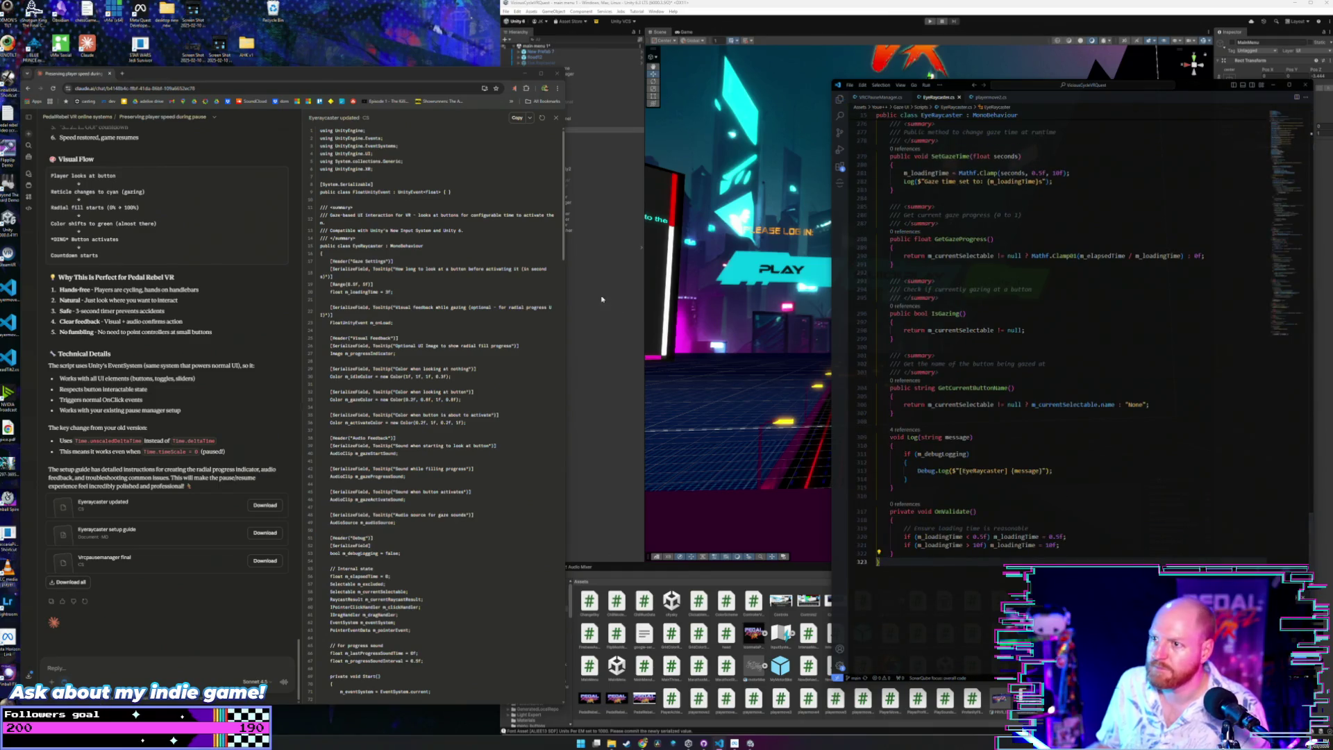
{"action": "left_click", "coordinate": [182, 534]}
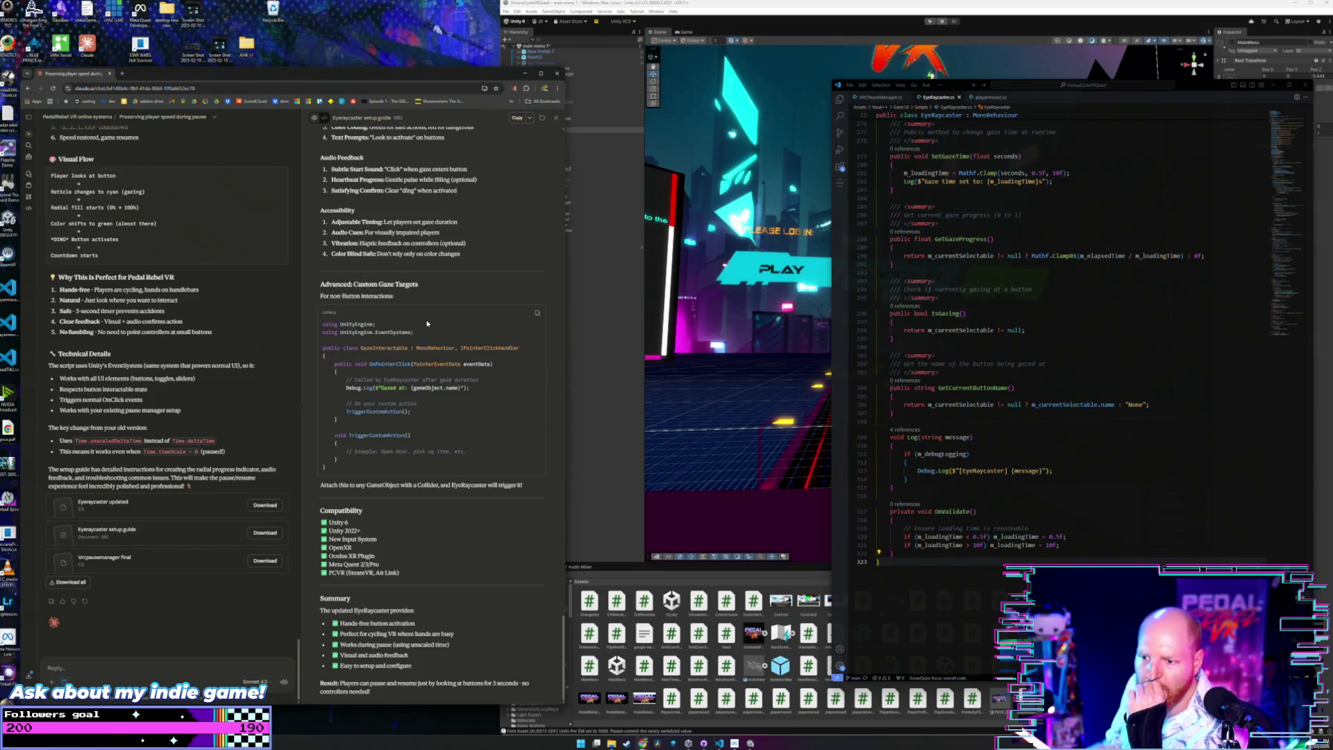
Scroll through the Eyeraycaster setup guide's quick setup and example scene sections, then back to the top.
{"action": "scroll", "coordinate": [427, 323], "scroll_direction": "up", "scroll_amount": 8}
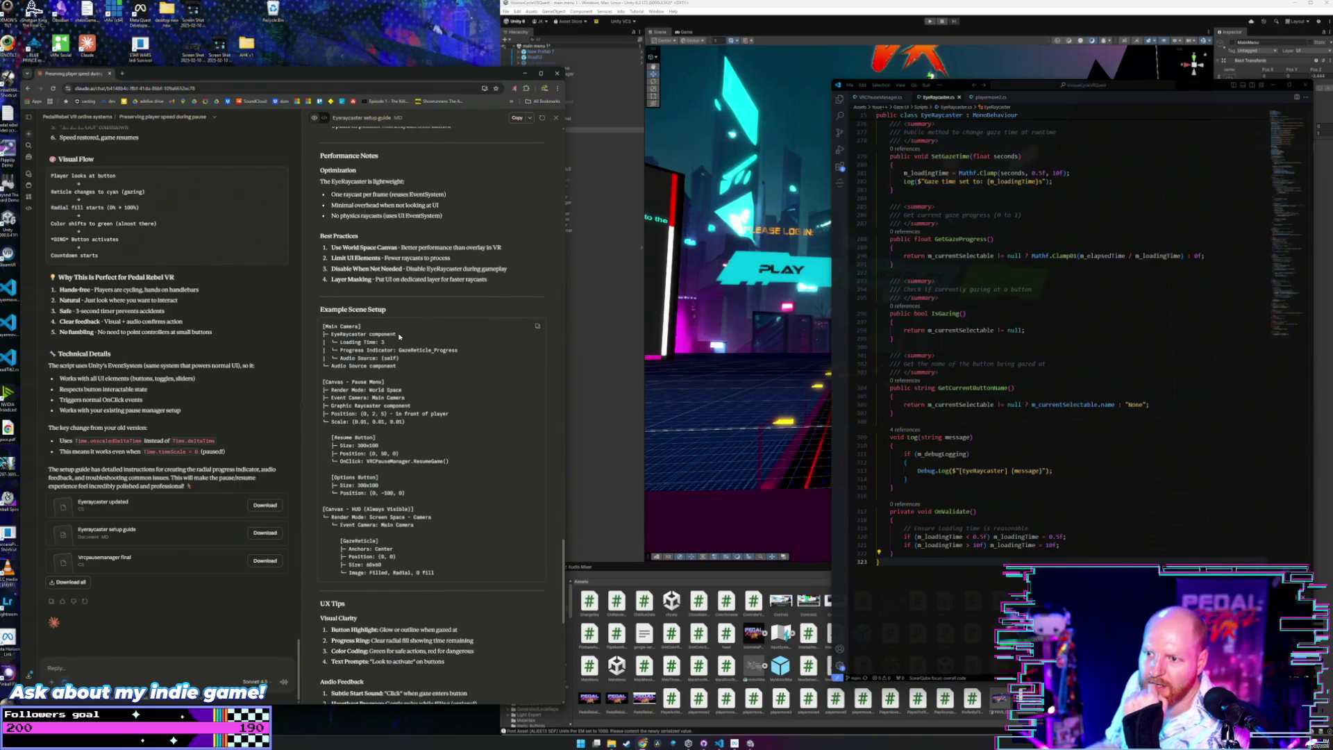
{"action": "scroll", "coordinate": [399, 337], "scroll_direction": "down", "scroll_amount": 2}
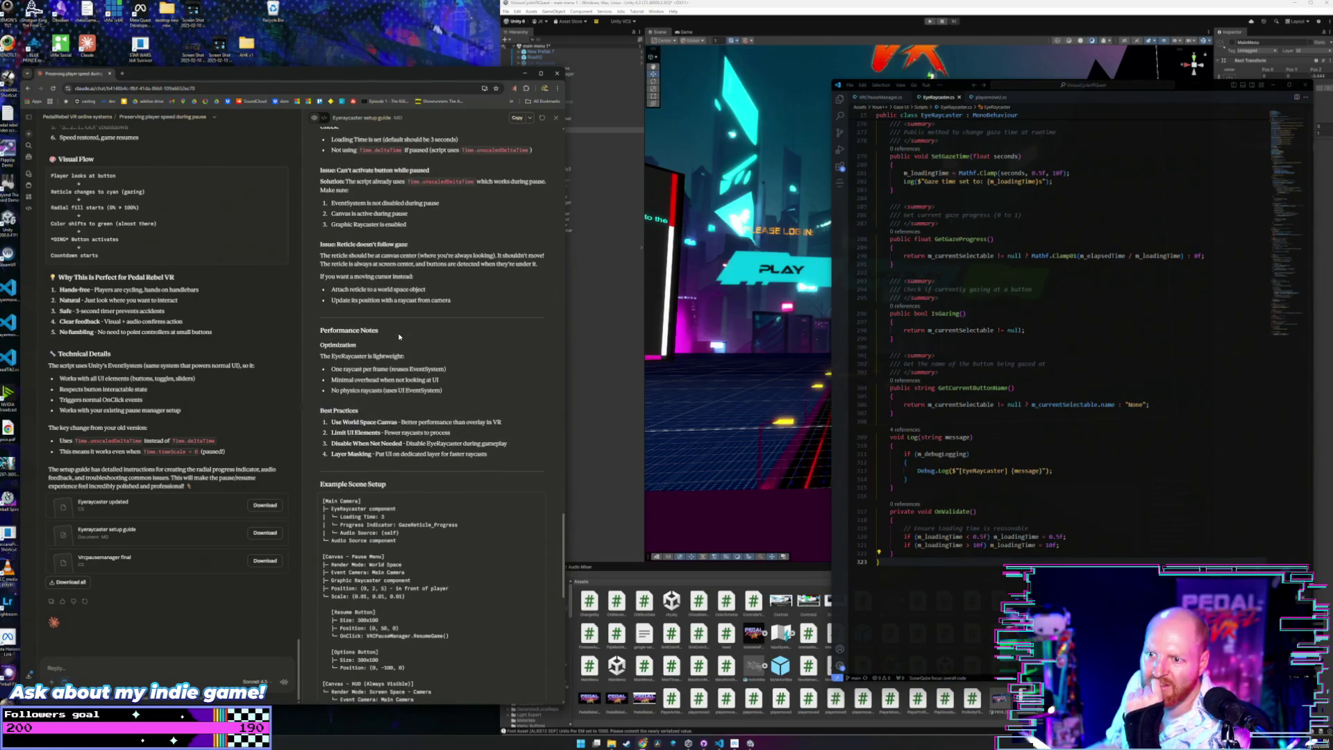
{"action": "scroll", "coordinate": [400, 337], "scroll_direction": "down", "scroll_amount": 8}
{"action": "scroll", "coordinate": [400, 336], "scroll_direction": "up", "scroll_amount": 10}
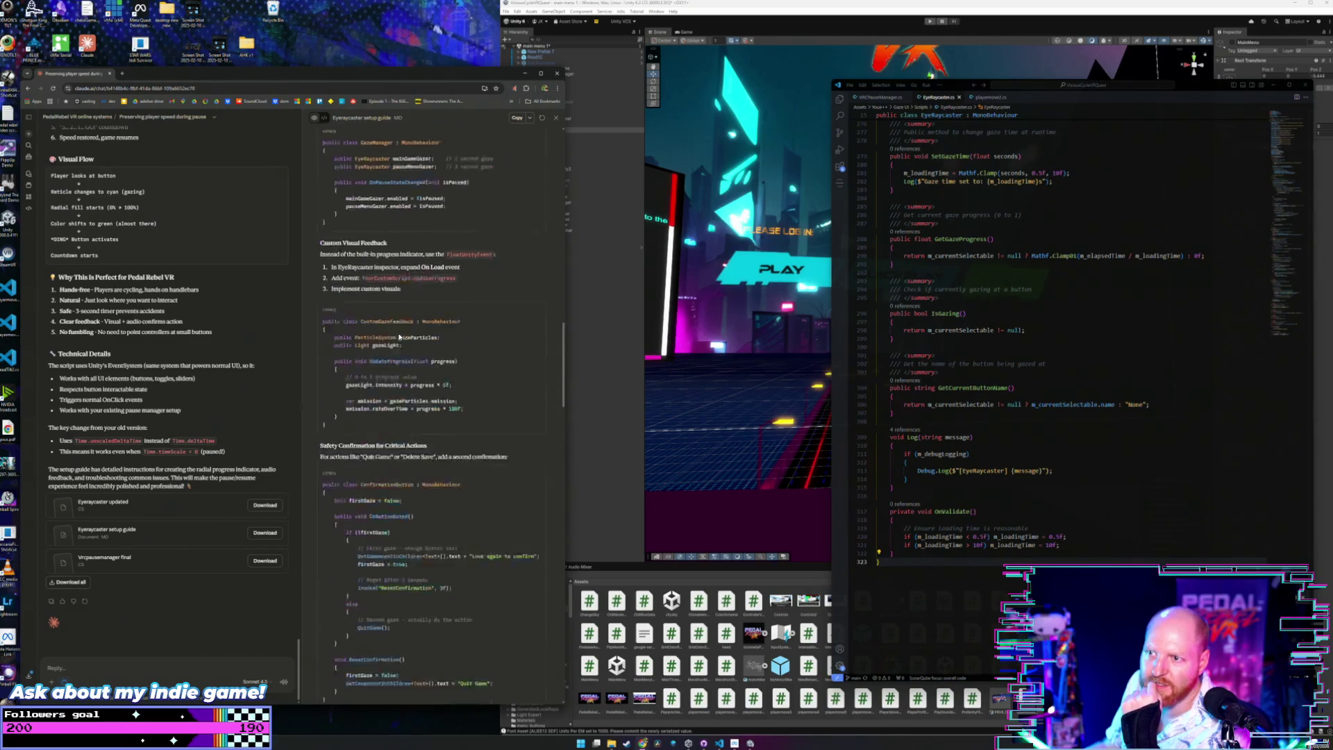
{"action": "scroll", "coordinate": [399, 337], "scroll_direction": "up", "scroll_amount": 10}
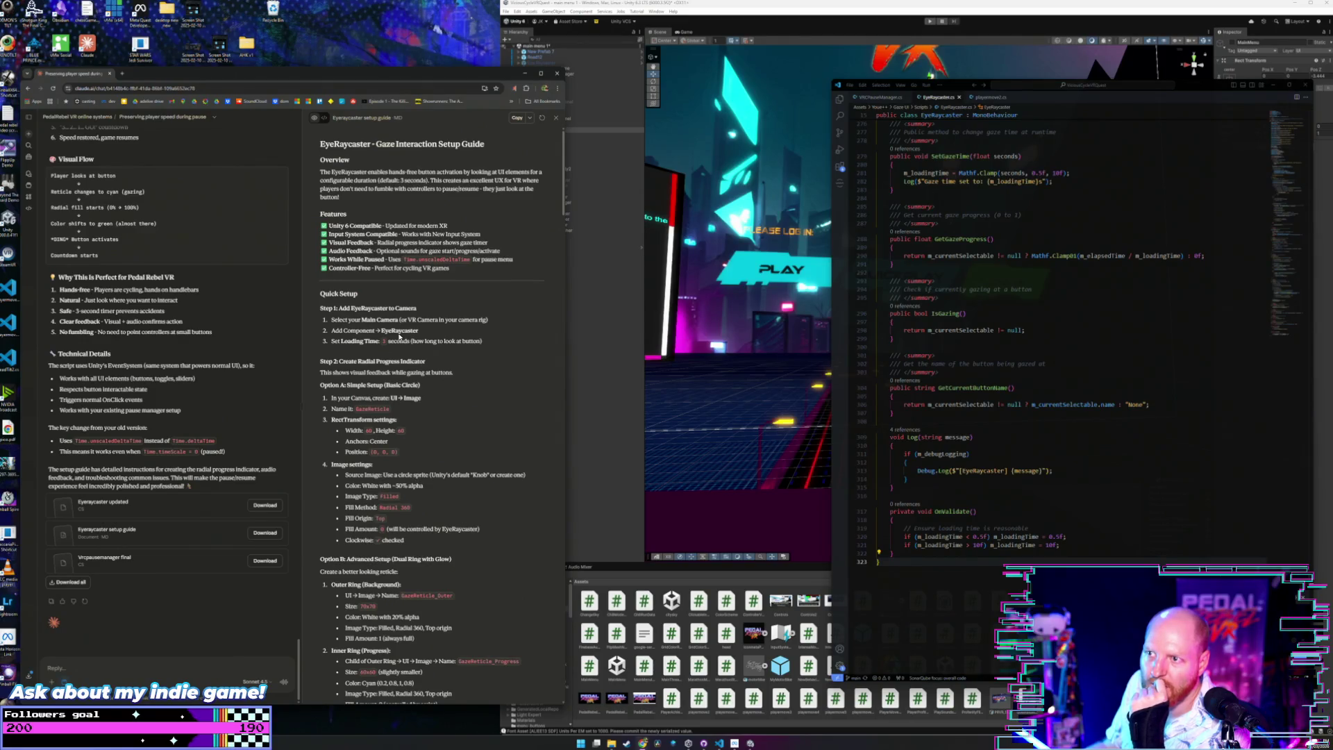
Open the PedalRebel_ArcadeMode scene in Unity, discarding changes to the current scene.
{"action": "left_click", "coordinate": [580, 312]}
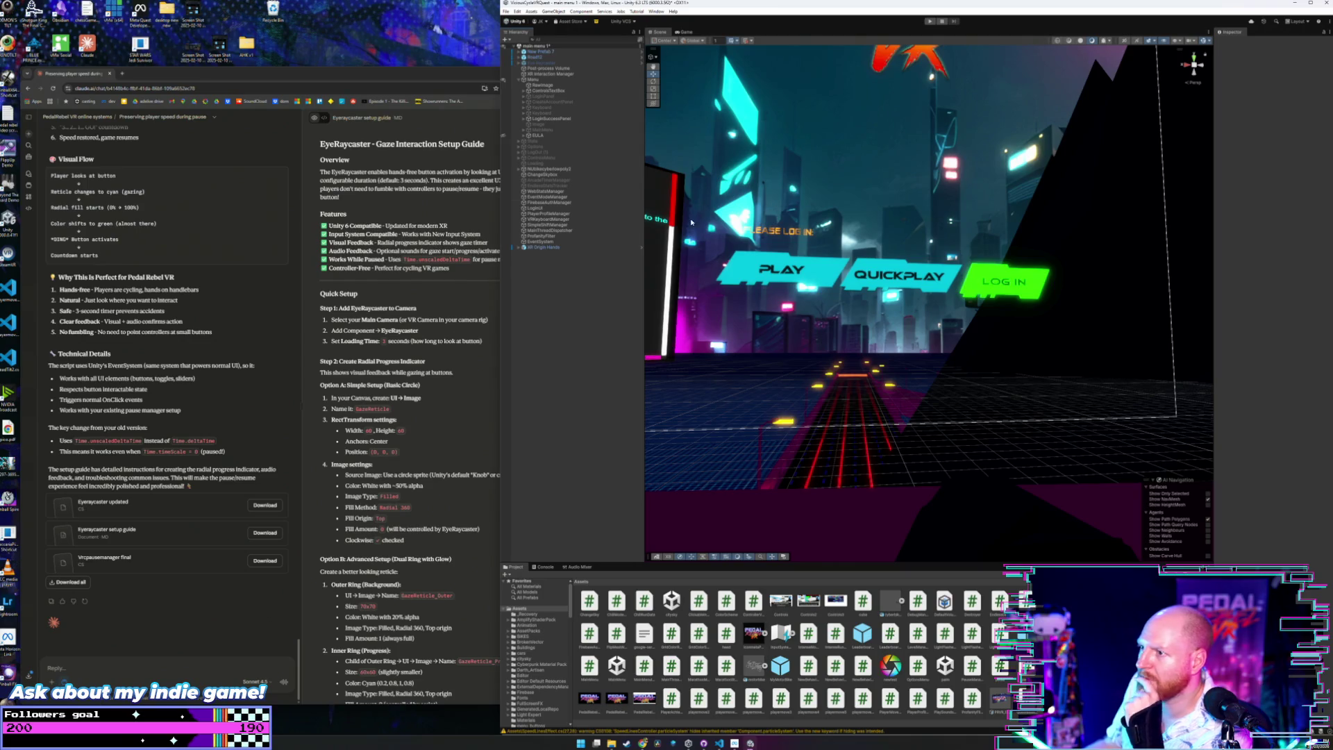
{"action": "scroll", "coordinate": [723, 650], "scroll_direction": "down", "scroll_amount": 2}
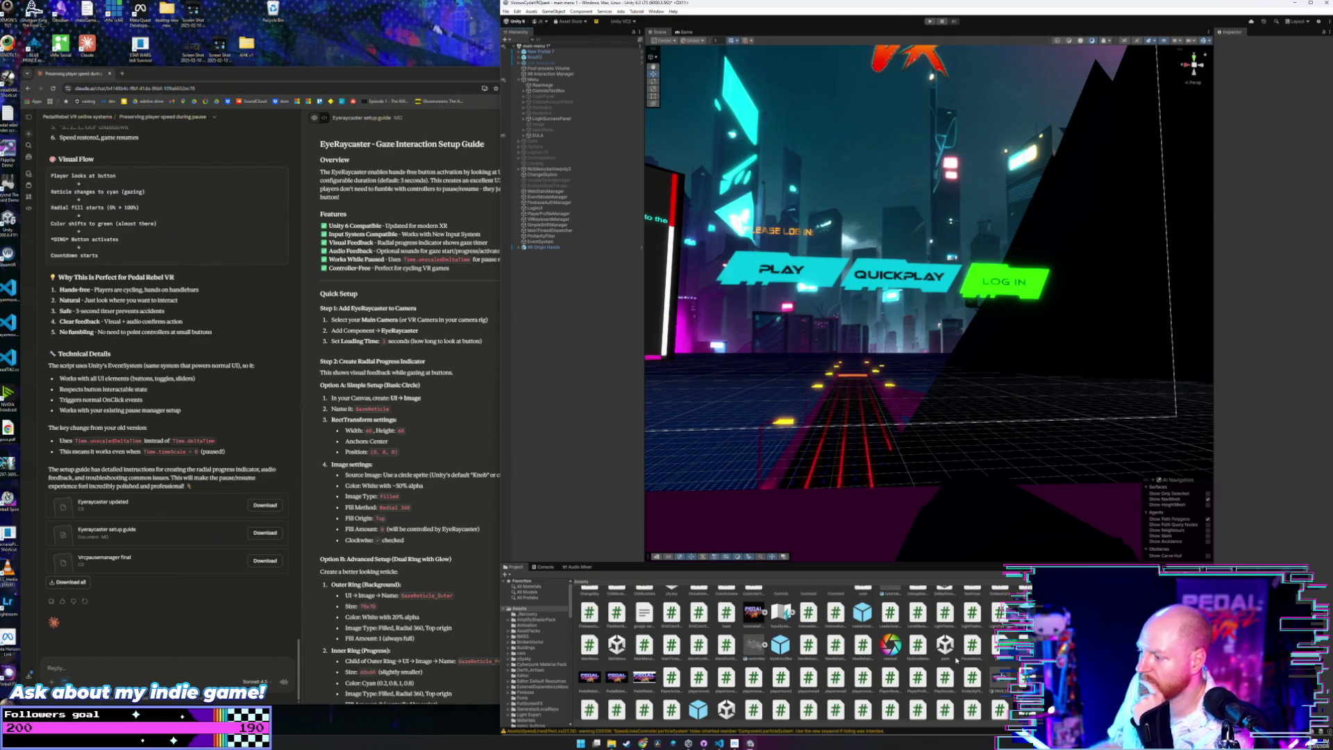
{"action": "left_click", "coordinate": [945, 644]}
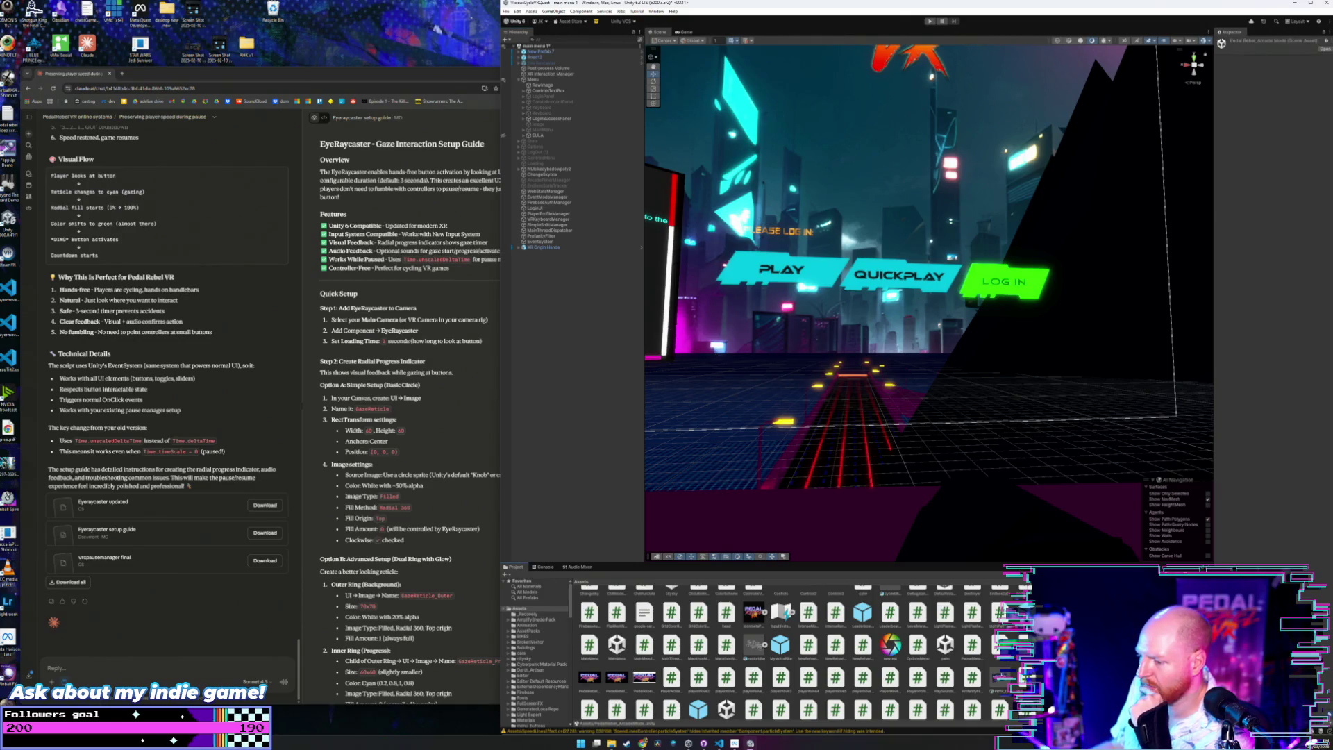
{"action": "double_click", "coordinate": [945, 644]}
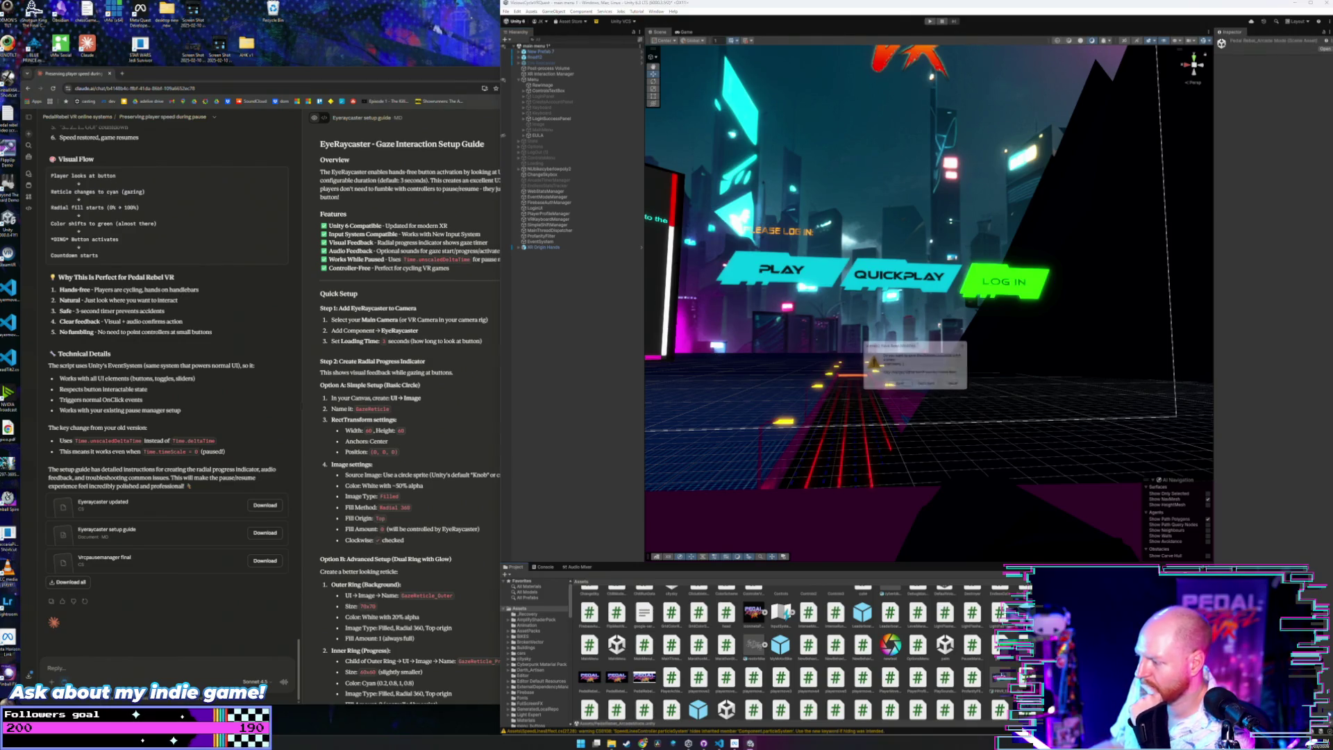
{"action": "left_click", "coordinate": [926, 385]}
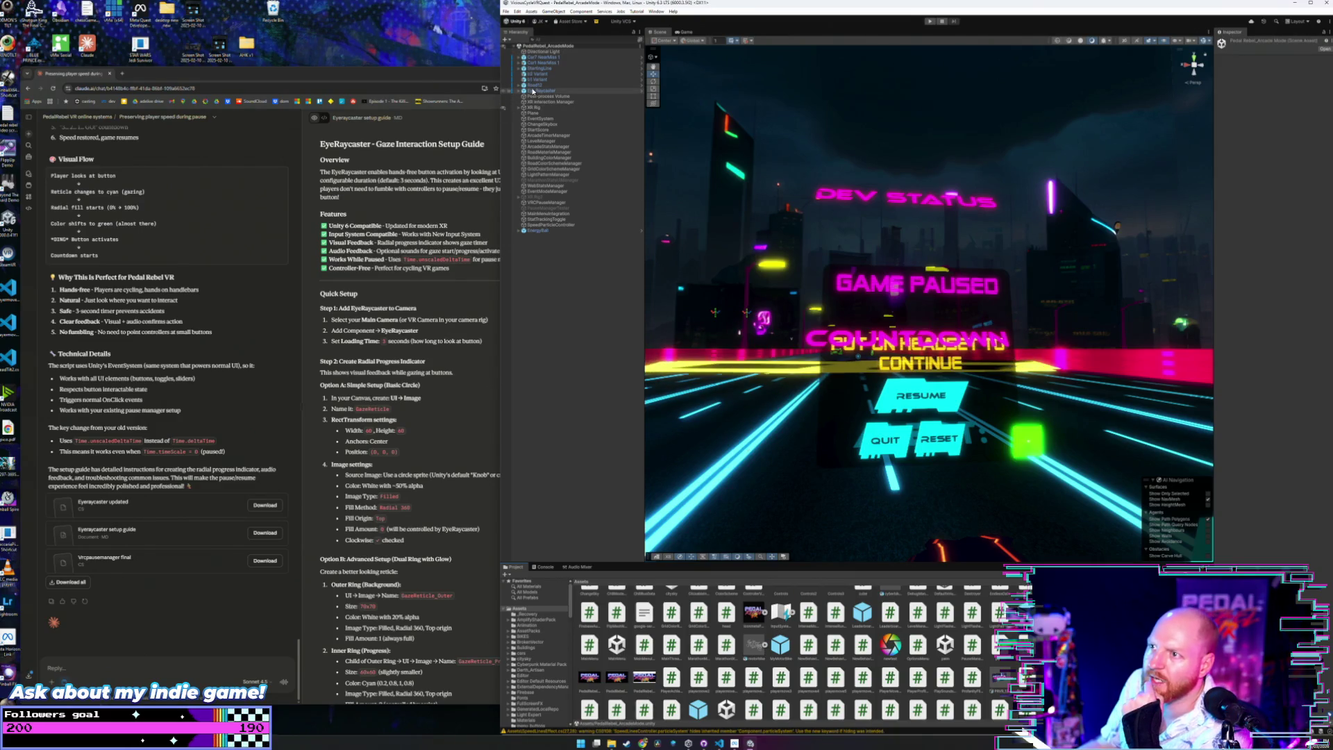
Expand the XR Rig in the Hierarchy and review the setup guide's instructions in the browser.
{"action": "left_click", "coordinate": [519, 107]}
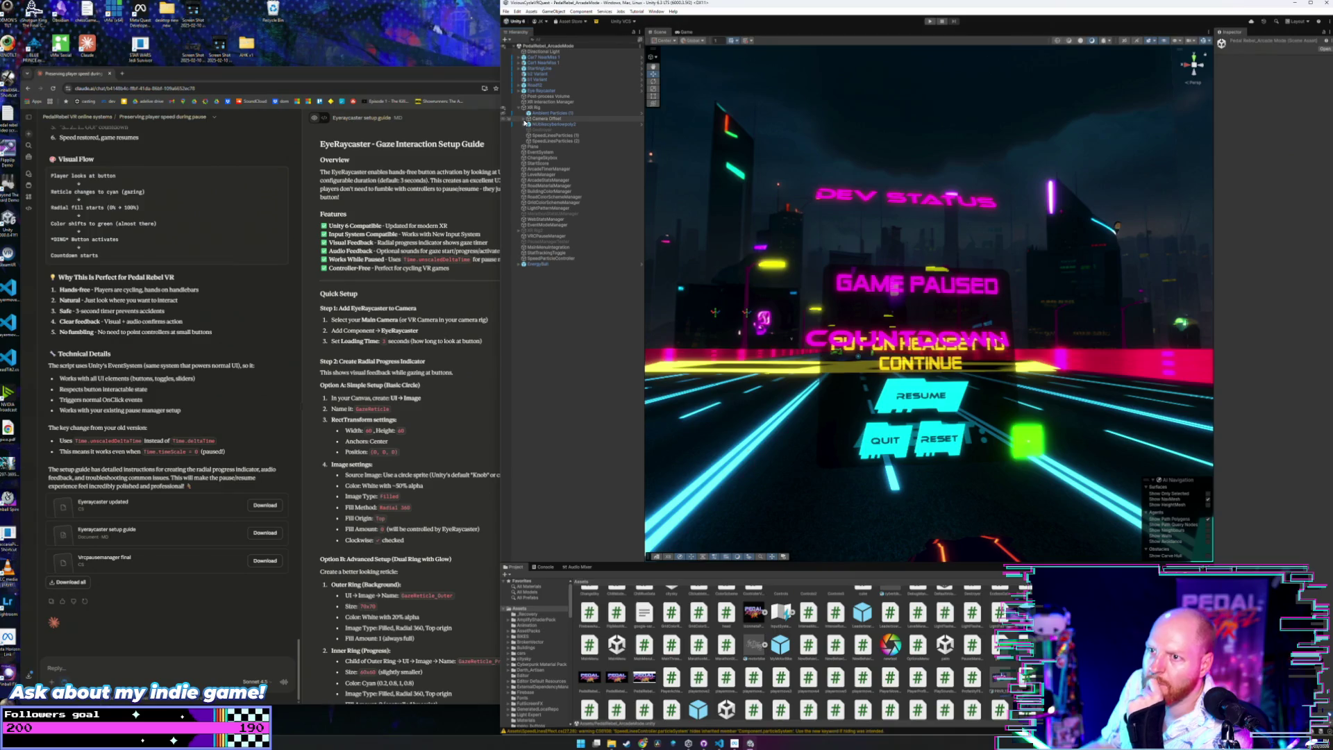
{"action": "left_click", "coordinate": [448, 385]}
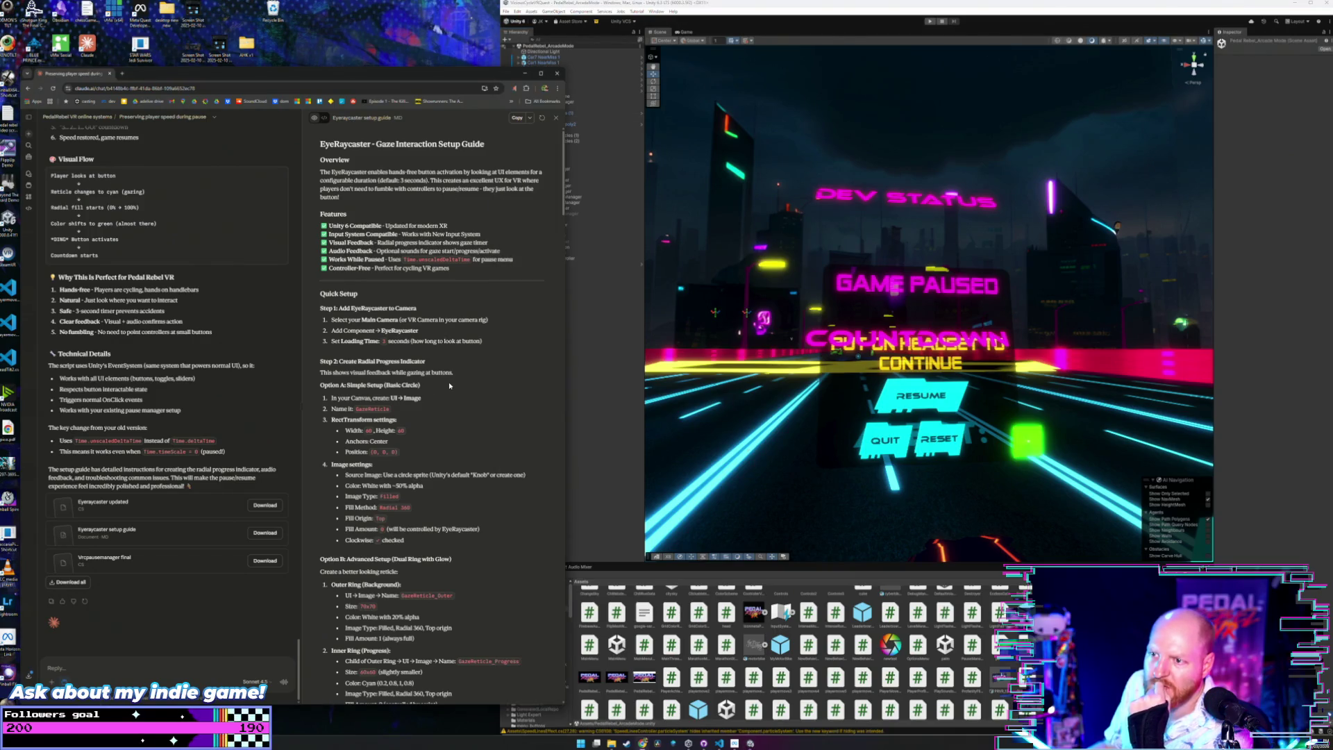
{"action": "scroll", "coordinate": [448, 375], "scroll_direction": "down", "scroll_amount": 3}
{"action": "scroll", "coordinate": [448, 347], "scroll_direction": "up", "scroll_amount": 3}
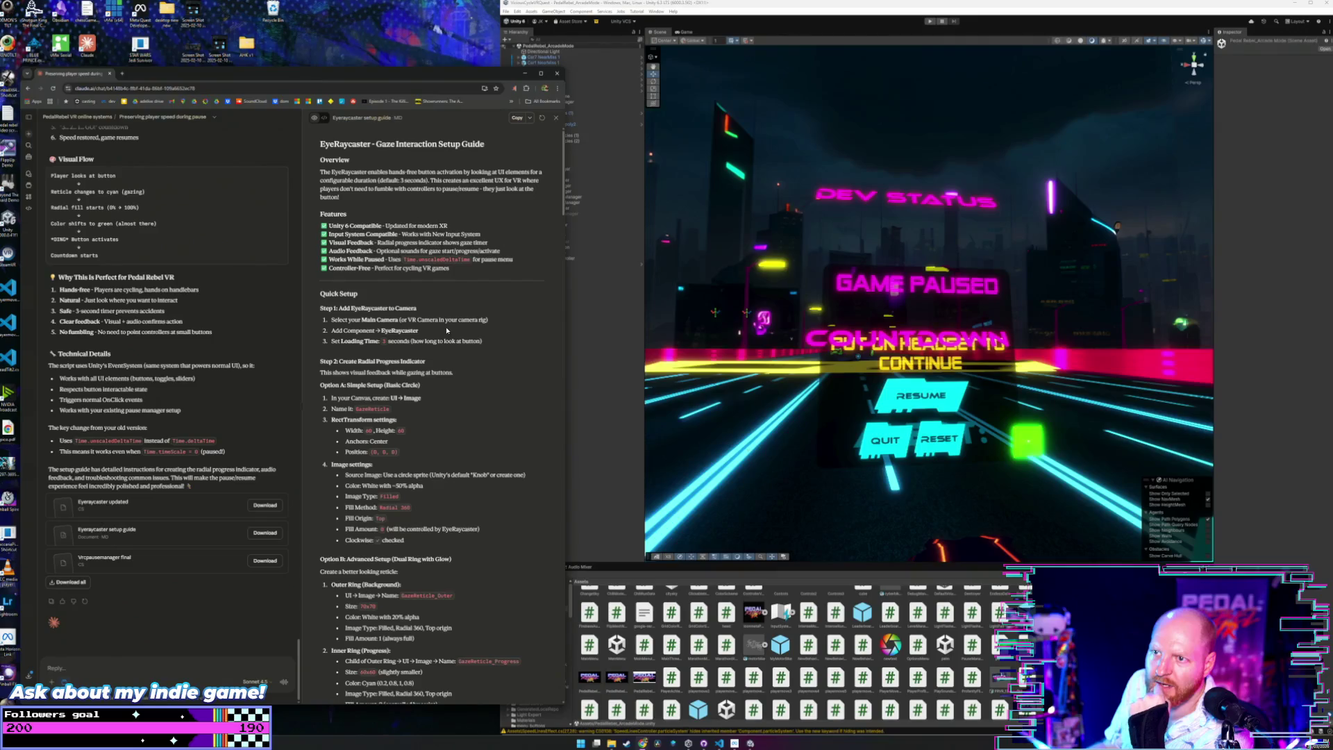
{"action": "scroll", "coordinate": [446, 326], "scroll_direction": "down", "scroll_amount": 5}
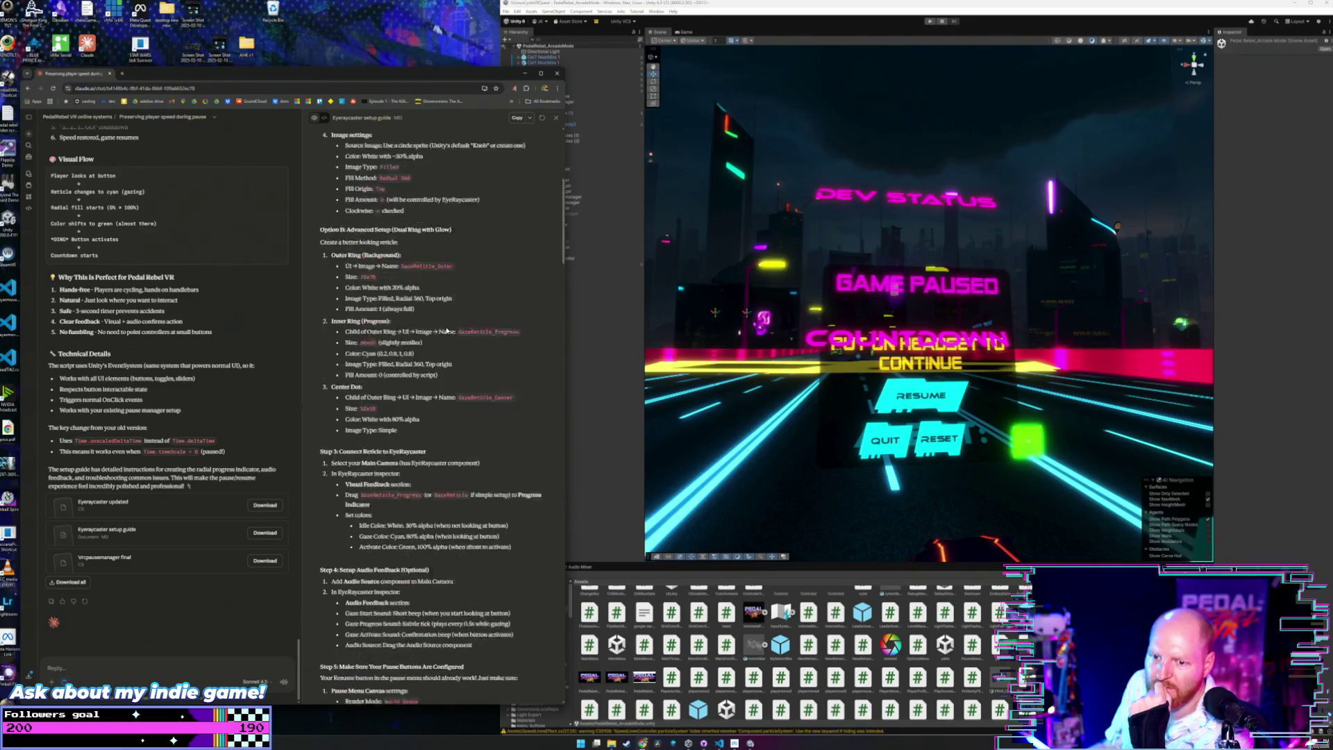
{"action": "scroll", "coordinate": [446, 331], "scroll_direction": "up", "scroll_amount": 5}
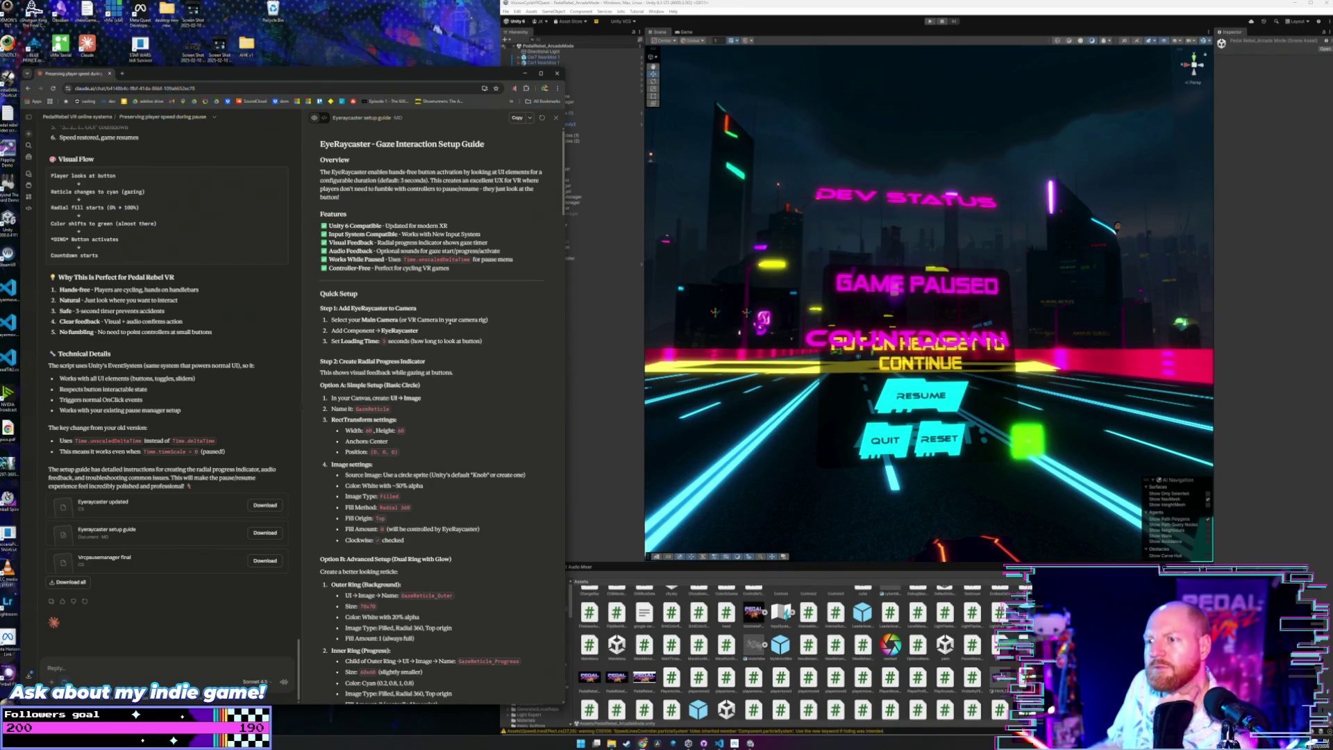
Expand Camera Offset to reveal Main Camera and drag Eye Raycaster onto it.
{"action": "left_click", "coordinate": [566, 166]}
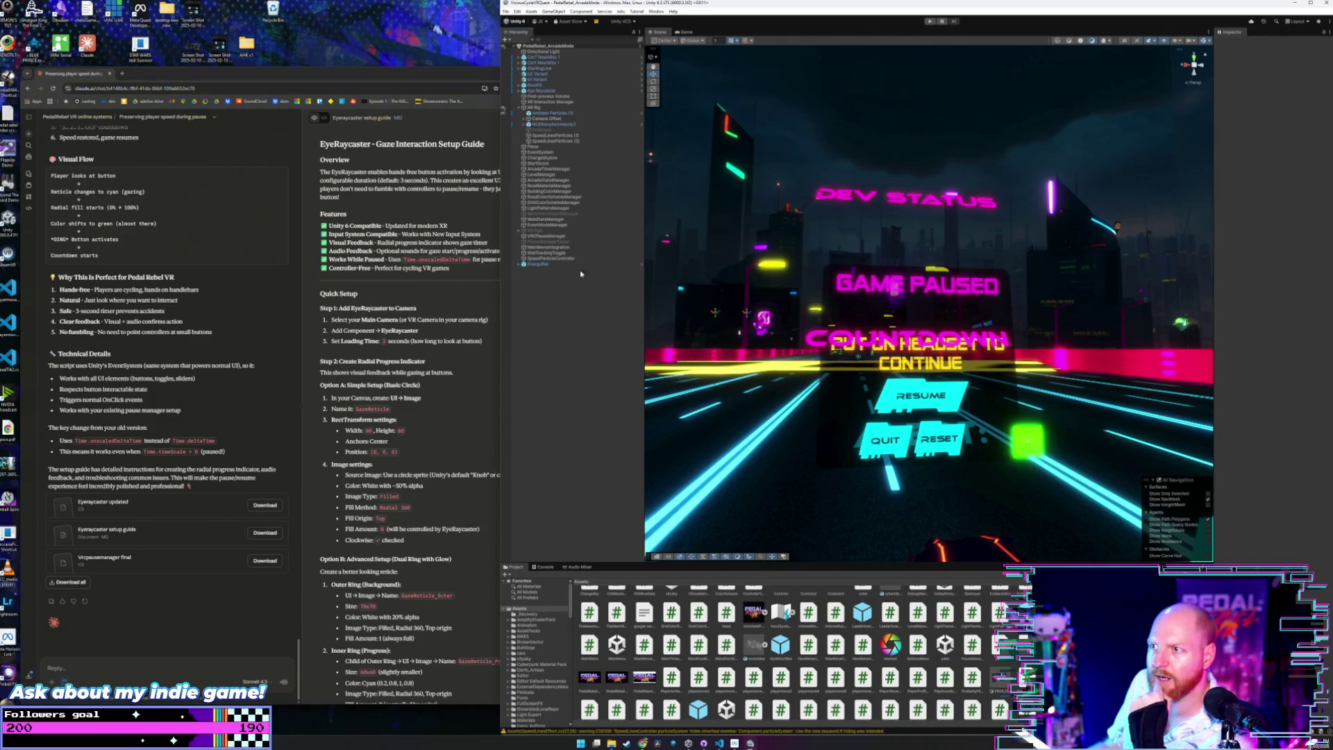
{"action": "left_click", "coordinate": [543, 91]}
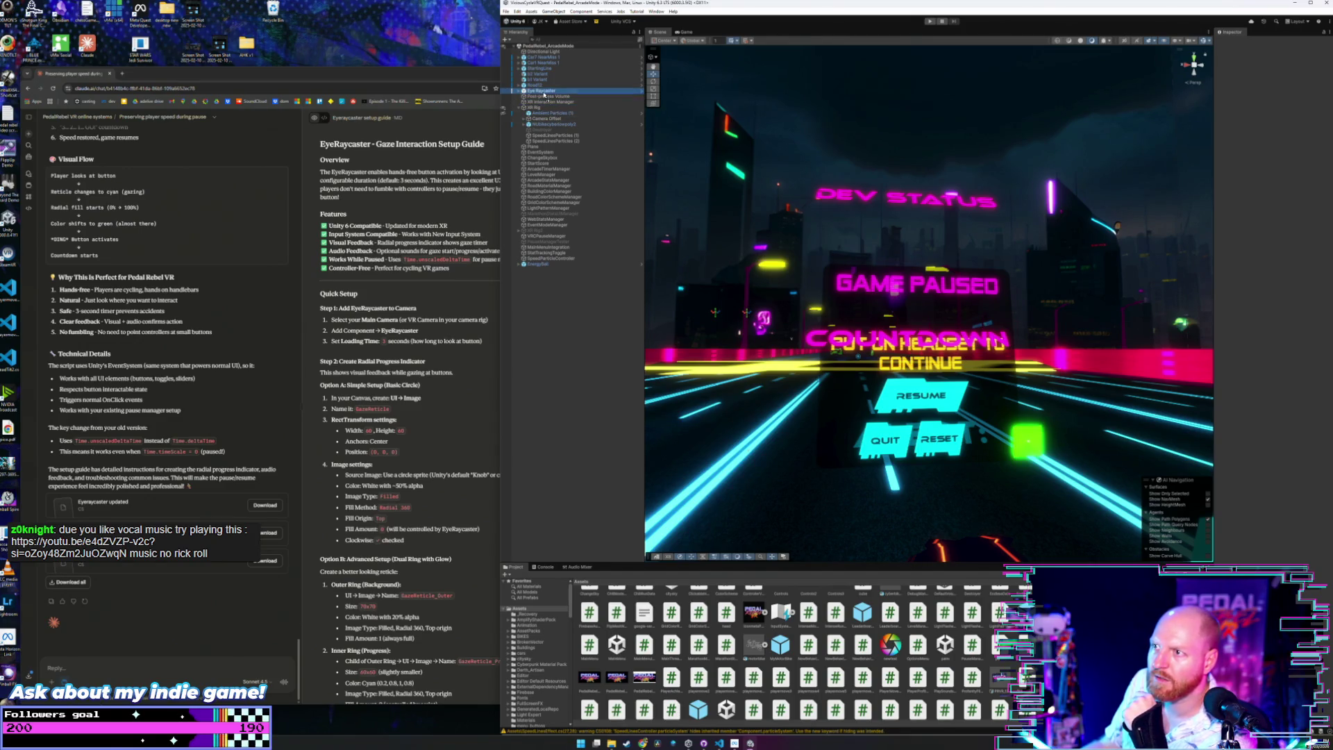
{"action": "left_click", "coordinate": [529, 119]}
{"action": "left_click", "coordinate": [528, 120]}
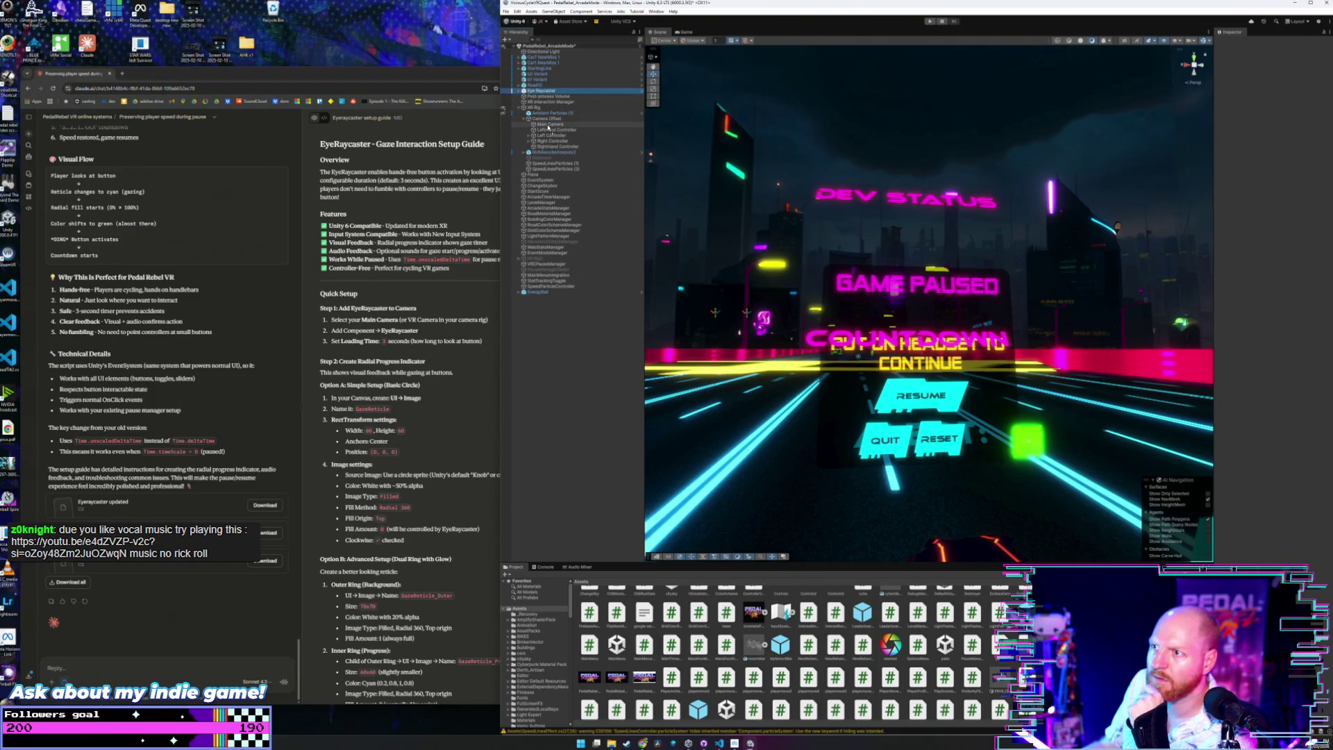
{"action": "left_click_drag", "start_coordinate": [548, 127], "coordinate": [532, 125]}
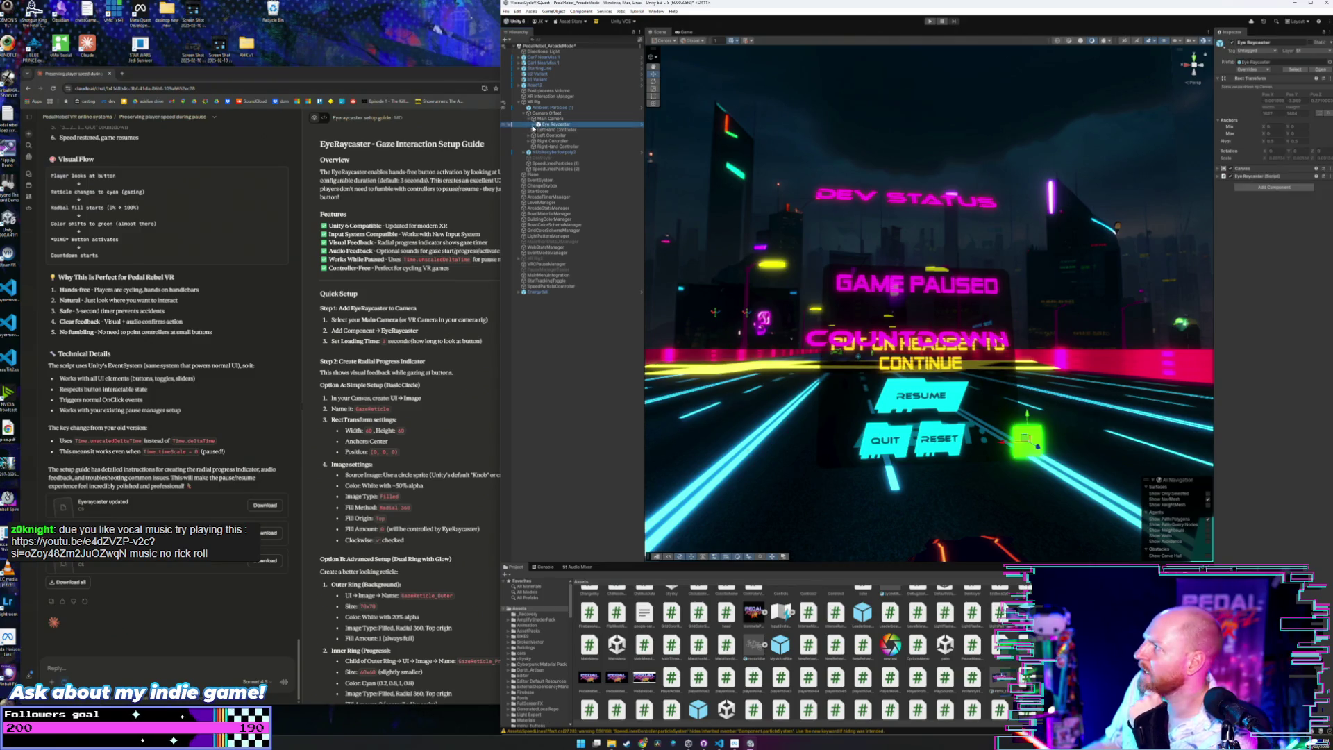
Inspect the nested Eye Raycaster's Canvas and Eye Raycaster (Script) components under Main Camera.
{"action": "left_click", "coordinate": [534, 124]}
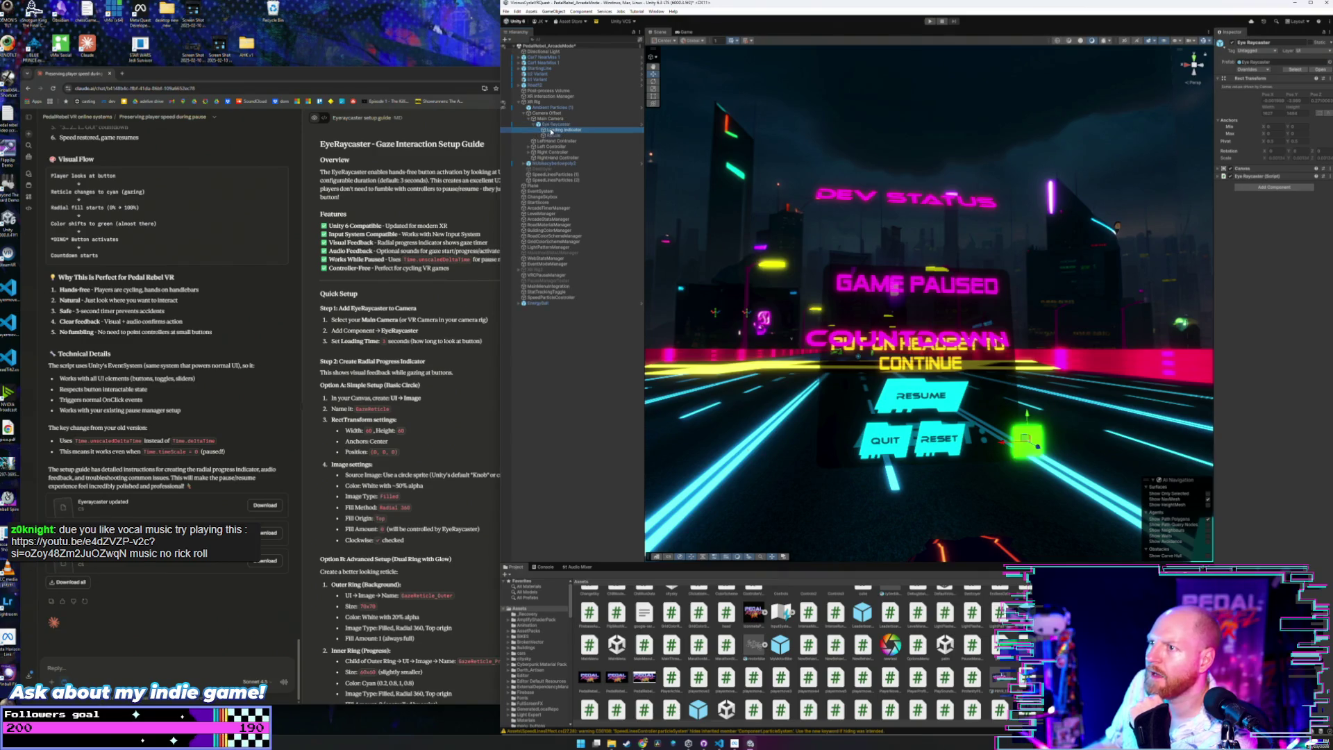
{"action": "left_click", "coordinate": [550, 119]}
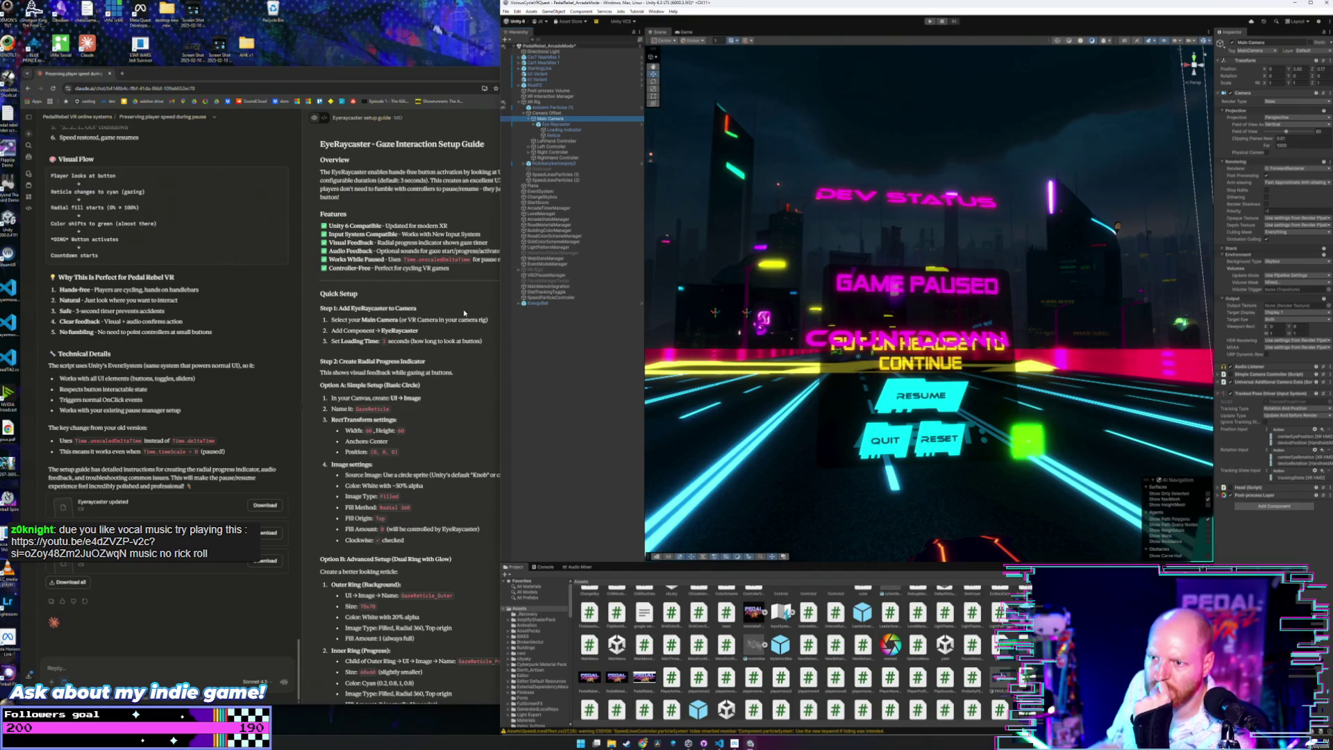
{"action": "left_click", "coordinate": [562, 124]}
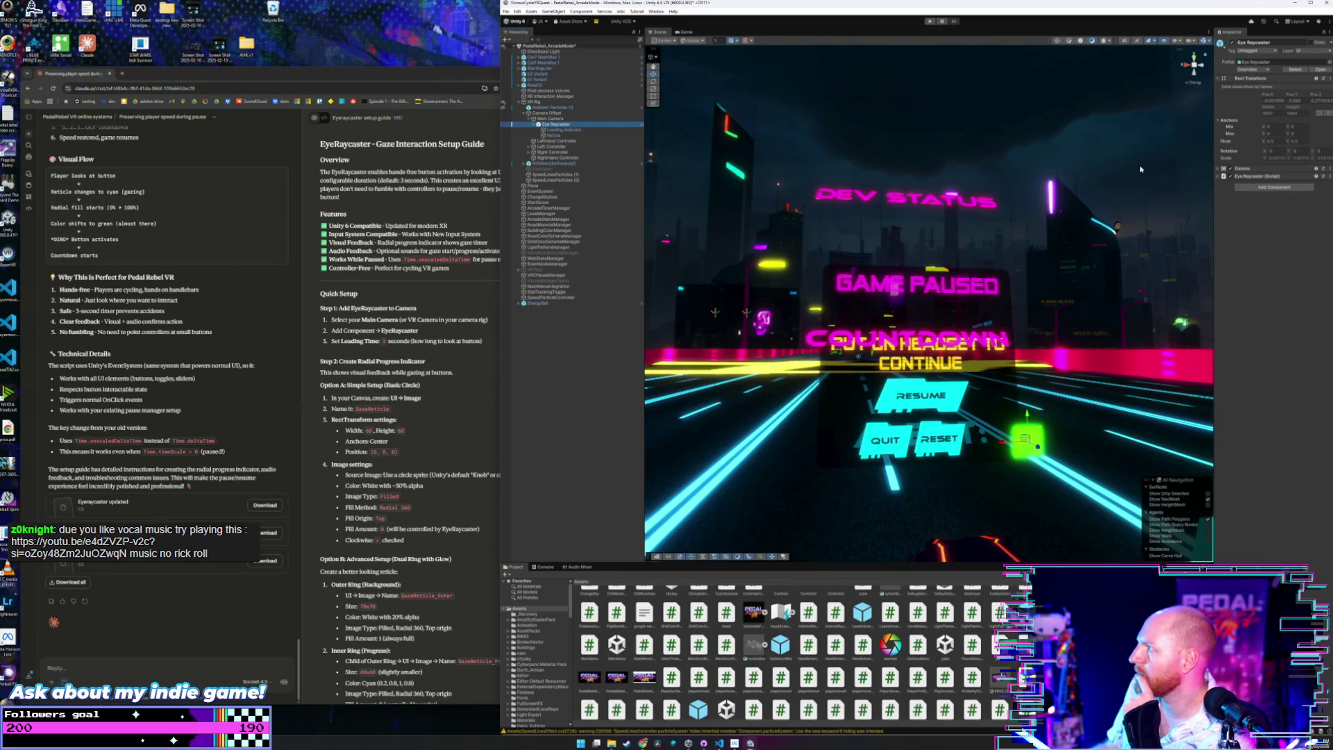
{"action": "left_click", "coordinate": [1220, 169]}
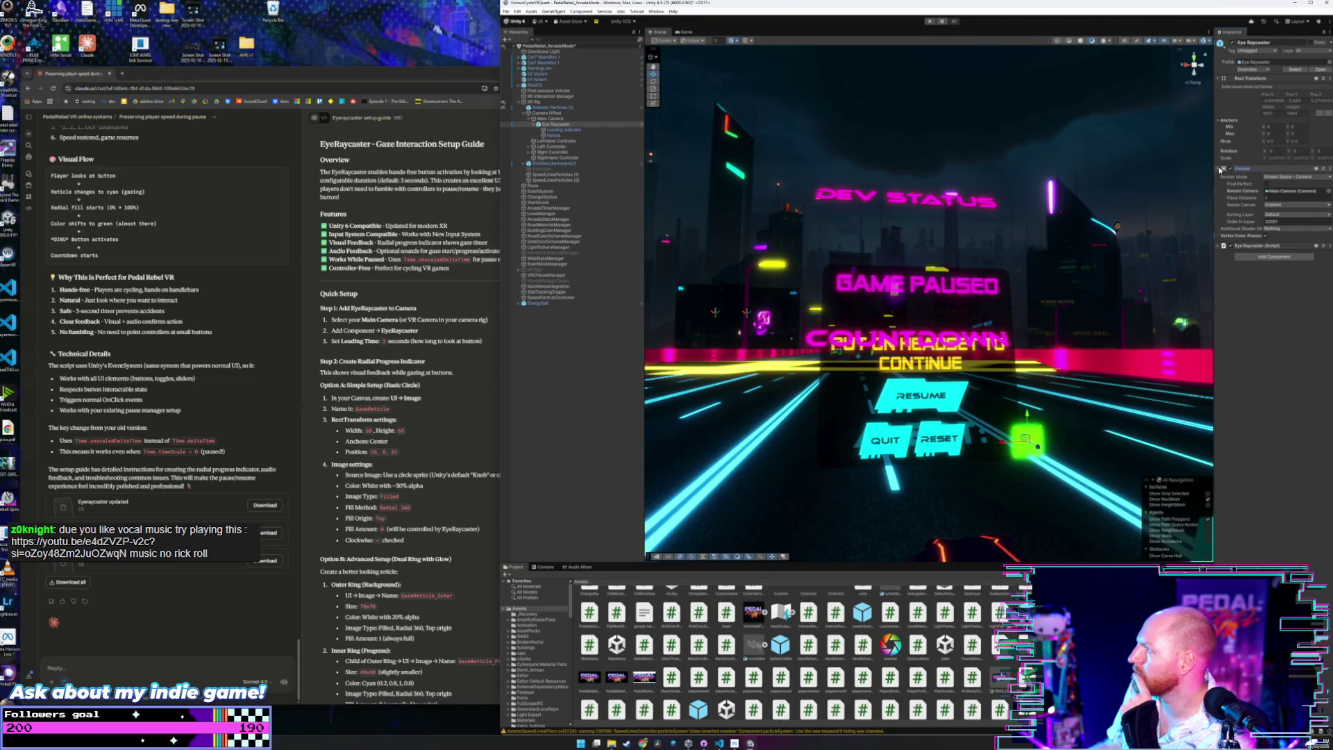
{"action": "left_click", "coordinate": [1220, 169]}
{"action": "left_click", "coordinate": [1218, 176]}
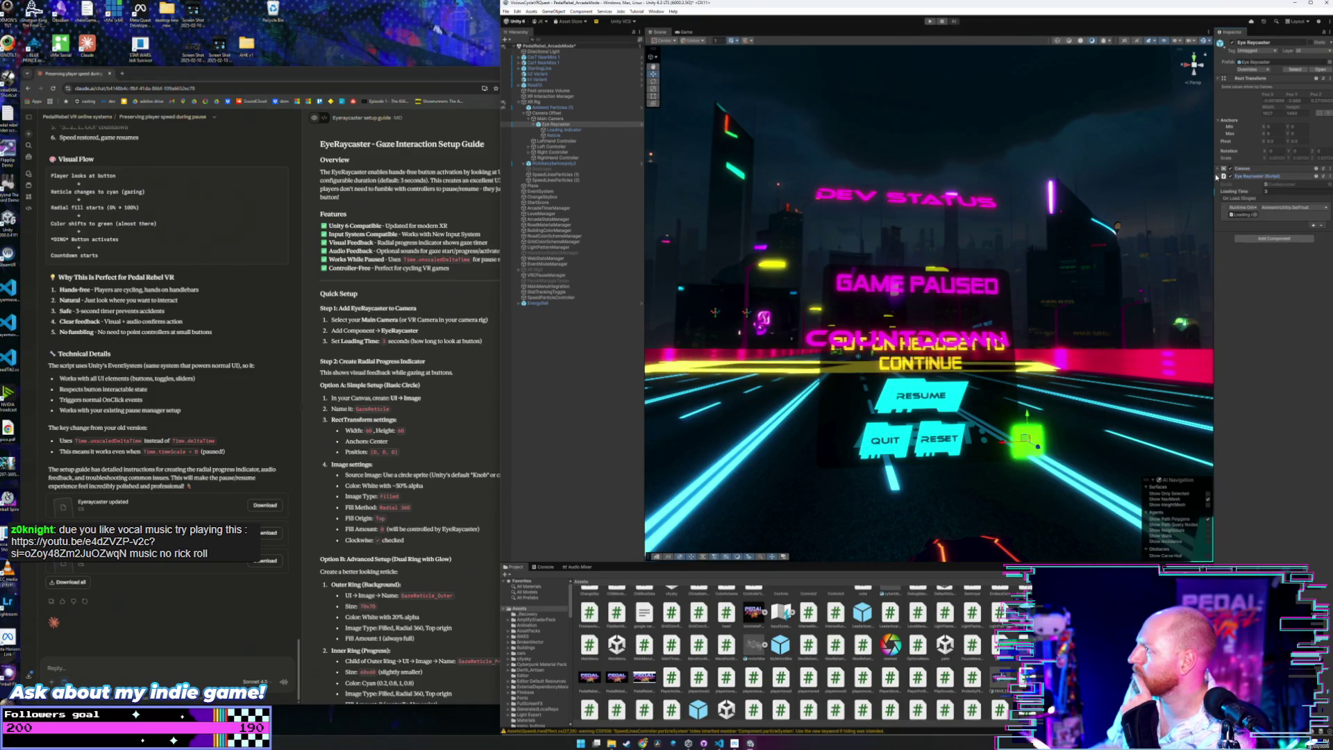
{"action": "left_click", "coordinate": [1218, 176]}
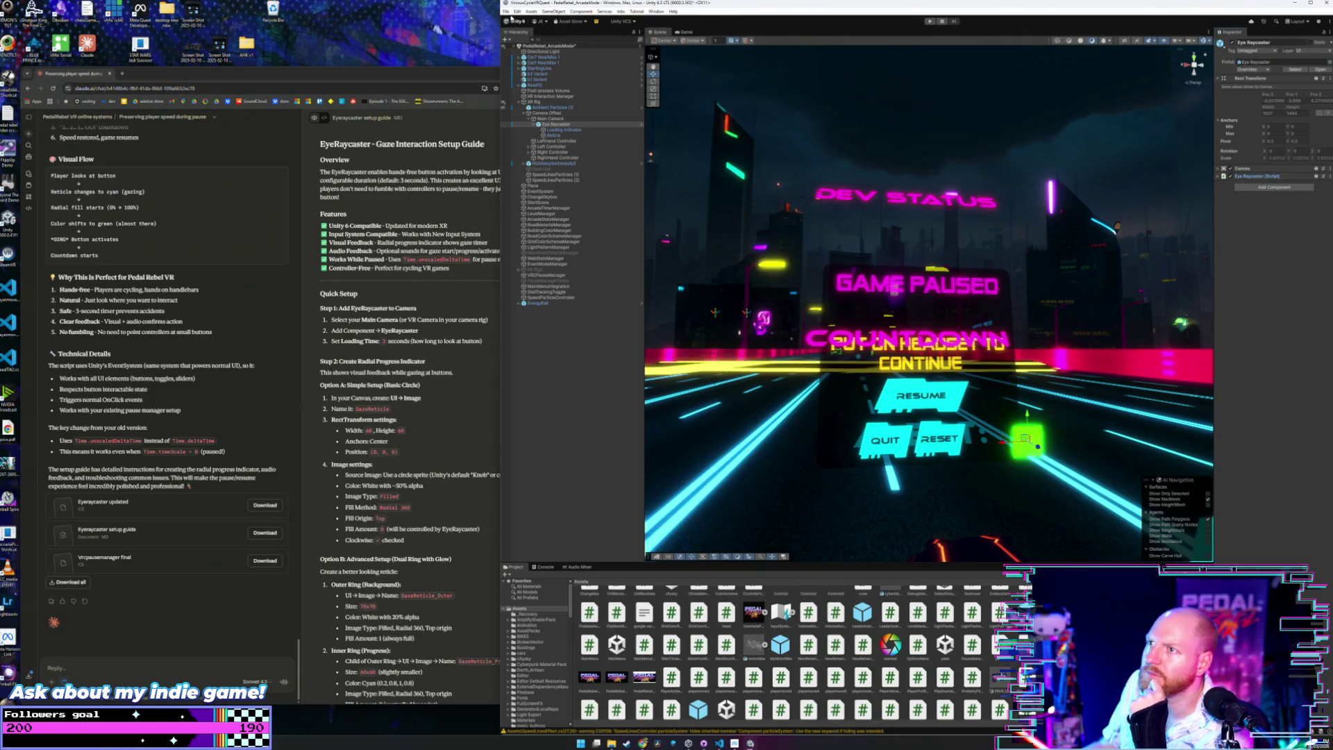
Save the PedalRebel_ArcadeMode scene with File > Save and try entering Play mode.
{"action": "left_click", "coordinate": [506, 12]}
{"action": "left_click", "coordinate": [531, 46]}
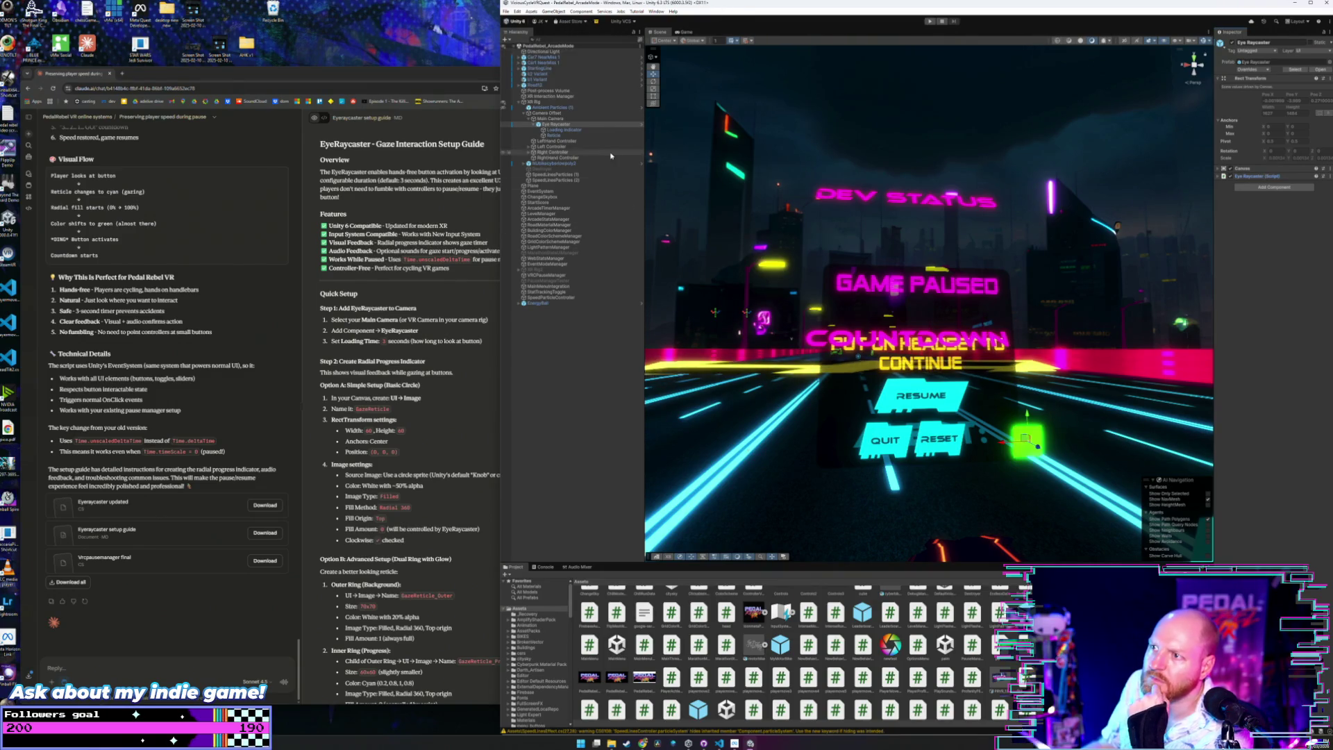
{"action": "left_click", "coordinate": [568, 120]}
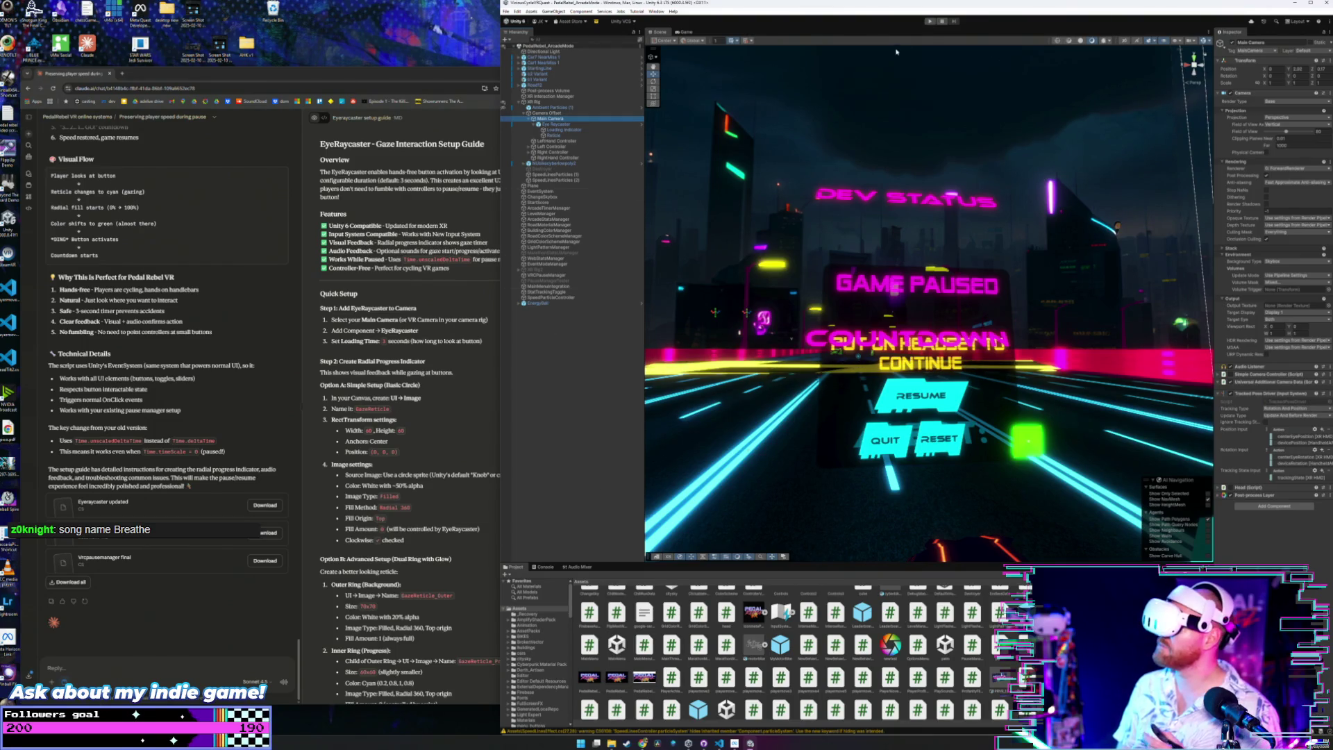
{"action": "left_click", "coordinate": [929, 21]}
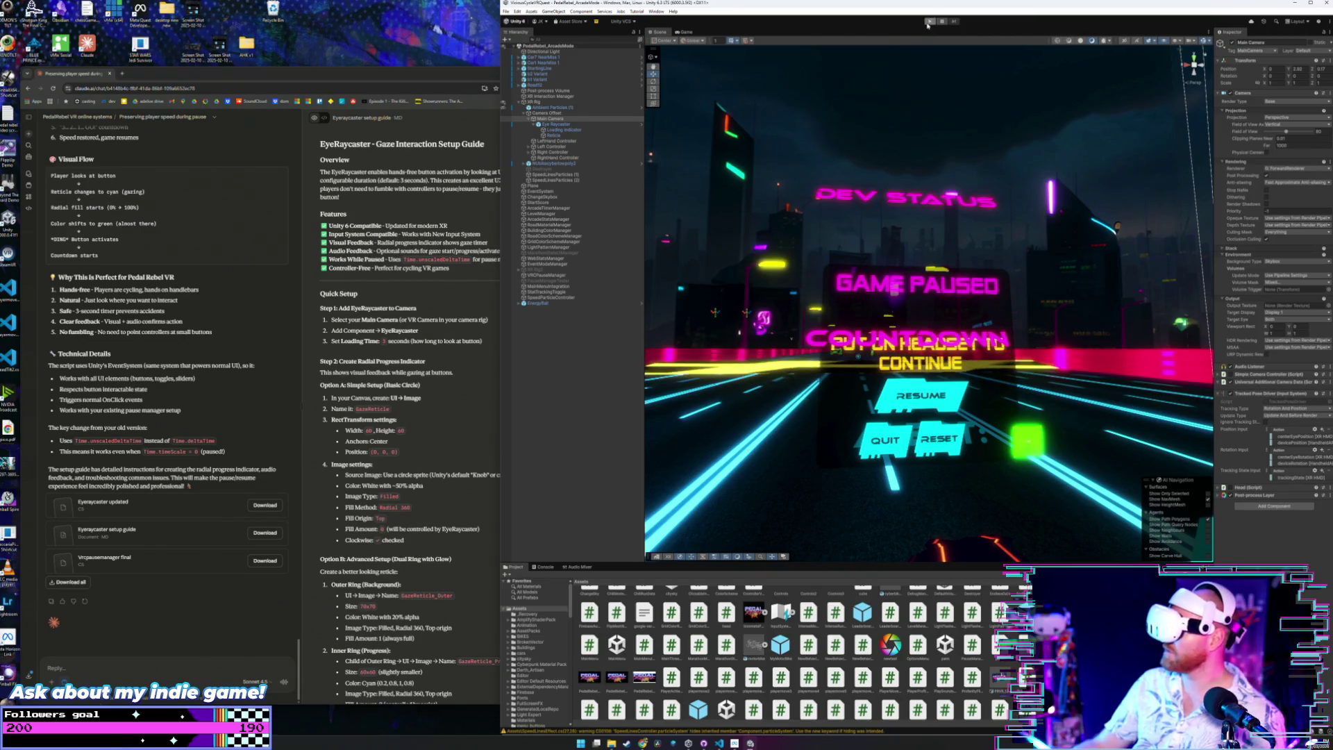
Retry Play mode with Ctrl+P and view the compiler error's details in the Console.
{"action": "key", "text": "ctrl+p"}
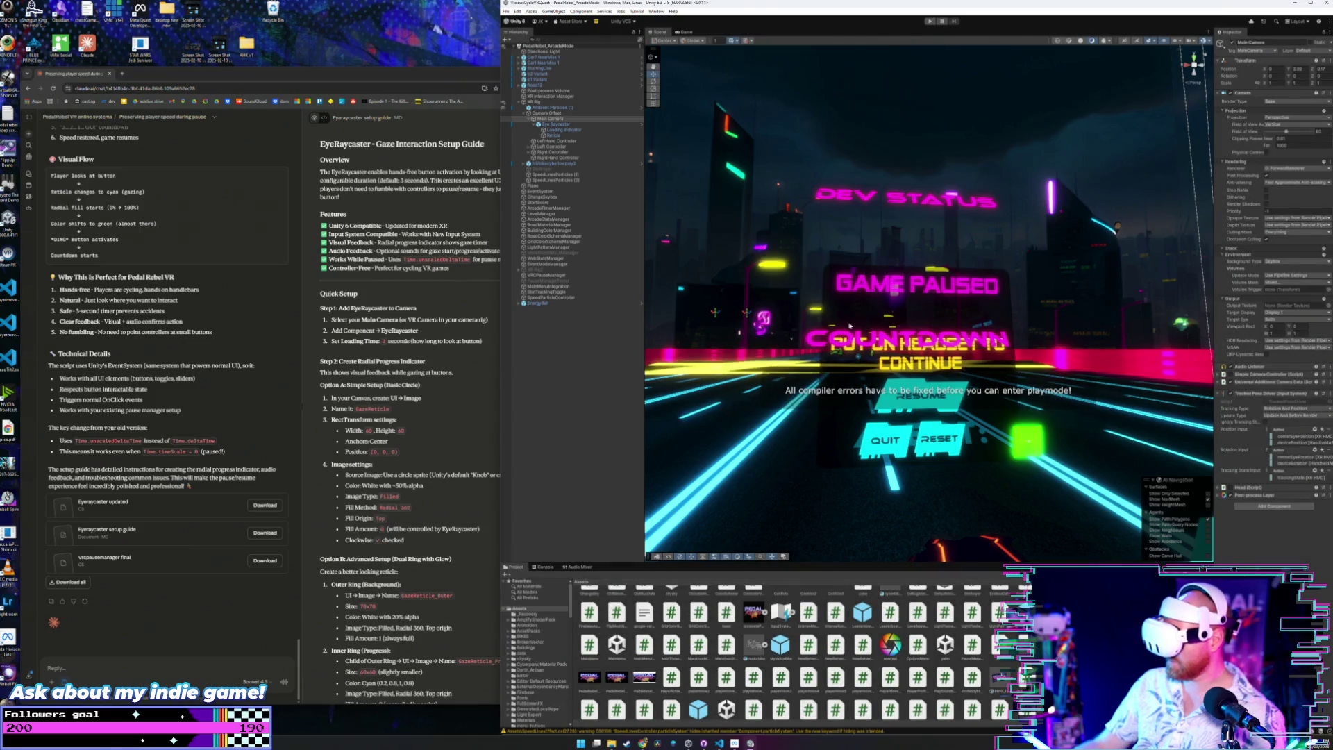
{"action": "left_click", "coordinate": [548, 567]}
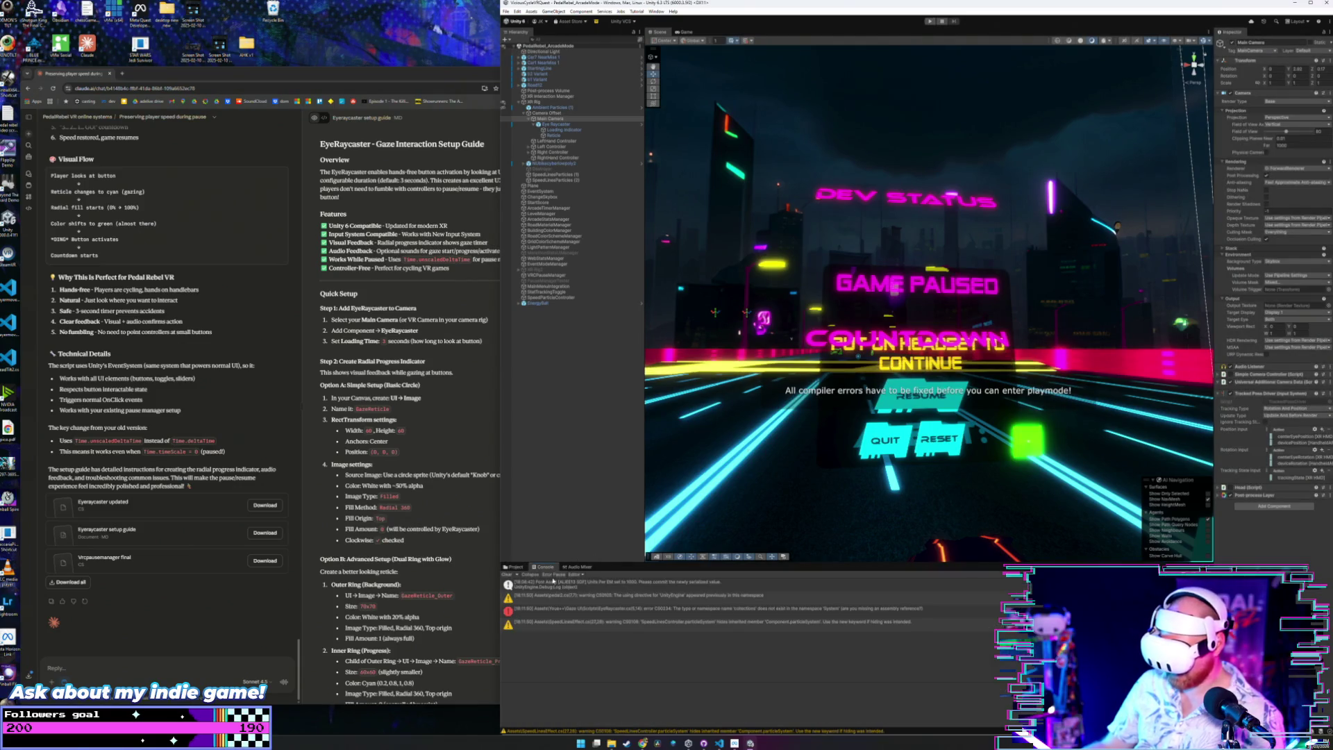
{"action": "left_click", "coordinate": [601, 611]}
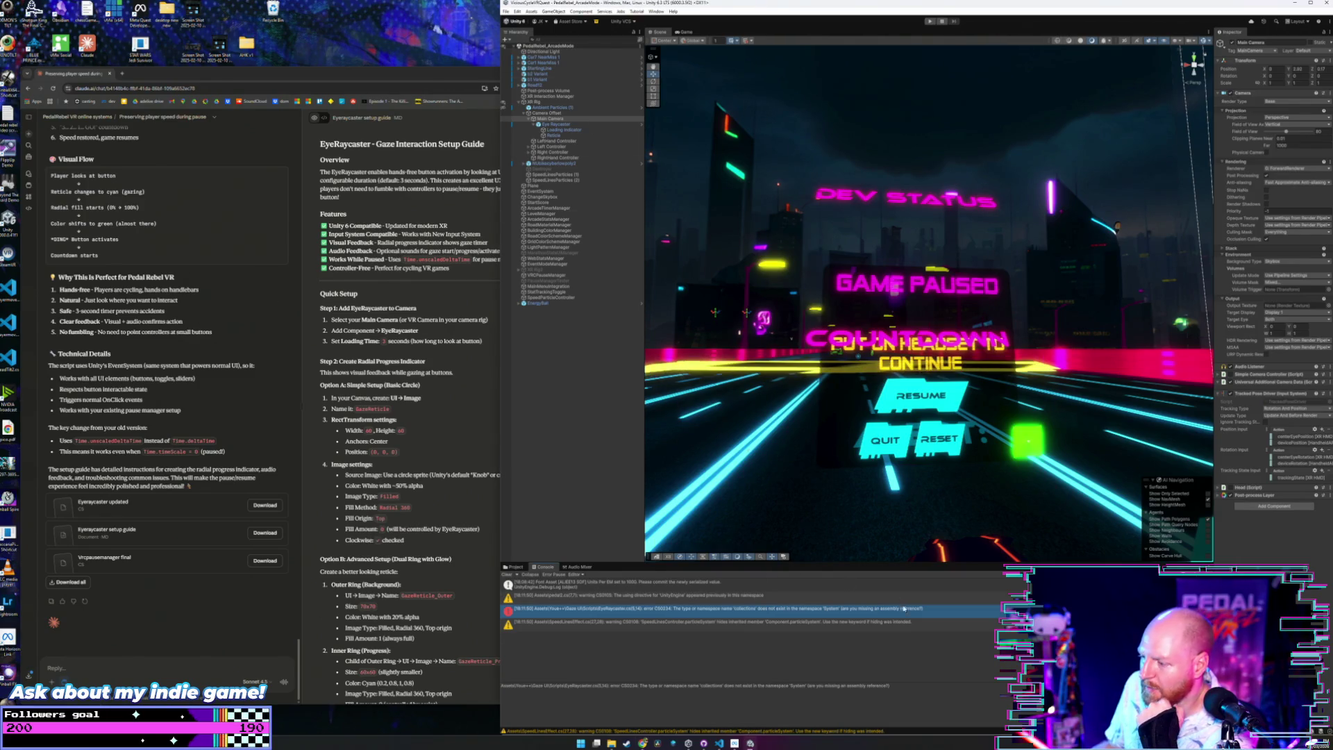
Select the Console compiler error and type a Claude question asking why that error occurred.
{"action": "triple_click", "coordinate": [880, 689]}
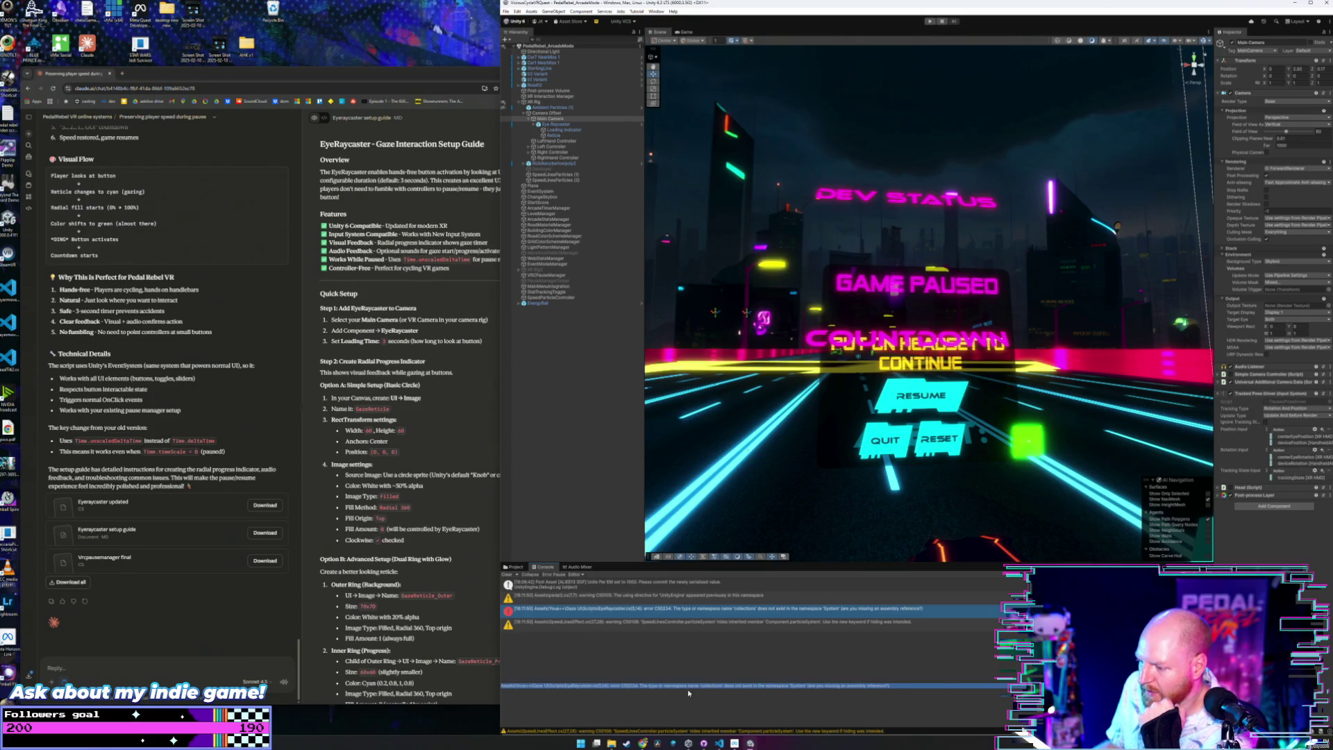
{"action": "left_click", "coordinate": [109, 669]}
{"action": "type", "text": "sho"}
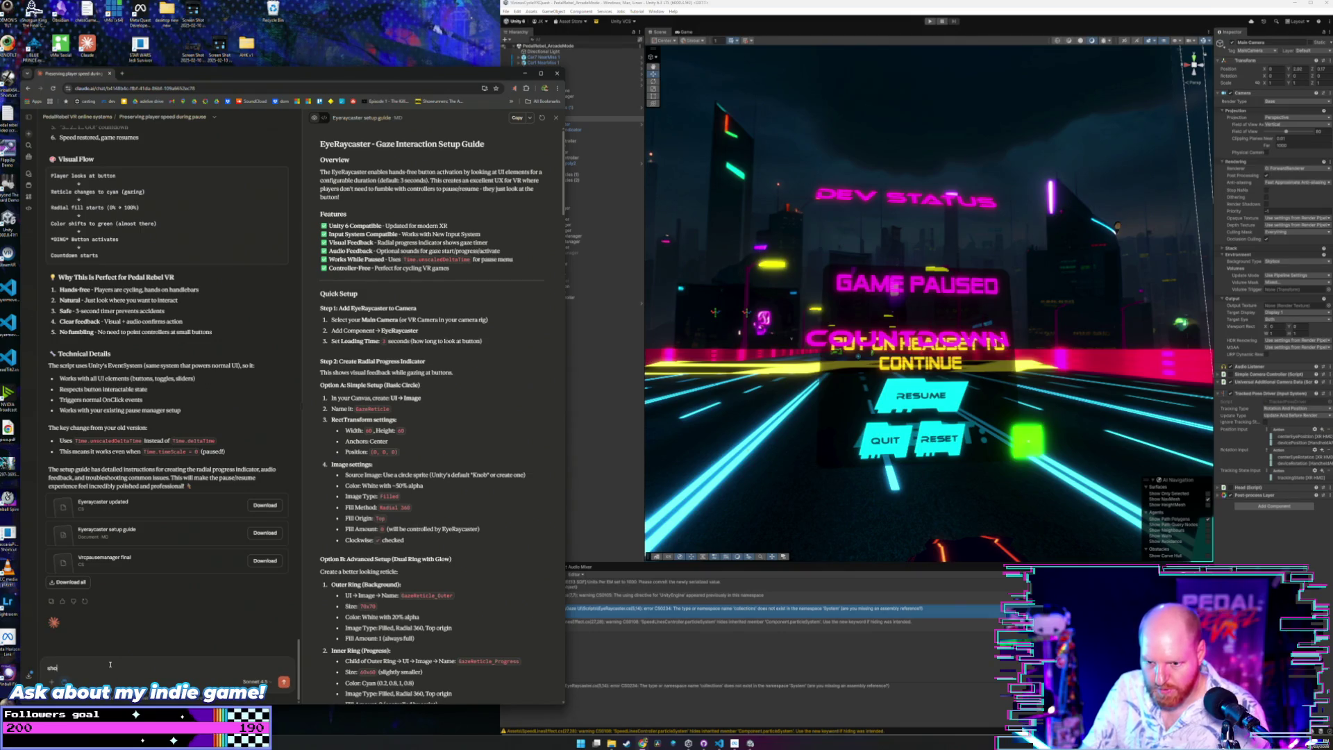
{"action": "type", "text": "w me why I"}
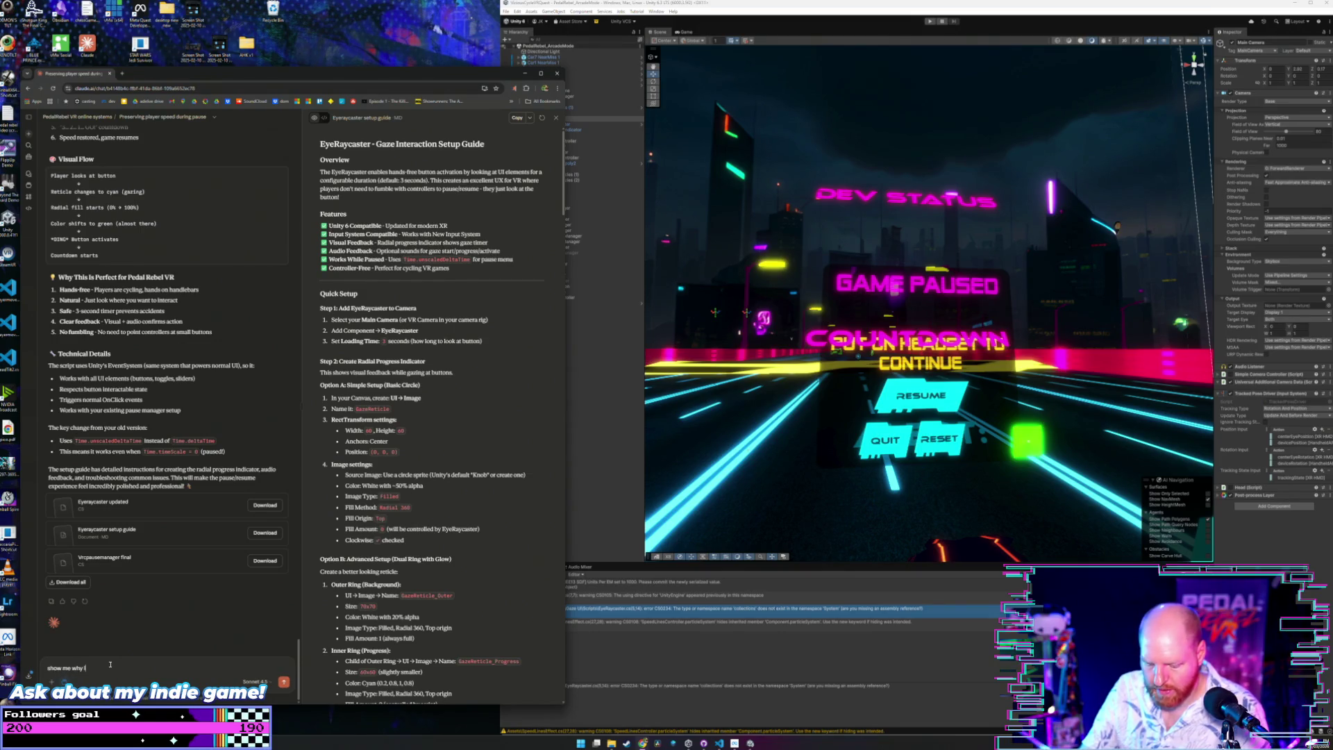
{"action": "type", "text": " got this error the co"}
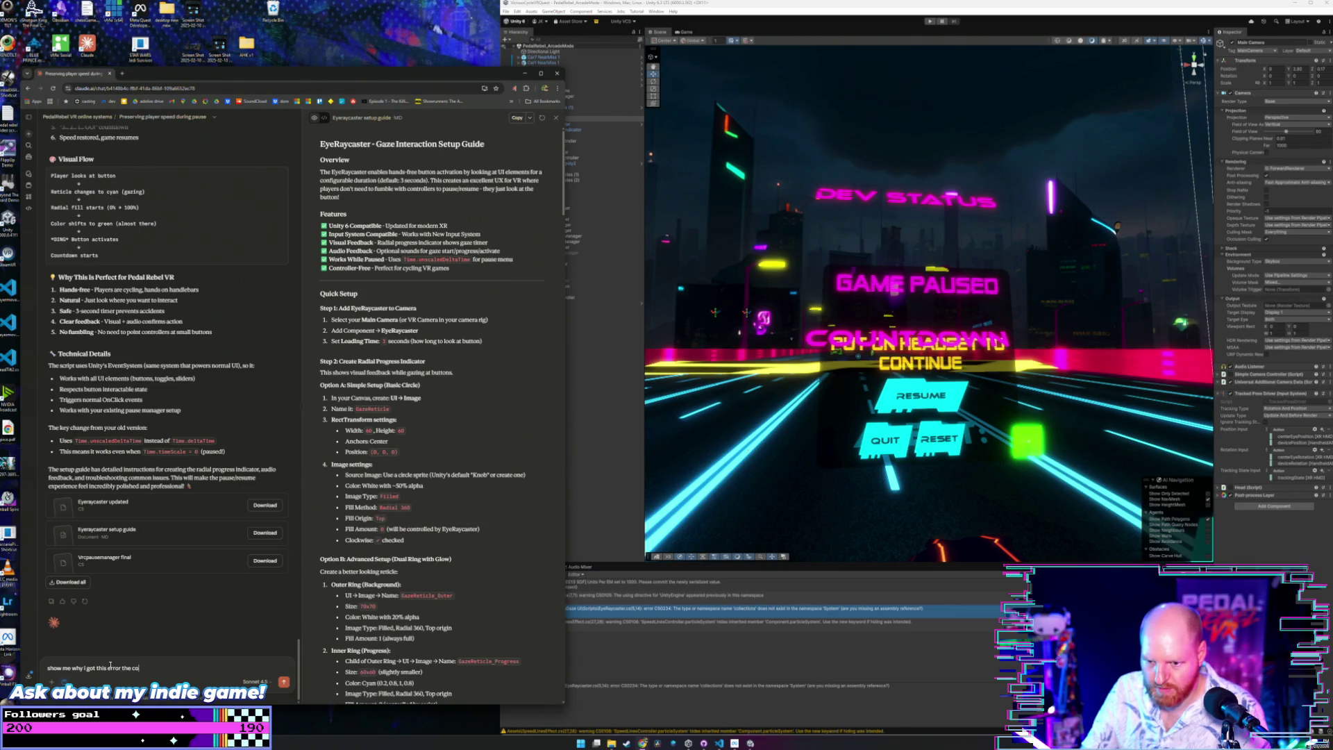
{"action": "key", "text": "BackSpace"}
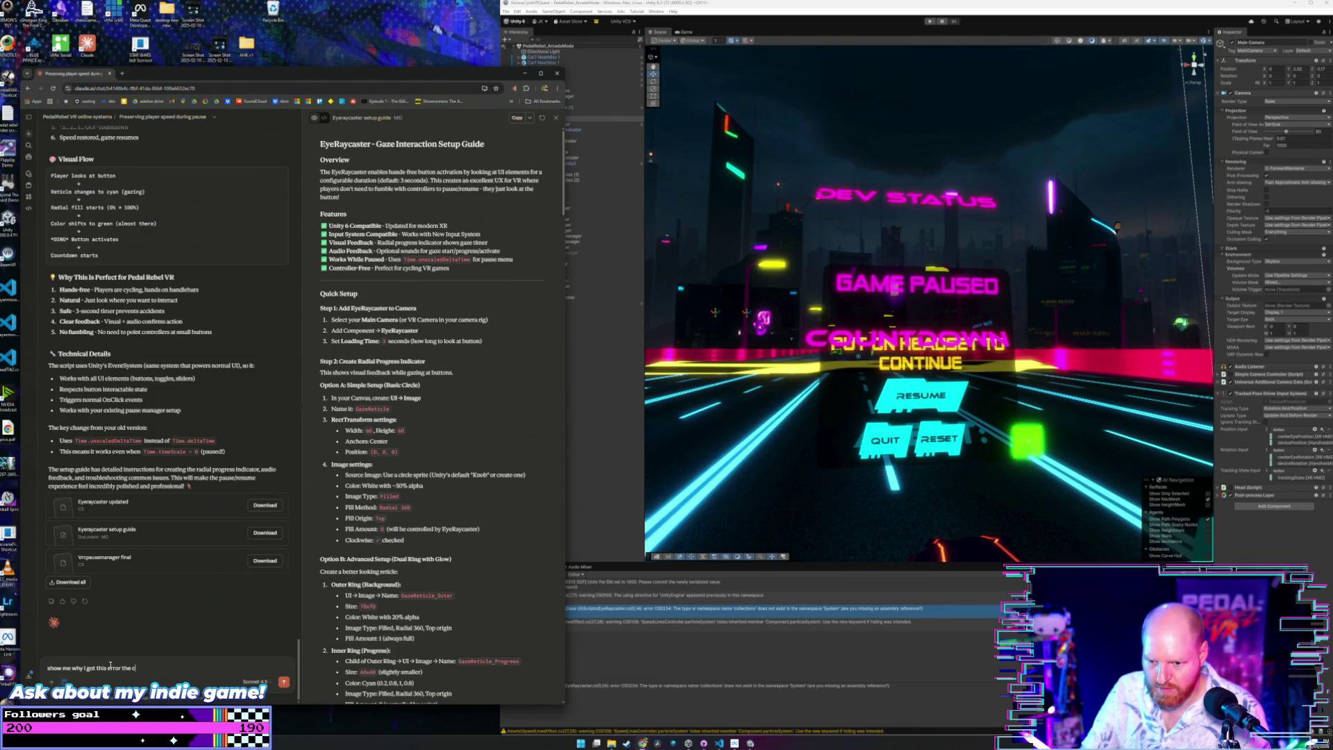
{"action": "type", "text": "in"}
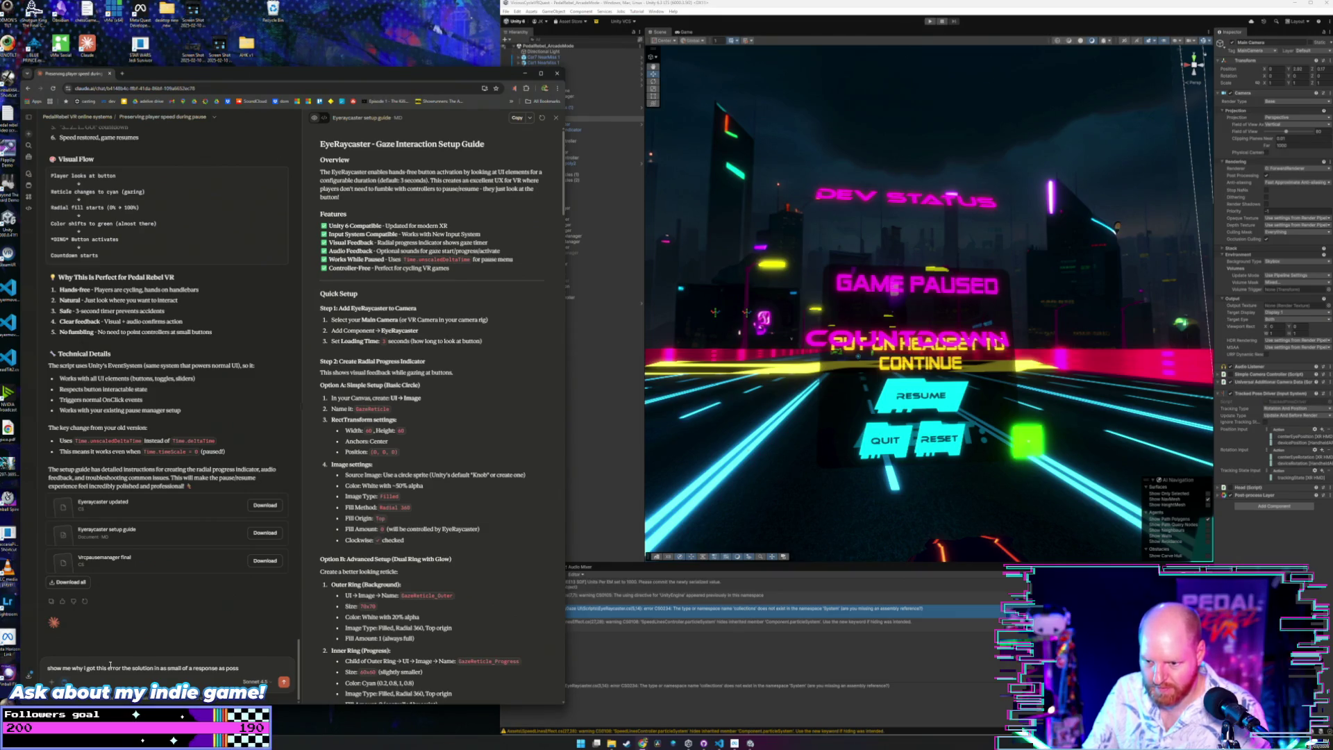
{"action": "type", "text": ":"}
{"action": "key", "text": "shift+Return"}
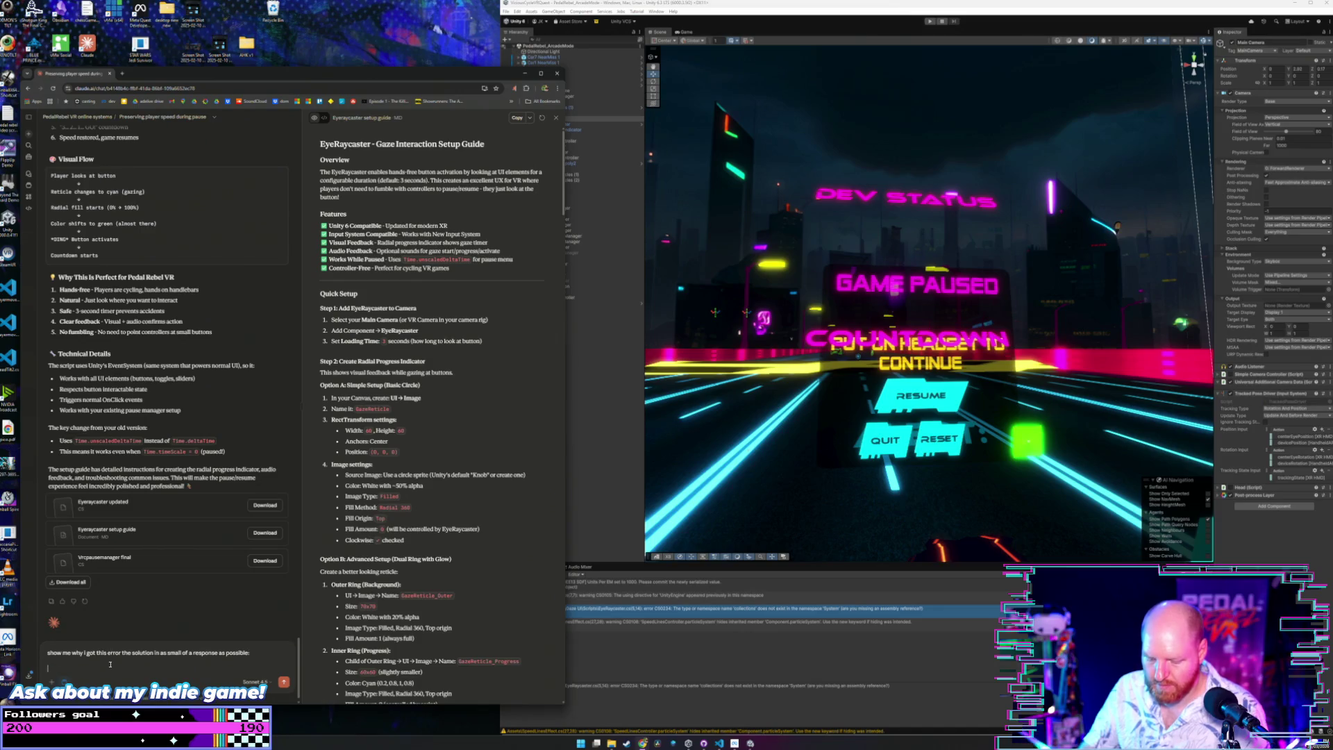
Paste the compiler error into the Claude message, send it, and return to Unity.
{"action": "key", "text": "ctrl+v"}
{"action": "key", "text": "Return"}
{"action": "left_click", "coordinate": [703, 400]}
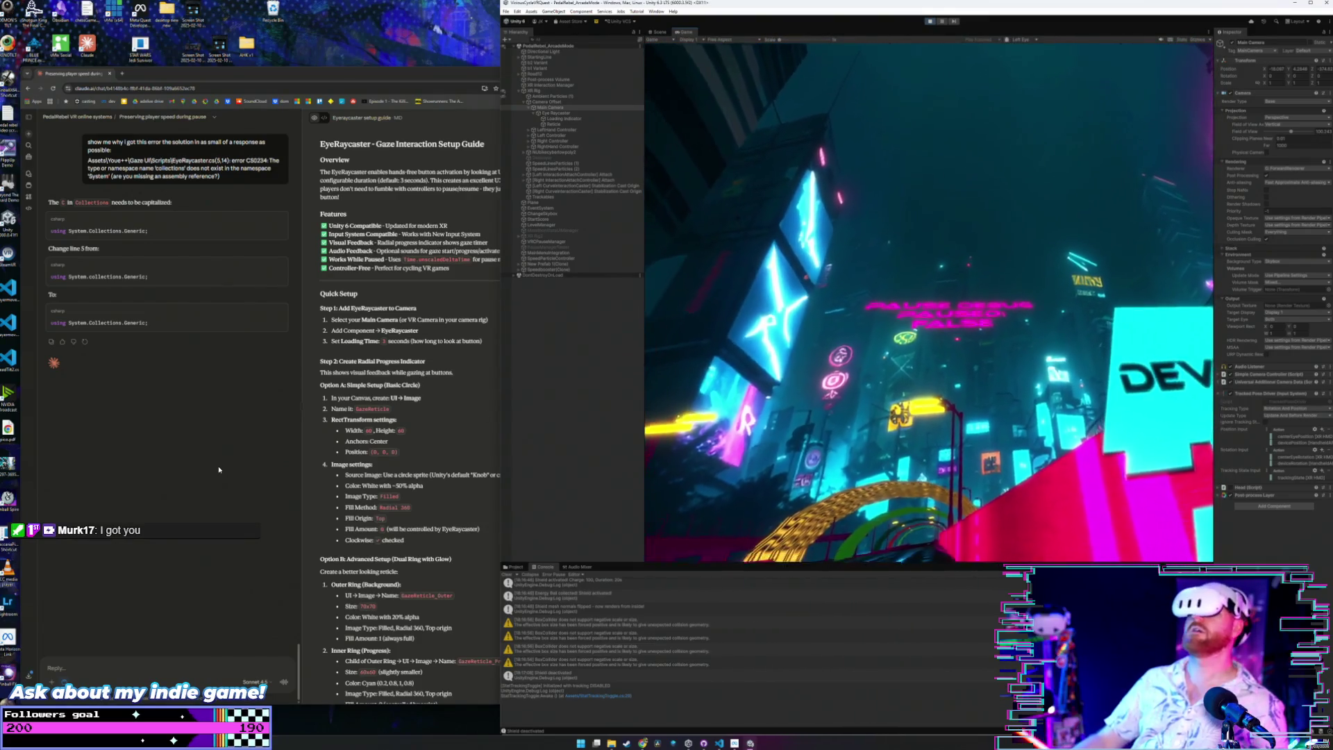
Refocus the running Unity game and show the Default mixer's groups in the Audio Mixer panel.
{"action": "left_click", "coordinate": [217, 470]}
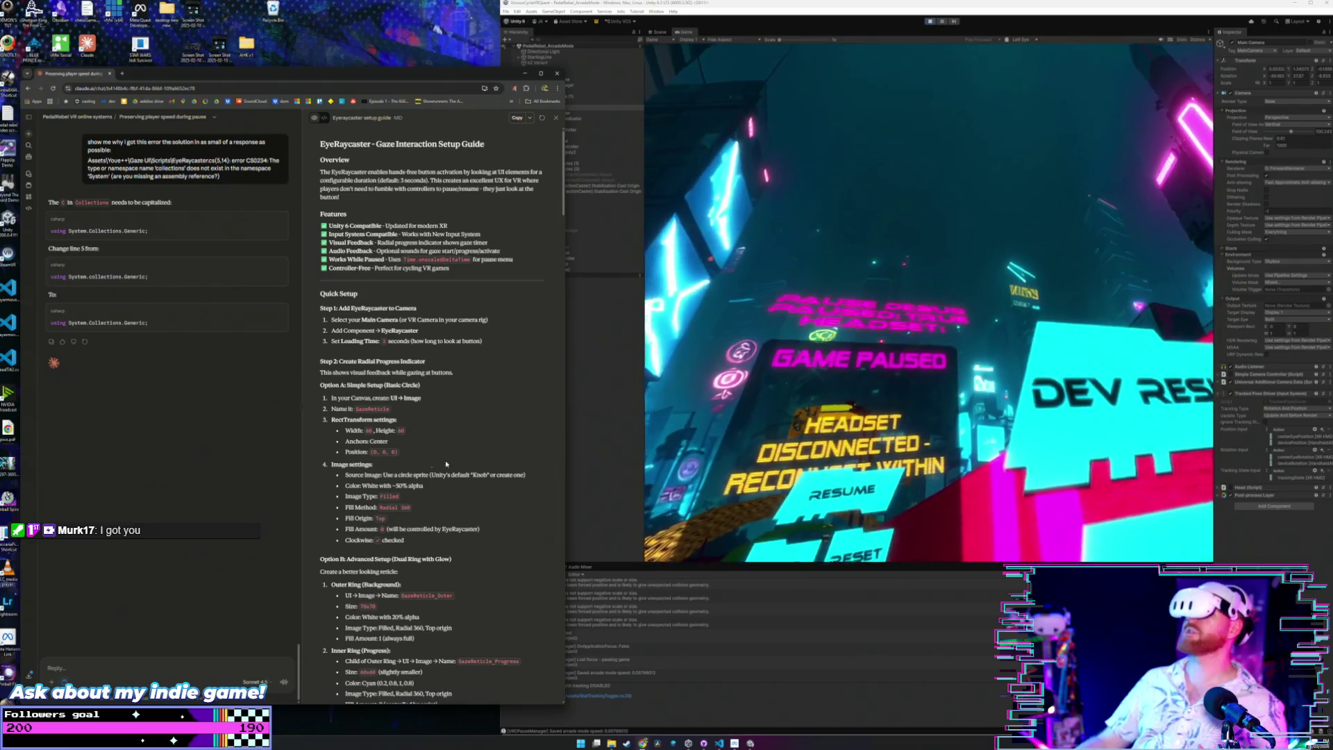
{"action": "left_click", "coordinate": [679, 451]}
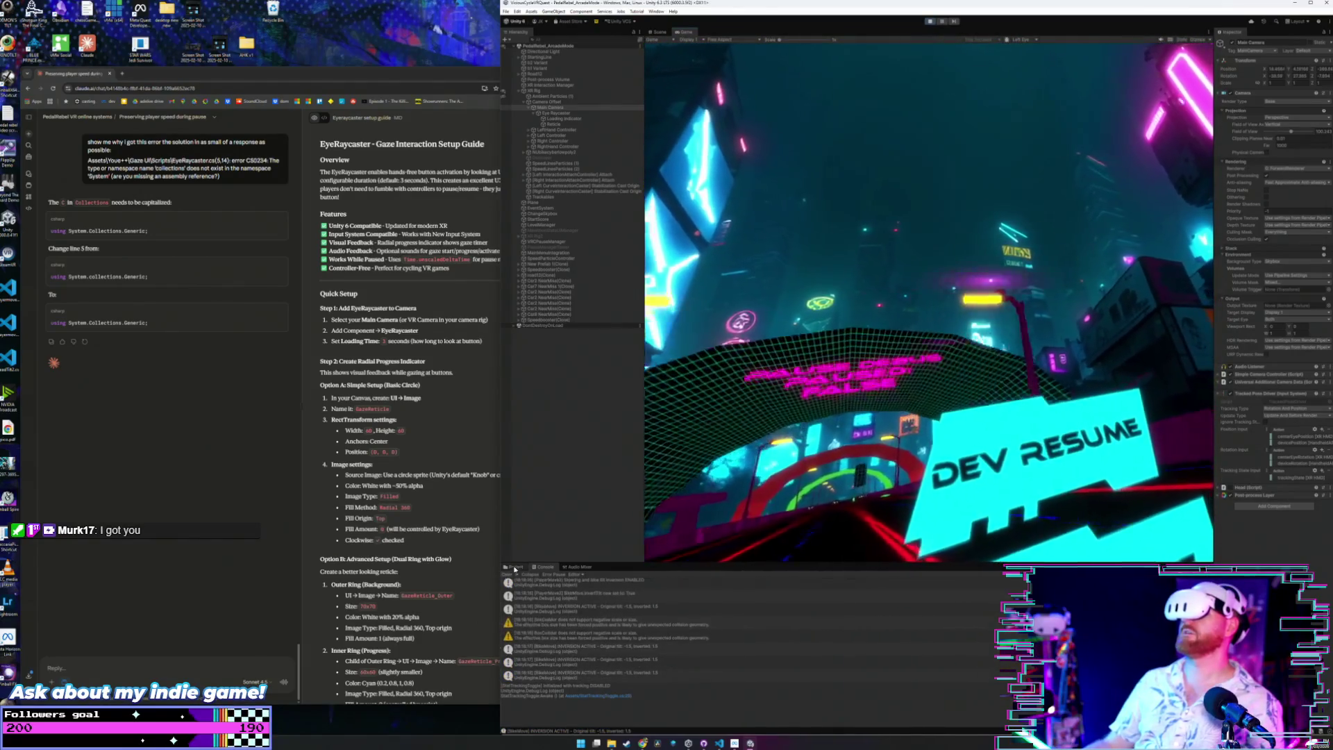
{"action": "left_click", "coordinate": [576, 566]}
{"action": "left_click", "coordinate": [515, 593]}
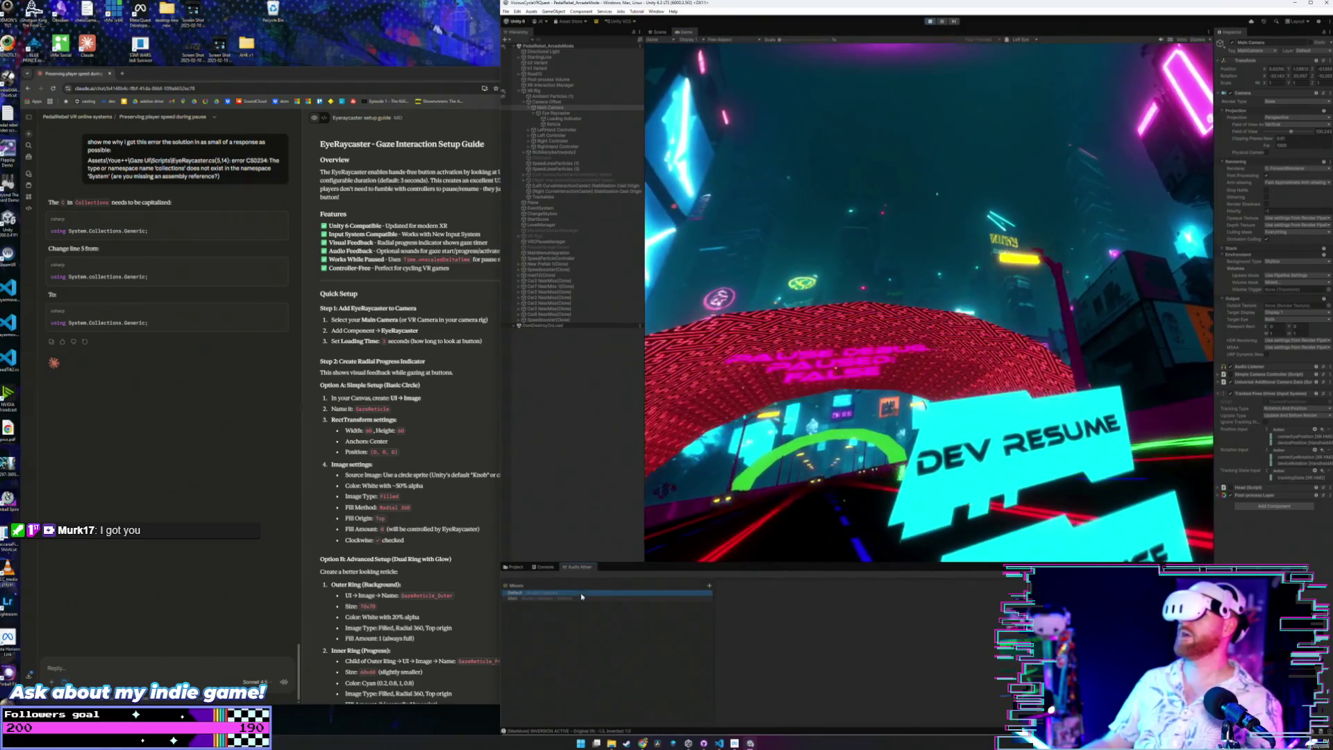
Mute the Default mixer's Master group and dismiss the Windows Widgets panel.
{"action": "left_click", "coordinate": [736, 659]}
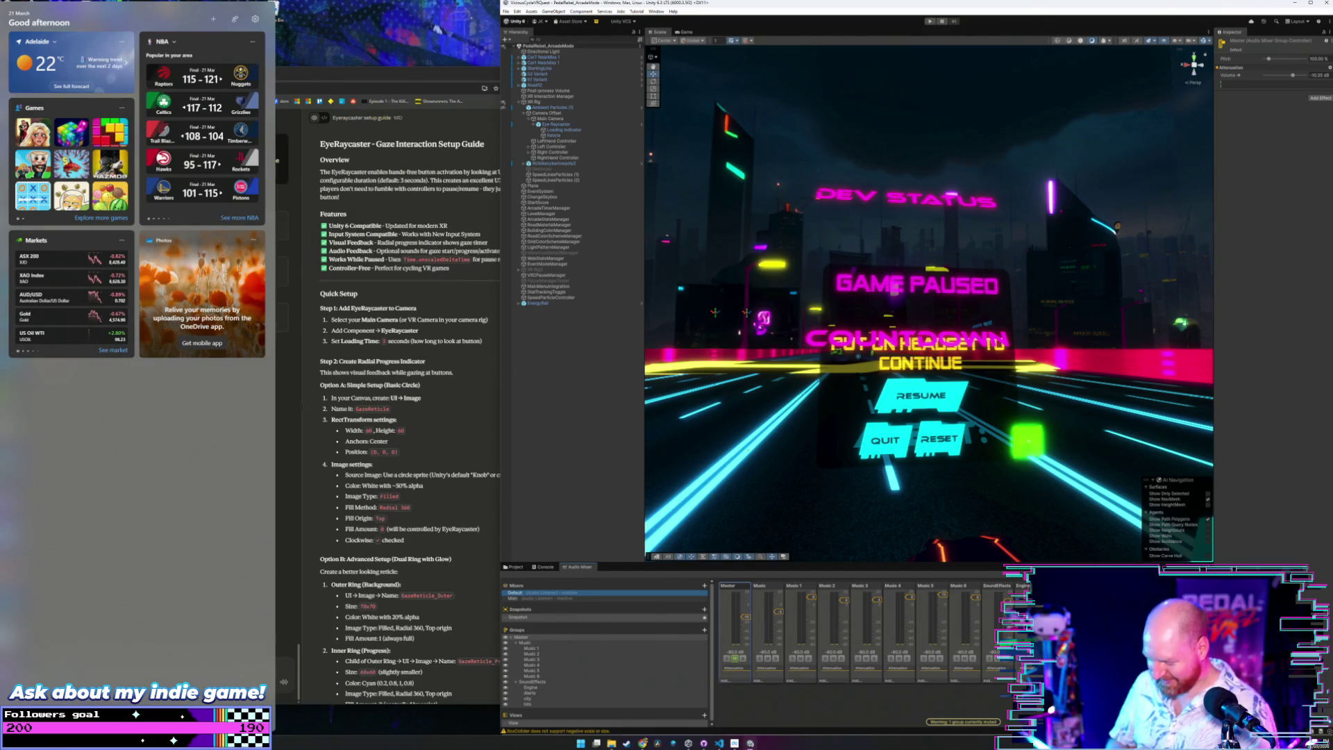
{"action": "key", "text": "Escape"}
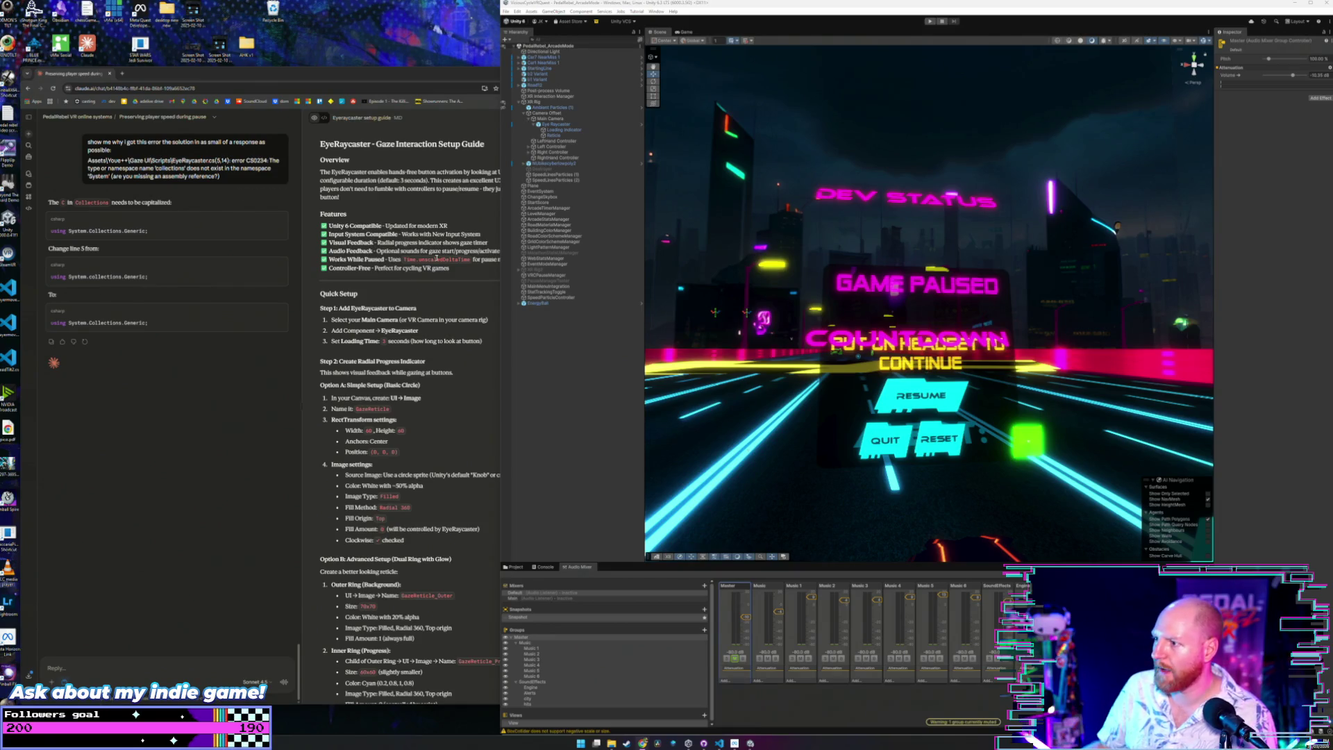
Orbit and zoom the Scene view to look at the bike and DEV panels.
{"action": "left_click", "coordinate": [623, 352]}
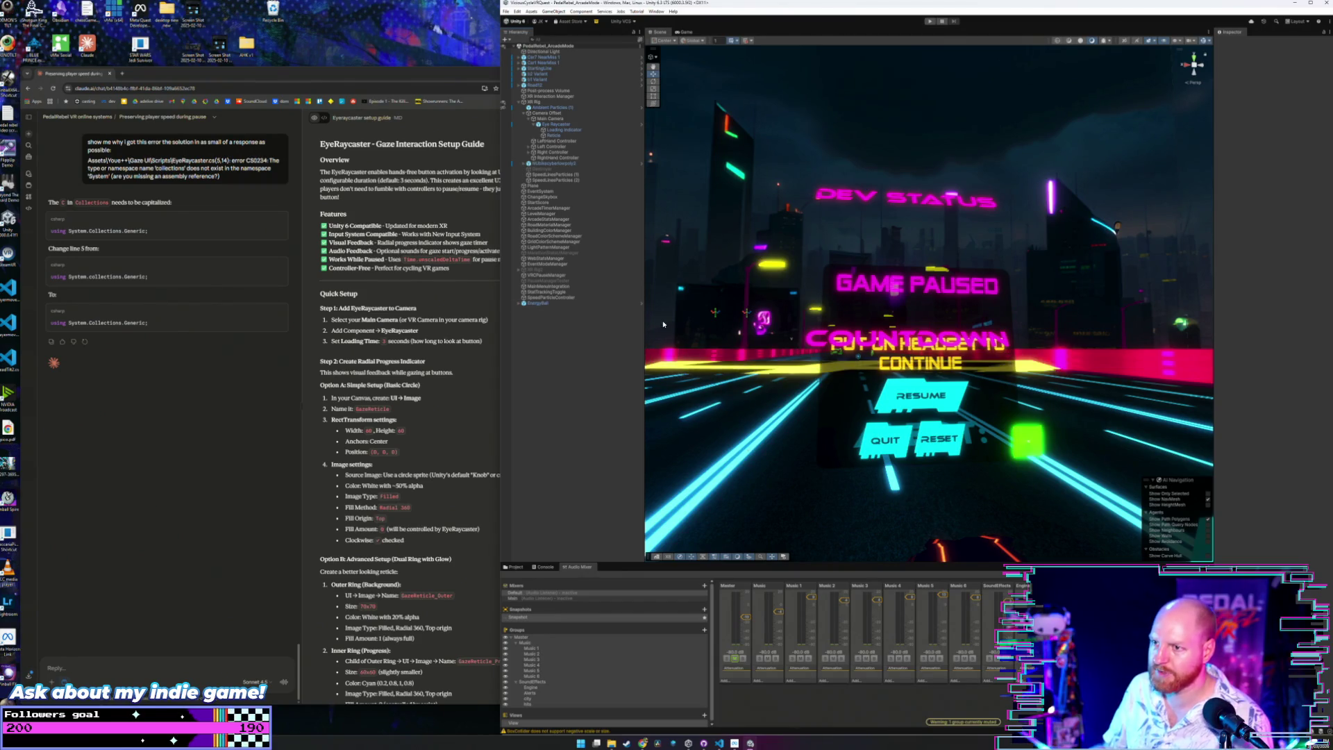
{"action": "left_click_drag", "start_coordinate": [823, 313], "coordinate": [831, 336]}
{"action": "scroll", "coordinate": [831, 335], "scroll_direction": "up", "scroll_amount": 5}
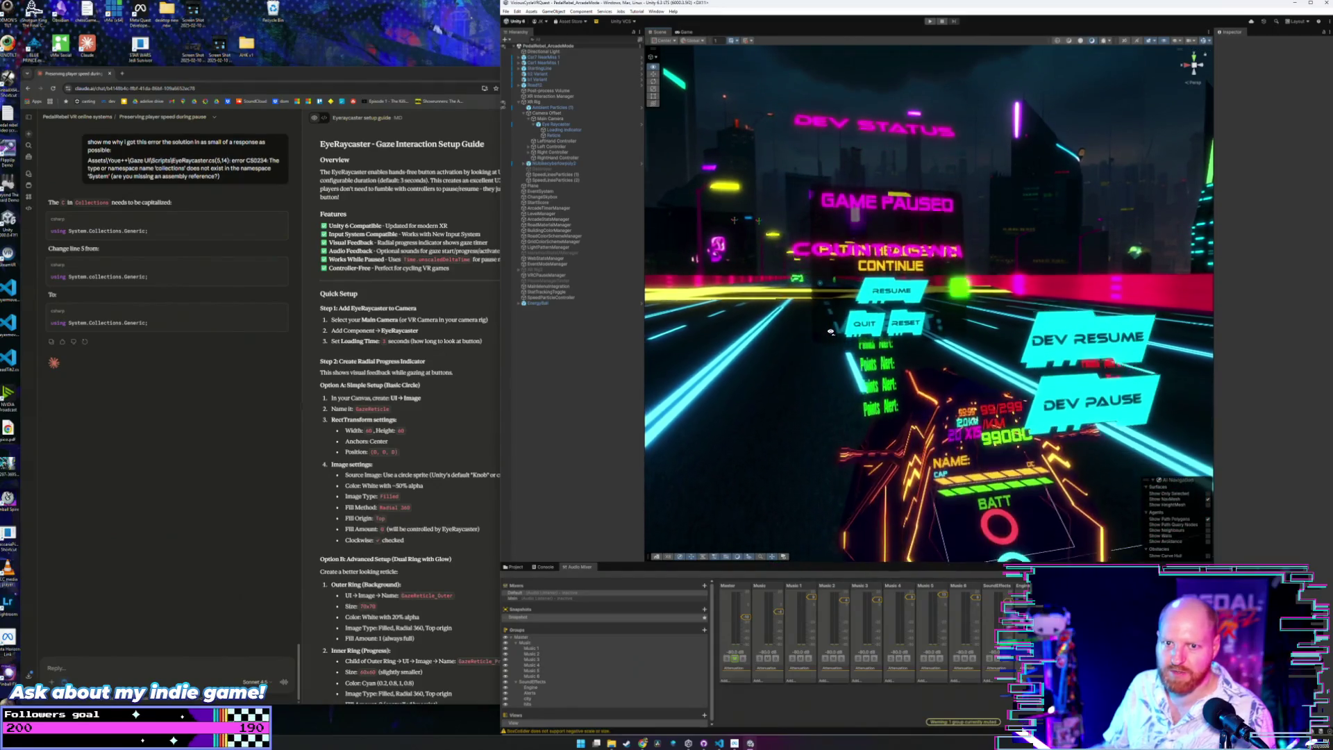
{"action": "scroll", "coordinate": [832, 334], "scroll_direction": "down", "scroll_amount": 5}
{"action": "scroll", "coordinate": [833, 333], "scroll_direction": "up", "scroll_amount": 3}
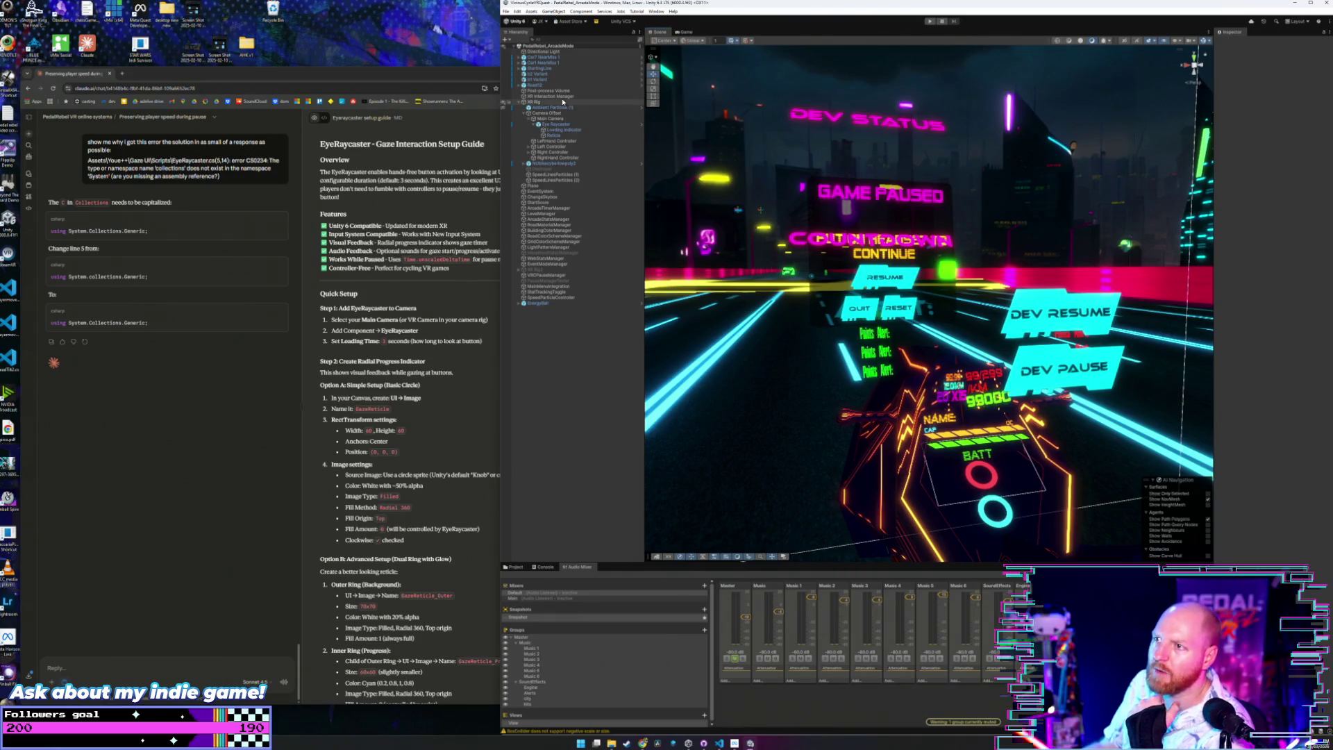
Inspect the Eye Raycaster's expanded Canvas component, then switch back to the Claude chat.
{"action": "left_click", "coordinate": [566, 124]}
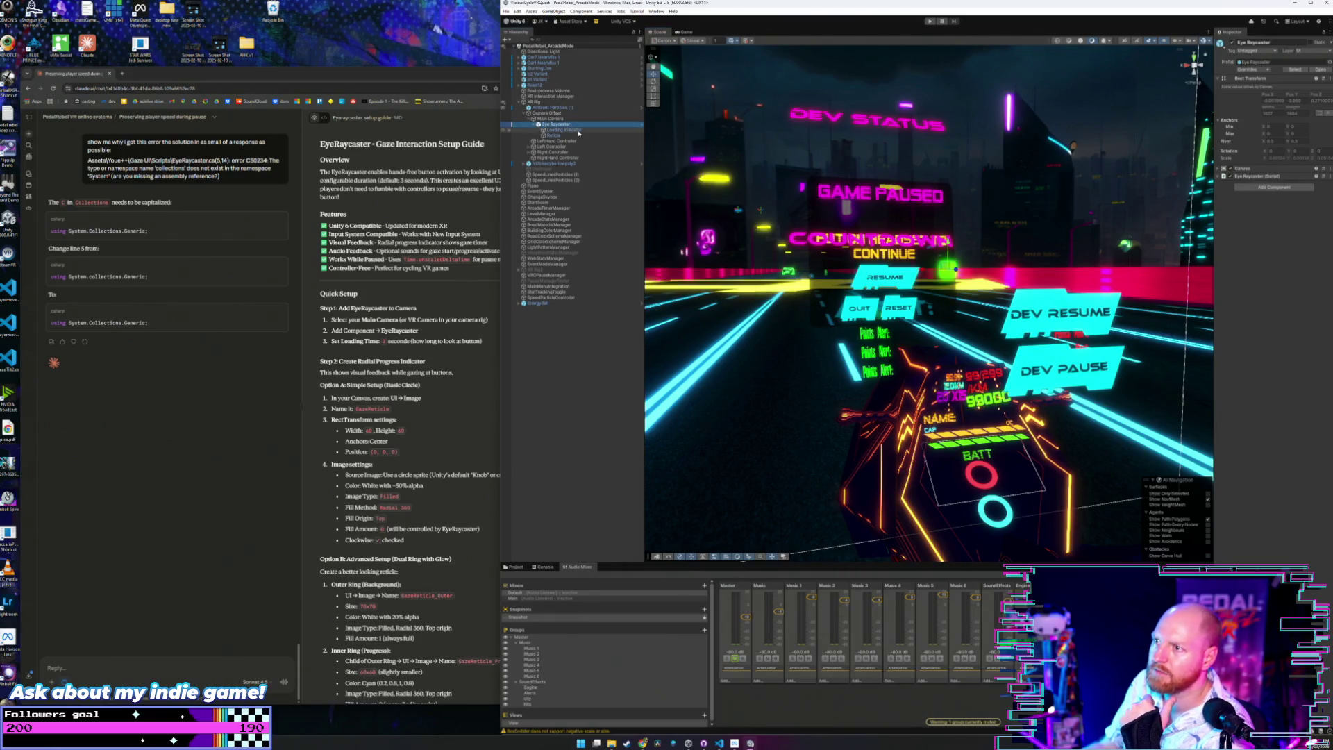
{"action": "left_click", "coordinate": [577, 130]}
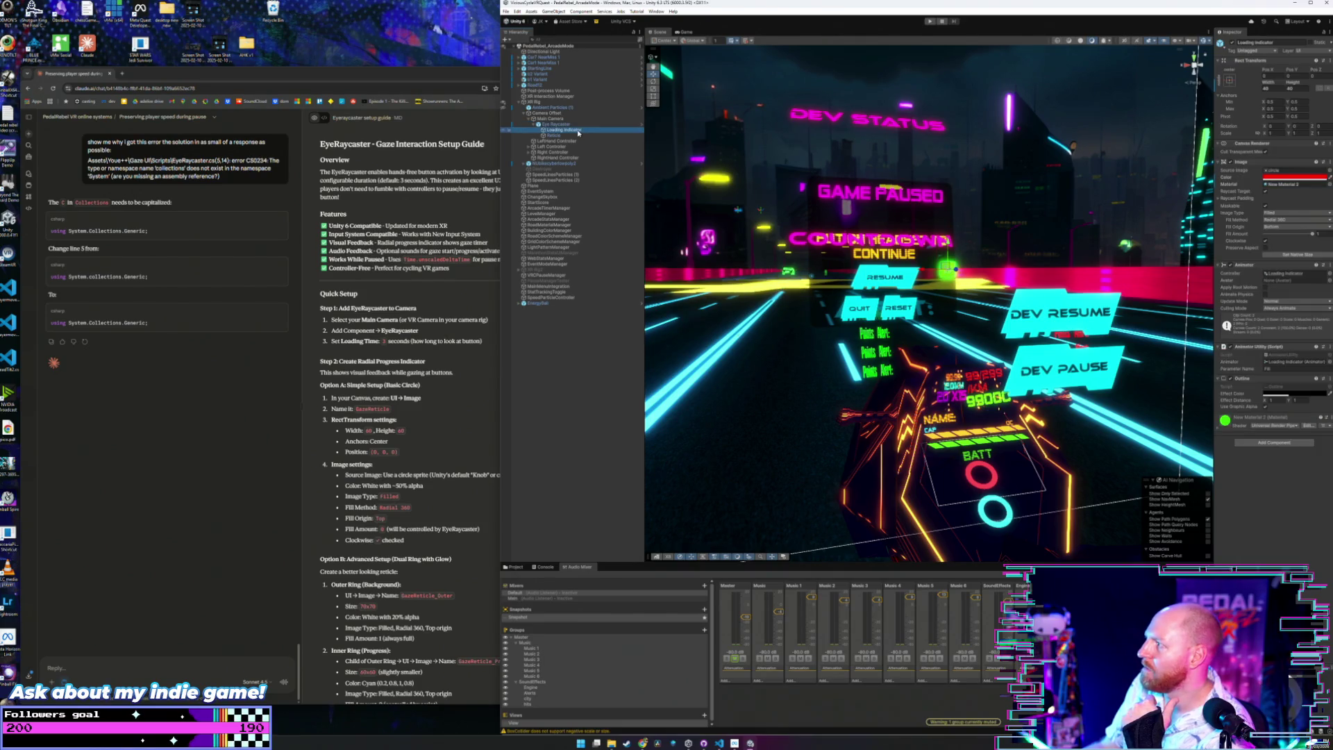
{"action": "left_click", "coordinate": [576, 125]}
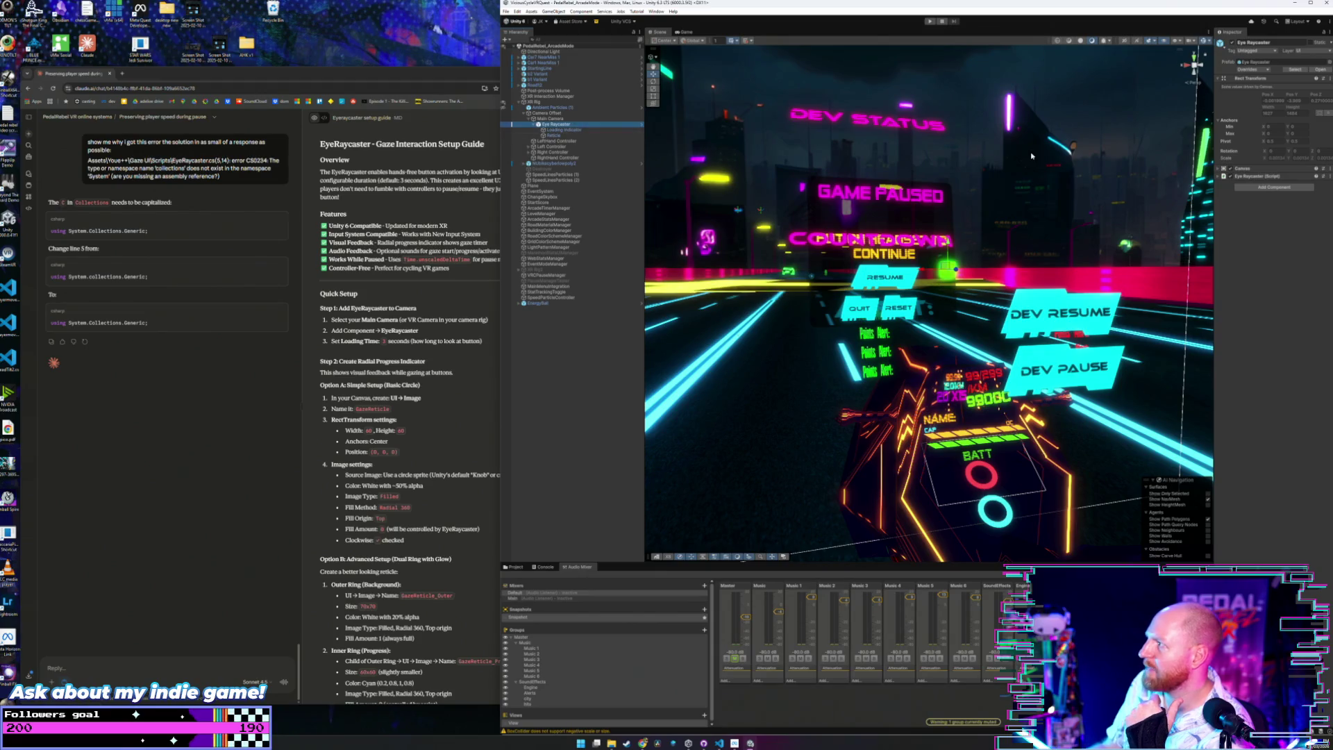
{"action": "left_click", "coordinate": [1220, 169]}
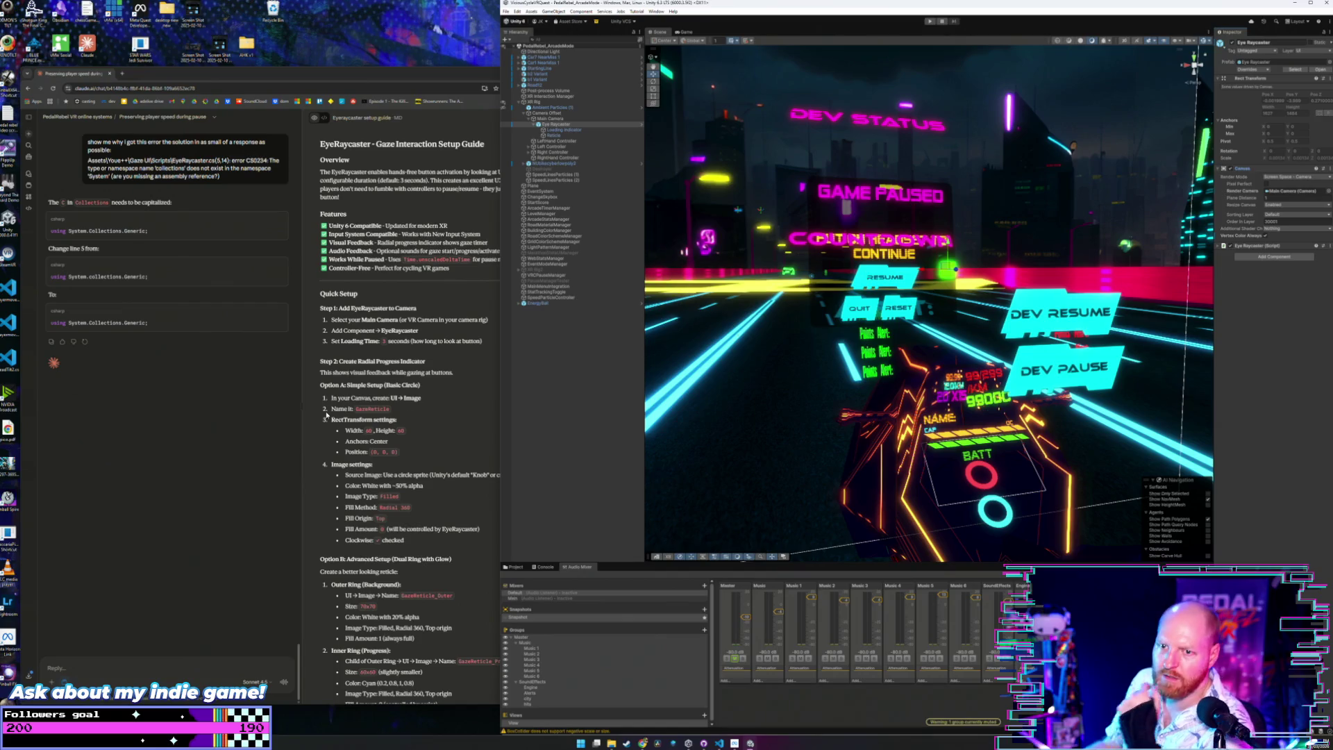
{"action": "left_click", "coordinate": [181, 373]}
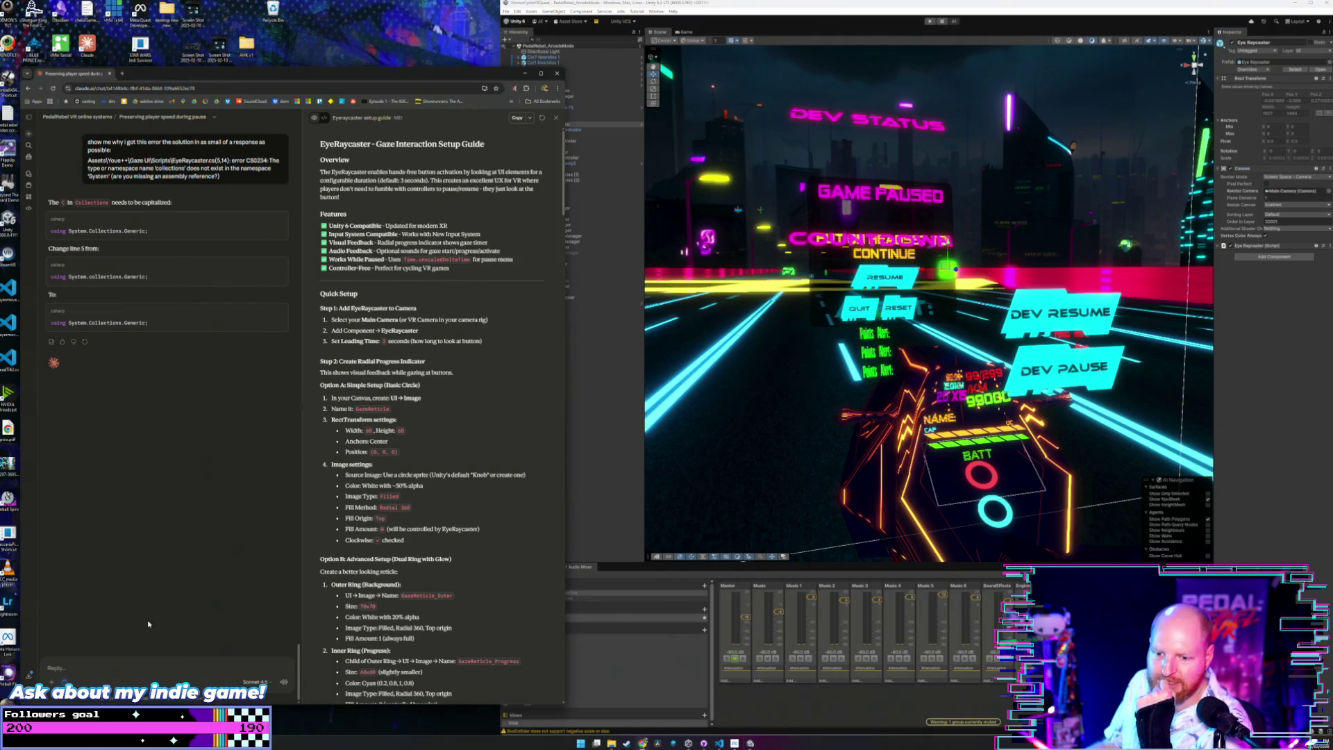
Draft a Claude follow-up: gaze buttons work, but the filling reticle indicator never appears. Ask for possible reasons.
{"action": "left_click", "coordinate": [141, 666]}
{"action": "type", "text": "awesome thats w"}
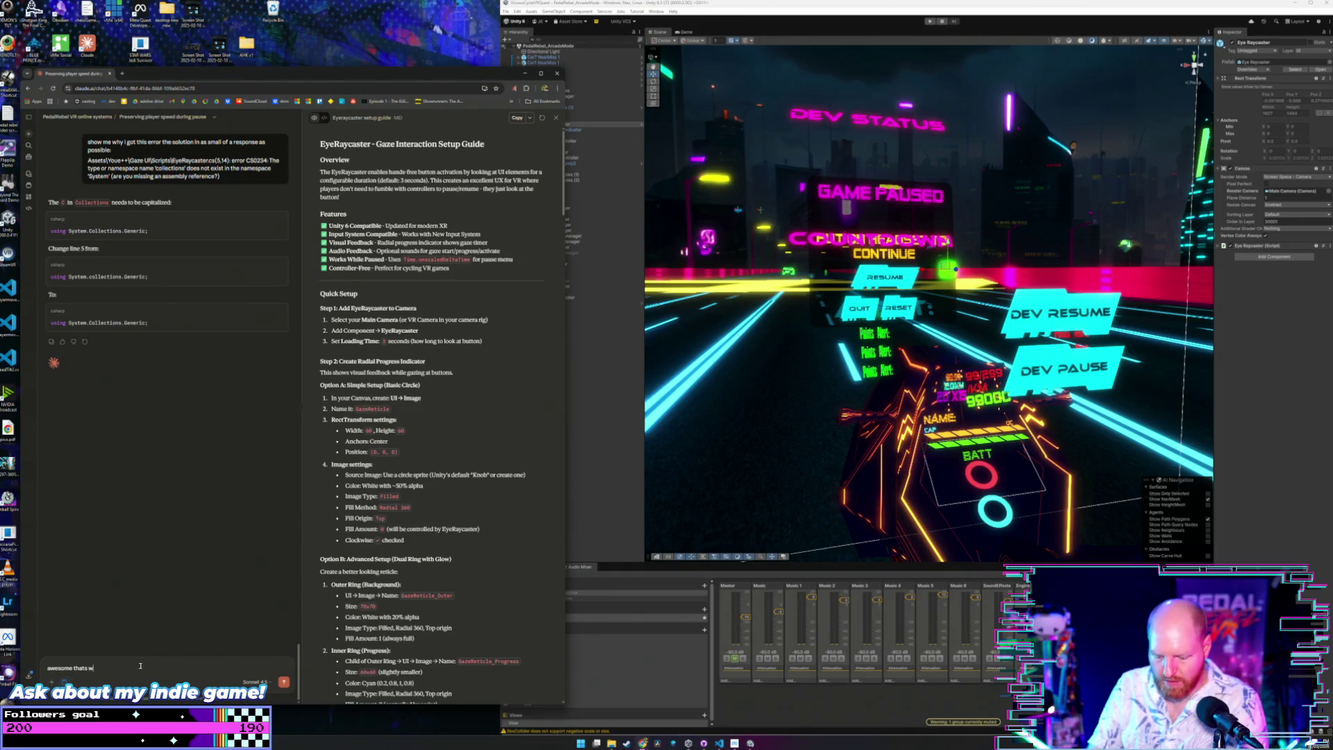
{"action": "type", "text": "orkin"}
{"action": "type", "text": "g great now."}
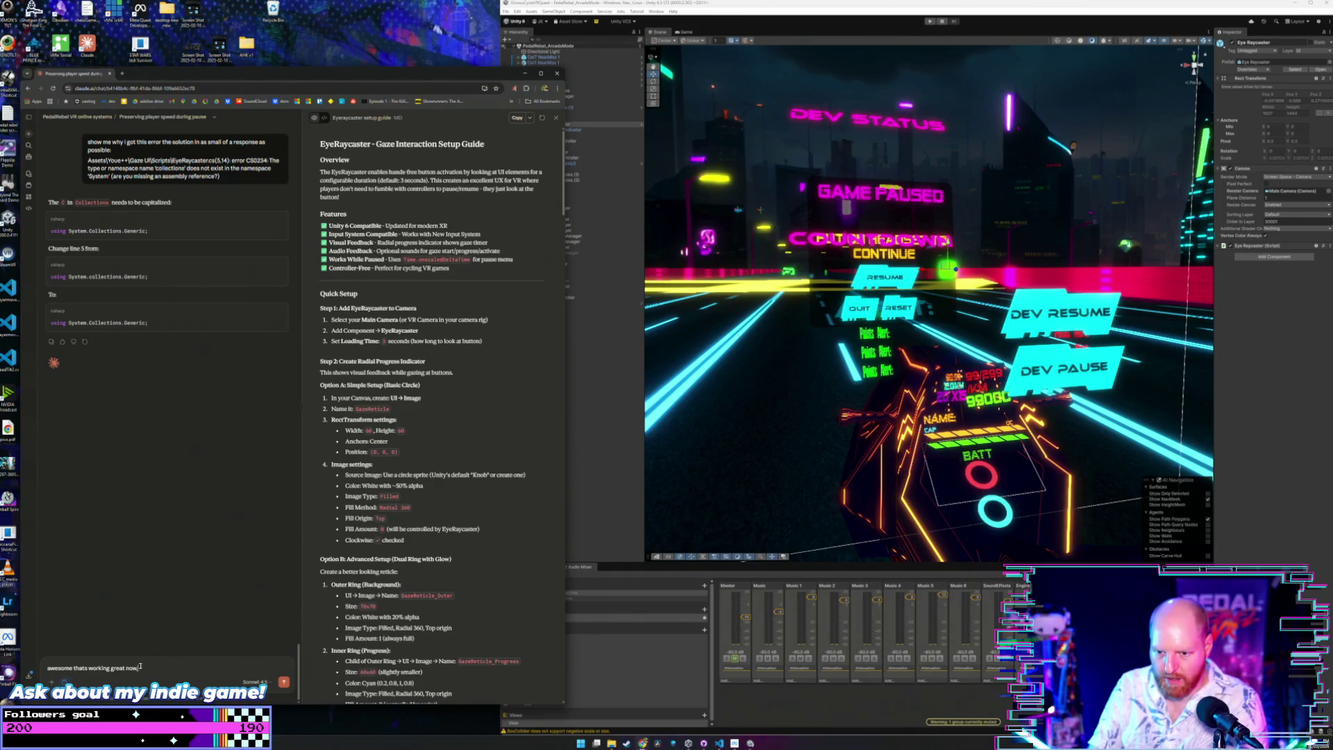
{"action": "type", "text": "ut I cant se"}
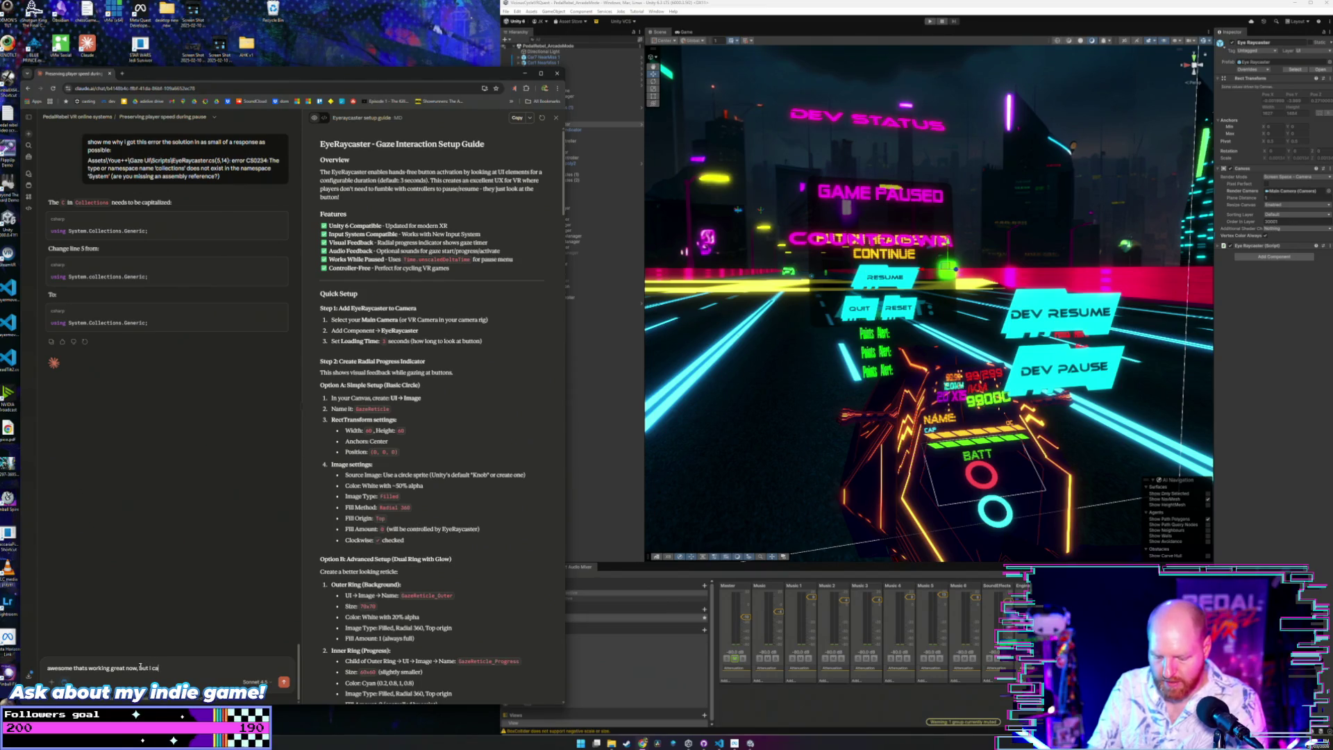
{"action": "type", "text": " the reticle"}
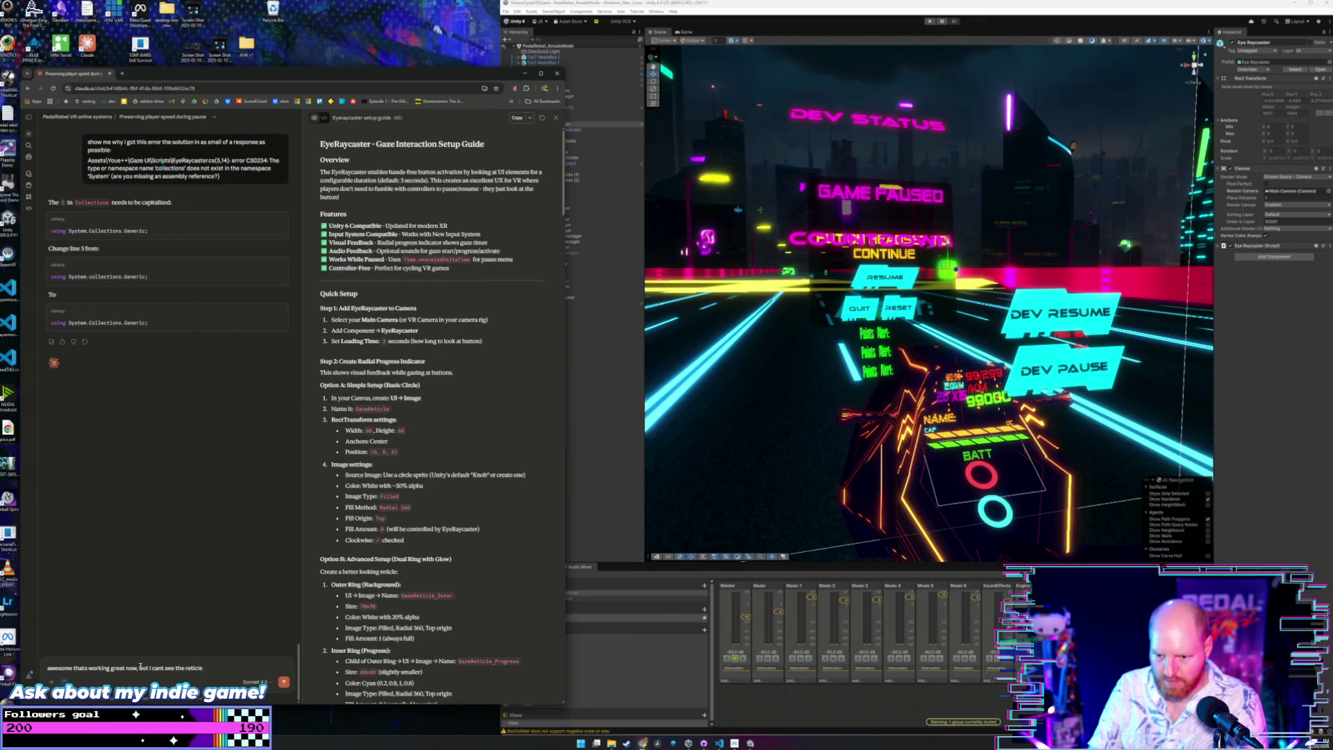
{"action": "type", "text": " in"}
{"action": "type", "text": "dicato"}
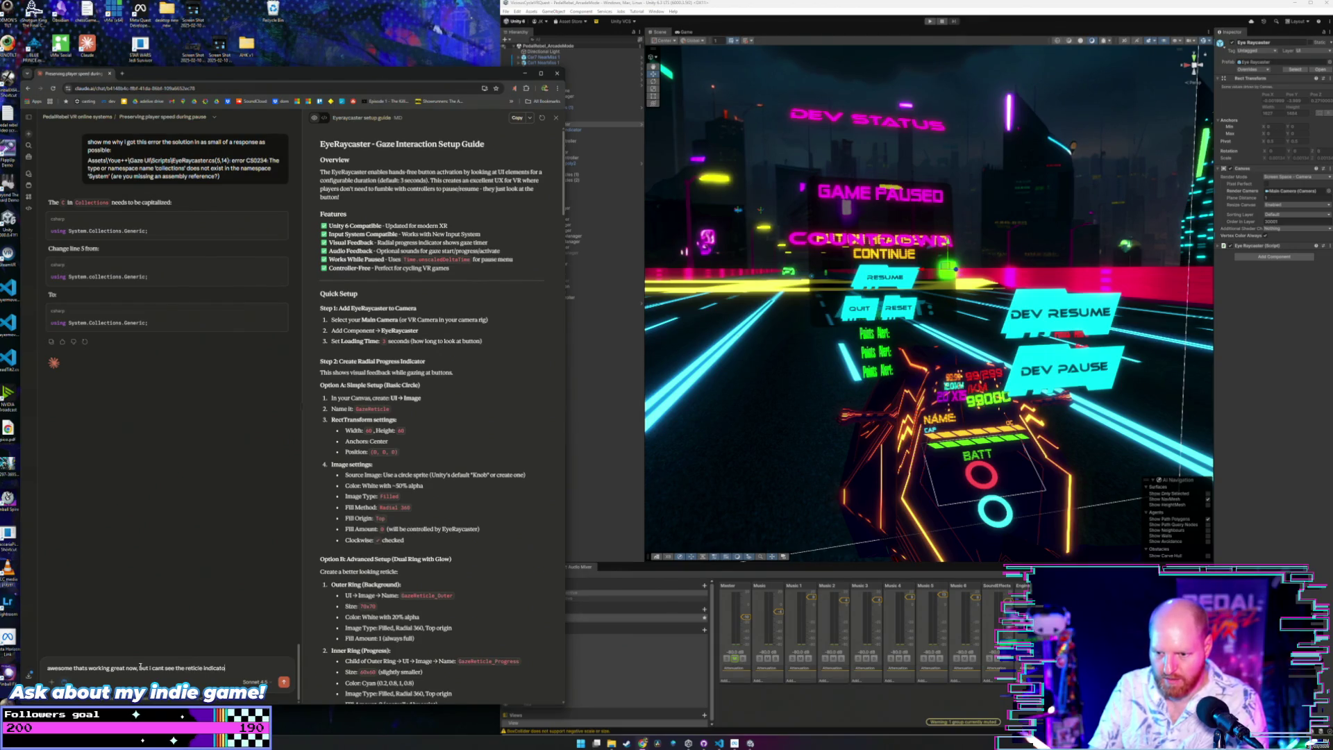
{"action": "type", "text": "r that is su"}
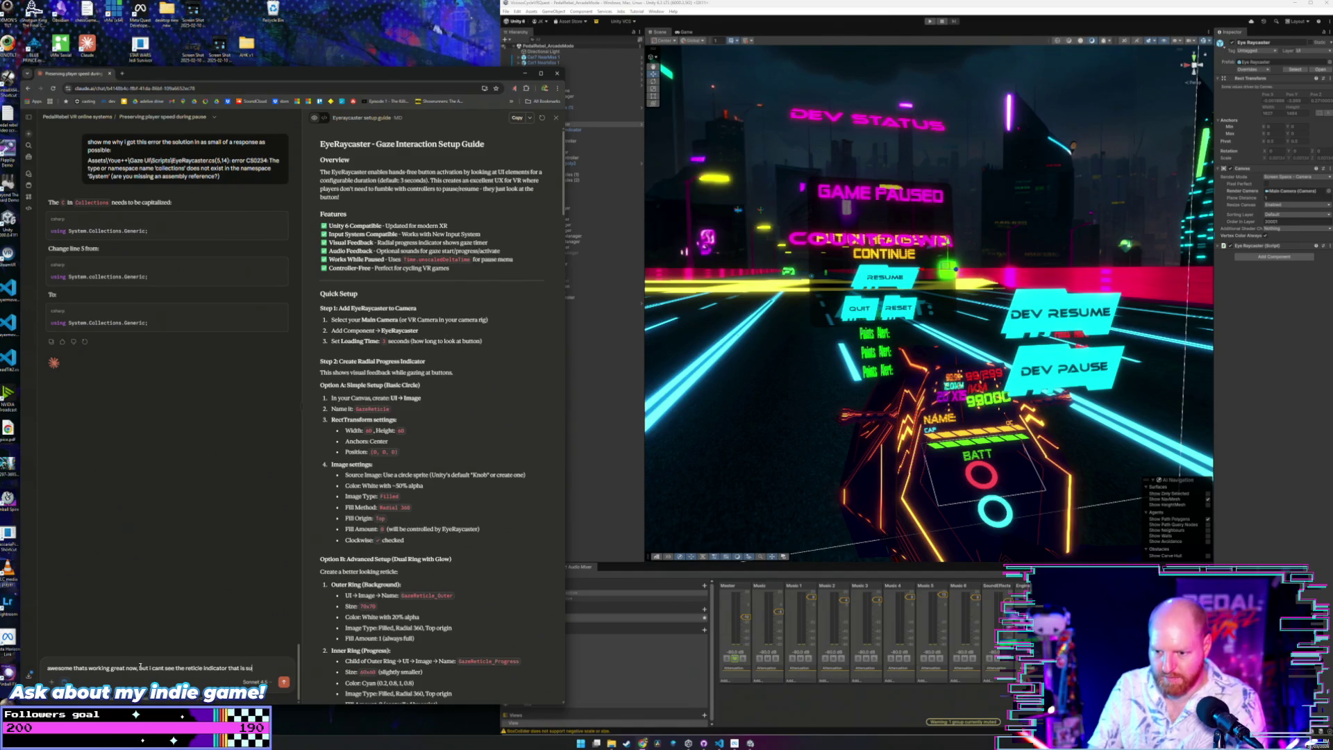
{"action": "type", "text": "pposed t"}
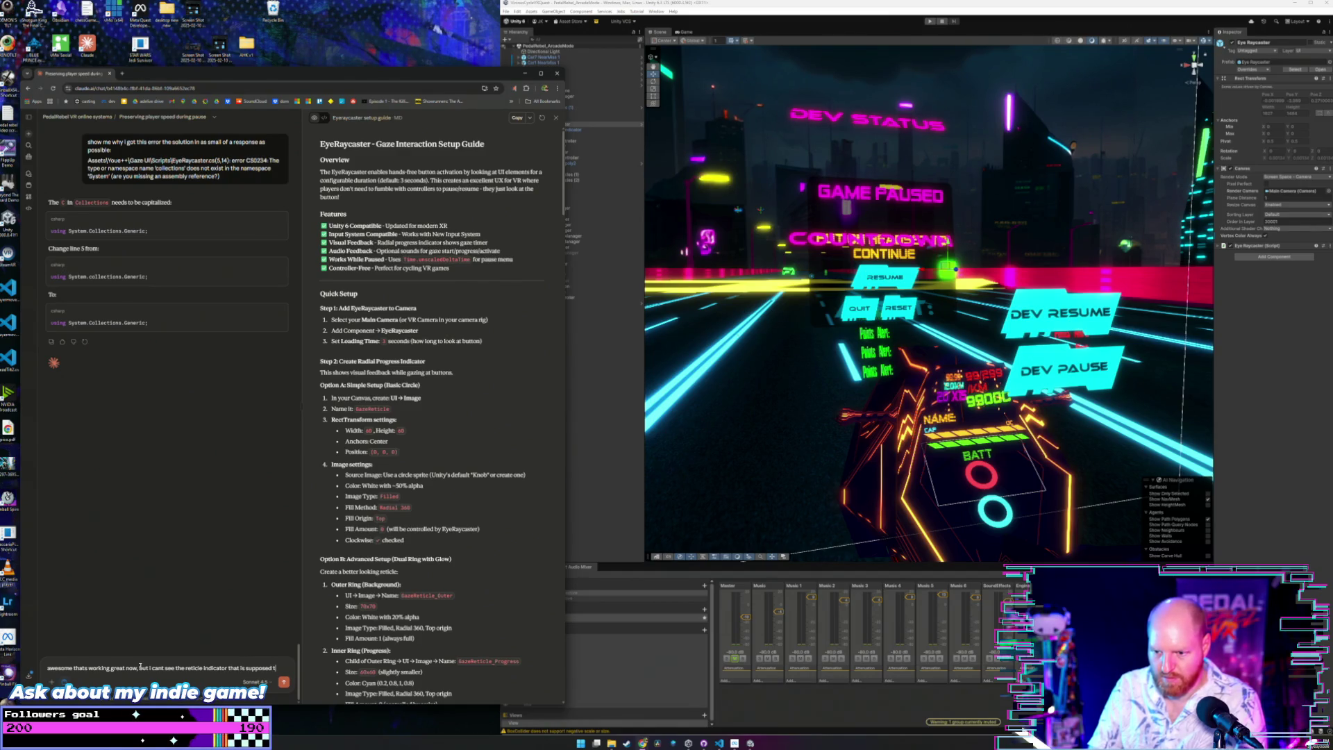
{"action": "type", "text": "o fill u"}
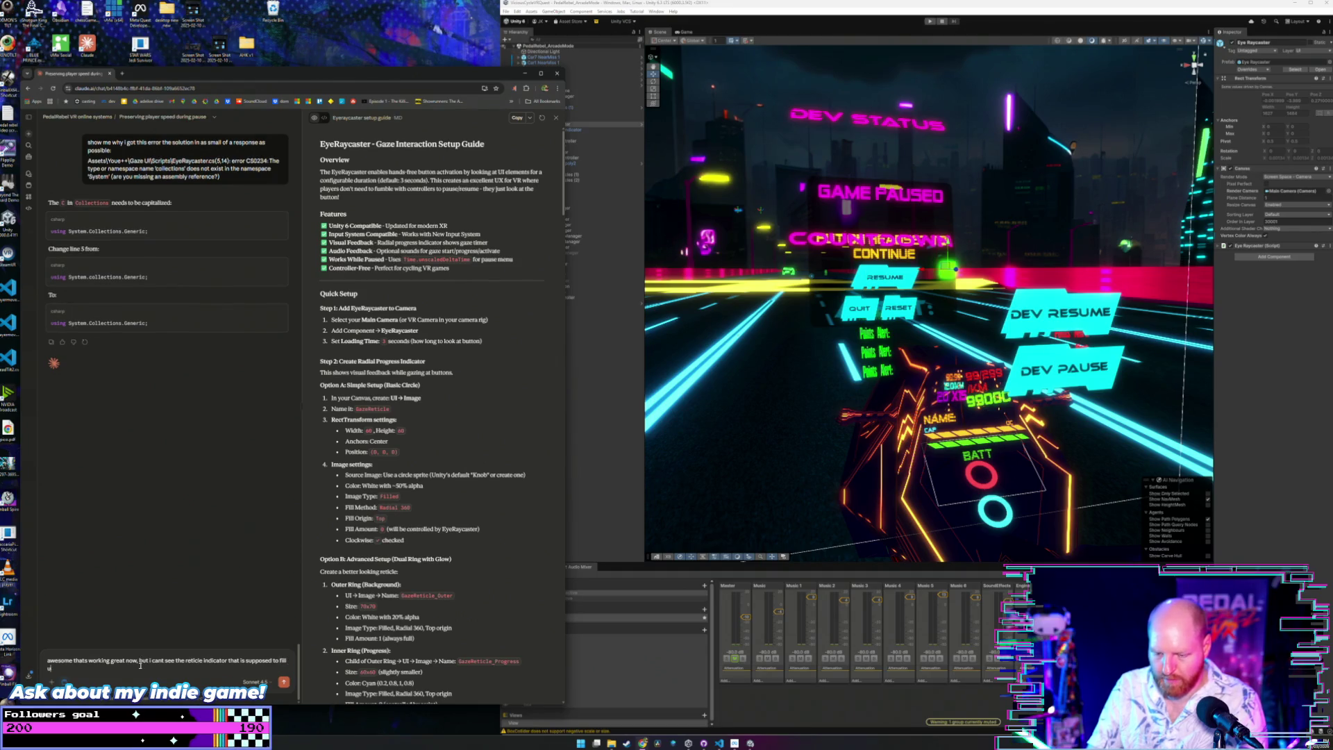
{"action": "type", "text": " whi"}
{"action": "type", "text": "le i am"}
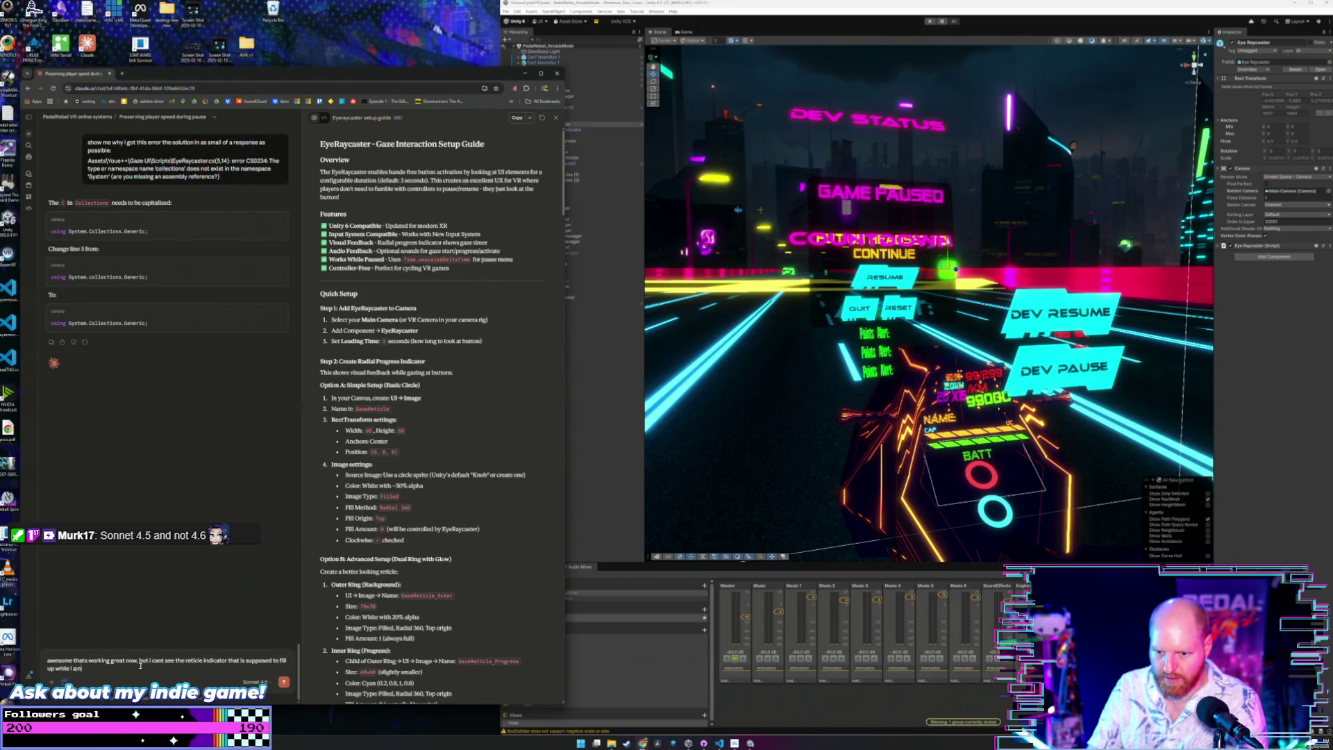
{"action": "type", "text": " looking at a"}
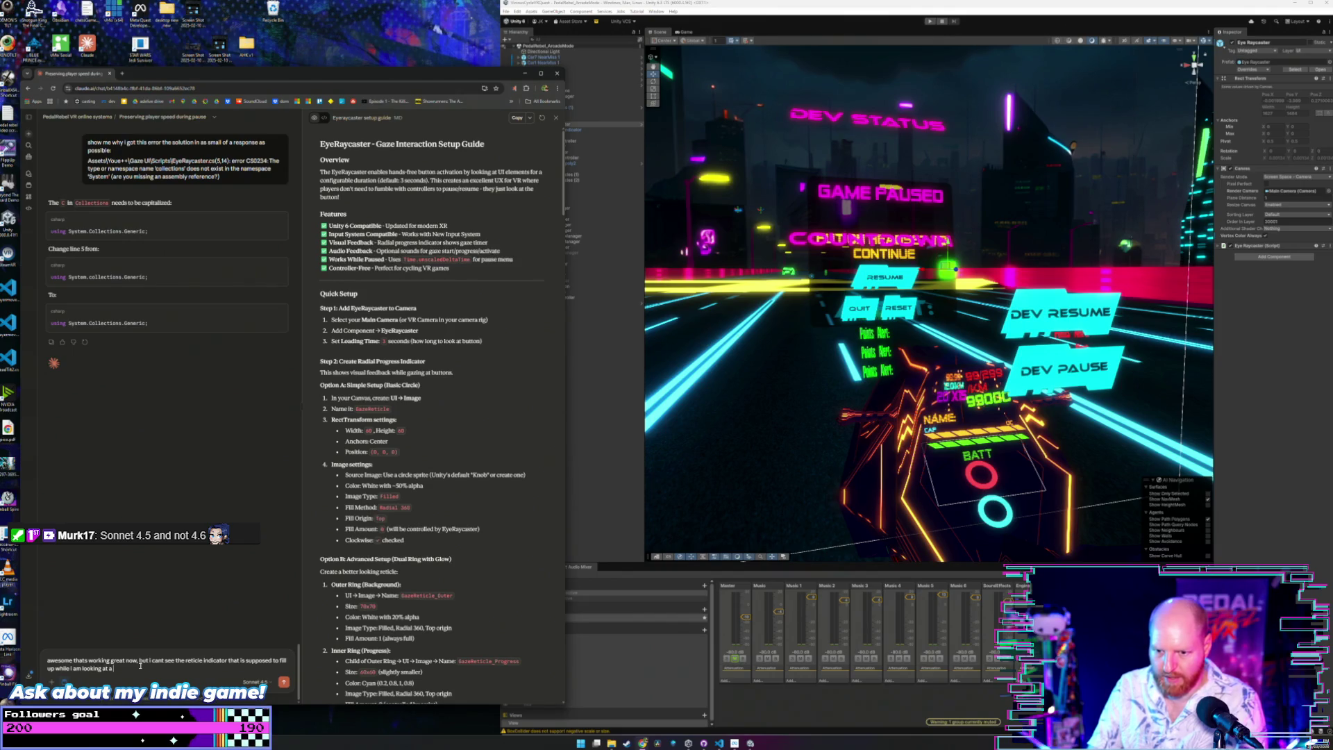
{"action": "type", "text": " button to kno"}
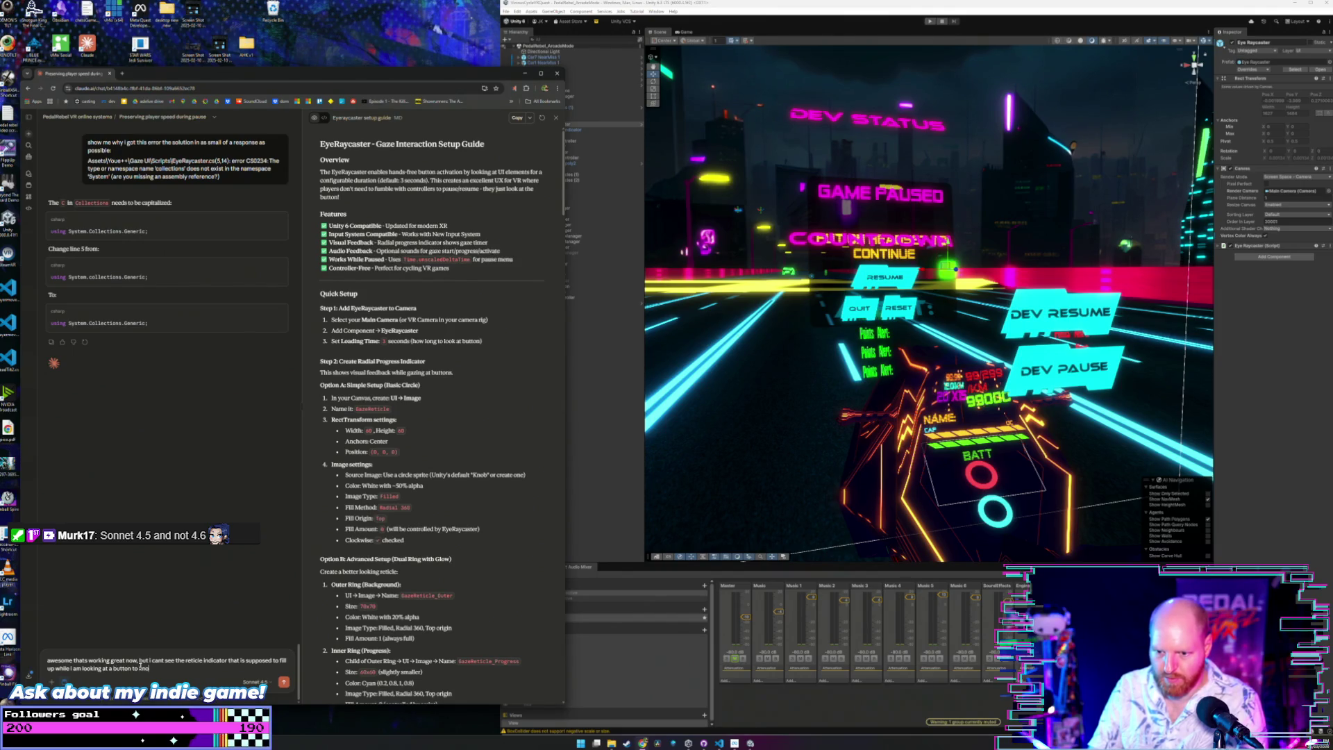
{"action": "type", "text": "w tha"}
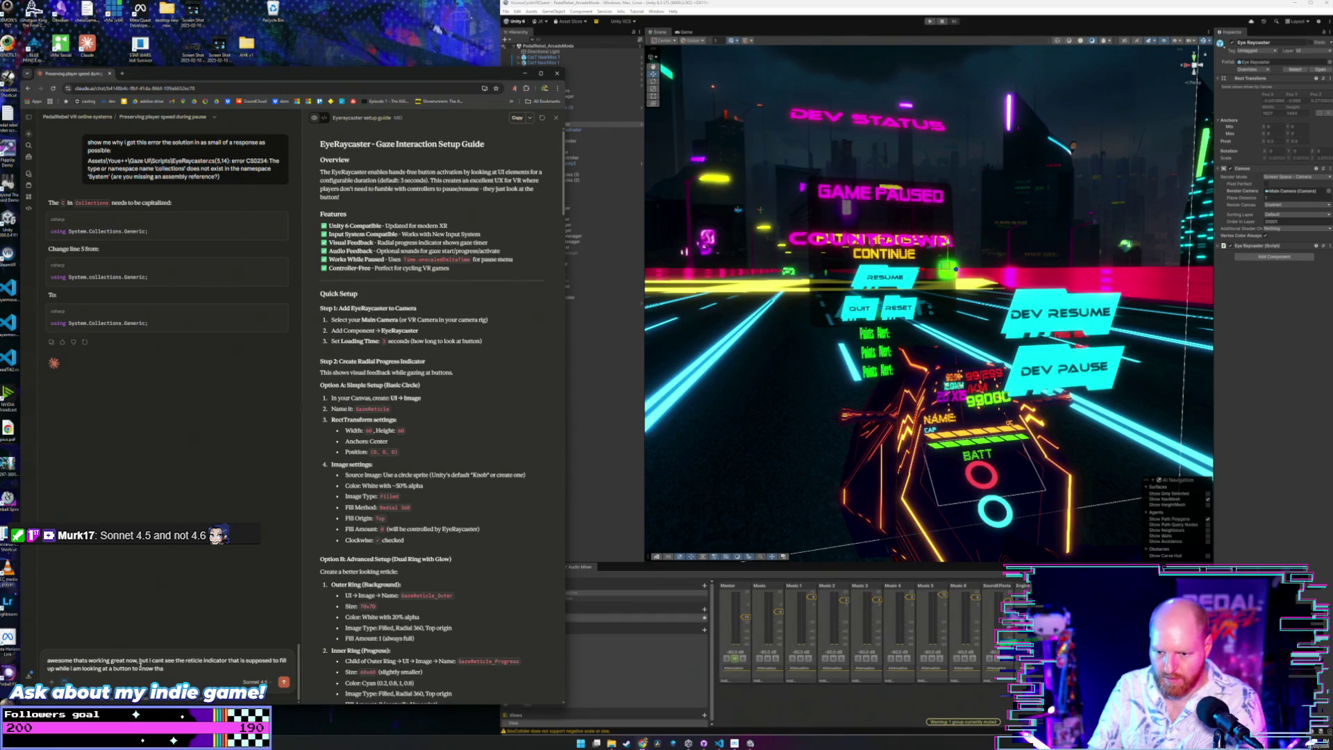
{"action": "key", "text": "BackSpace"}
{"action": "key", "text": "BackSpace"}
{"action": "key", "text": "BackSpace"}
{"action": "type", "text": "how long to look at."}
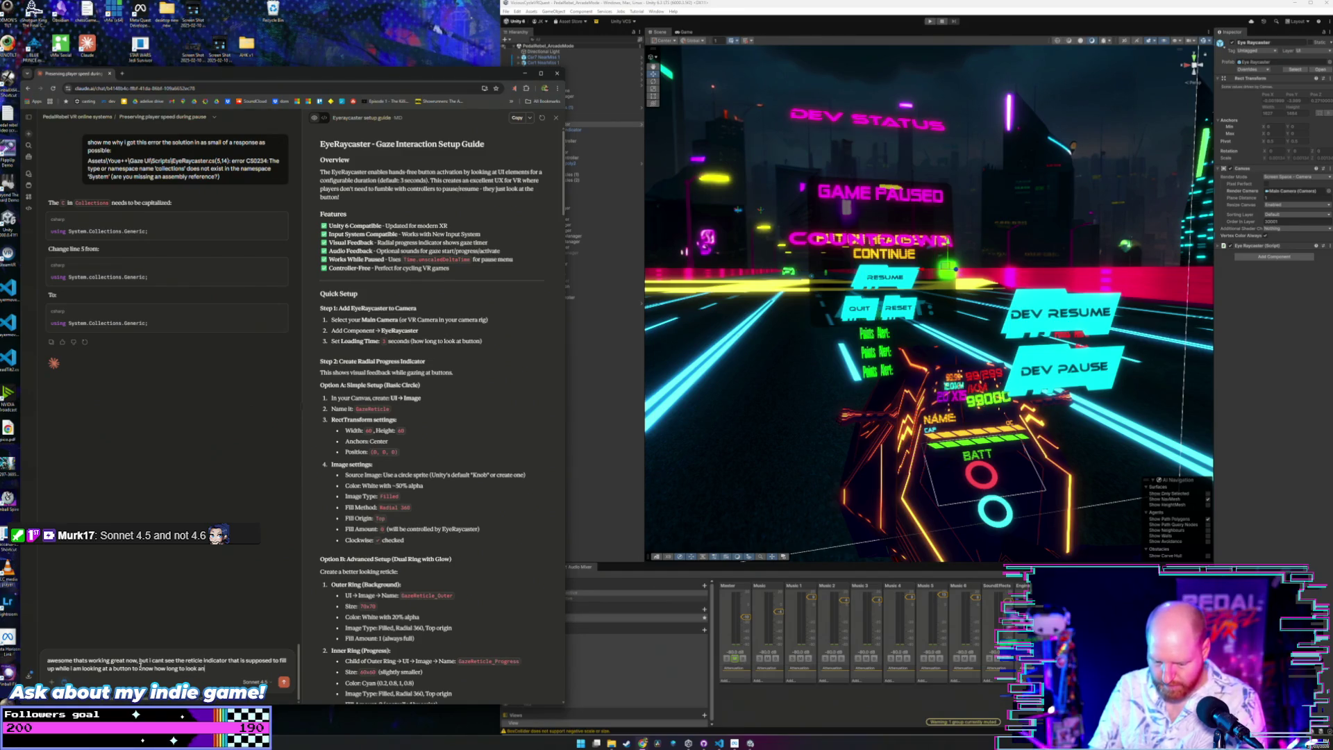
{"action": "type", "text": "d"}
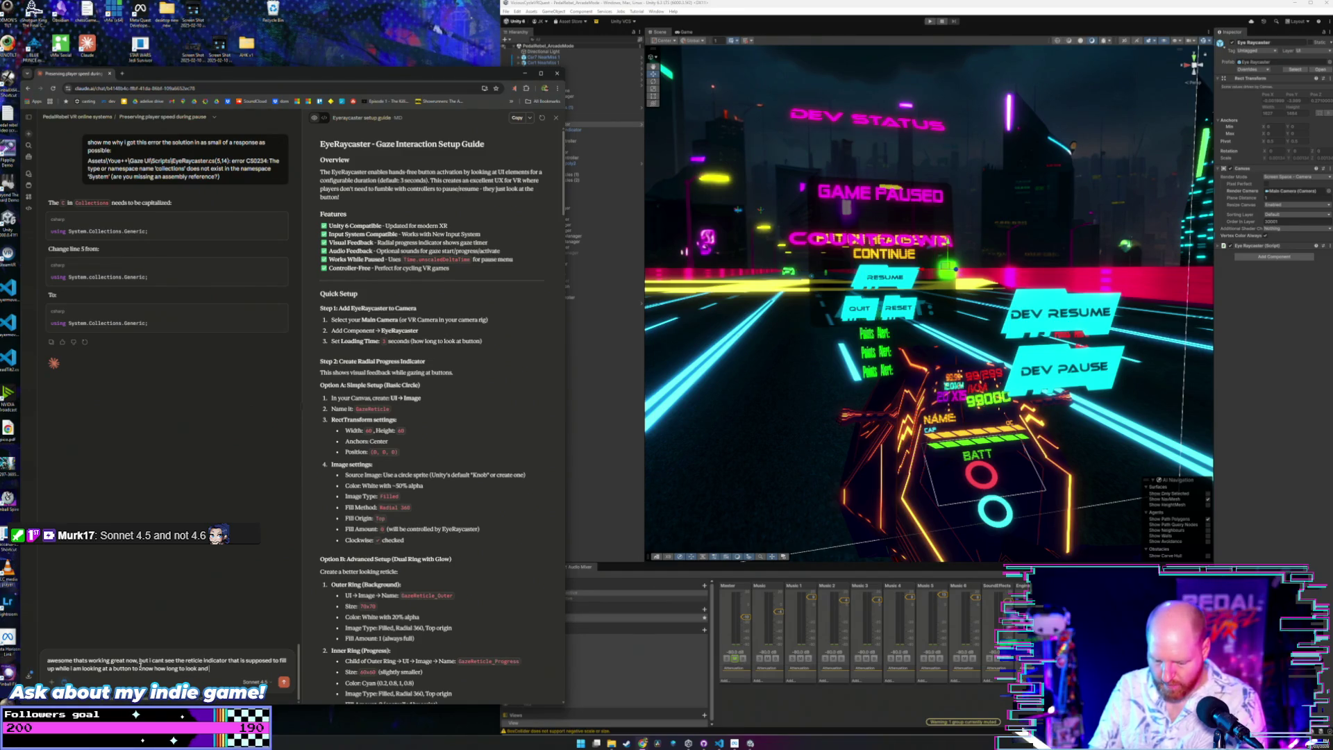
{"action": "type", "text": " when the button is"}
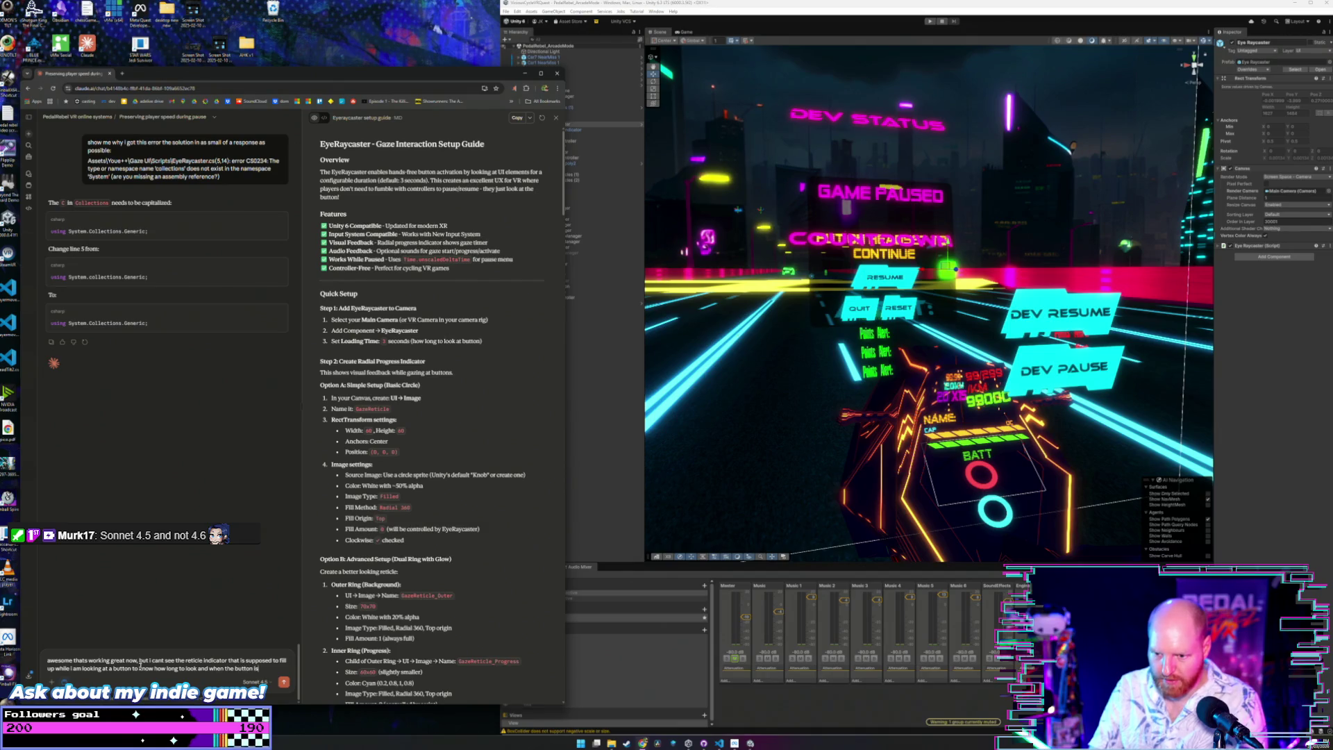
{"action": "type", "text": " being s"}
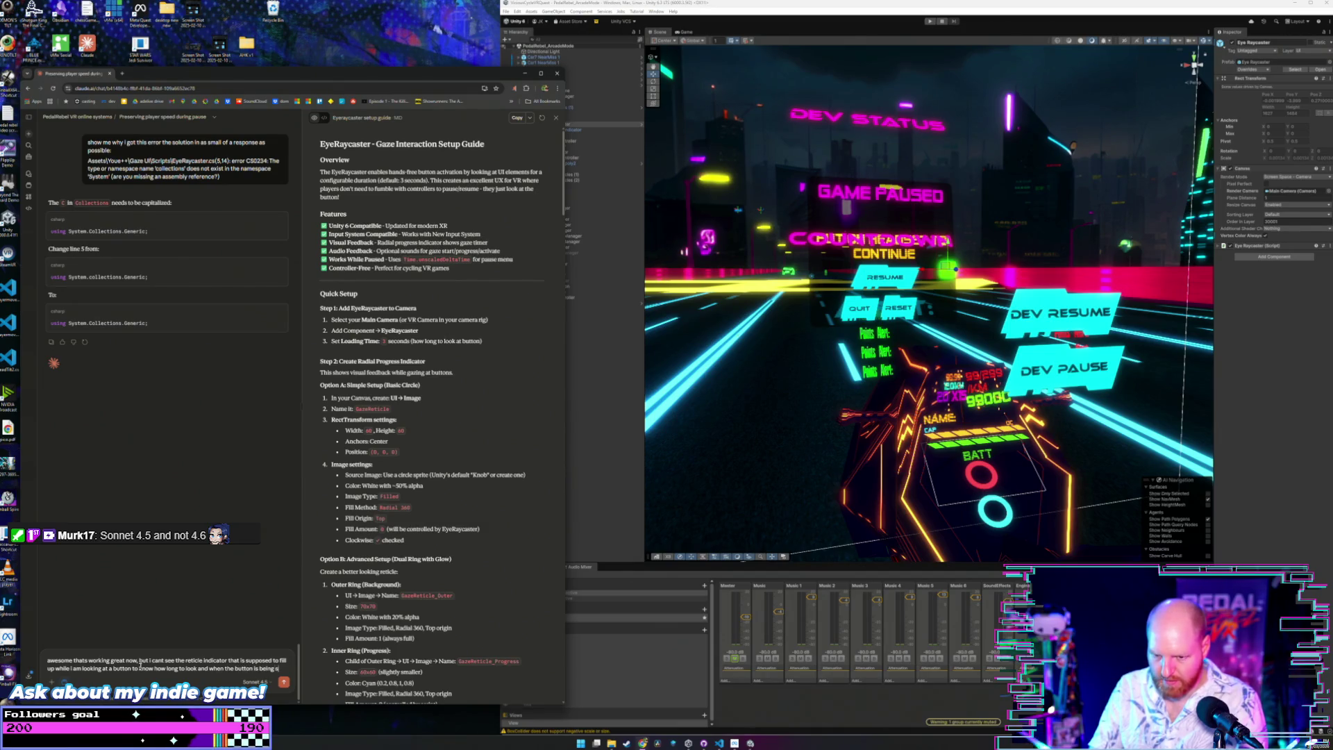
{"action": "type", "text": "elected etc"}
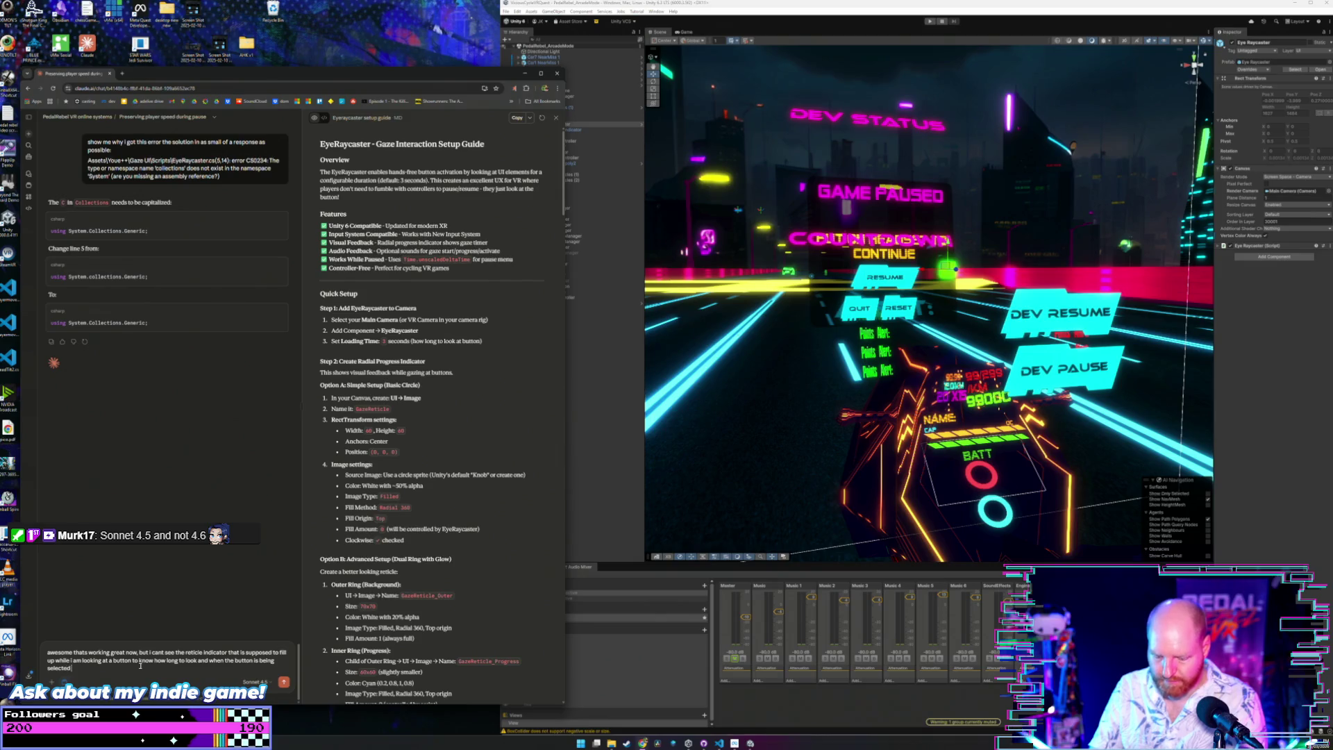
{"action": "type", "text": ". "}
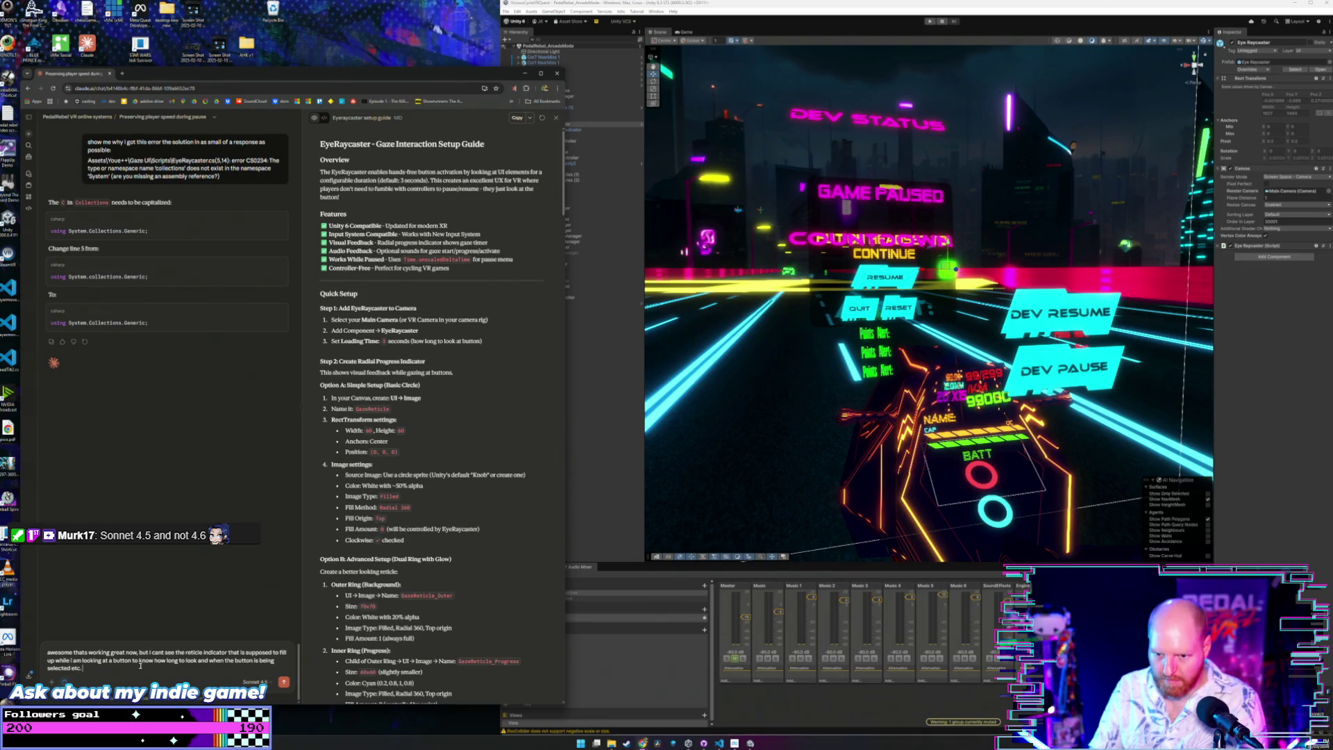
{"action": "type", "text": "can you"}
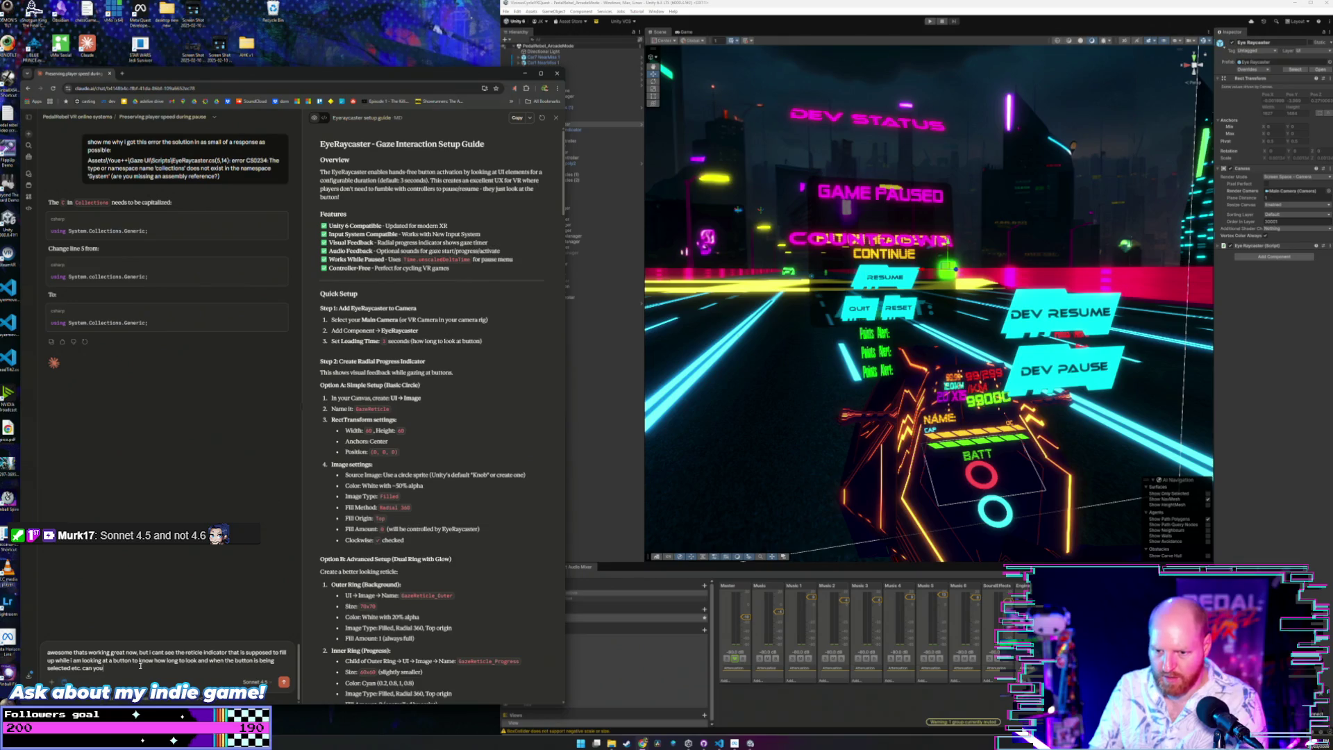
{"action": "type", "text": " think of any re"}
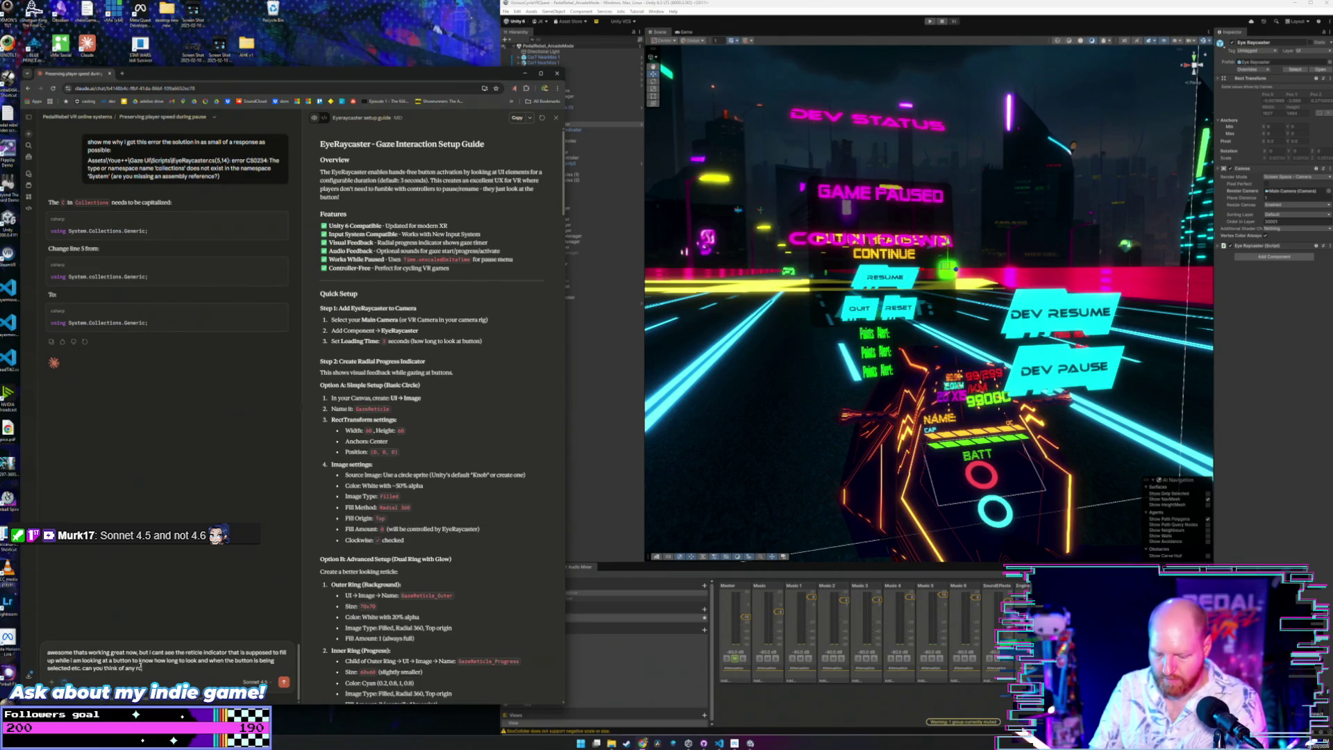
{"action": "type", "text": "asons wh"}
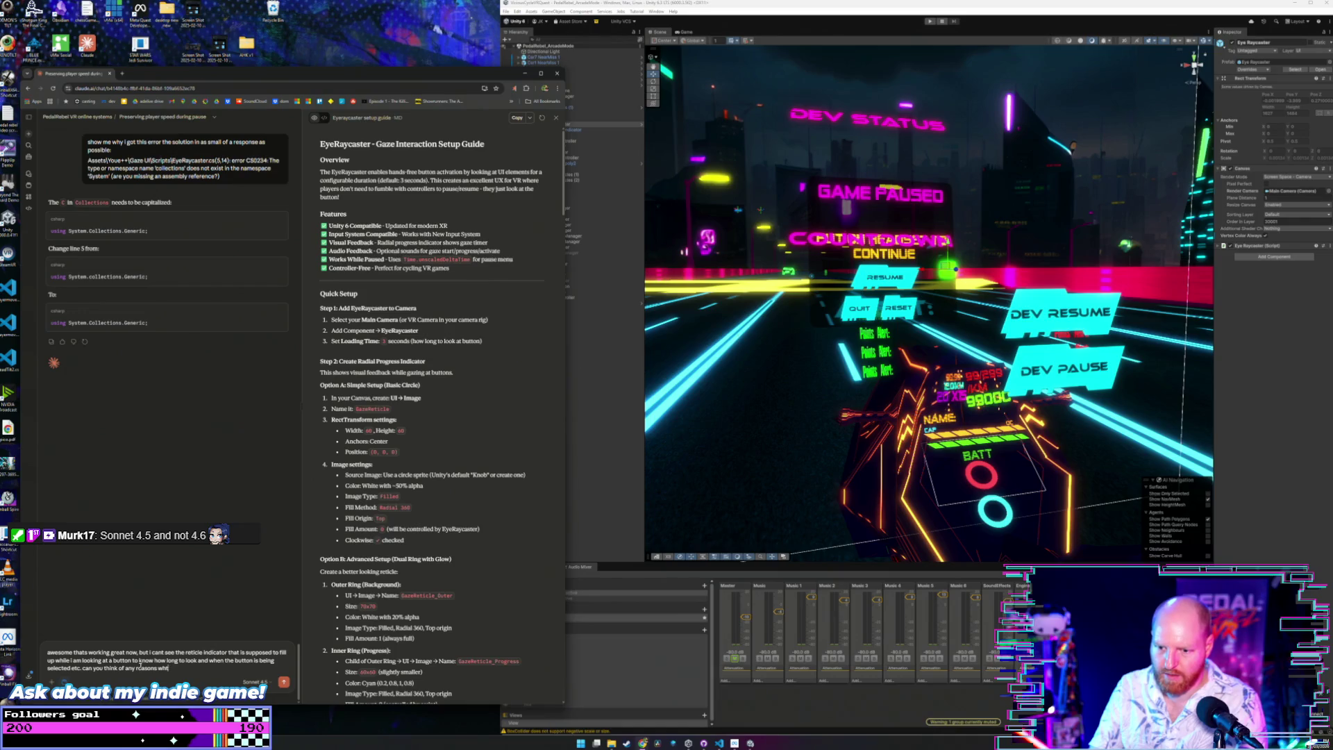
{"action": "type", "text": "y that "}
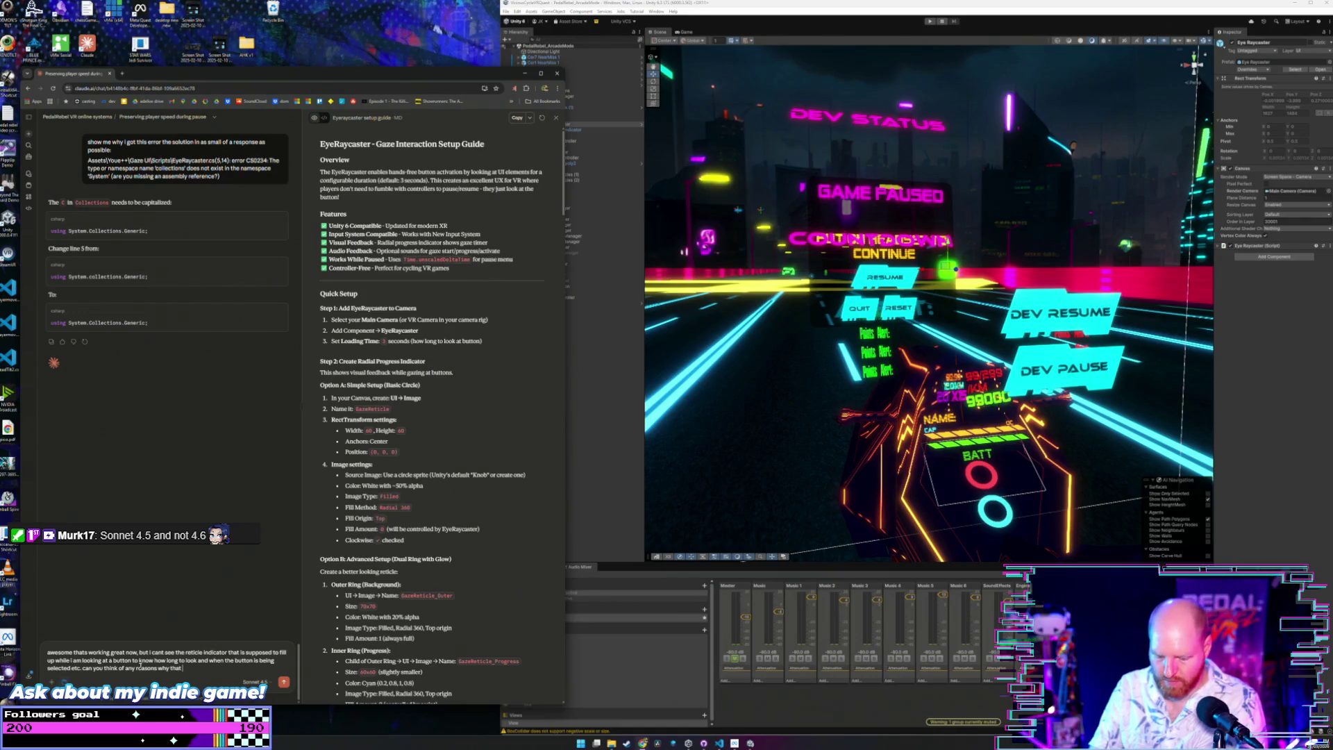
{"action": "type", "text": "wouldnt be wo"}
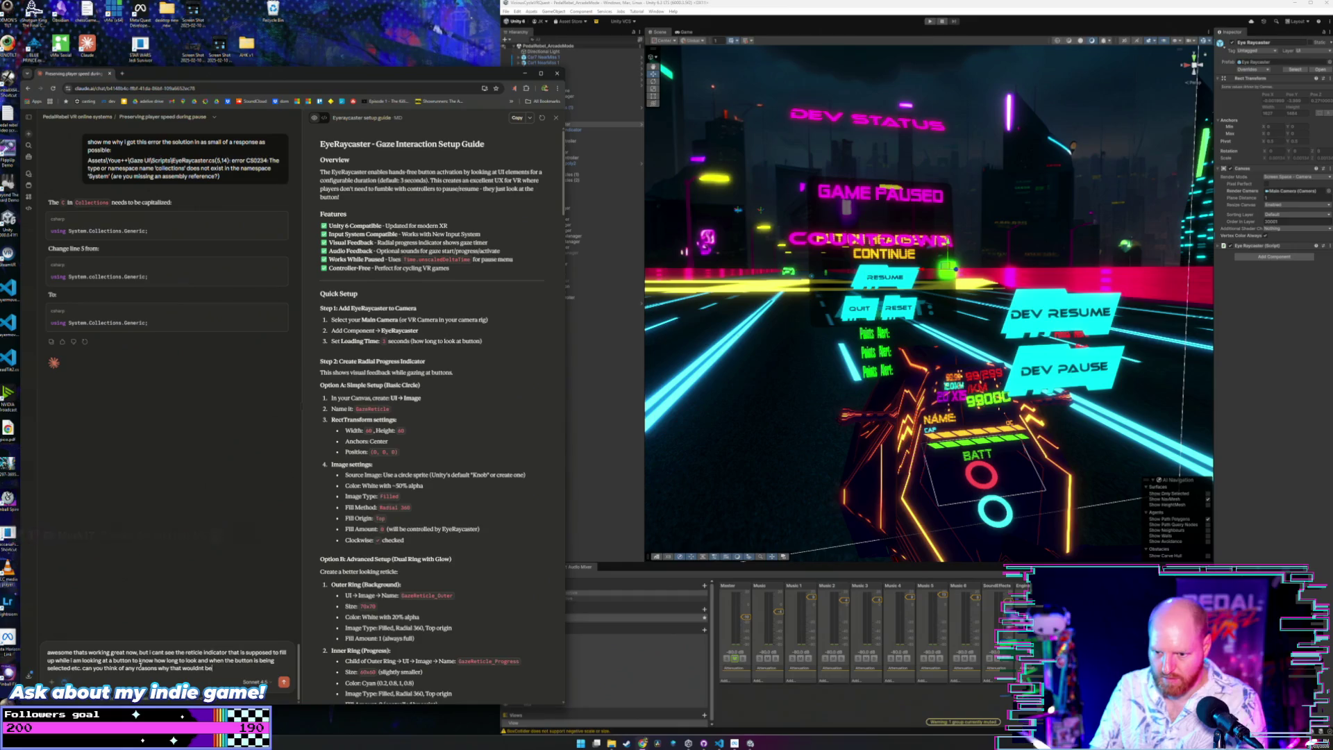
End the draft line, then inspect Main Camera, Eye Raycaster and Loading Indicator components in Unity.
{"action": "key", "text": "shift+Return"}
{"action": "key", "text": "shift+Return"}
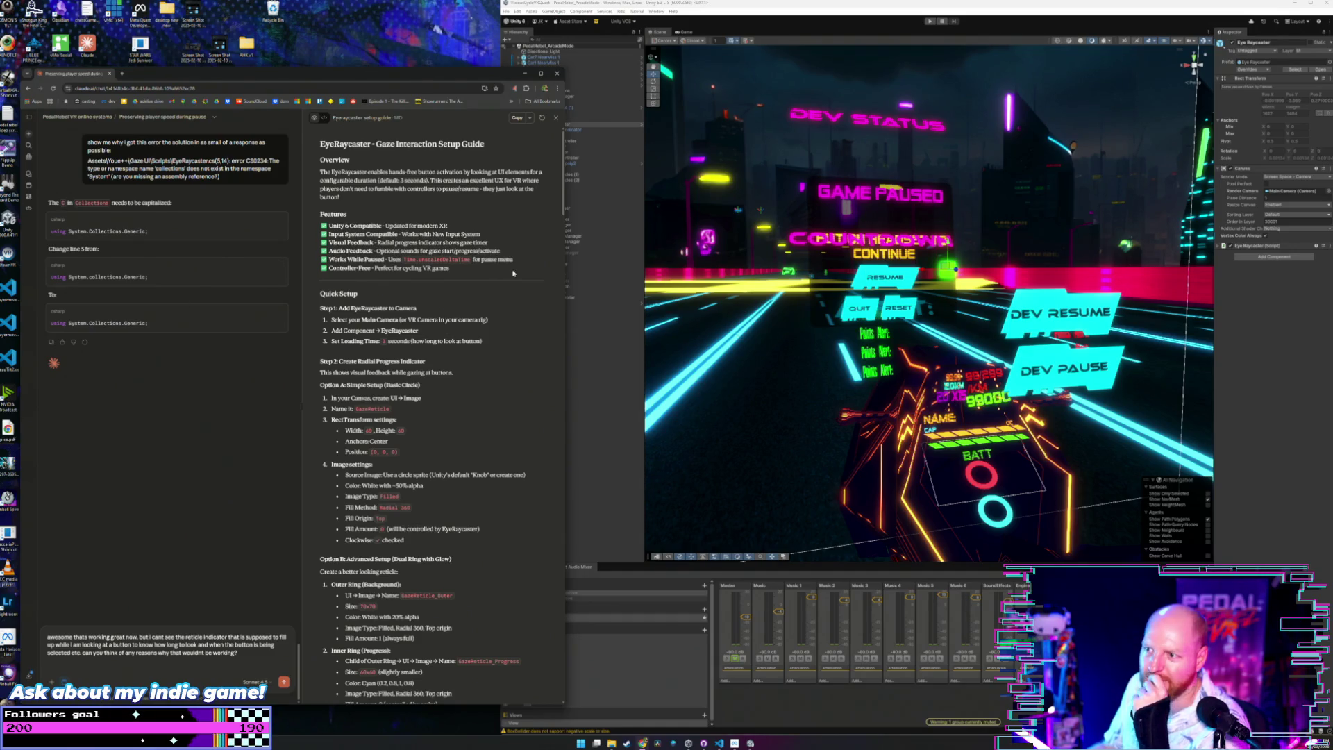
{"action": "left_click", "coordinate": [590, 329]}
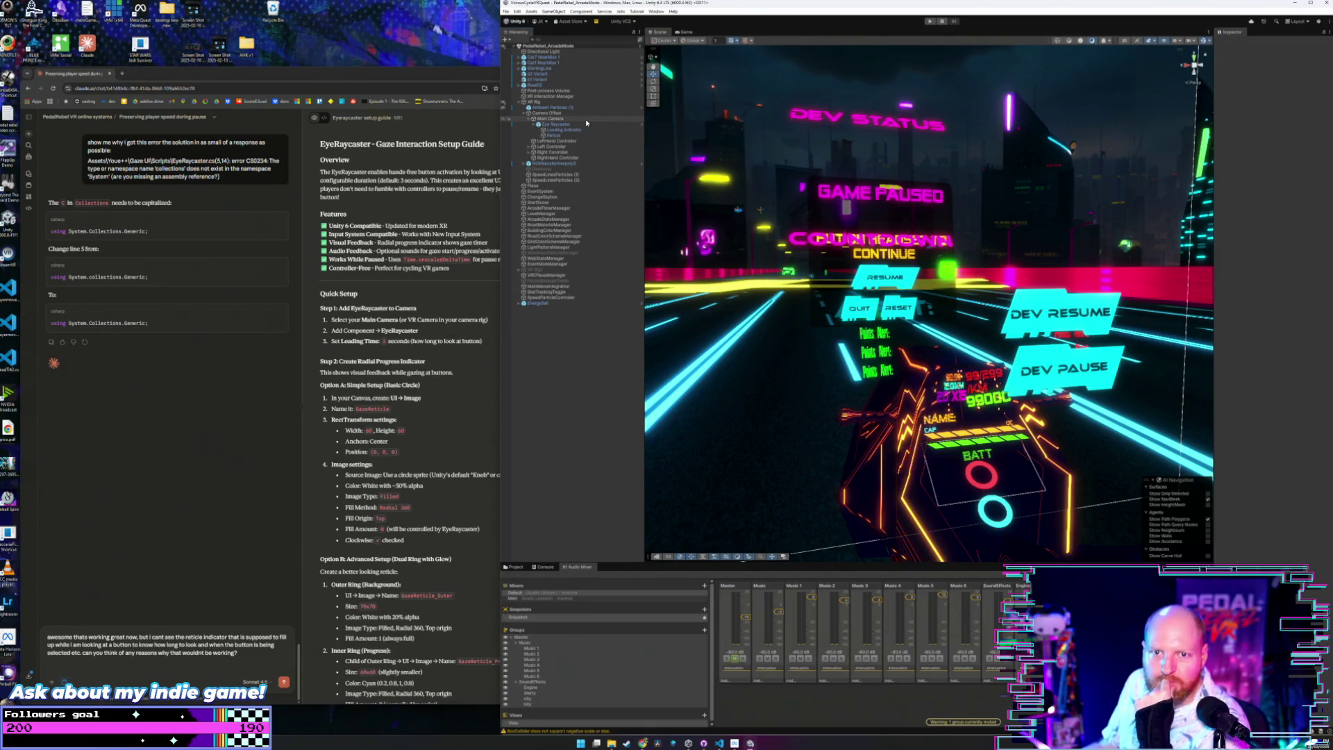
{"action": "left_click", "coordinate": [586, 119]}
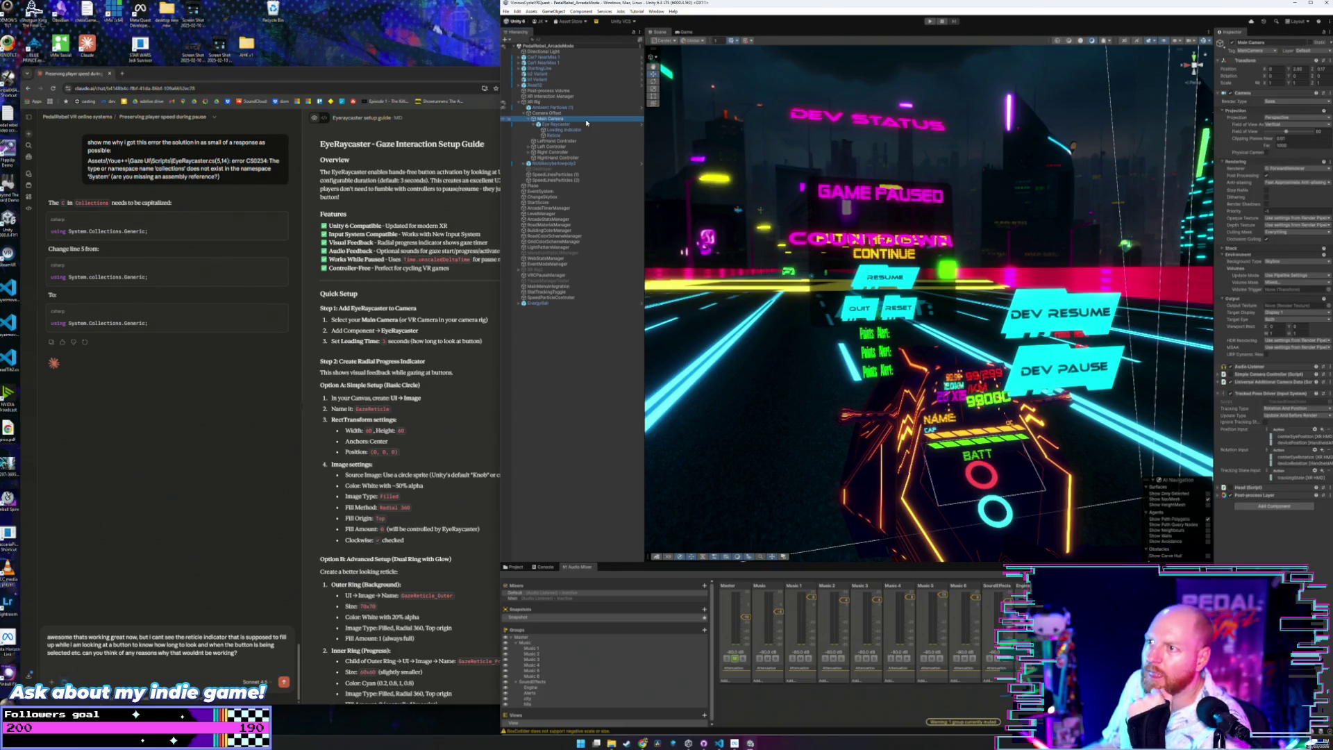
{"action": "left_click", "coordinate": [586, 125]}
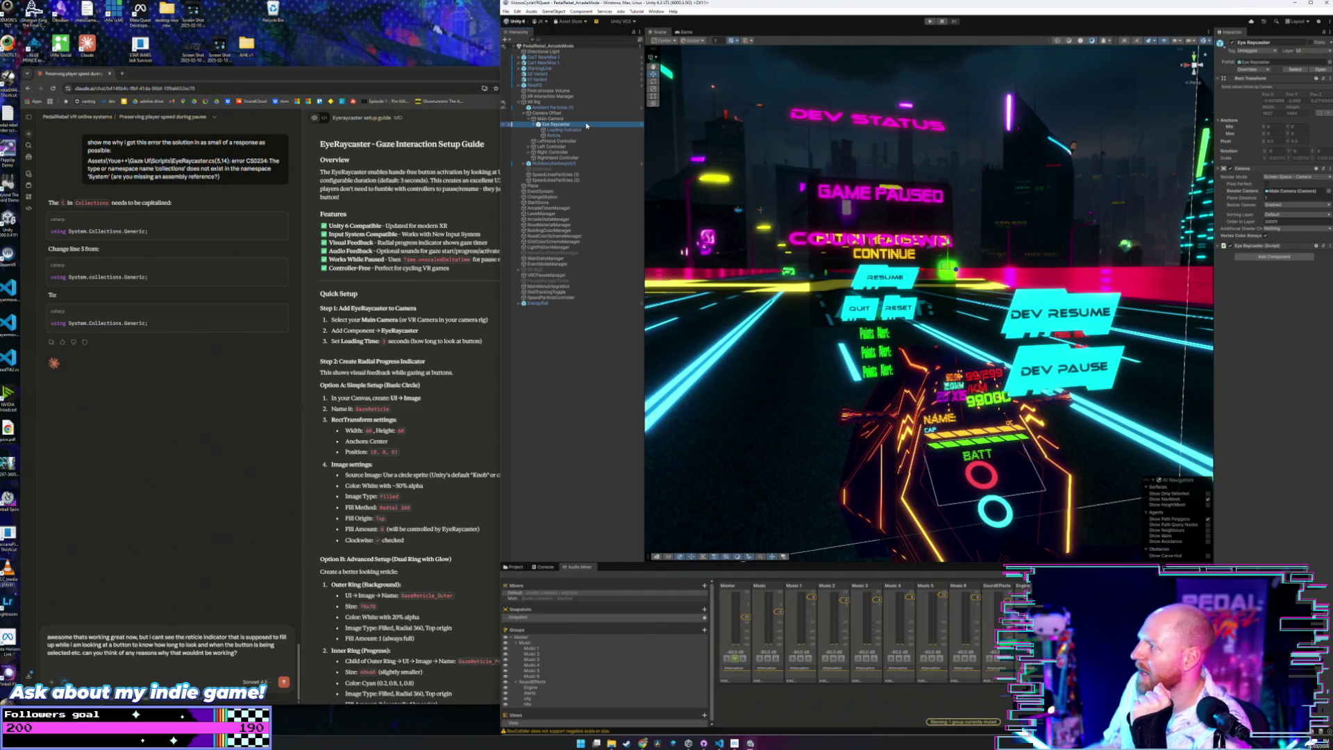
{"action": "left_click", "coordinate": [586, 130]}
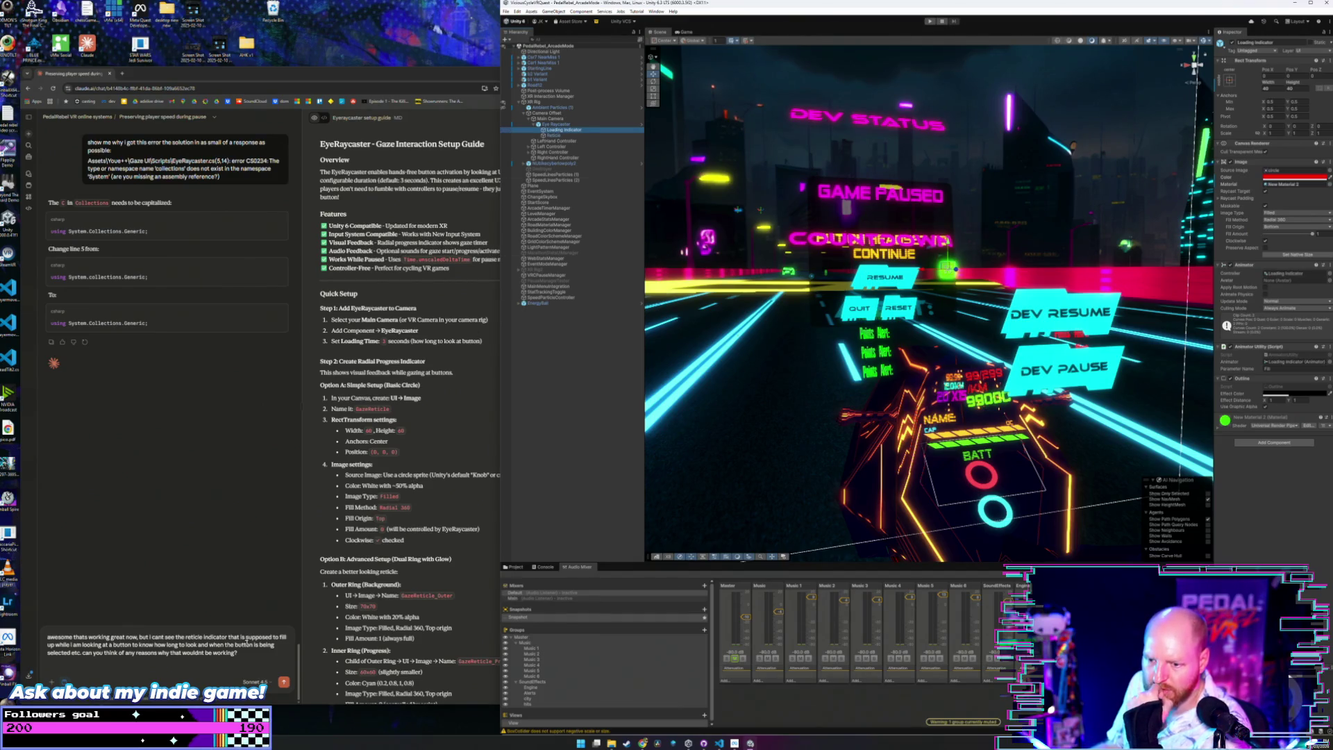
Recheck the Reticle image and Loading Indicator settings under the Eye Raycaster.
{"action": "left_click", "coordinate": [247, 653]}
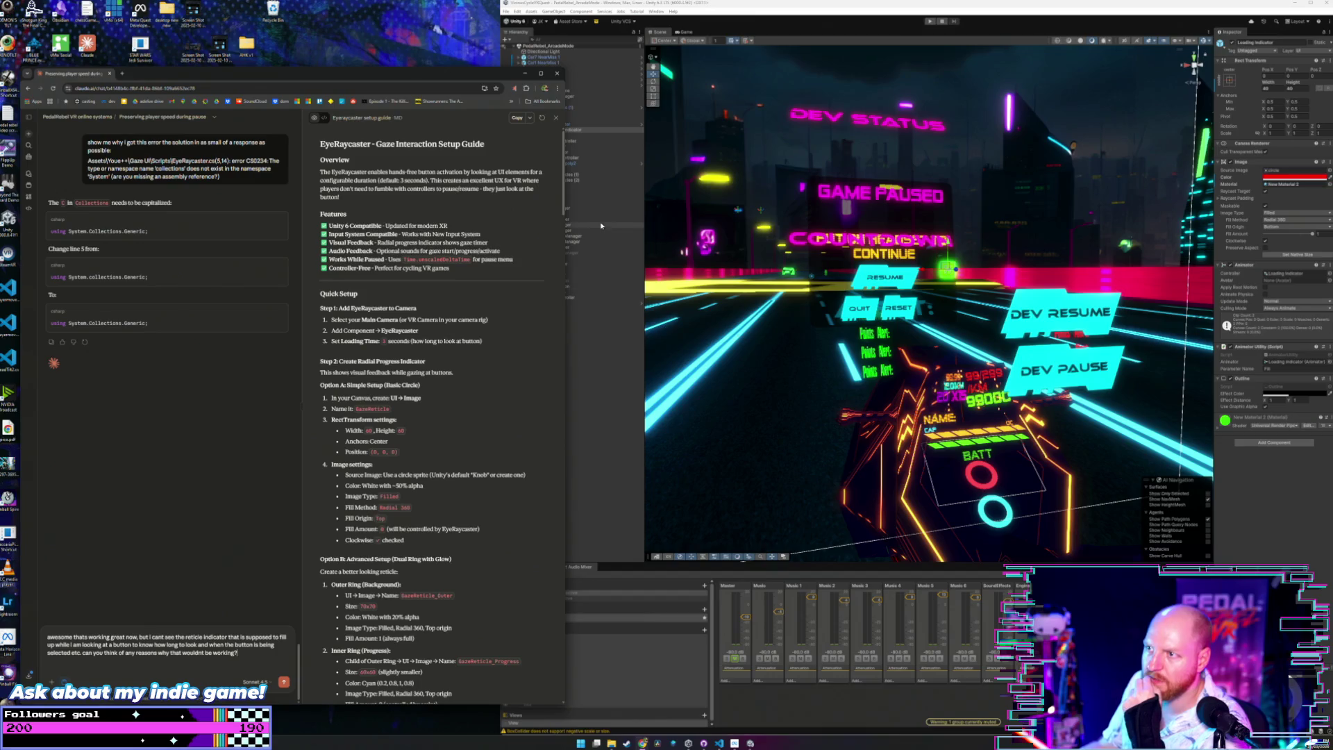
{"action": "left_click", "coordinate": [594, 124]}
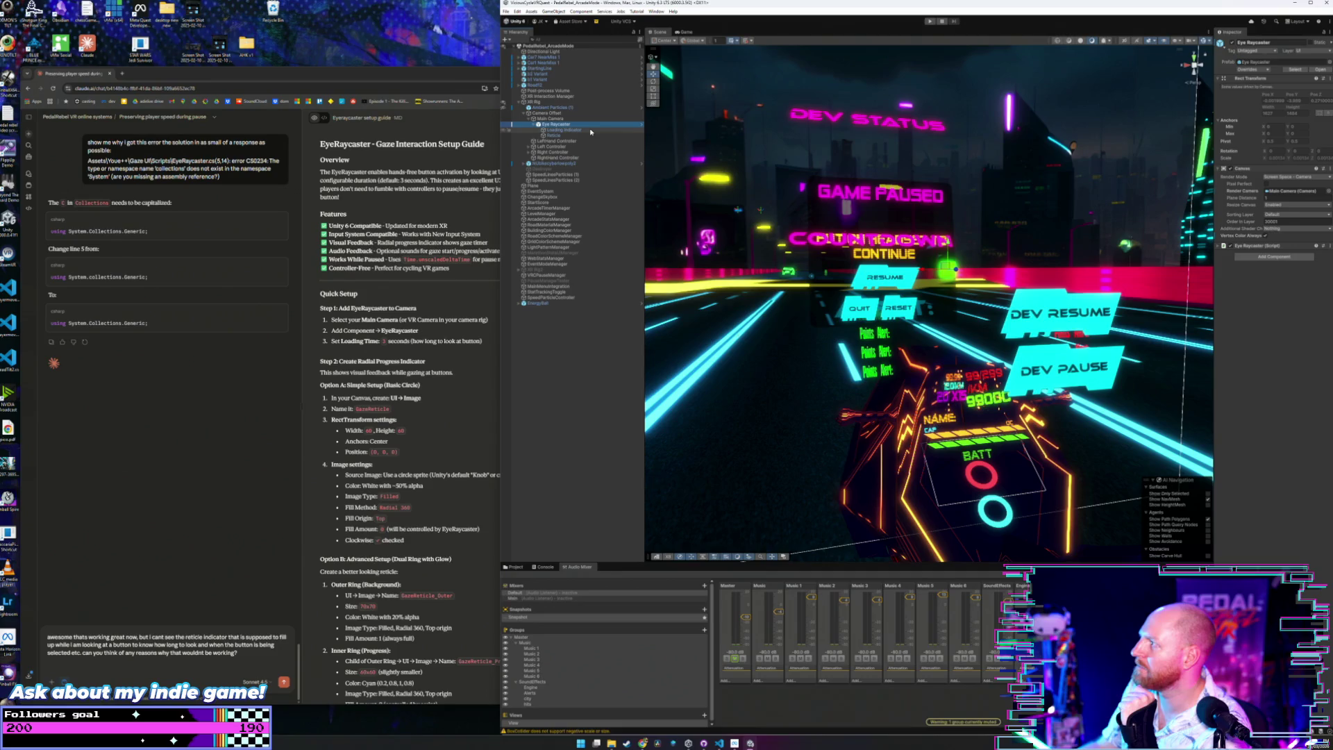
{"action": "left_click", "coordinate": [554, 135]}
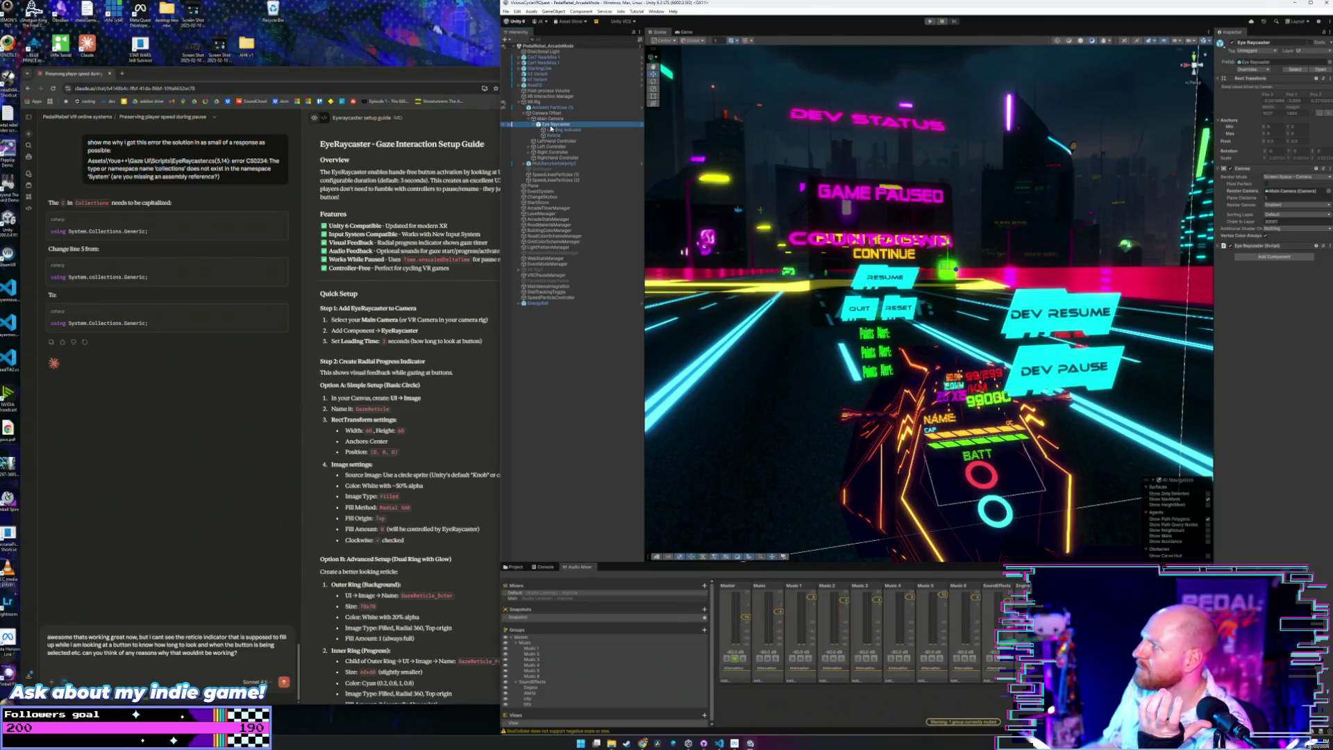
{"action": "left_click", "coordinate": [552, 125]}
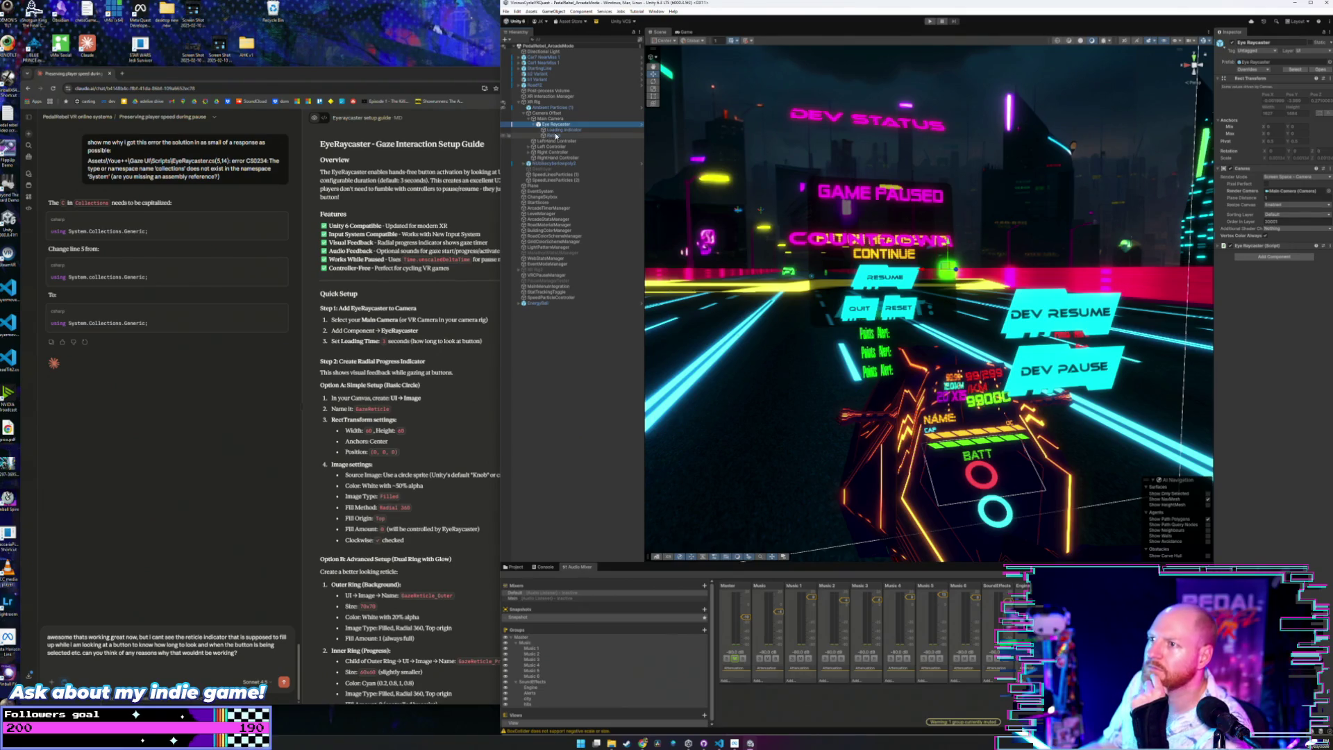
{"action": "left_click", "coordinate": [557, 131]}
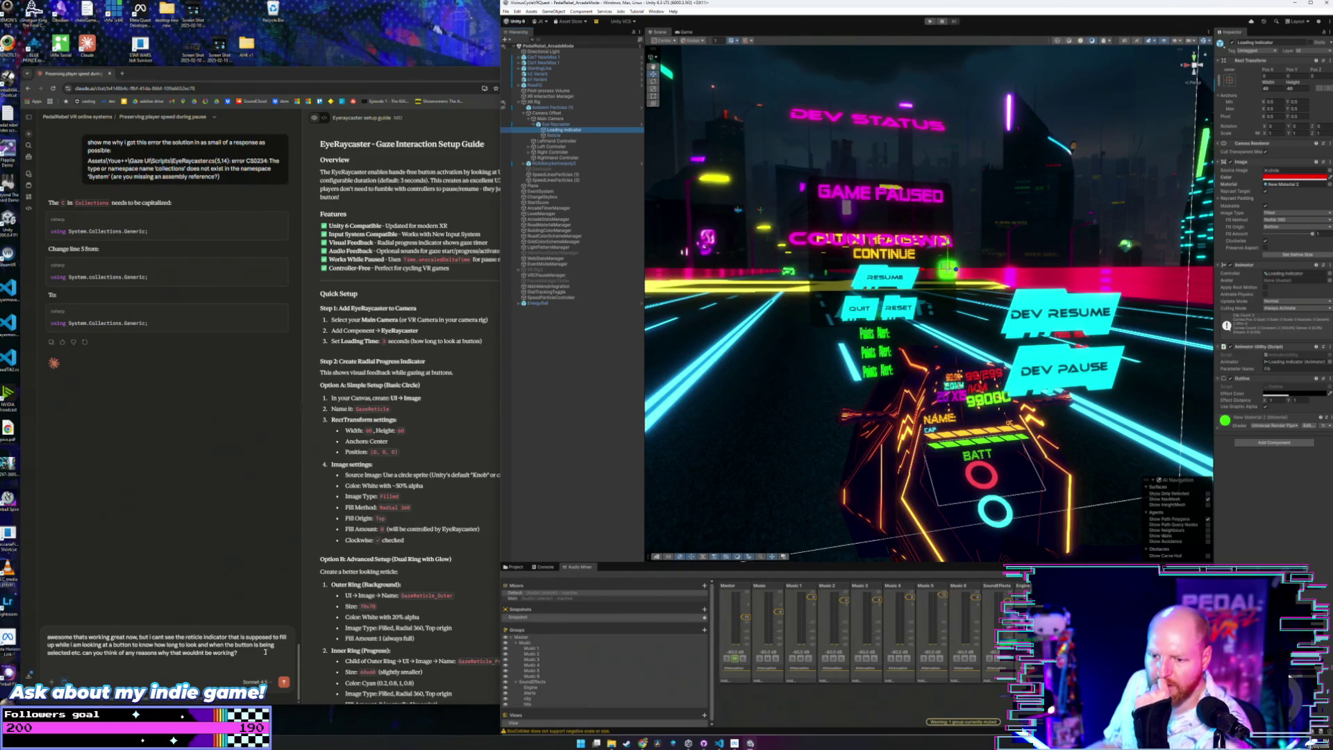
Send the reticle question to Claude and read its four-point troubleshooting checklist.
{"action": "left_click", "coordinate": [258, 657]}
{"action": "key", "text": "Return"}
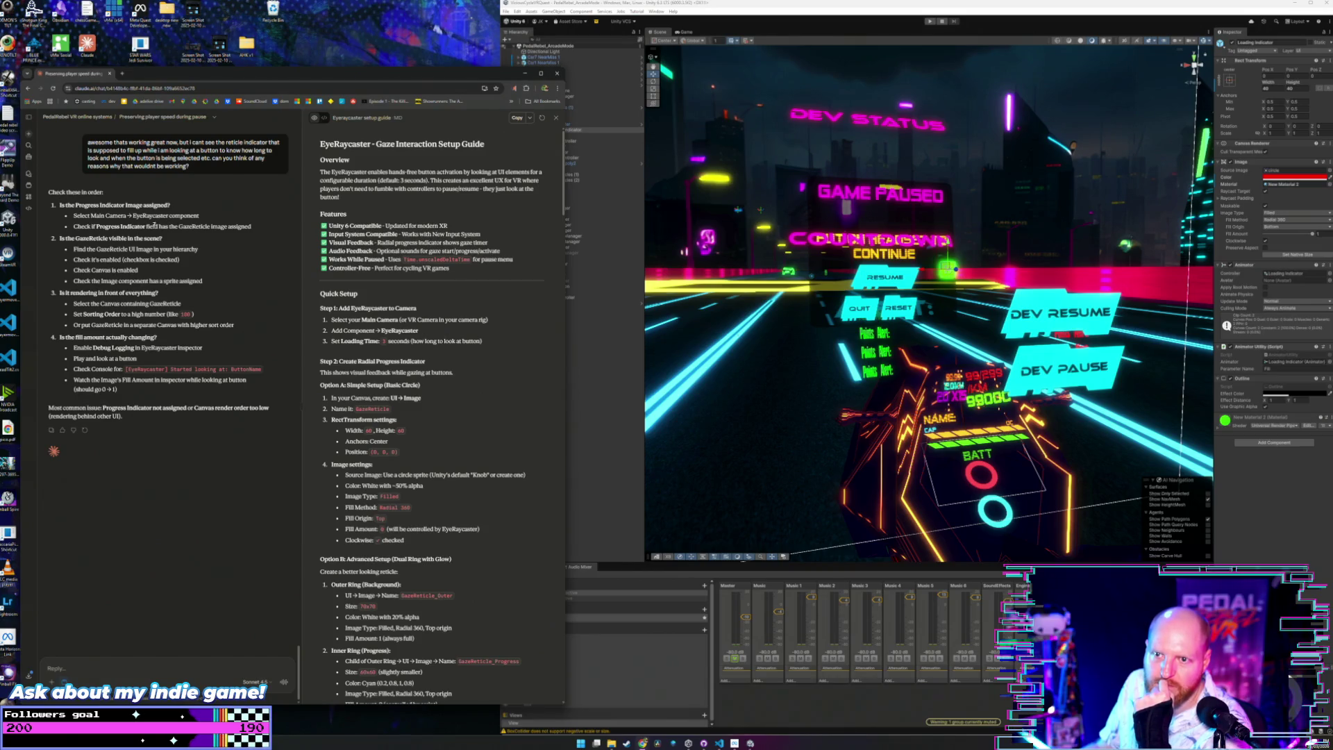
{"action": "left_click_drag", "start_coordinate": [146, 226], "coordinate": [251, 226]}
{"action": "left_click", "coordinate": [206, 253]}
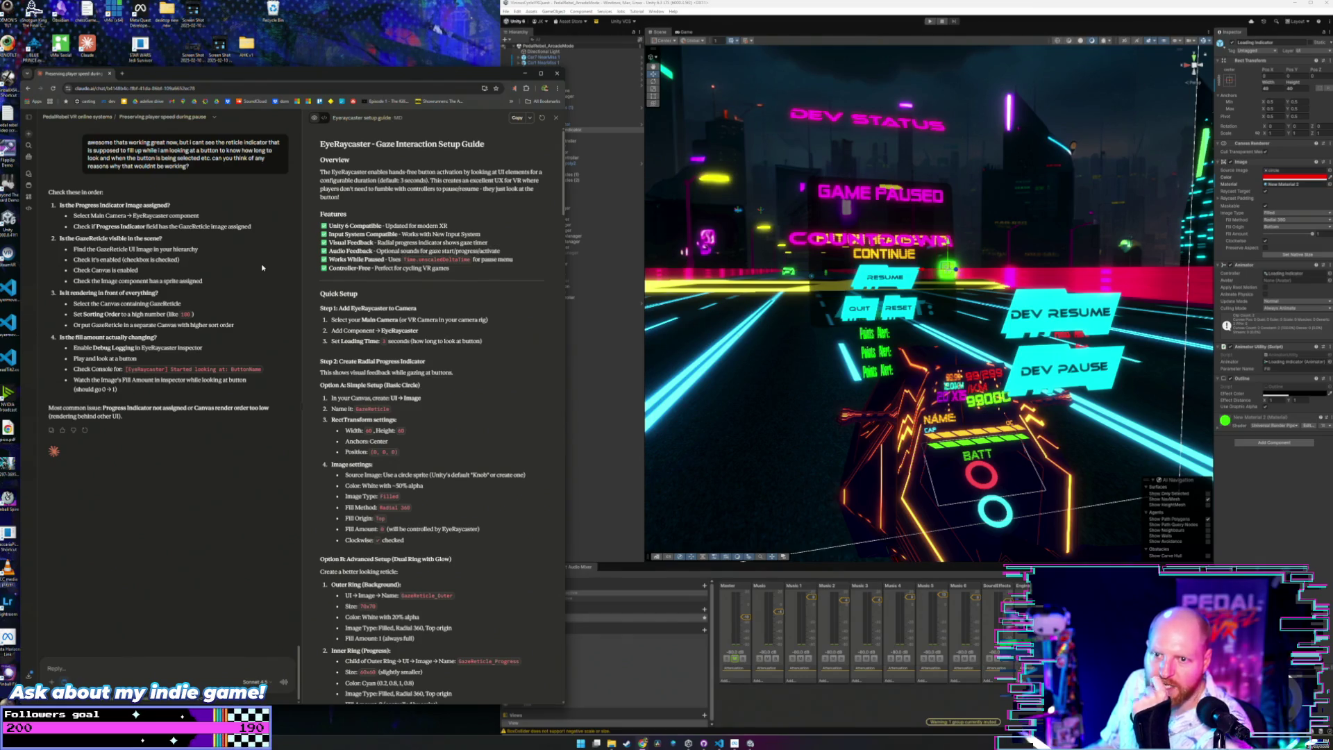
Recheck the Loading Indicator and Reticle components in Unity's Hierarchy.
{"action": "left_click", "coordinate": [593, 130]}
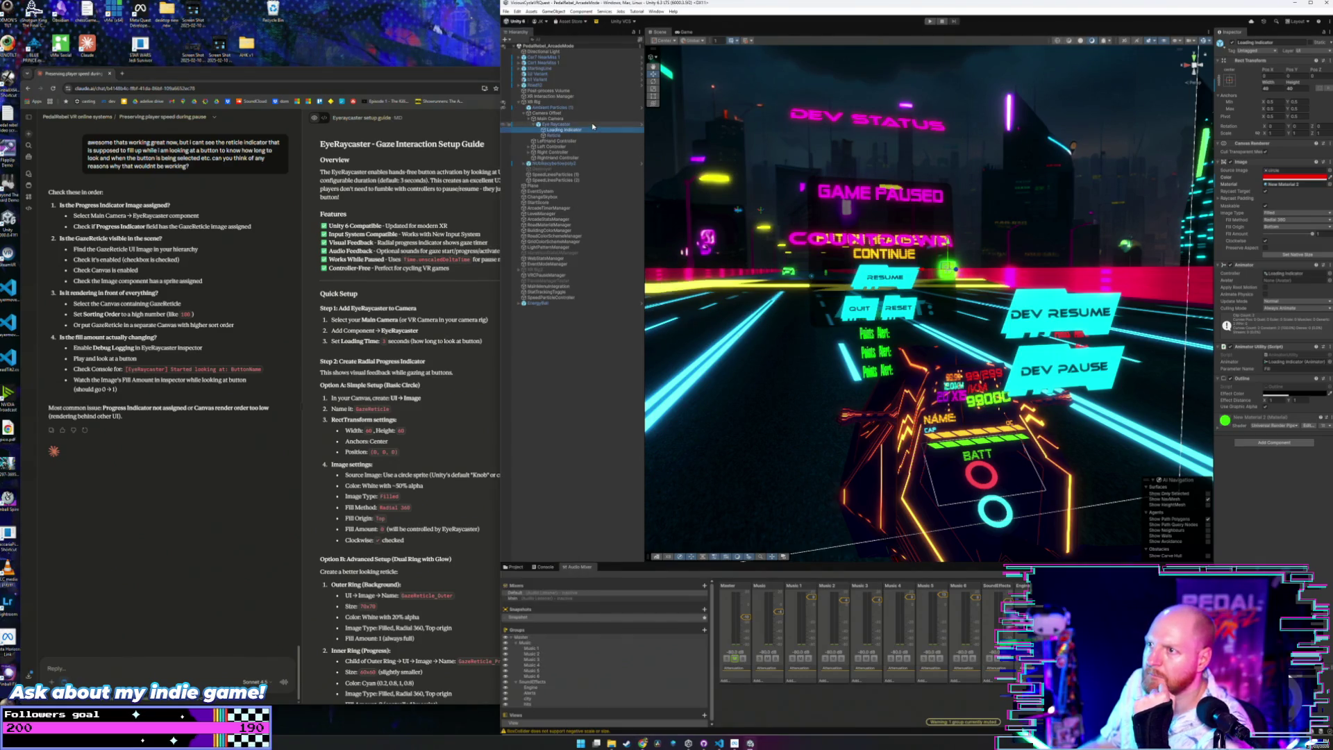
{"action": "left_click", "coordinate": [591, 125]}
{"action": "left_click", "coordinate": [591, 131]}
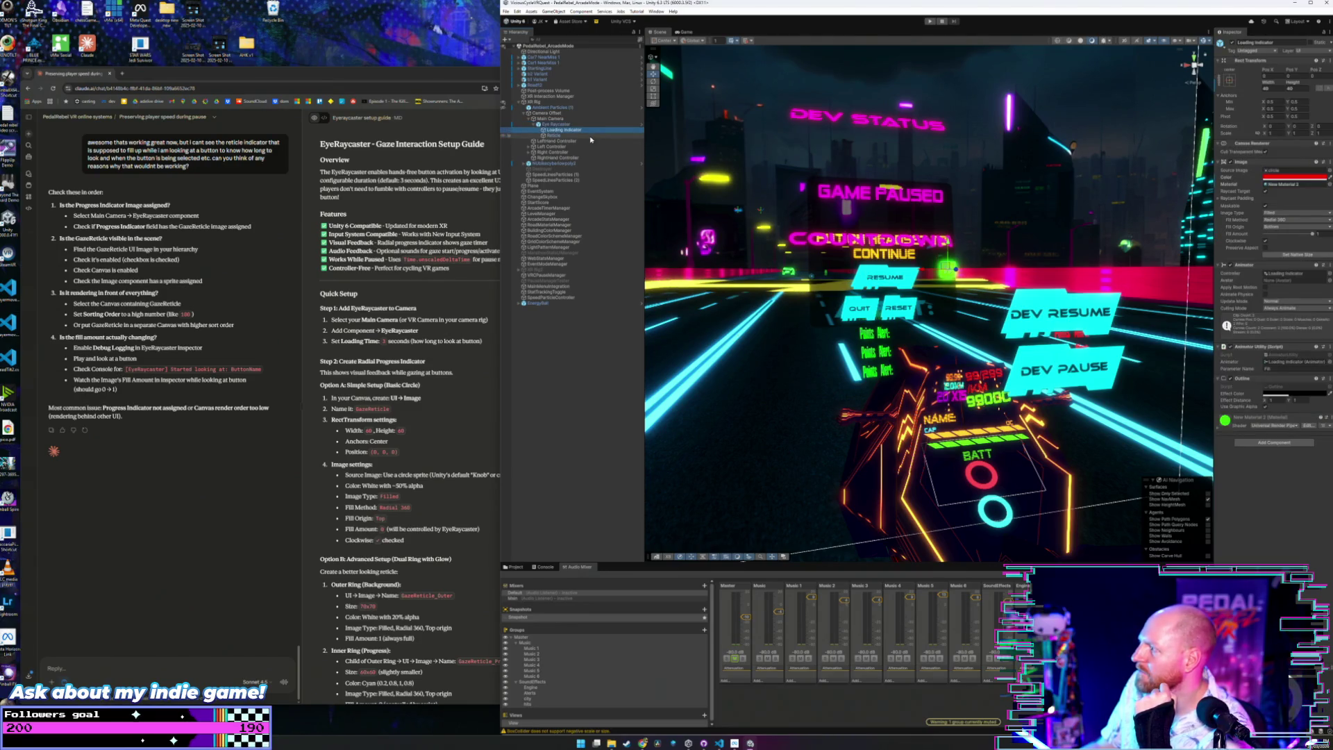
{"action": "left_click", "coordinate": [591, 136]}
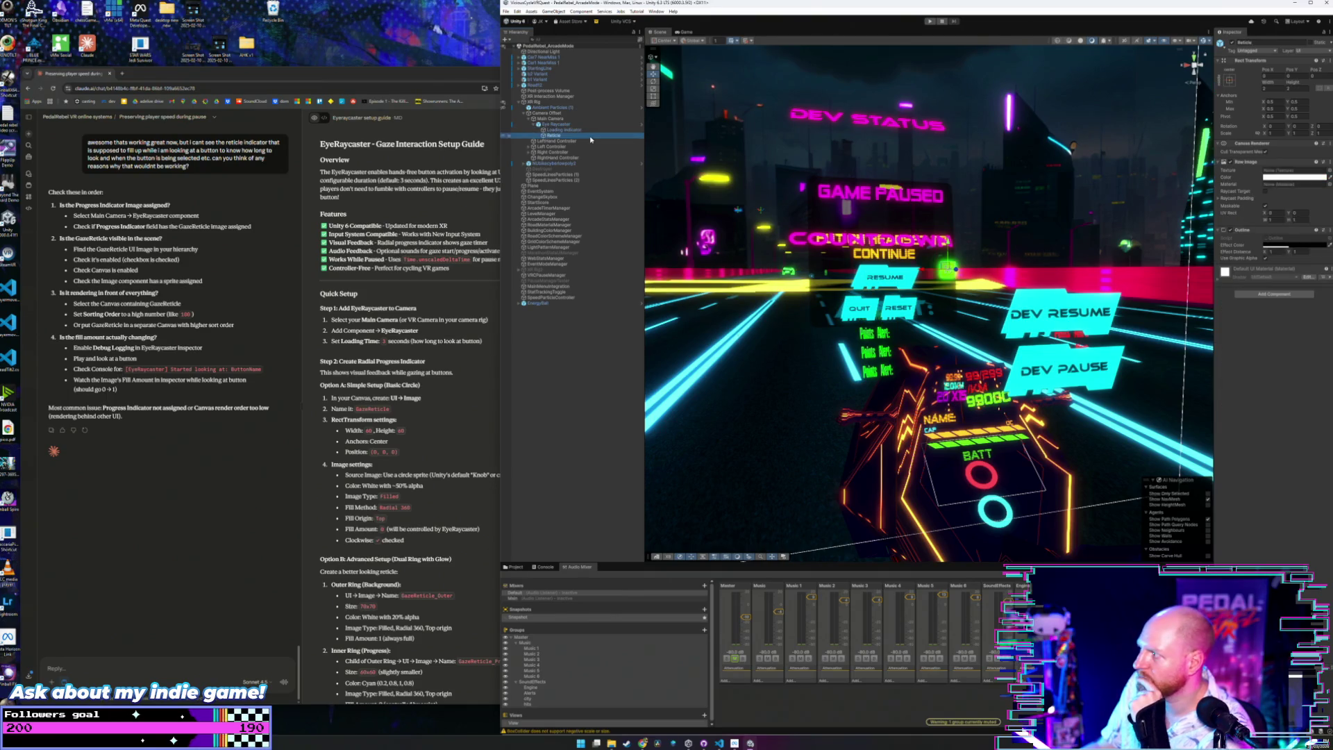
{"action": "left_click", "coordinate": [592, 130]}
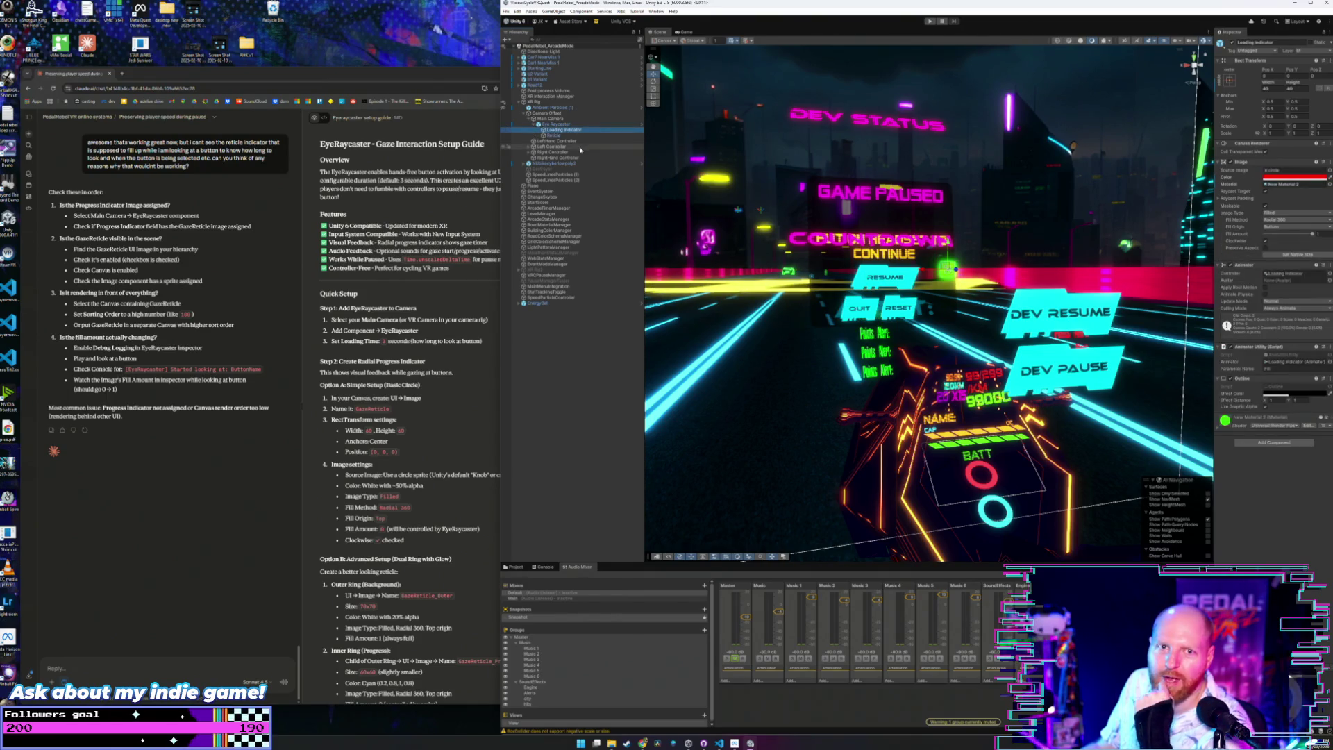
Bring the EyeRaycaster gaze guide chat forward and open a new browser tab.
{"action": "left_click", "coordinate": [446, 74]}
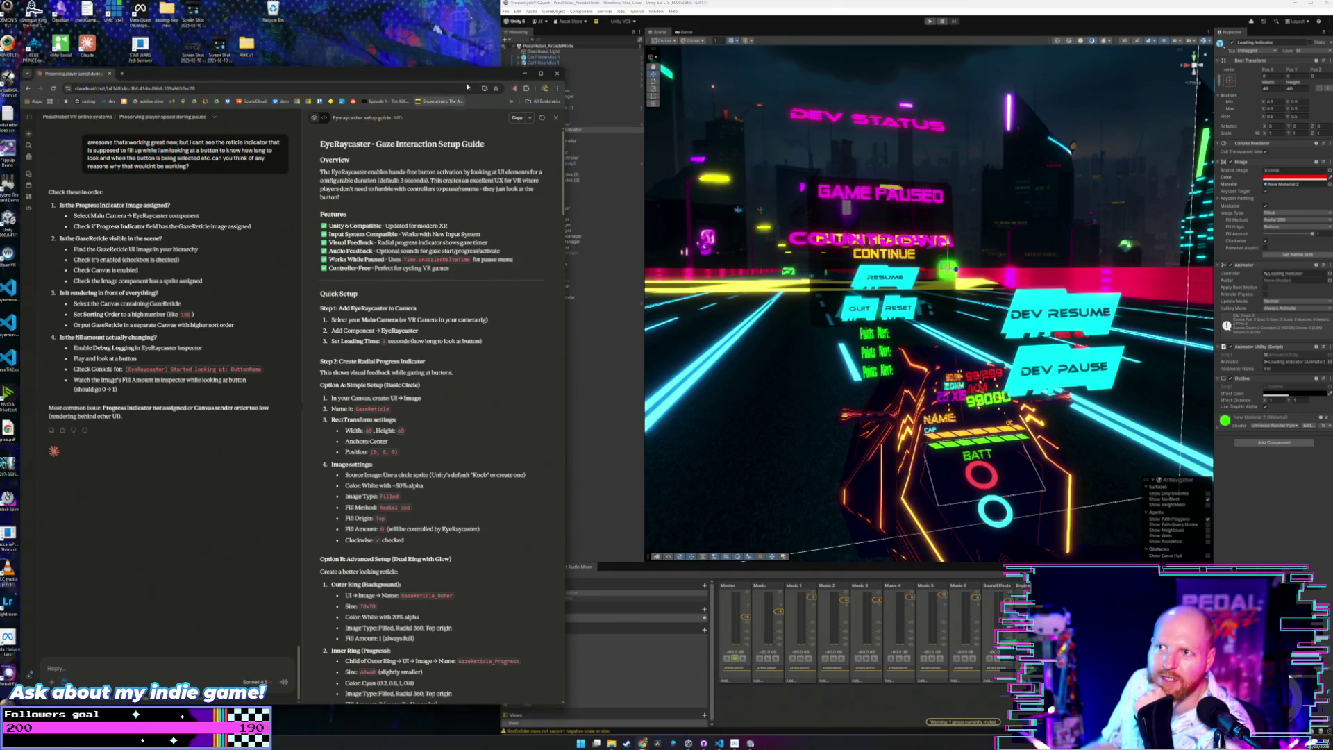
{"action": "left_click_drag", "start_coordinate": [469, 74], "coordinate": [469, 73]}
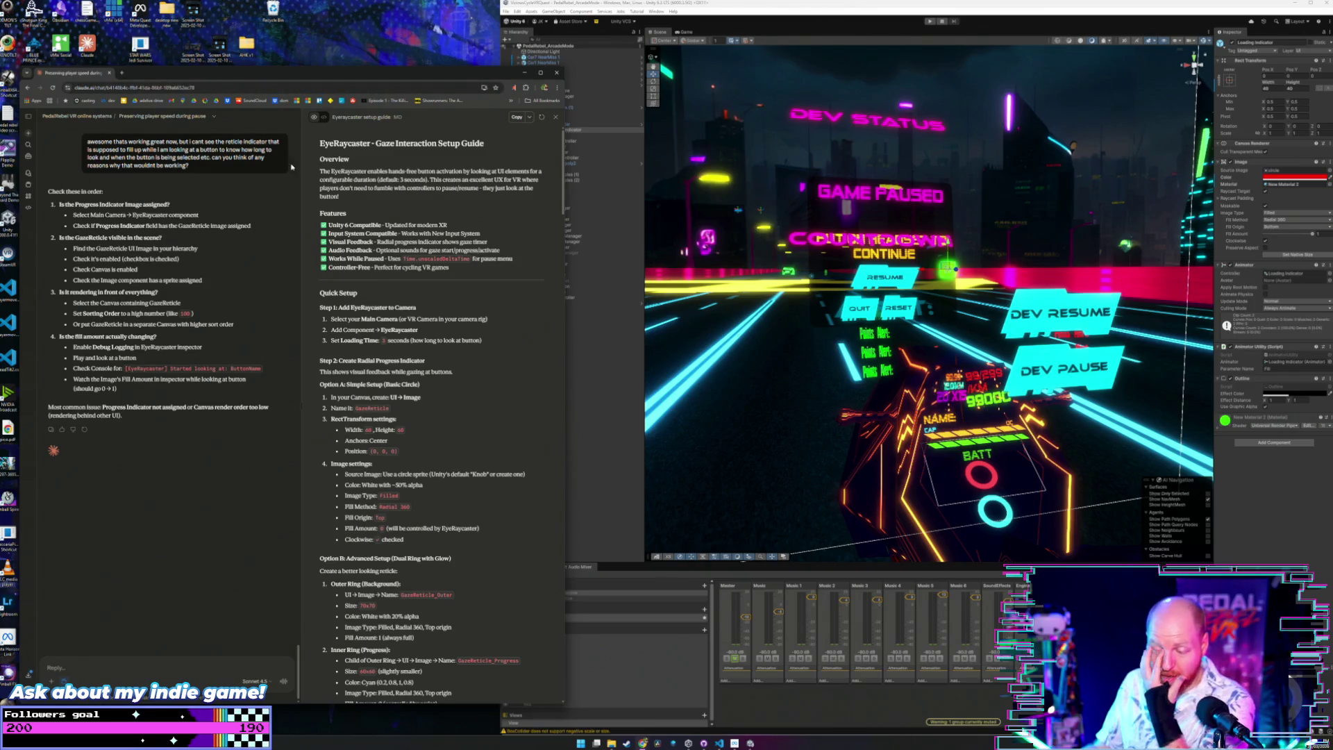
{"action": "left_click", "coordinate": [122, 73]}
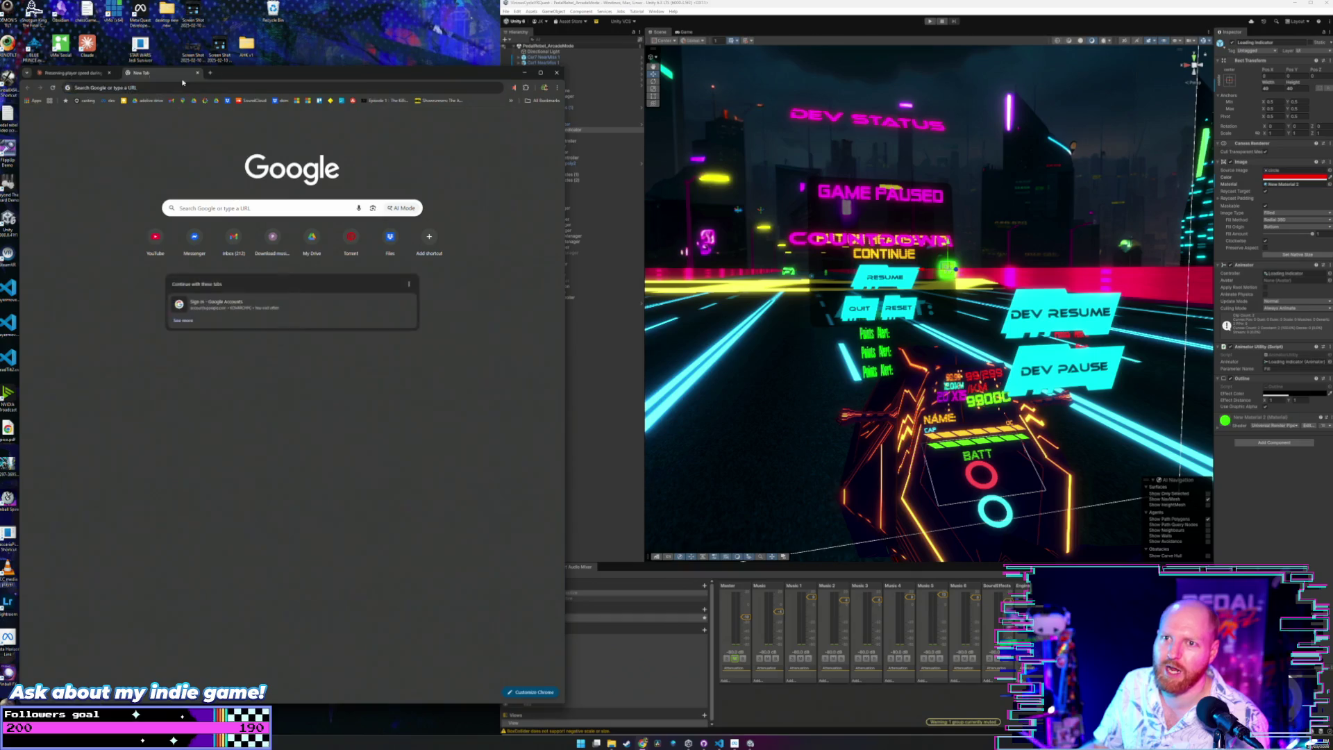
Pull the new tab into its own window and search Google for 'ableton push'.
{"action": "left_click_drag", "start_coordinate": [121, 74], "coordinate": [731, 92]}
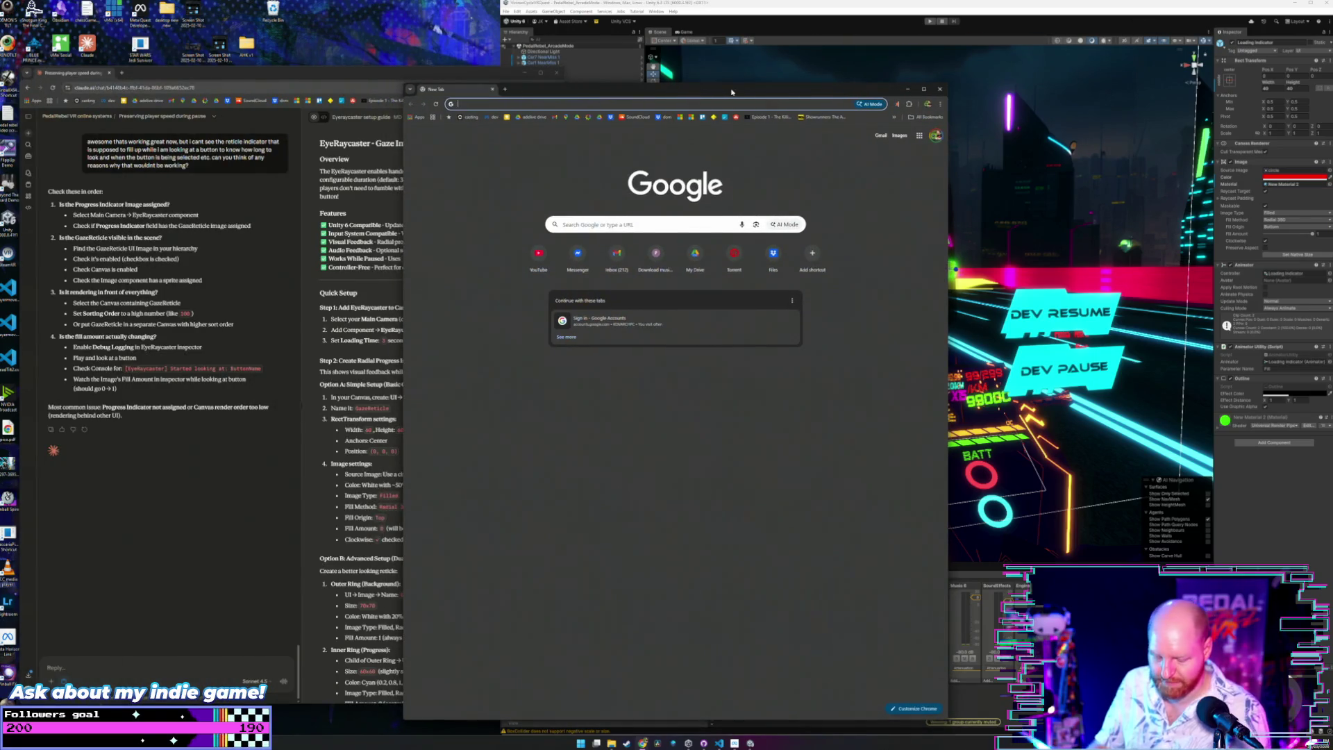
{"action": "type", "text": "ableton push"}
{"action": "key", "text": "Return"}
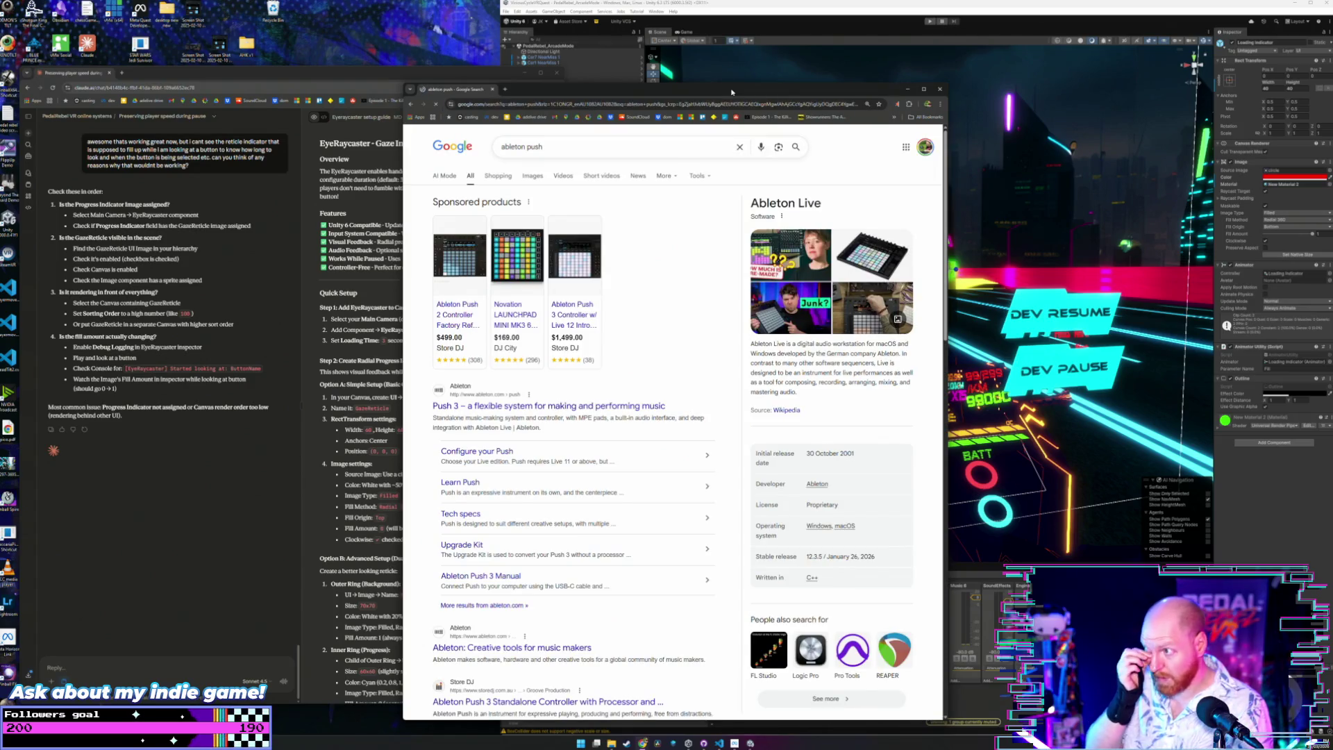
Check the Store DJ refurbished Push 2 listing's $499 price, then close that page.
{"action": "left_click", "coordinate": [463, 267]}
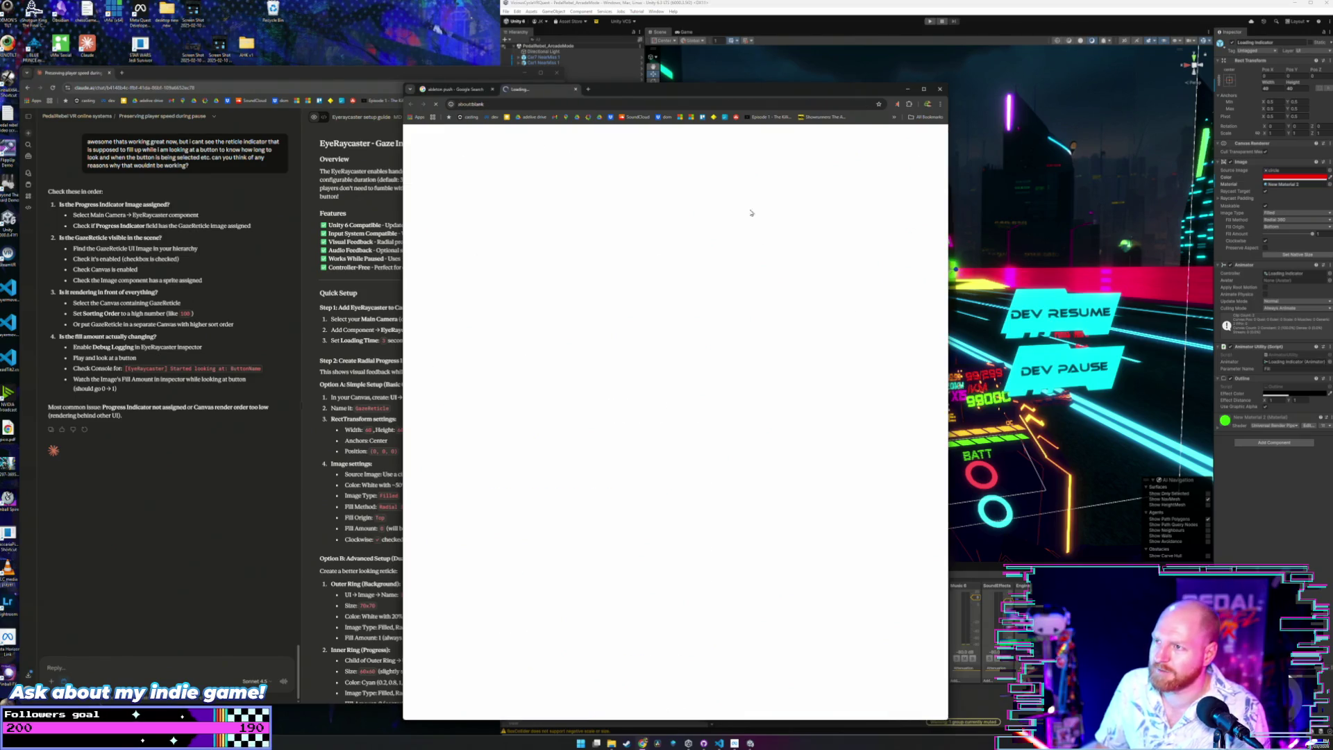
{"action": "mouse_move", "coordinate": [767, 89]}
{"action": "left_mouse_down"}
{"action": "mouse_move", "coordinate": [809, 86]}
{"action": "mouse_move", "coordinate": [809, 139]}
{"action": "left_mouse_up"}
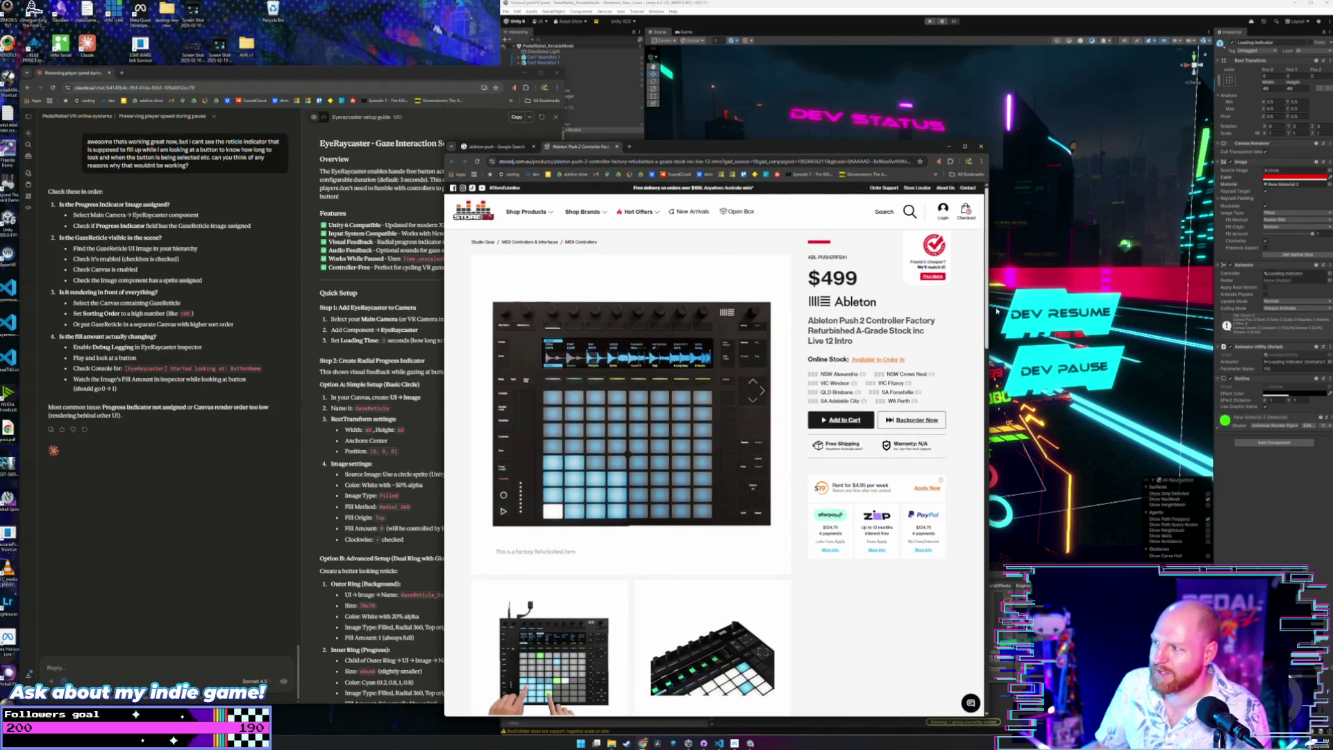
{"action": "left_click_drag", "start_coordinate": [992, 285], "coordinate": [1062, 284]}
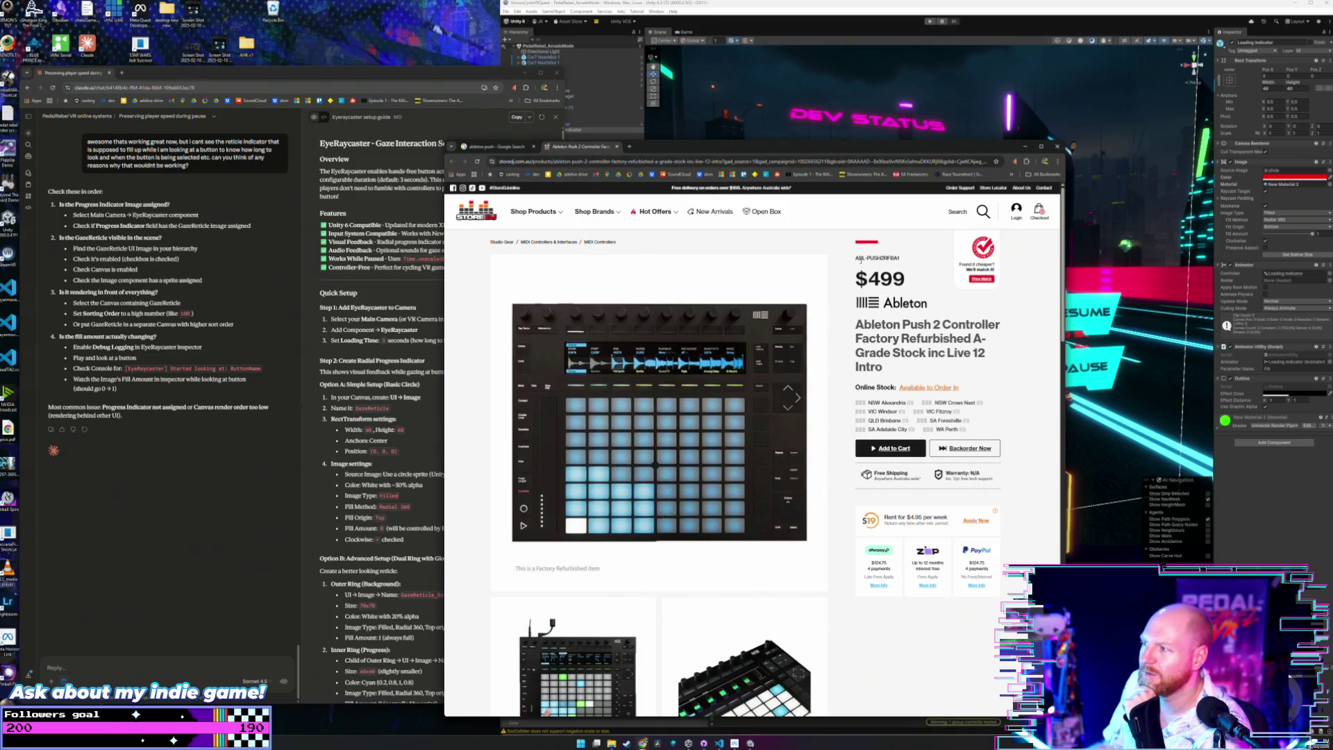
{"action": "left_click_drag", "start_coordinate": [855, 276], "coordinate": [912, 280]}
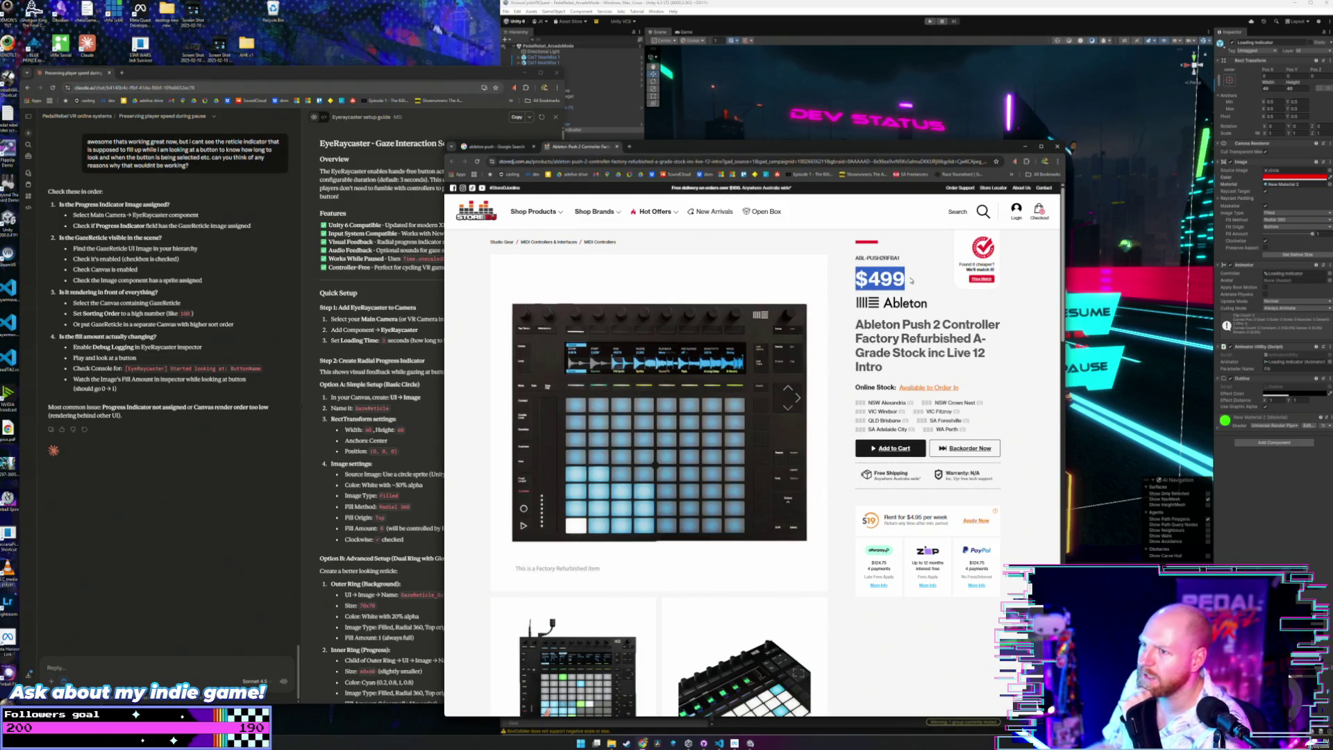
{"action": "left_click", "coordinate": [912, 281]}
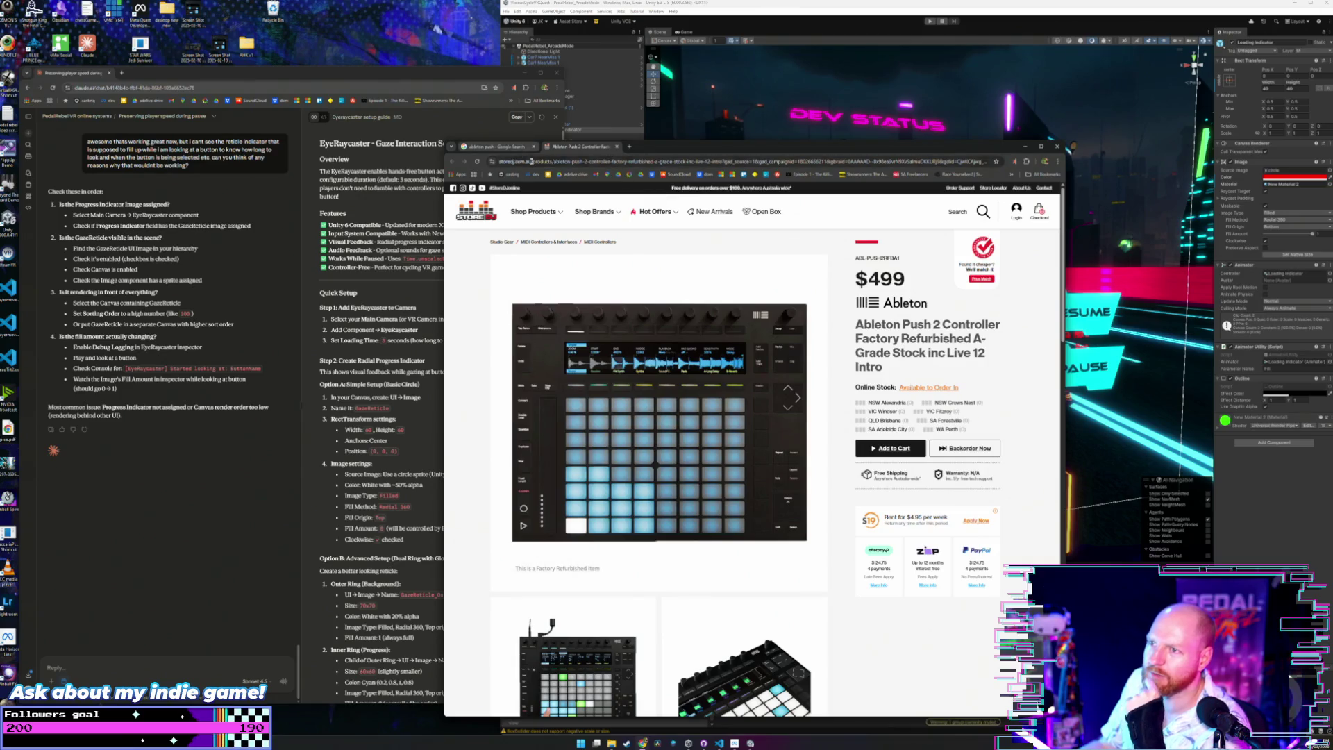
{"action": "left_click", "coordinate": [617, 147]}
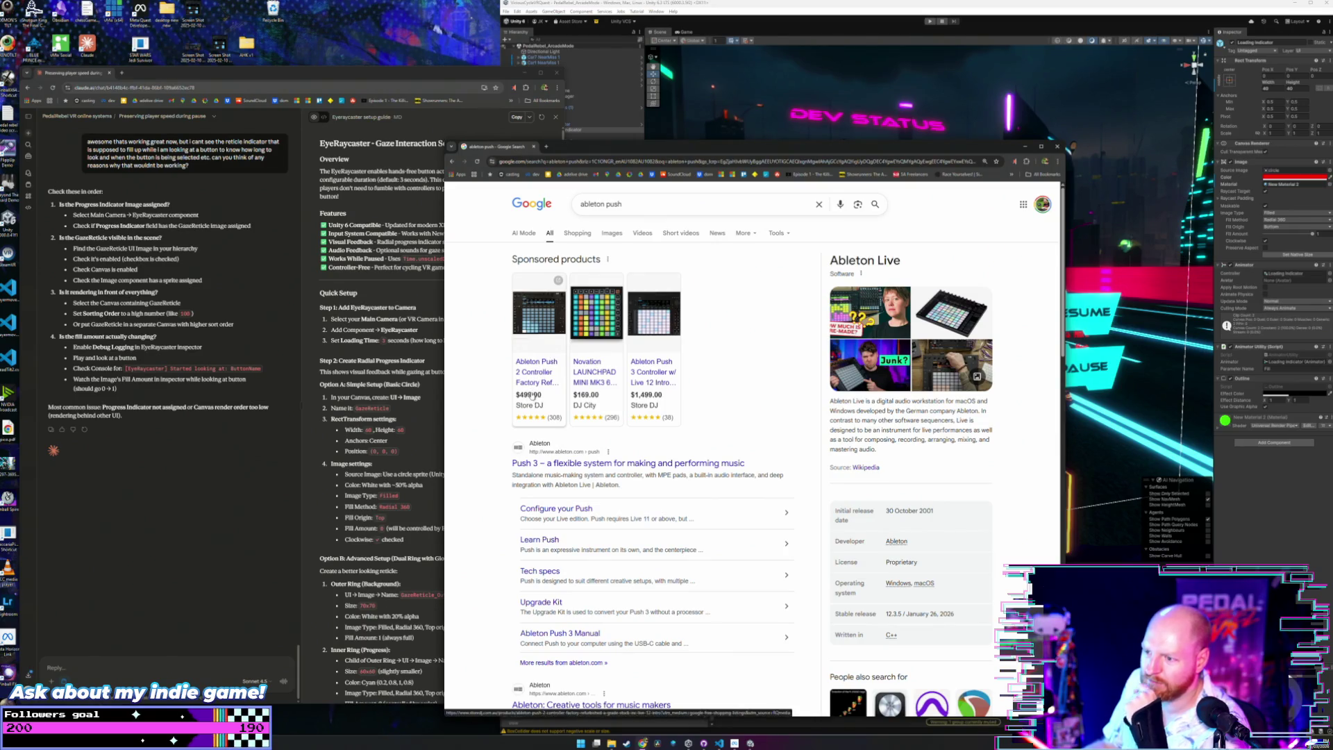
{"action": "scroll", "coordinate": [757, 415], "scroll_direction": "down", "scroll_amount": 1}
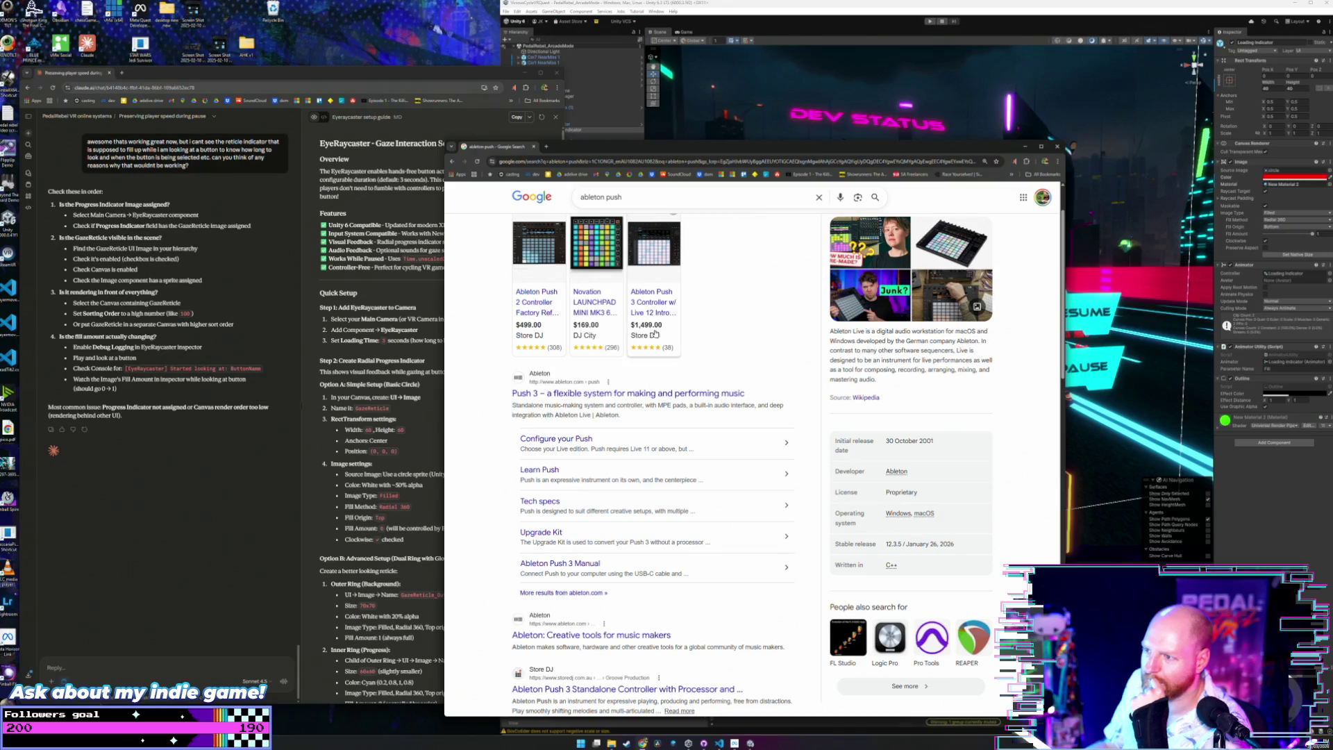
{"action": "scroll", "coordinate": [656, 320], "scroll_direction": "up", "scroll_amount": 1}
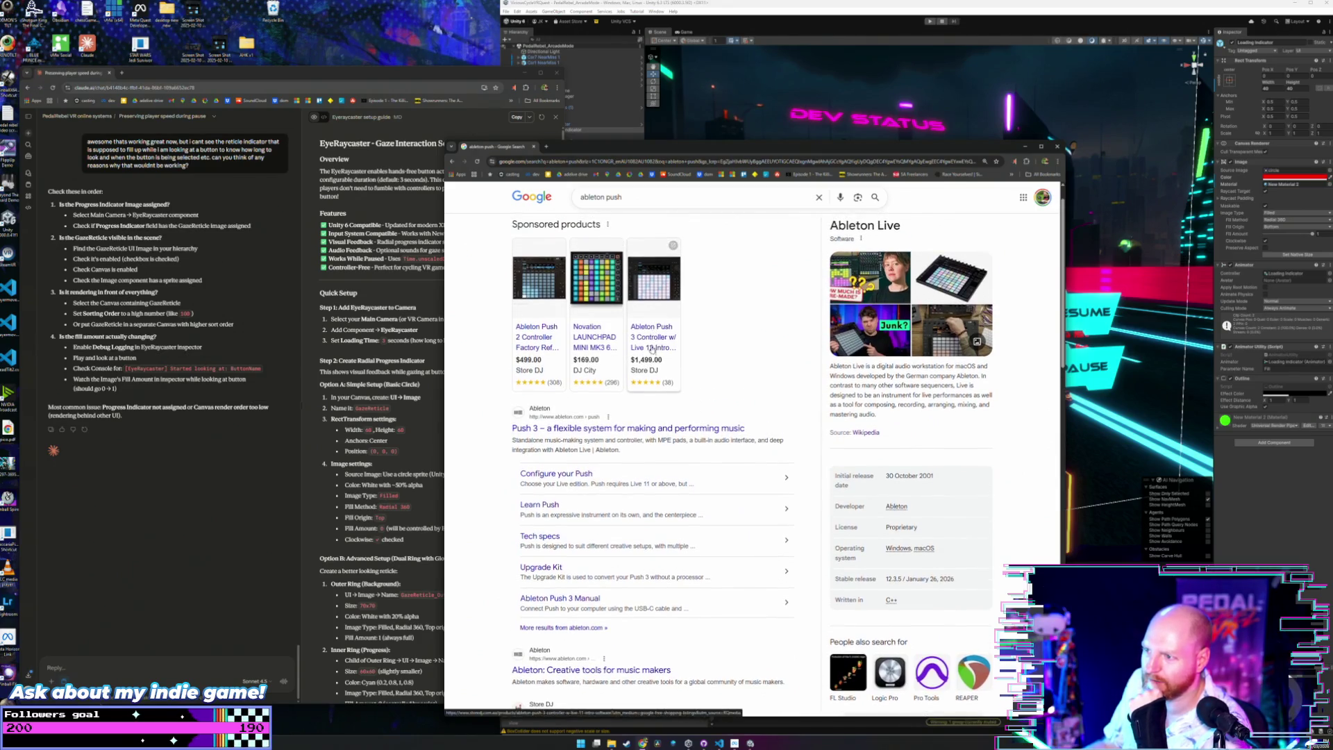
{"action": "scroll", "coordinate": [760, 372], "scroll_direction": "down", "scroll_amount": 1}
{"action": "scroll", "coordinate": [760, 371], "scroll_direction": "down", "scroll_amount": 4}
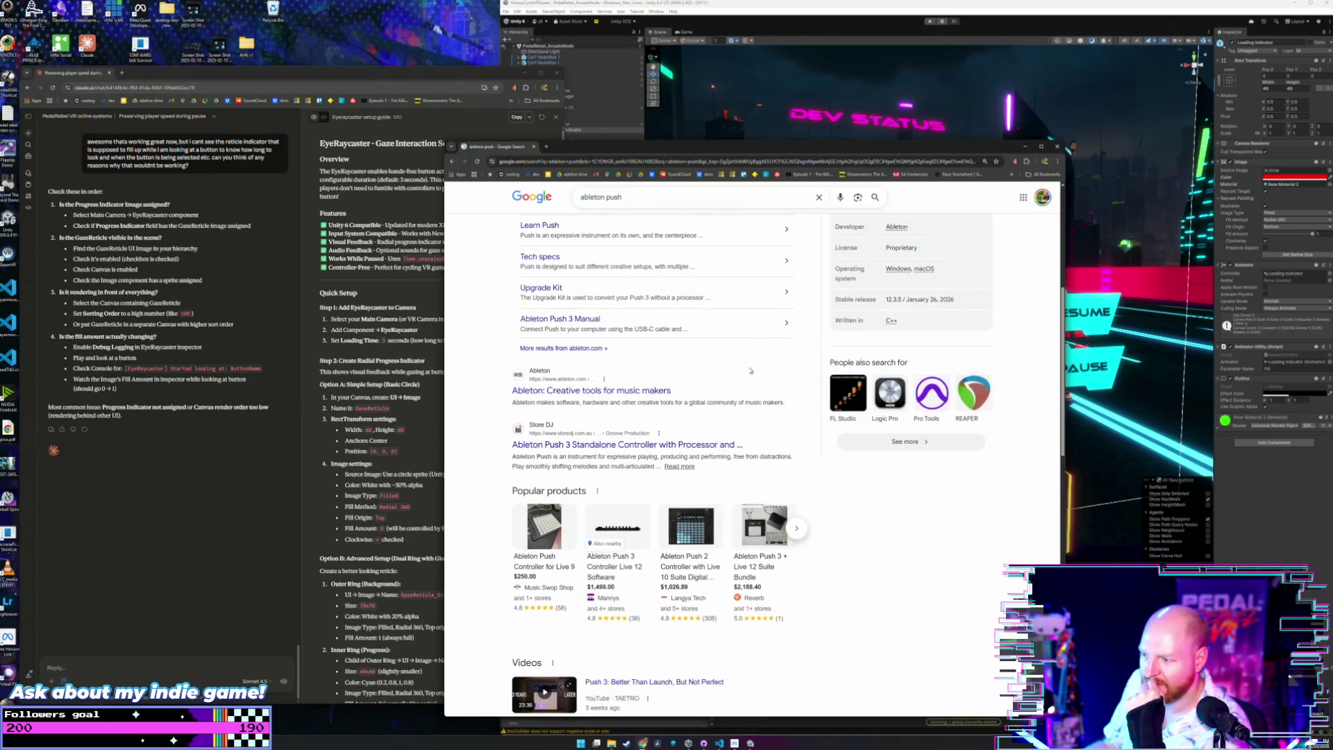
{"action": "scroll", "coordinate": [751, 371], "scroll_direction": "down", "scroll_amount": 2}
{"action": "scroll", "coordinate": [750, 371], "scroll_direction": "down", "scroll_amount": 2}
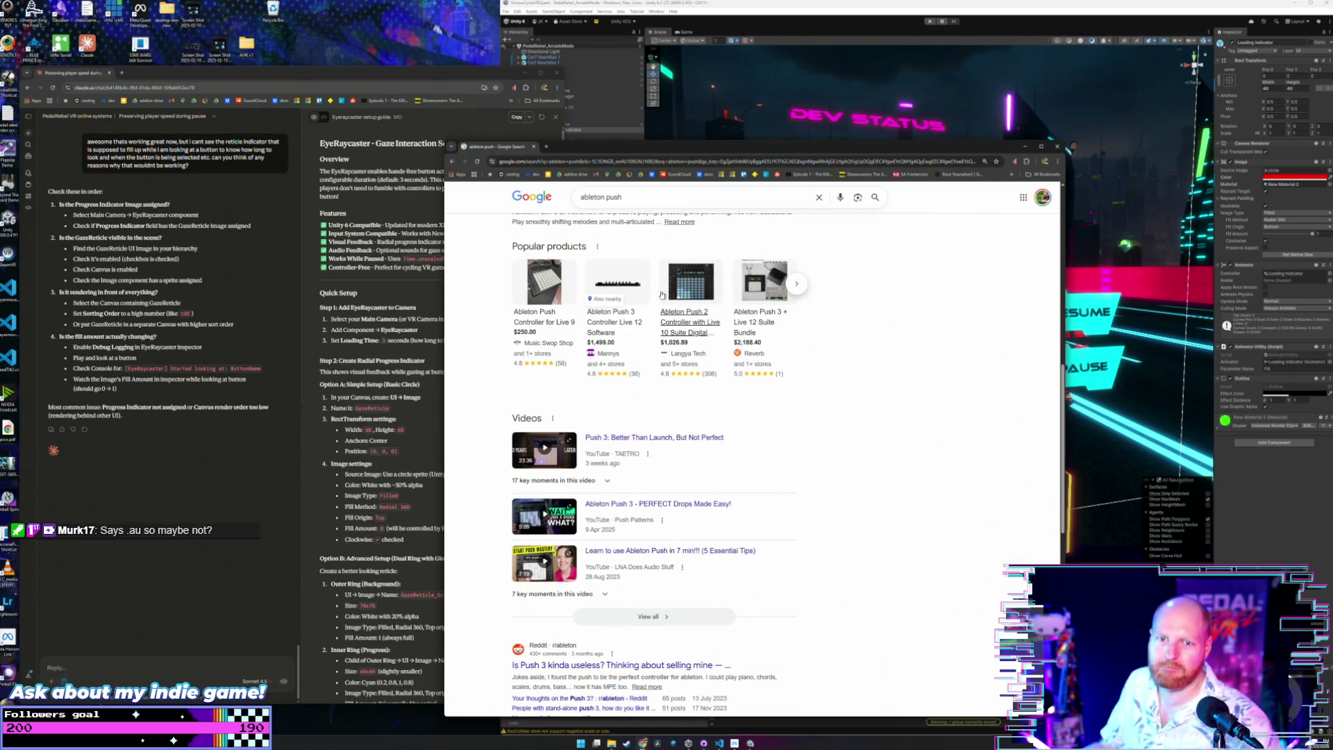
{"action": "scroll", "coordinate": [667, 292], "scroll_direction": "up", "scroll_amount": 7}
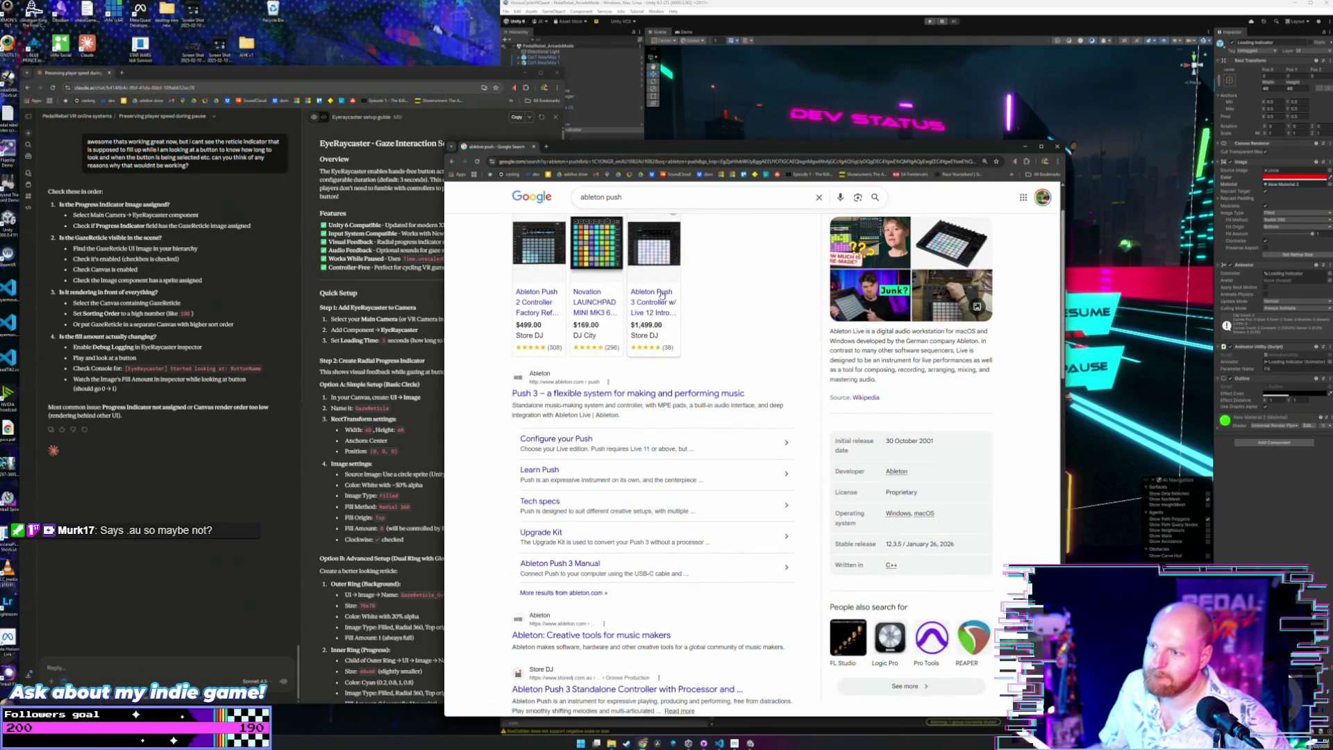
{"action": "left_click", "coordinate": [531, 297]}
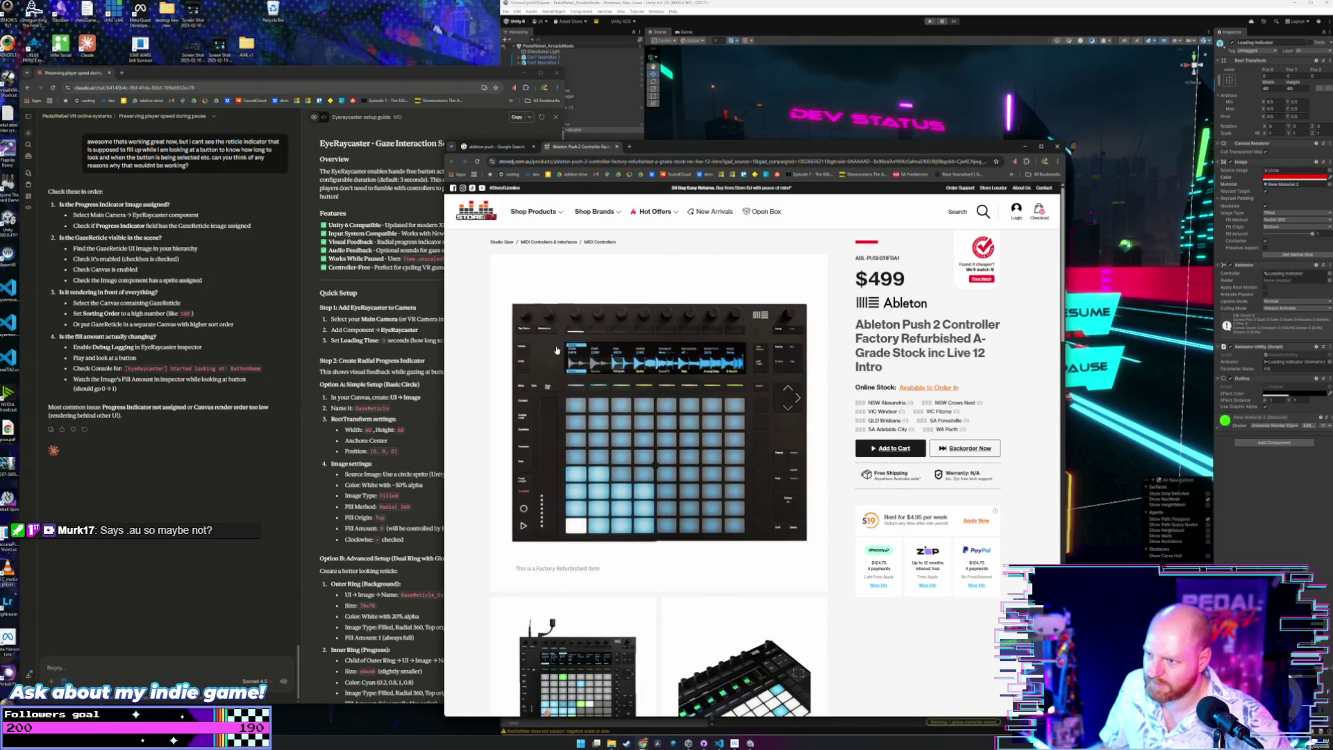
{"action": "scroll", "coordinate": [547, 372], "scroll_direction": "down", "scroll_amount": 2}
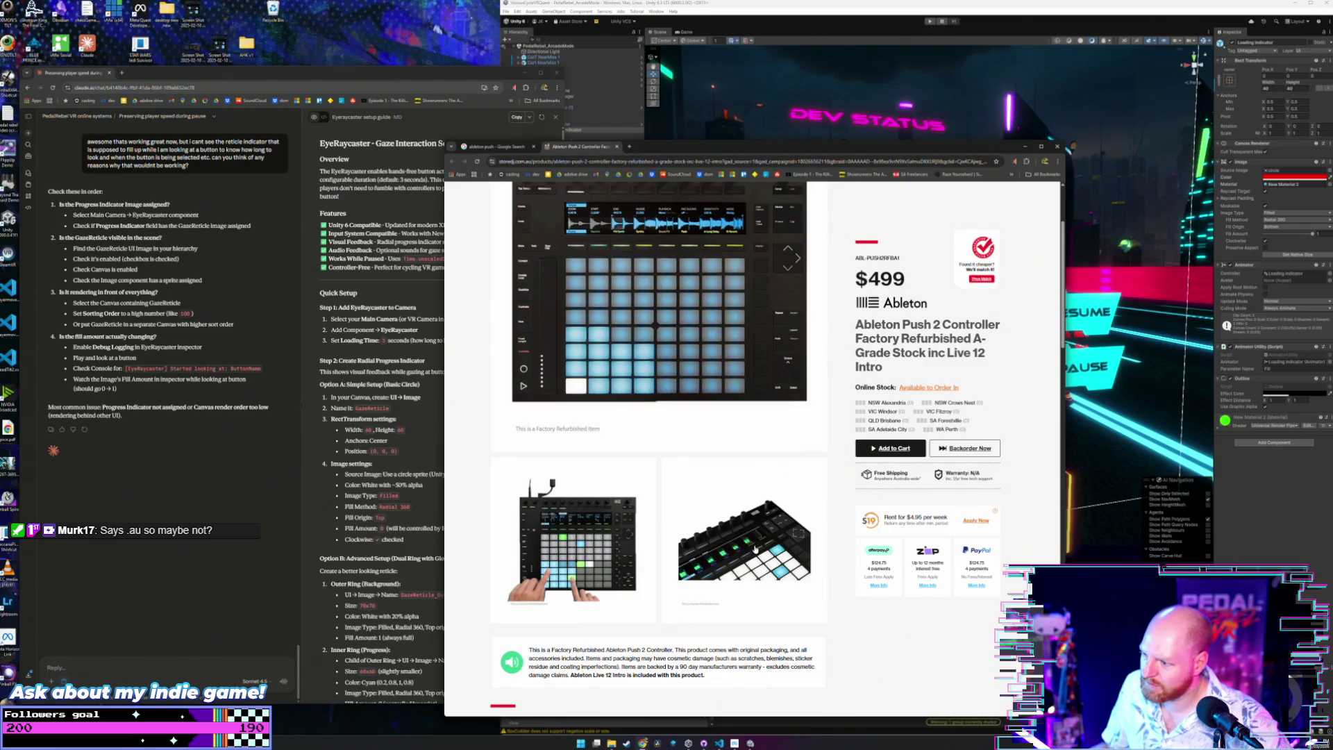
{"action": "scroll", "coordinate": [781, 517], "scroll_direction": "up", "scroll_amount": 2}
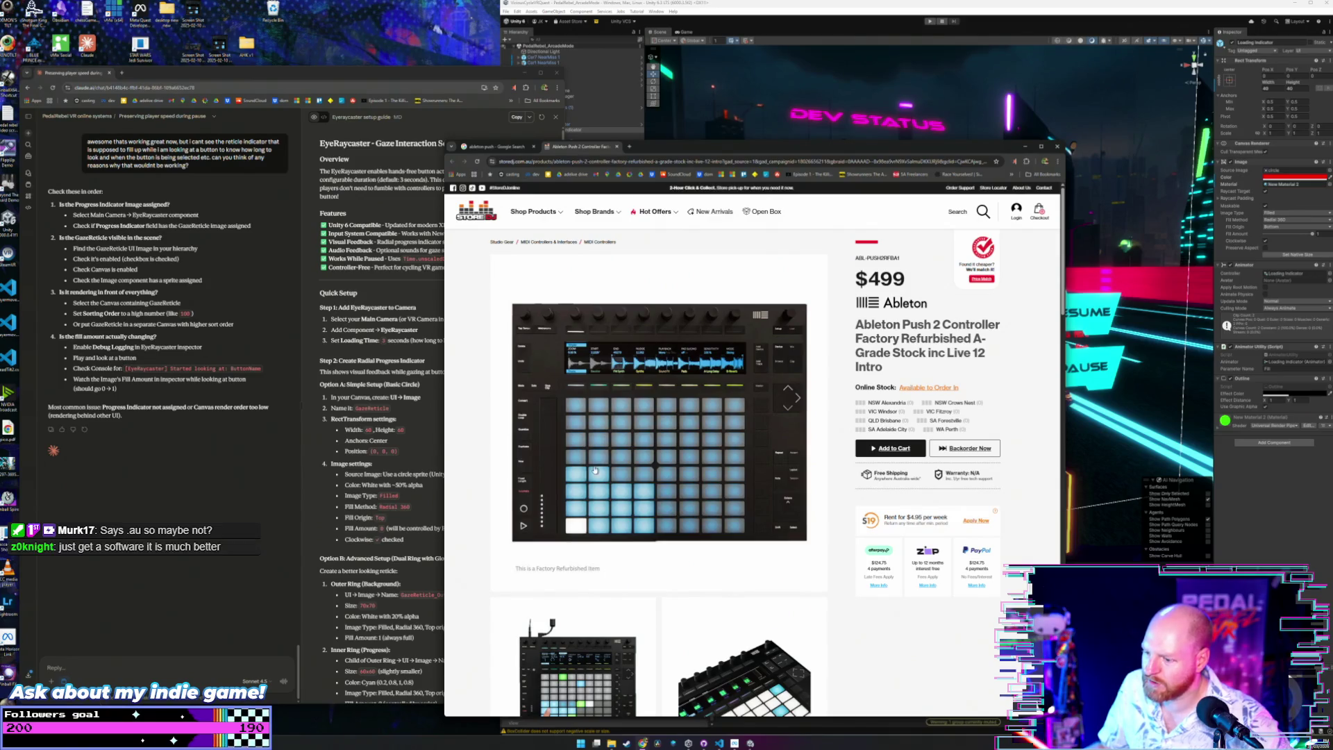
{"action": "scroll", "coordinate": [719, 600], "scroll_direction": "down", "scroll_amount": 2}
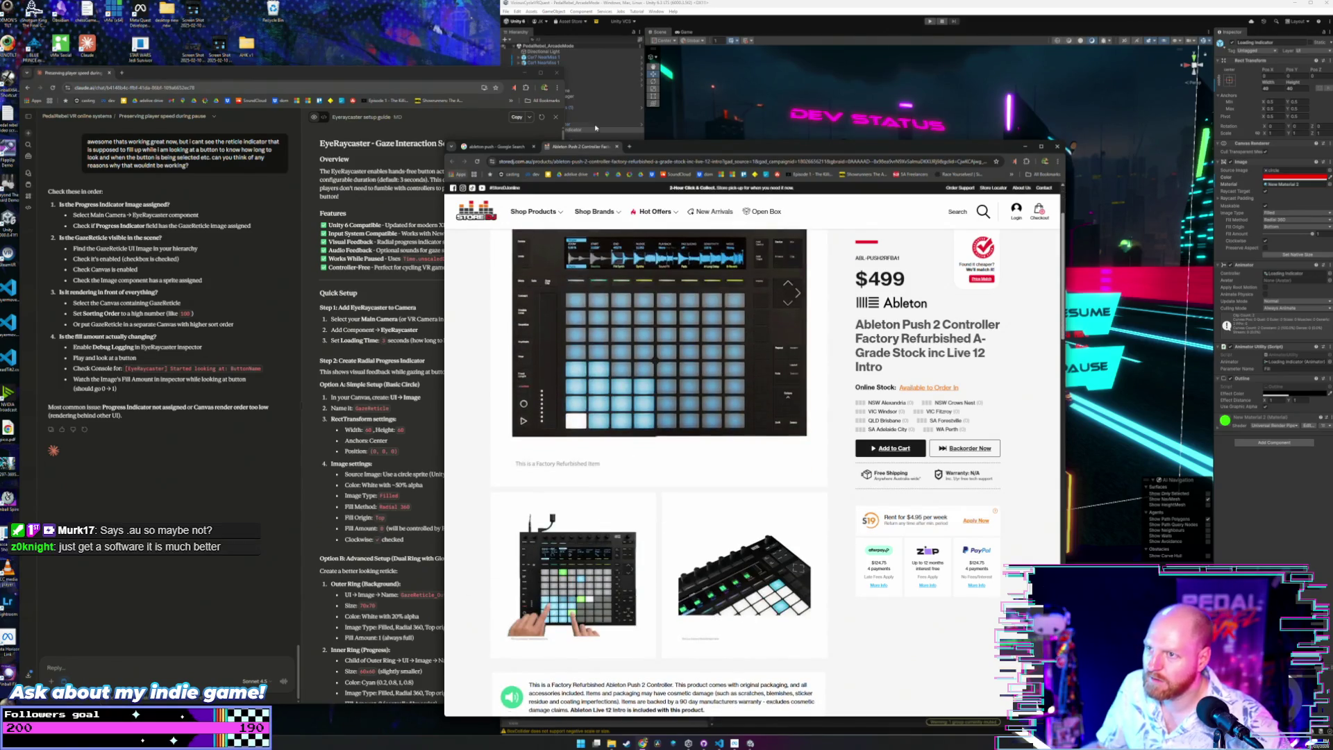
{"action": "left_click", "coordinate": [622, 147]}
{"action": "left_click", "coordinate": [642, 240]}
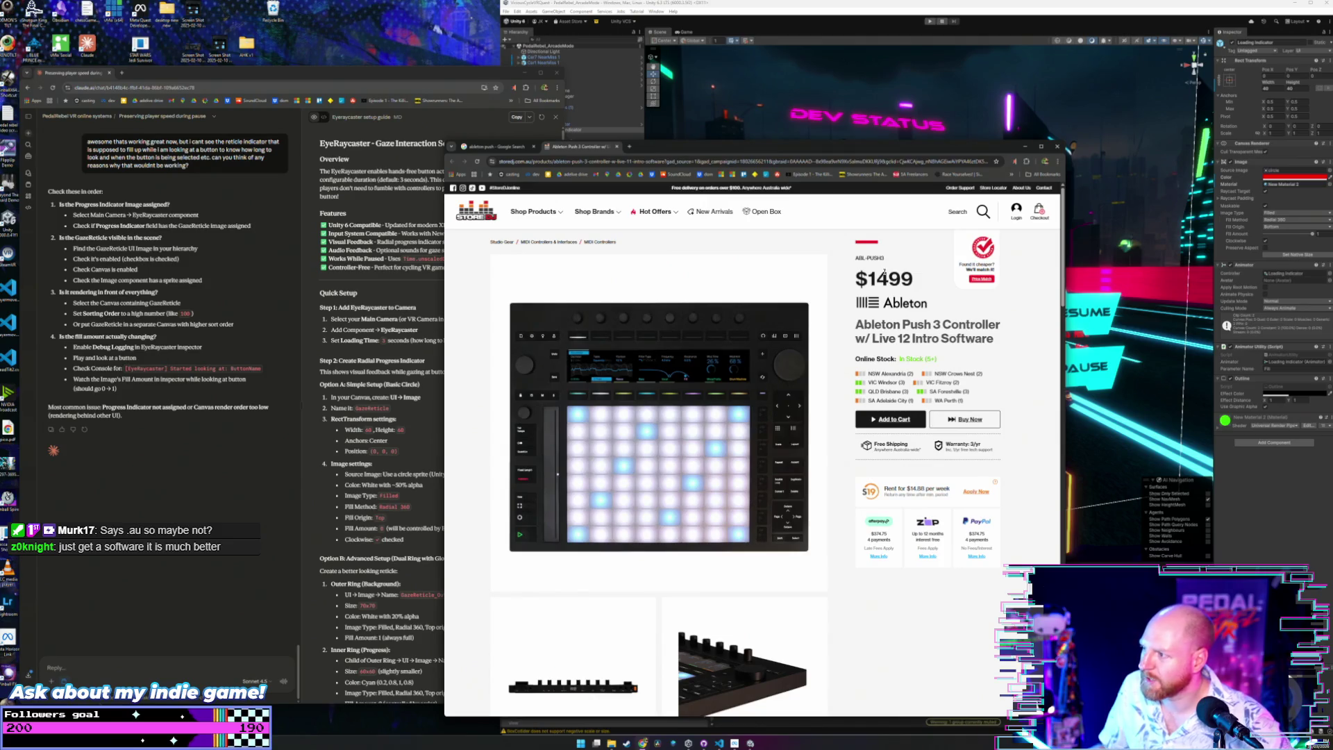
{"action": "scroll", "coordinate": [667, 391], "scroll_direction": "down", "scroll_amount": 1}
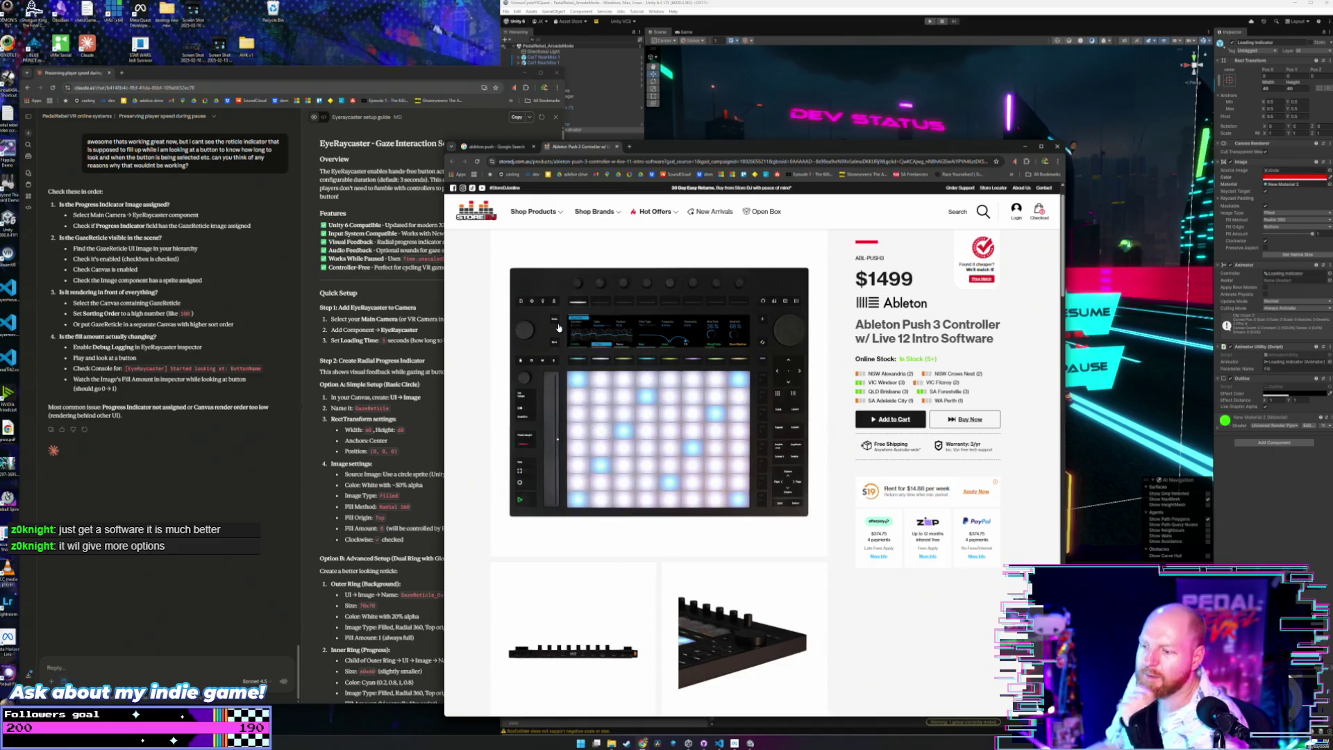
{"action": "scroll", "coordinate": [559, 327], "scroll_direction": "down", "scroll_amount": 2}
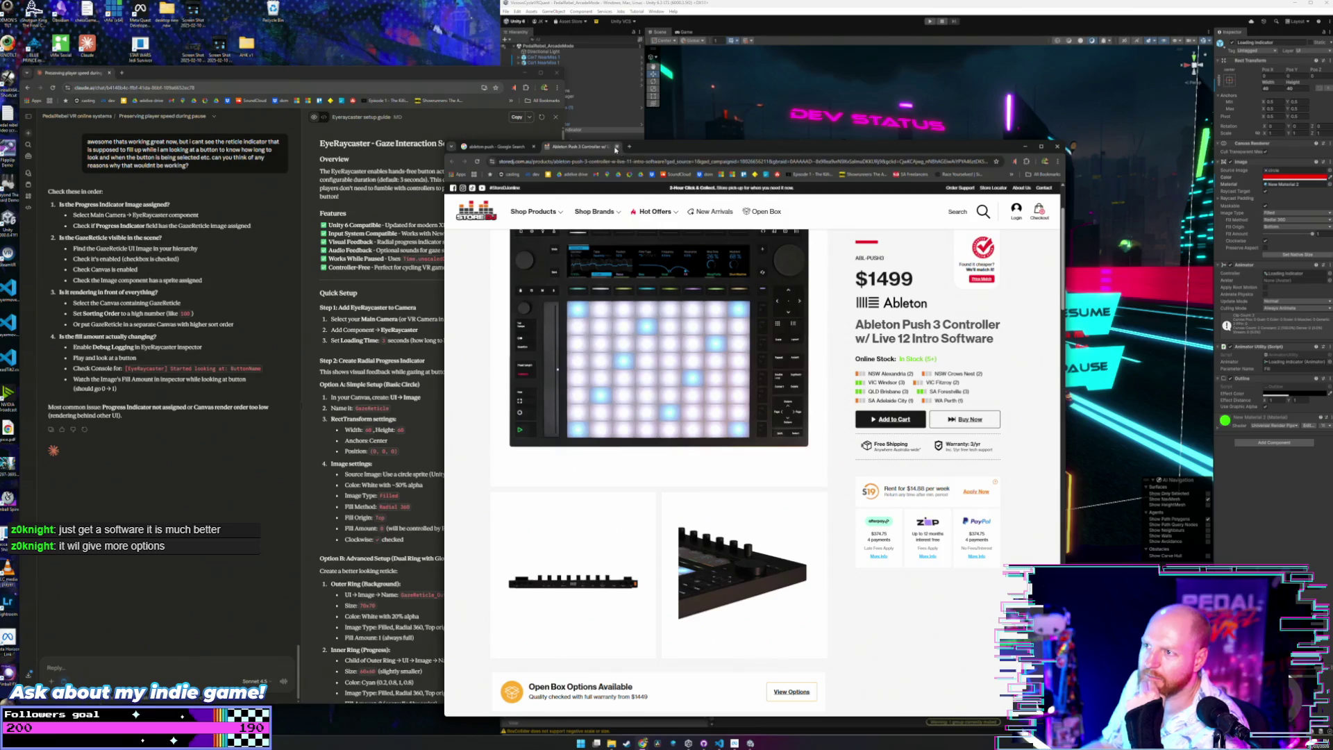
{"action": "left_click", "coordinate": [616, 148]}
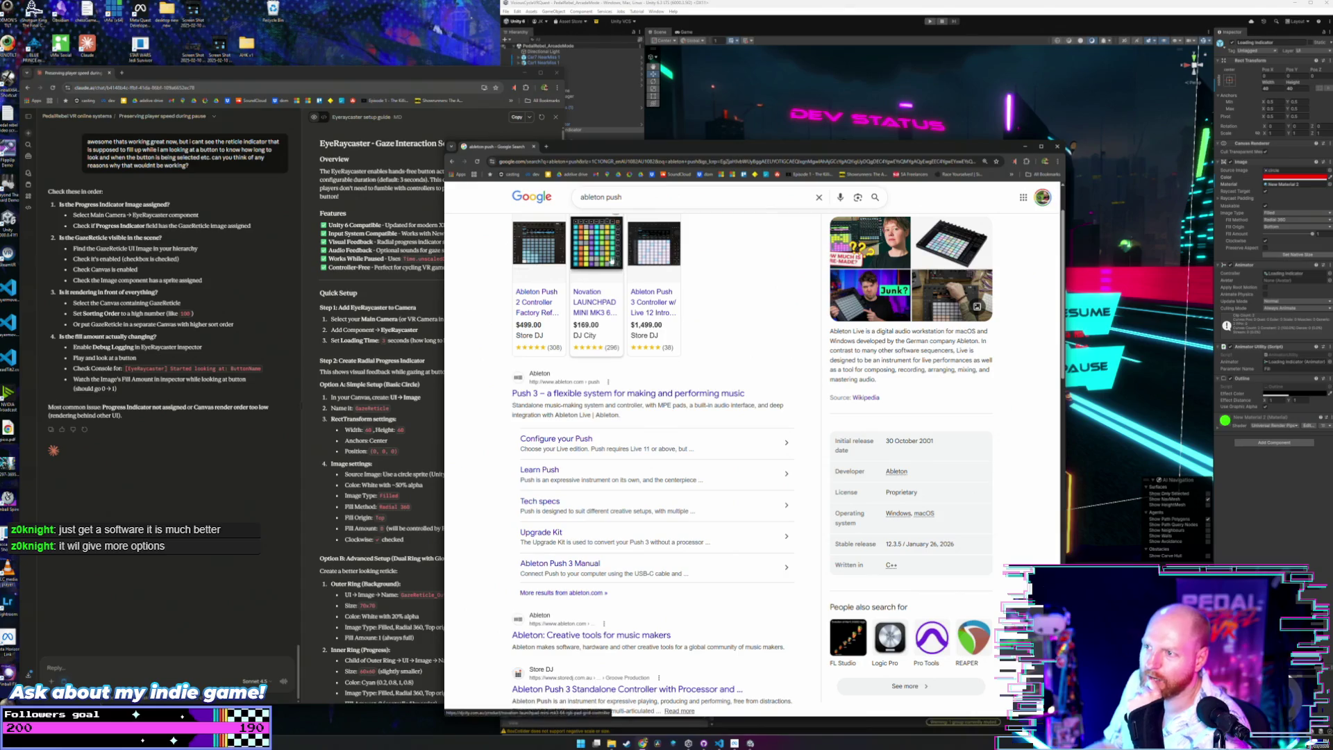
Dismiss the Novation Launchpad Mini MK3 listing and close the Google shopping search window.
{"action": "left_click", "coordinate": [606, 259]}
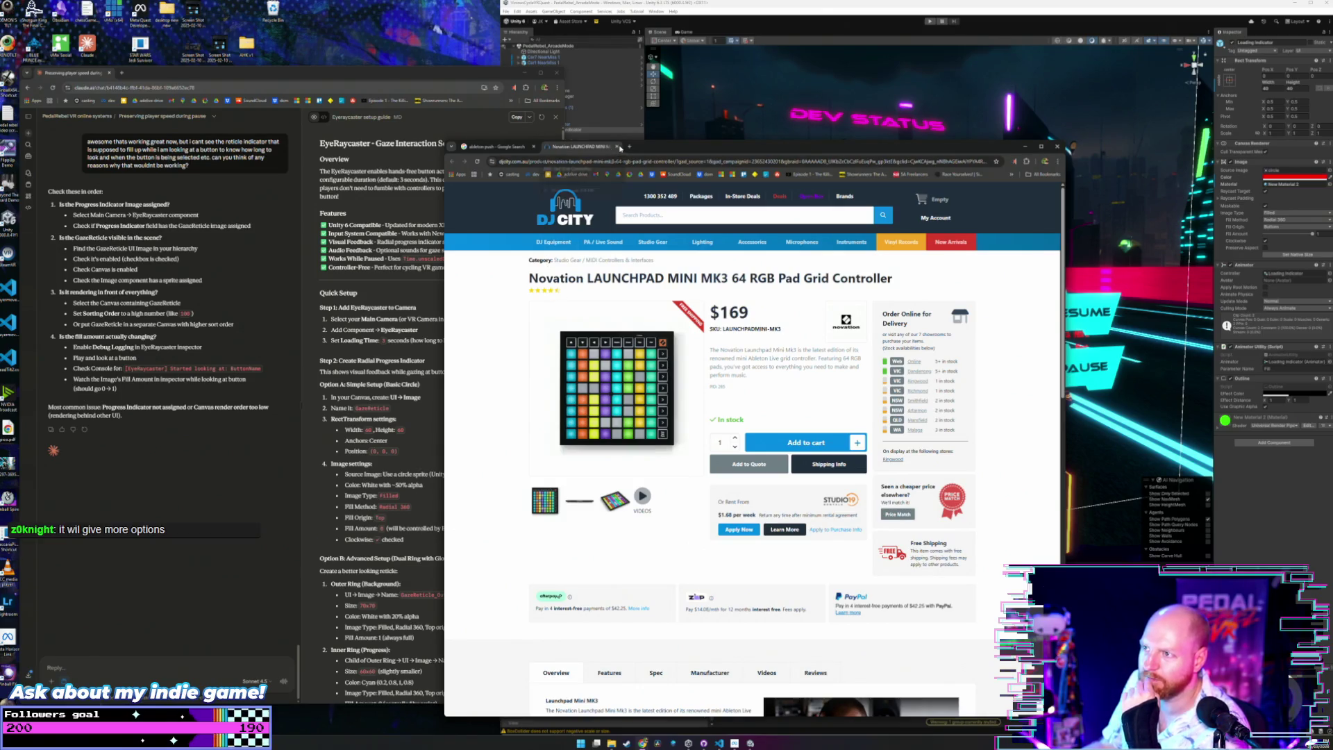
{"action": "left_click", "coordinate": [619, 146]}
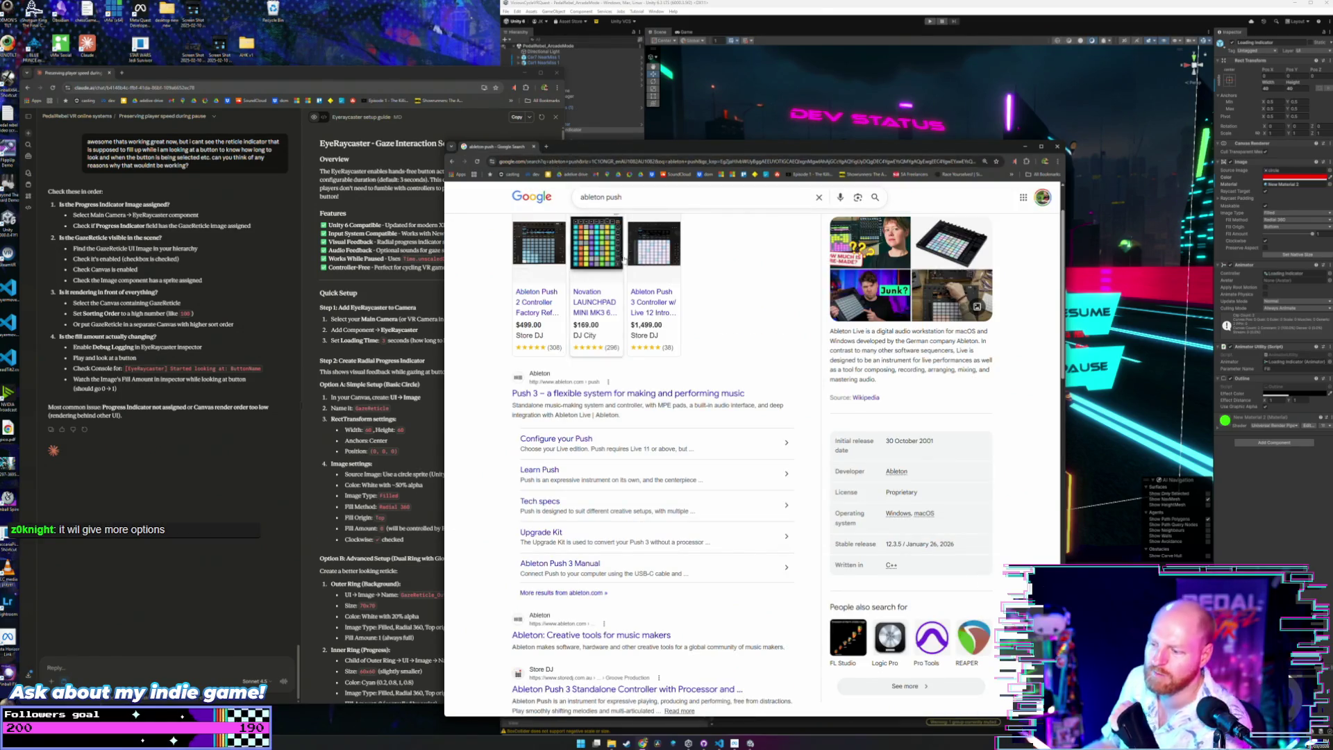
{"action": "scroll", "coordinate": [613, 247], "scroll_direction": "down", "scroll_amount": 2}
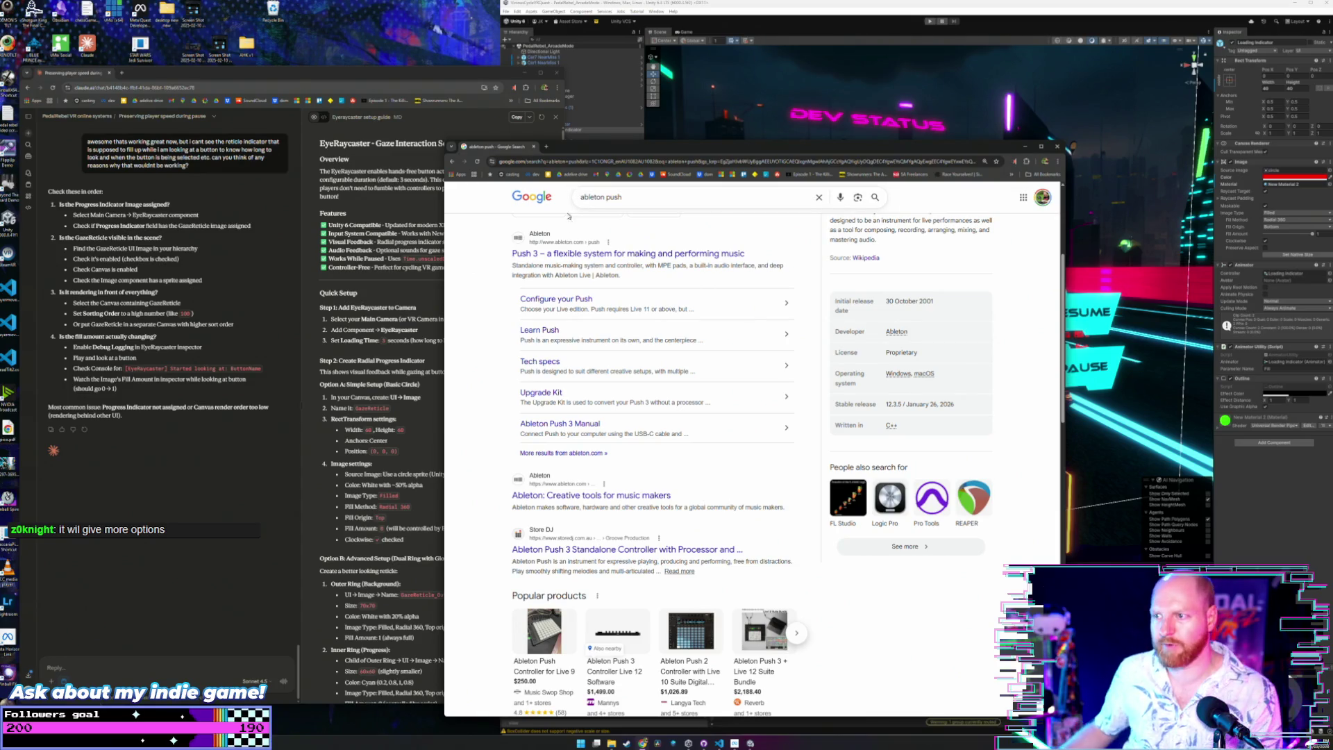
{"action": "left_click", "coordinate": [534, 147]}
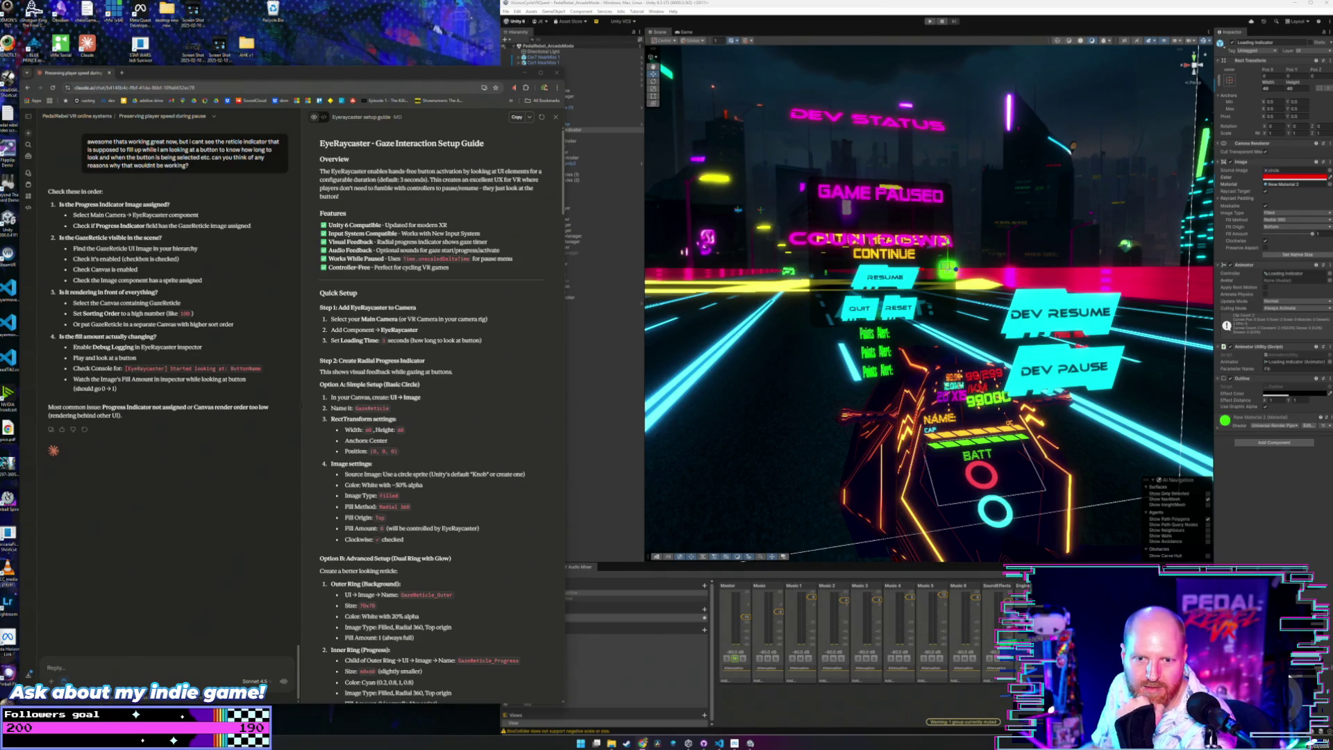
Switch to the StreamElements My Elements window and enlarge it.
{"action": "key", "text": "alt+Tab"}
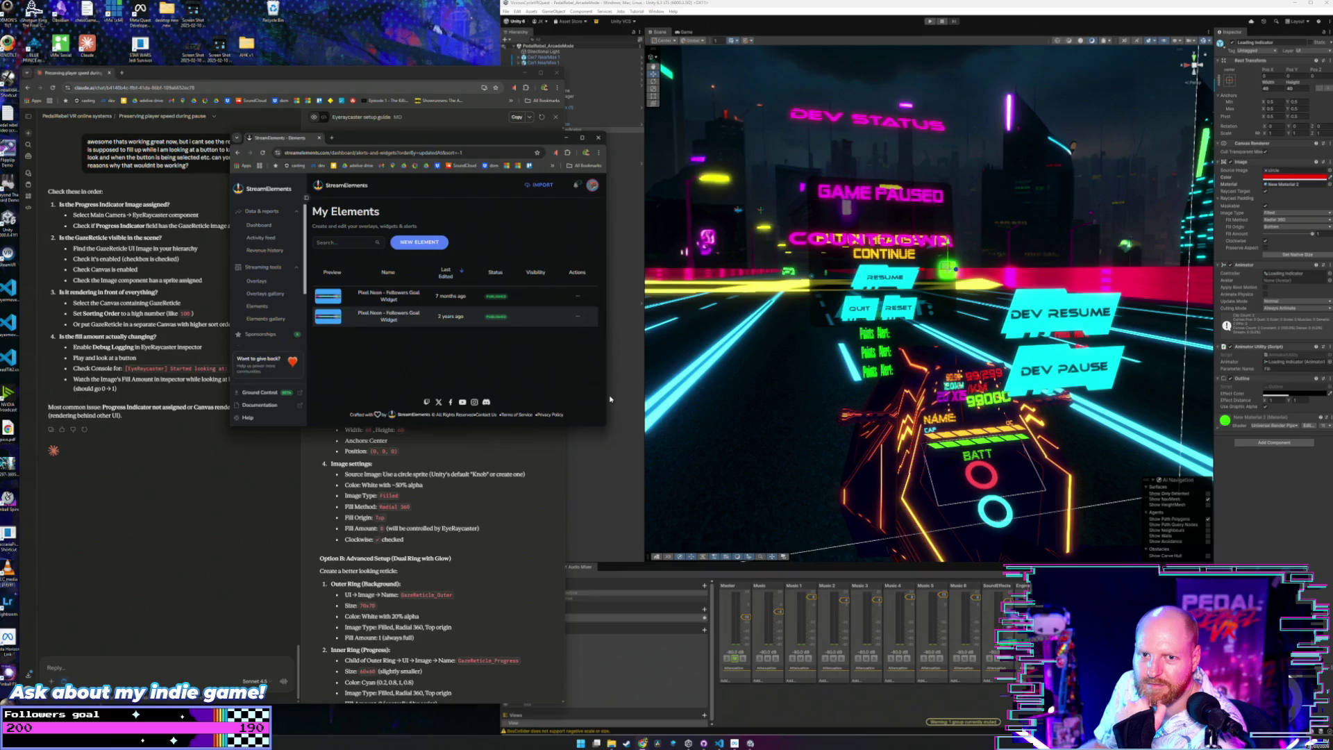
{"action": "left_click_drag", "start_coordinate": [608, 424], "coordinate": [771, 576]}
Edit the newest Pixel Neon – Followers Goal Widget from its Actions menu.
{"action": "left_click", "coordinate": [734, 270]}
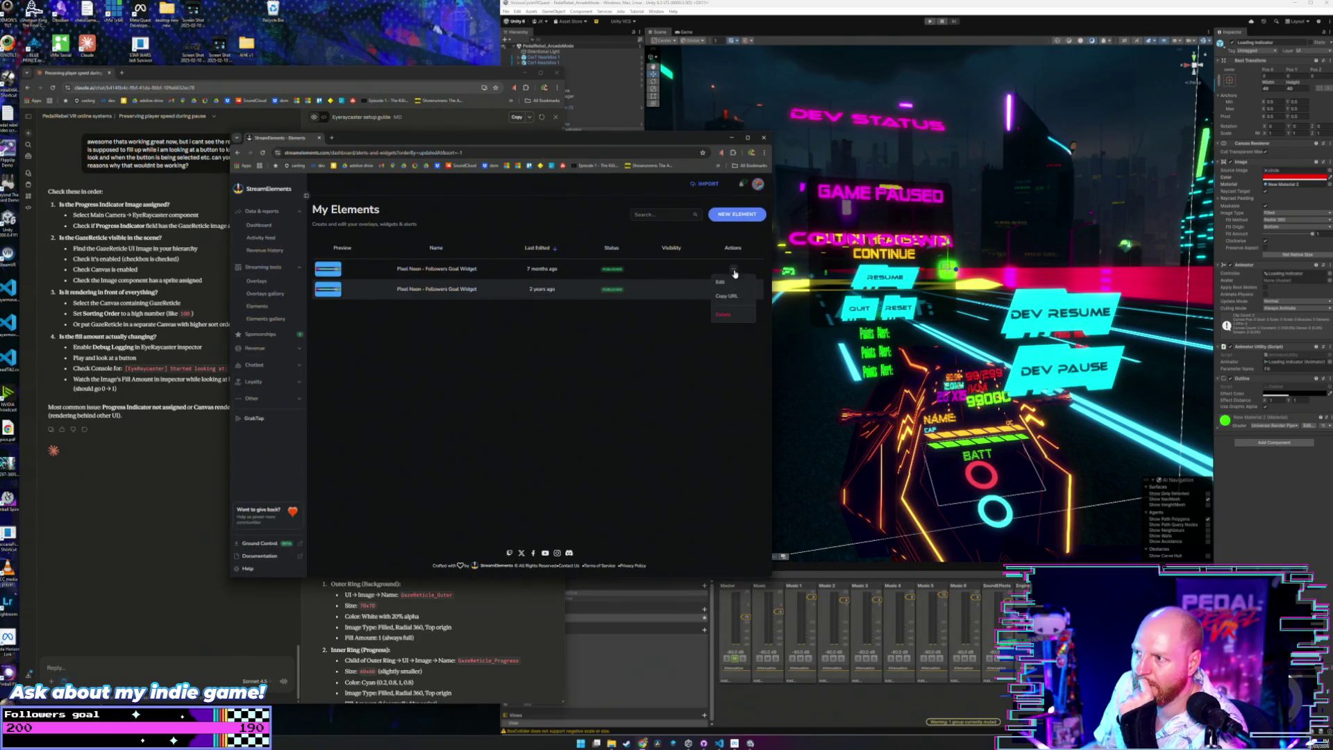
{"action": "left_click", "coordinate": [729, 285]}
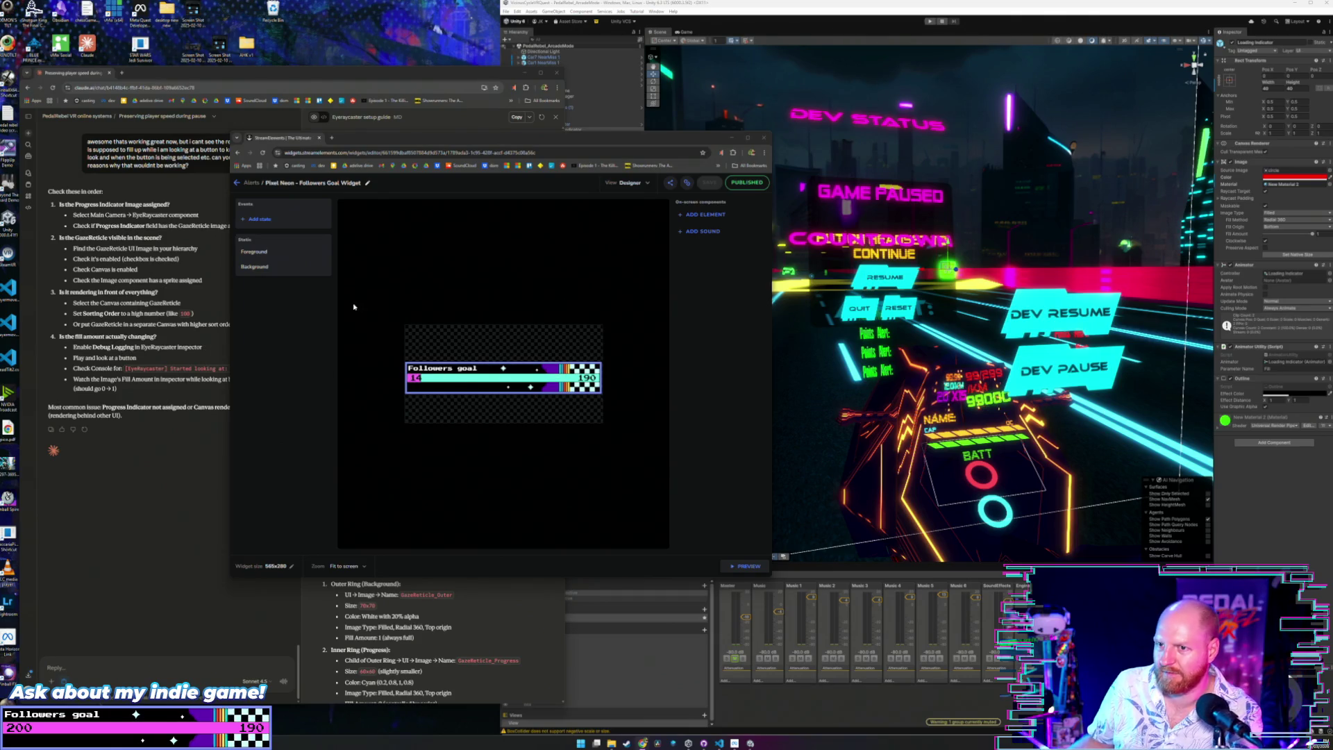
Select the Background layer and inspect its Progress bar and Current Followers settings.
{"action": "left_click", "coordinate": [260, 253]}
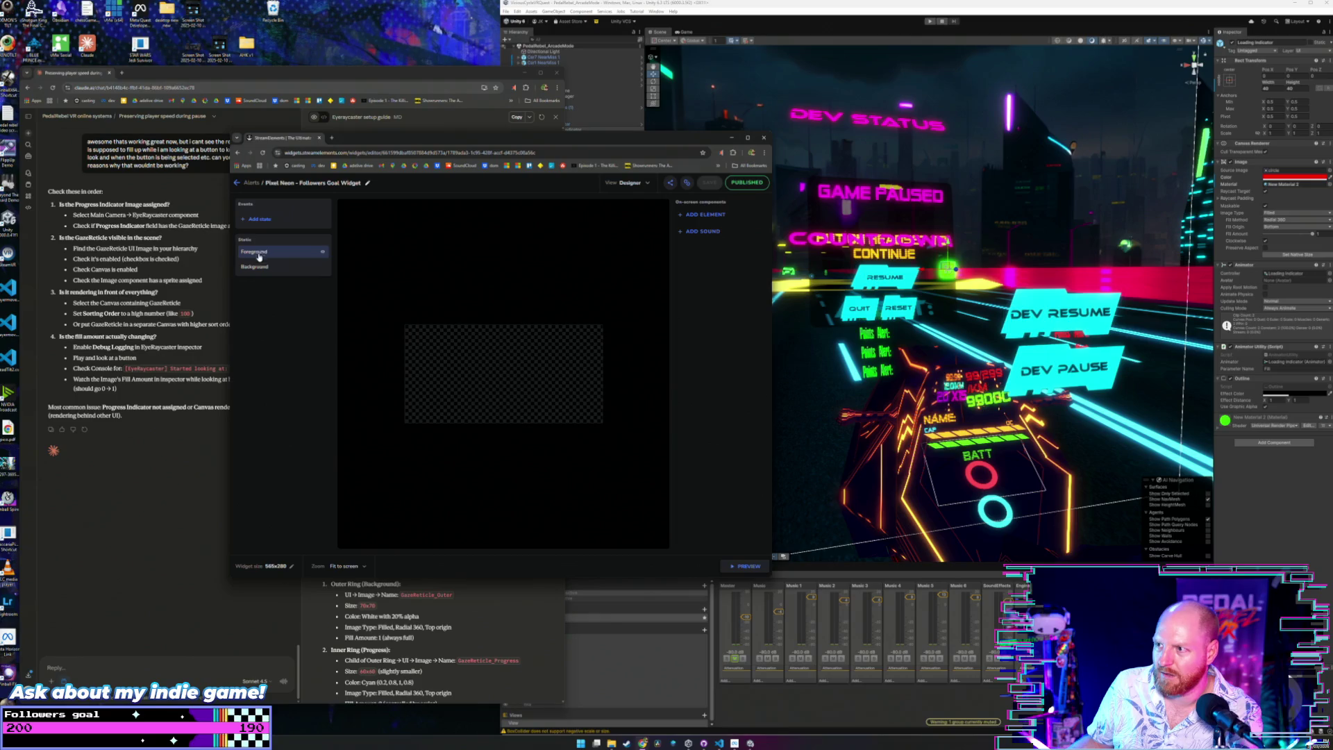
{"action": "left_click", "coordinate": [255, 266]}
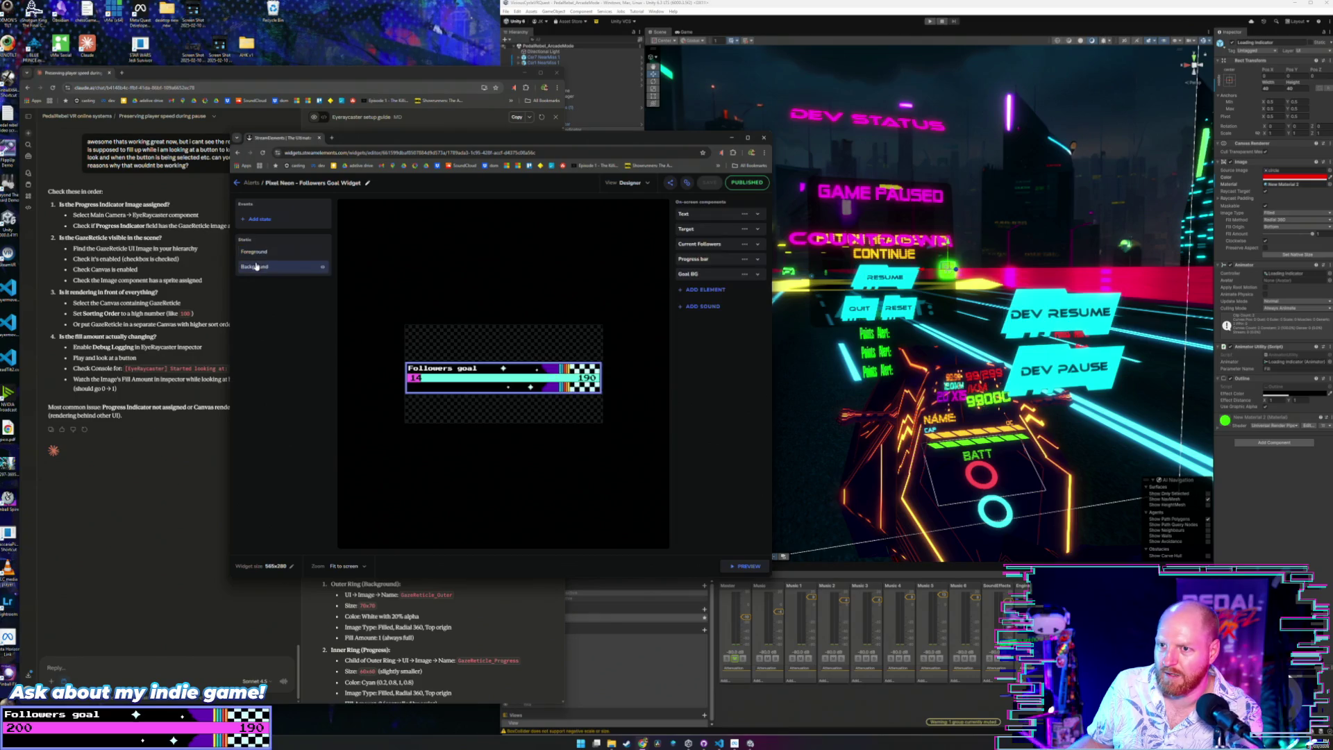
{"action": "left_click", "coordinate": [708, 260]}
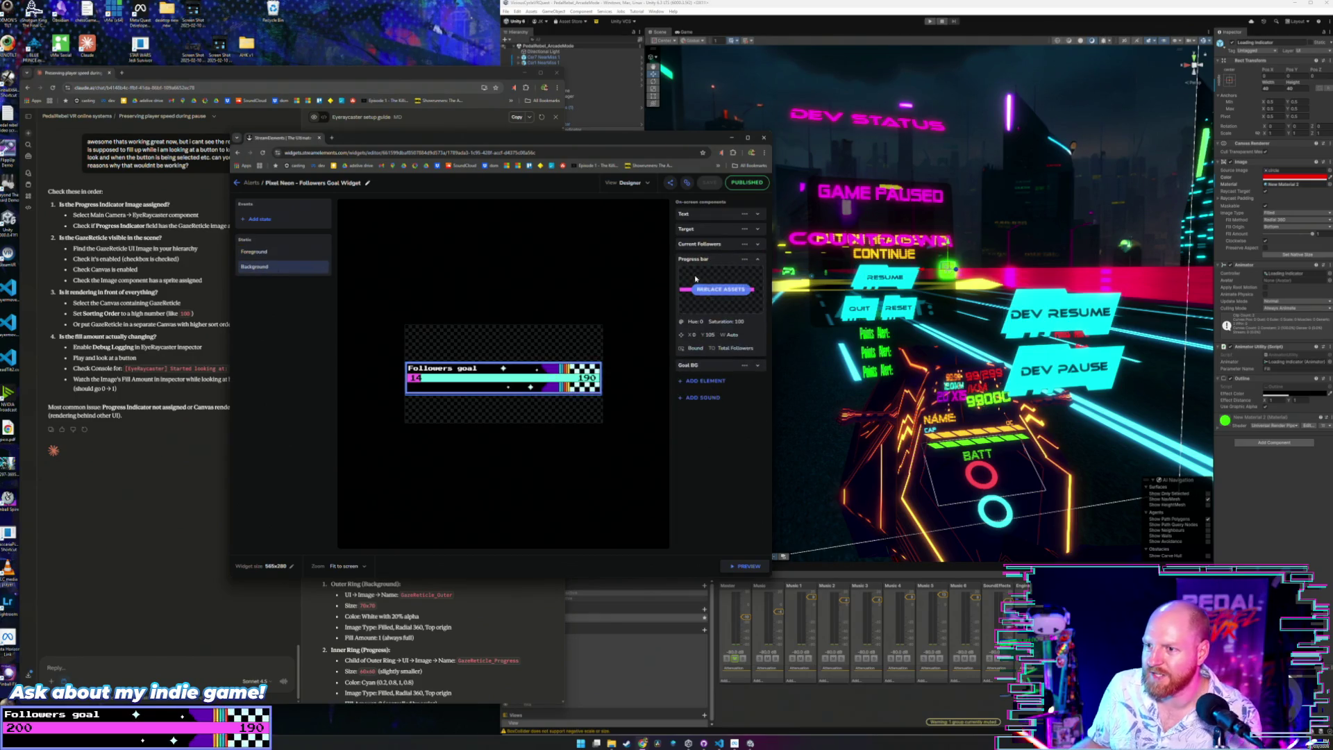
{"action": "left_click", "coordinate": [707, 261]}
{"action": "left_click", "coordinate": [706, 261]}
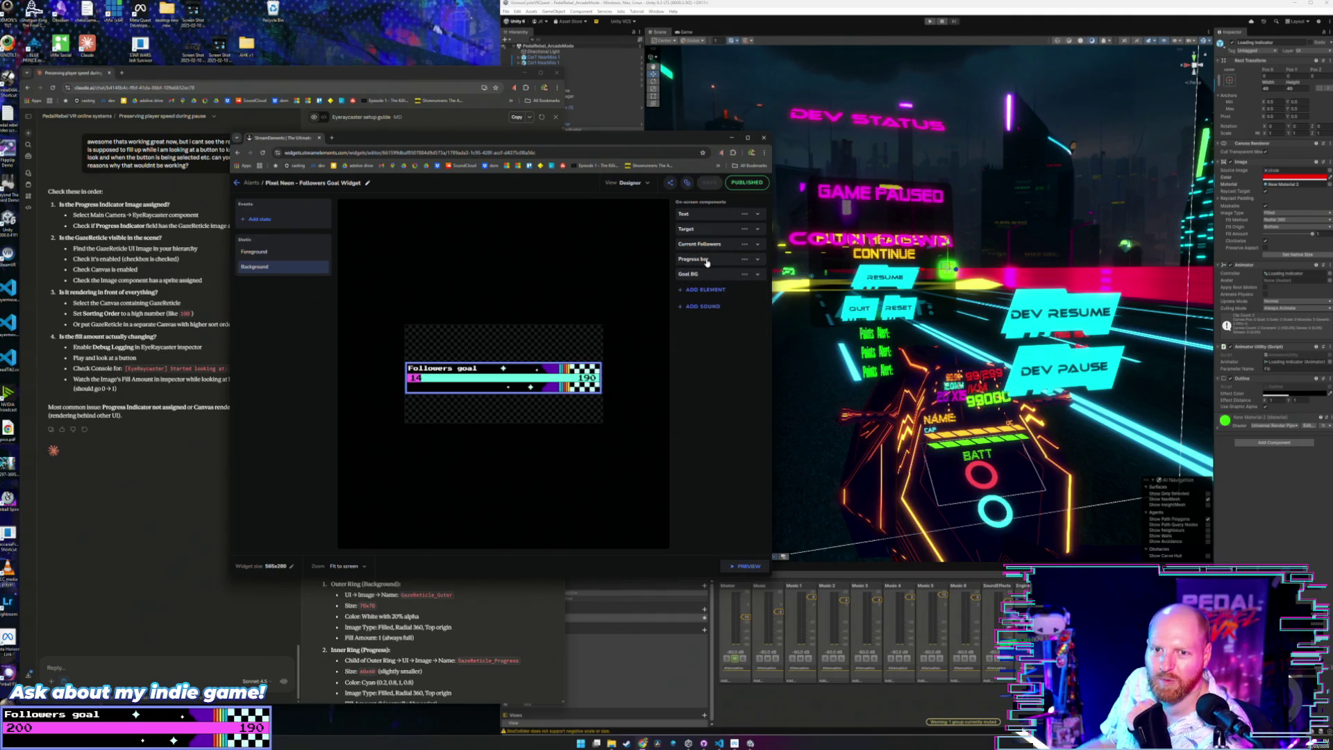
{"action": "left_click", "coordinate": [707, 244]}
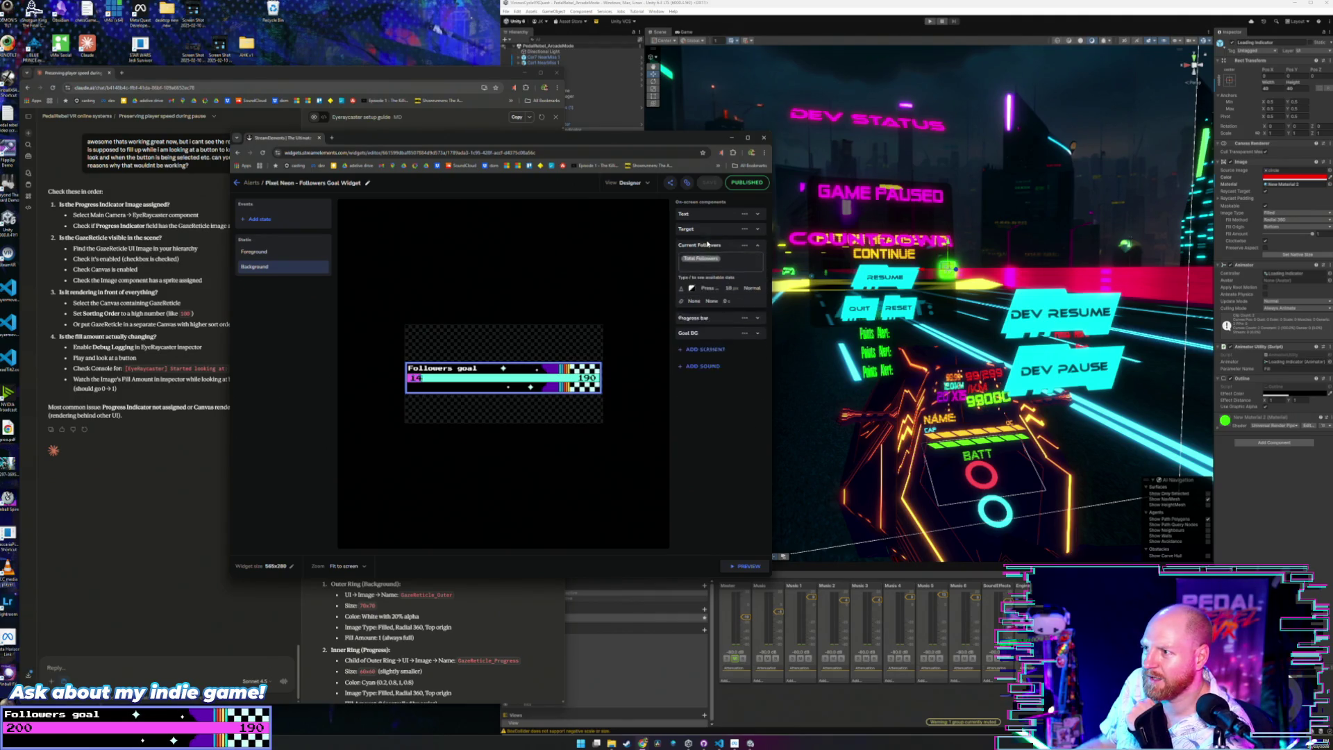
Change the Target component's goal from 190 to 210.
{"action": "left_click", "coordinate": [705, 230]}
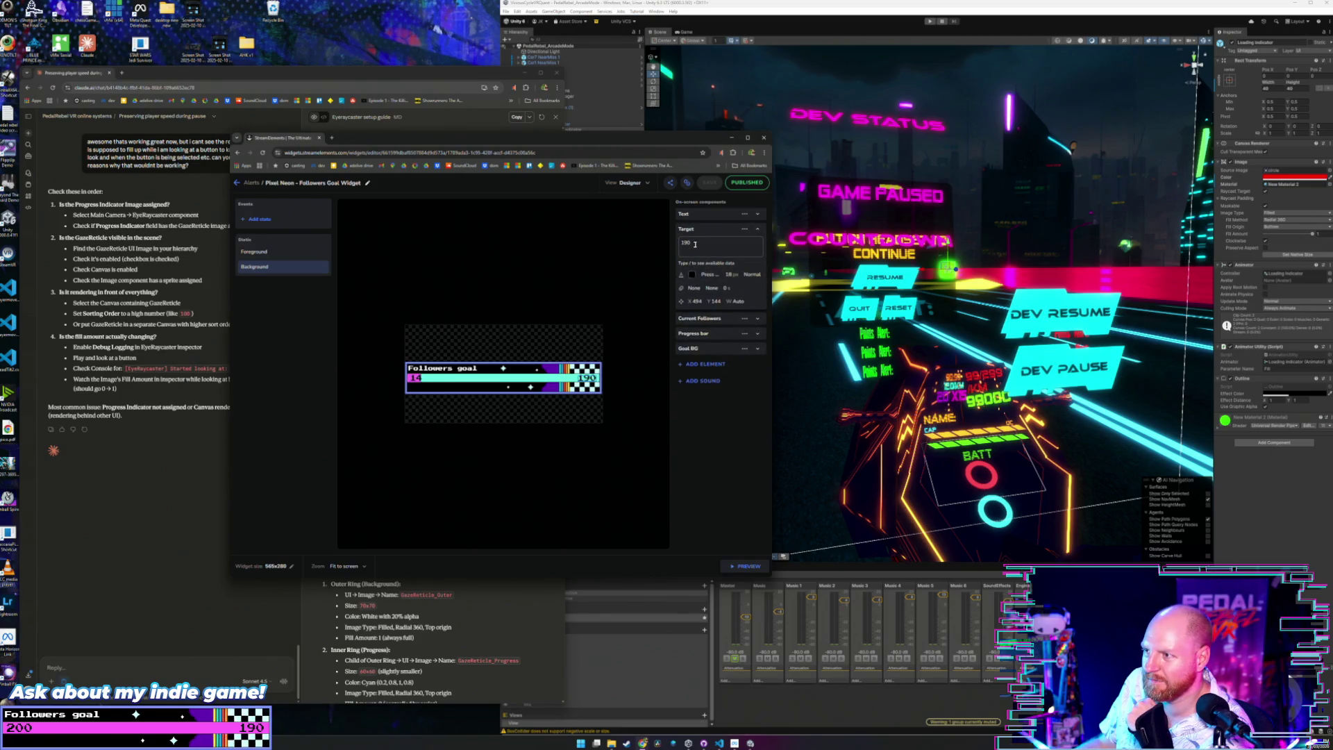
{"action": "double_click", "coordinate": [694, 244]}
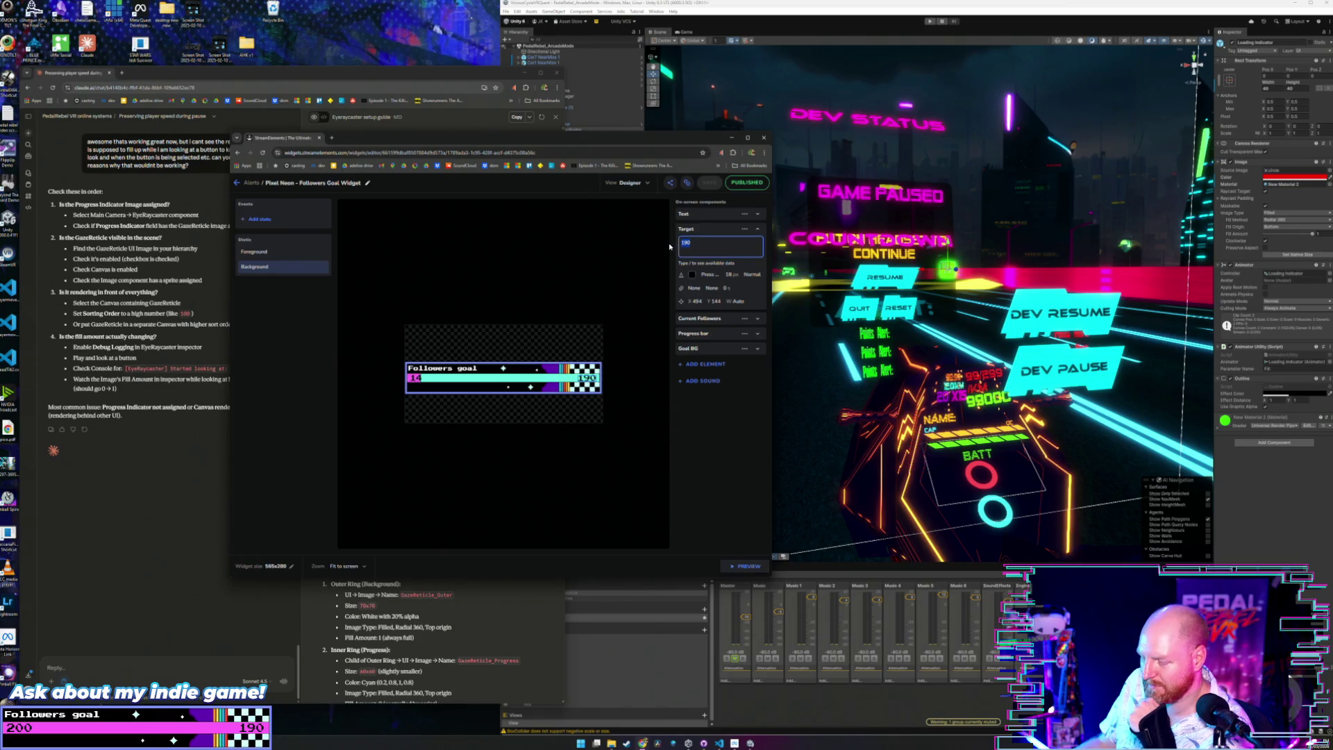
{"action": "type", "text": "210"}
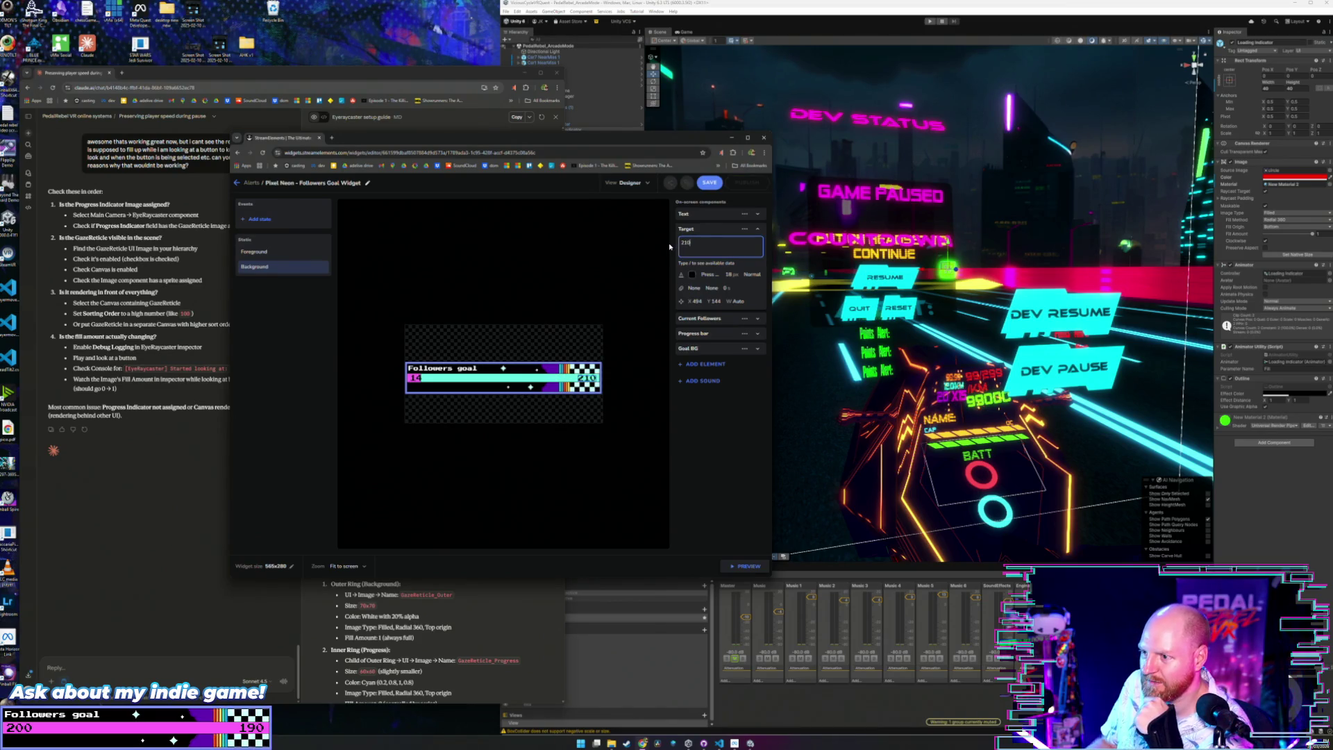
{"action": "left_click", "coordinate": [698, 230]}
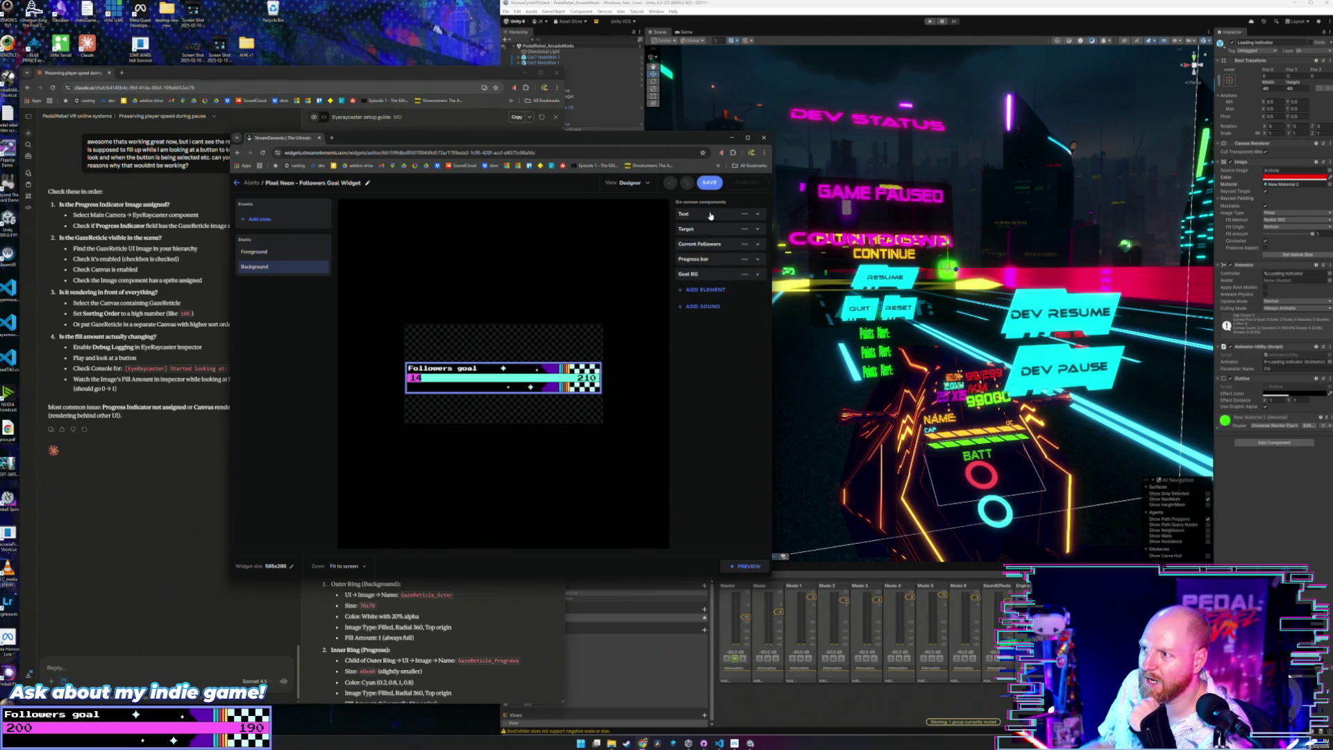
Review the Text, Progress bar, Current Followers and Goal BG settings, then switch to JSON editing.
{"action": "left_click", "coordinate": [711, 215]}
{"action": "left_click", "coordinate": [711, 215]}
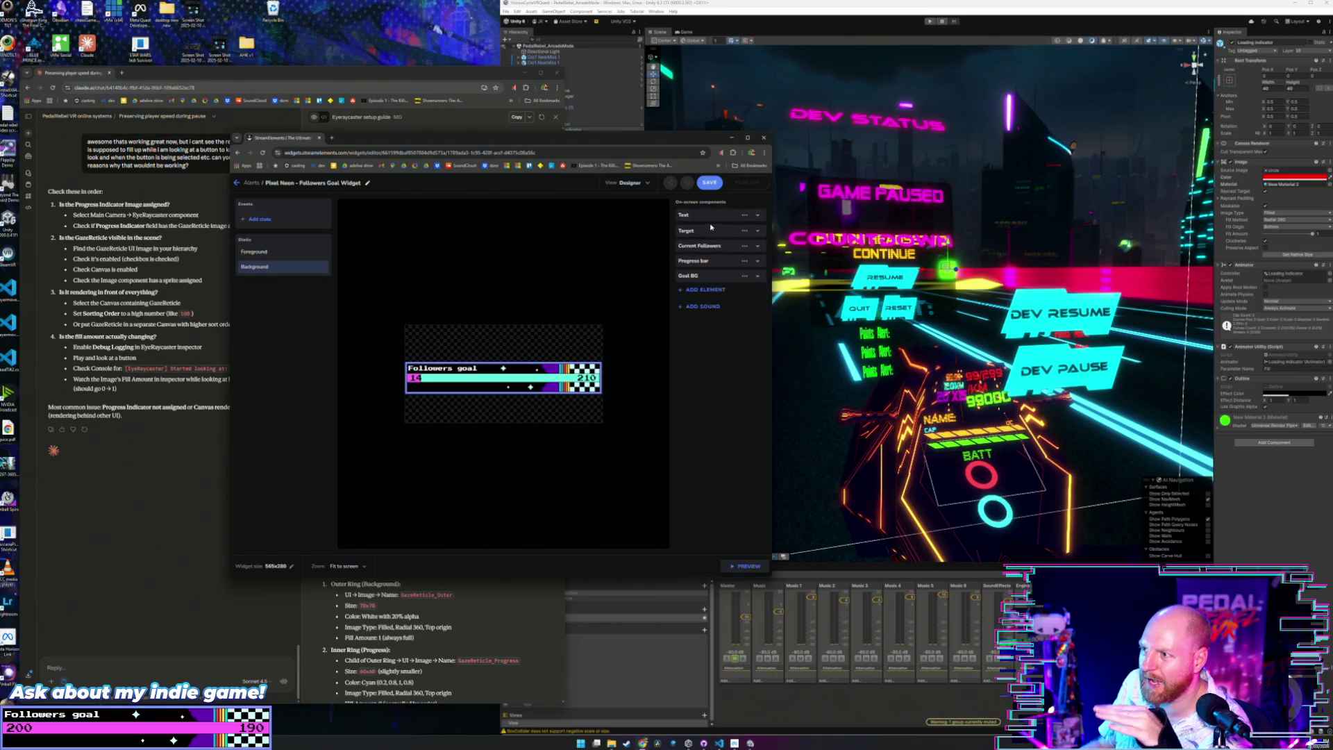
{"action": "left_click", "coordinate": [710, 261]}
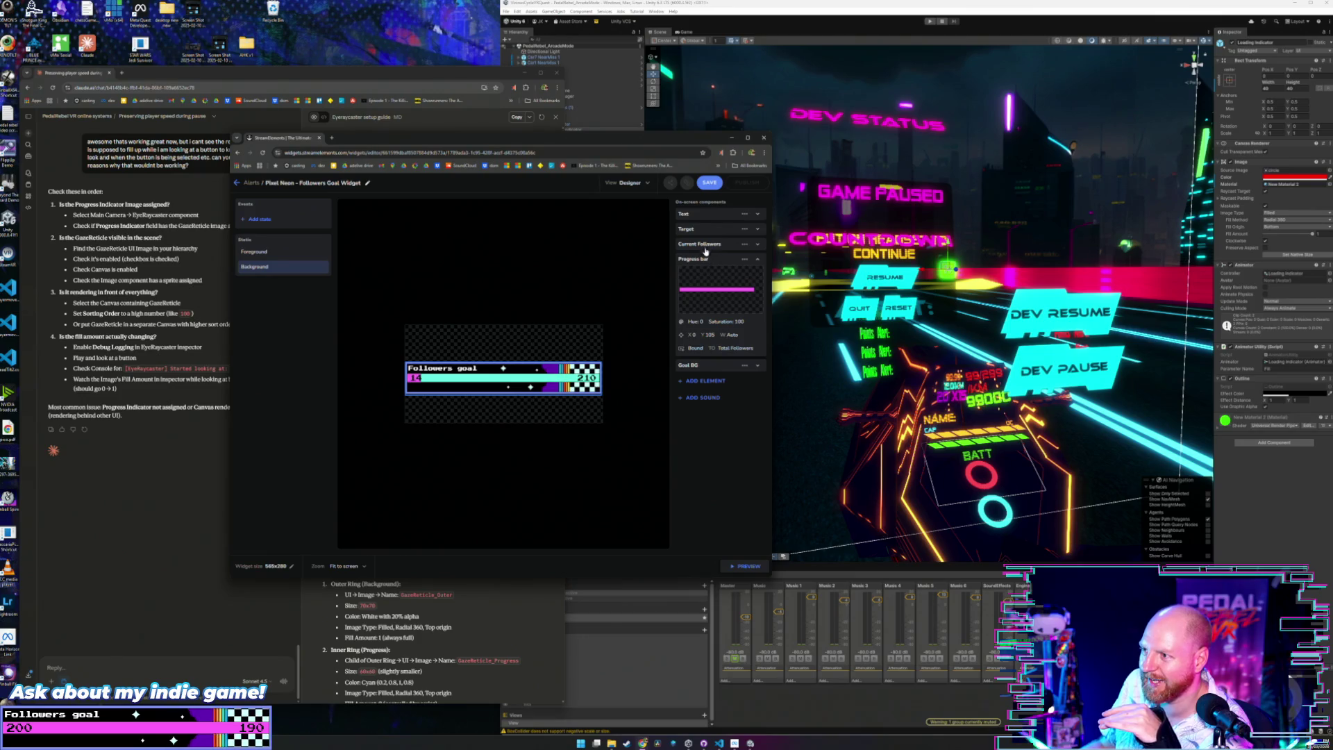
{"action": "left_click", "coordinate": [704, 258]}
{"action": "left_click", "coordinate": [711, 246]}
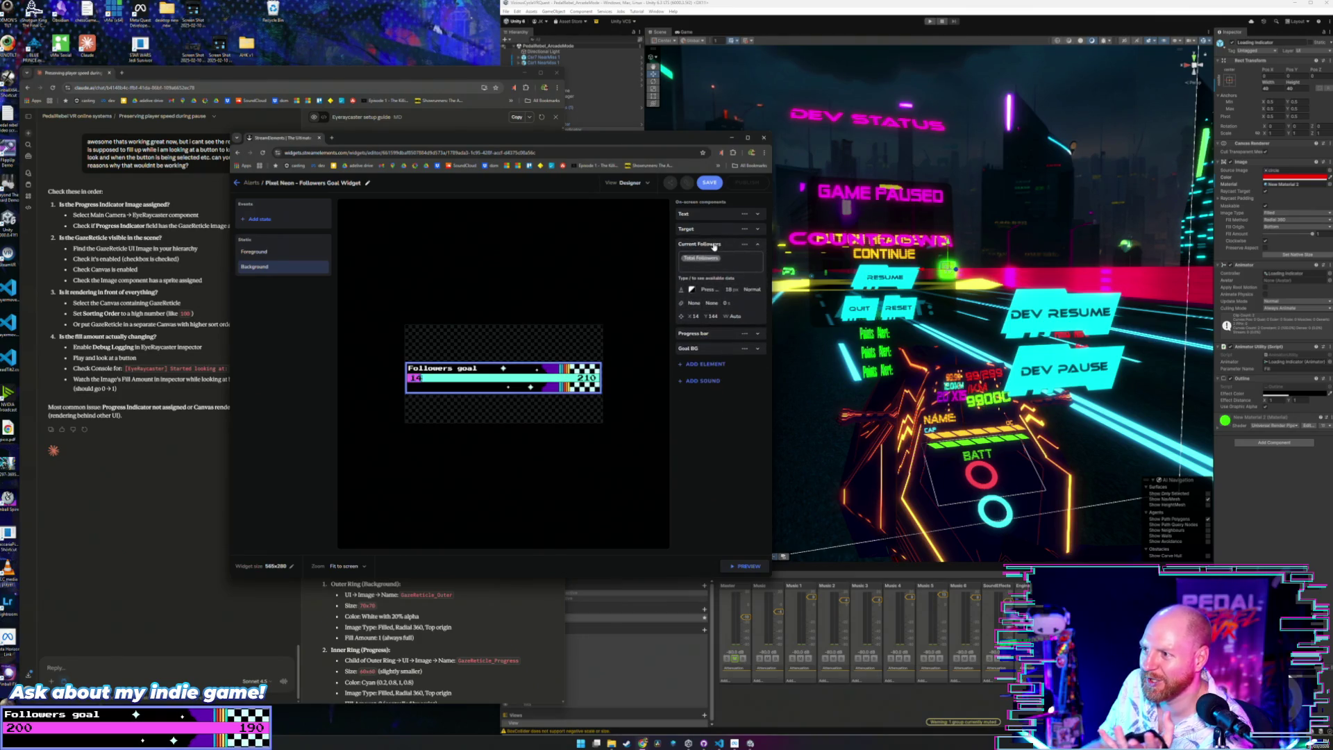
{"action": "left_click", "coordinate": [712, 246]}
{"action": "left_click", "coordinate": [707, 278]}
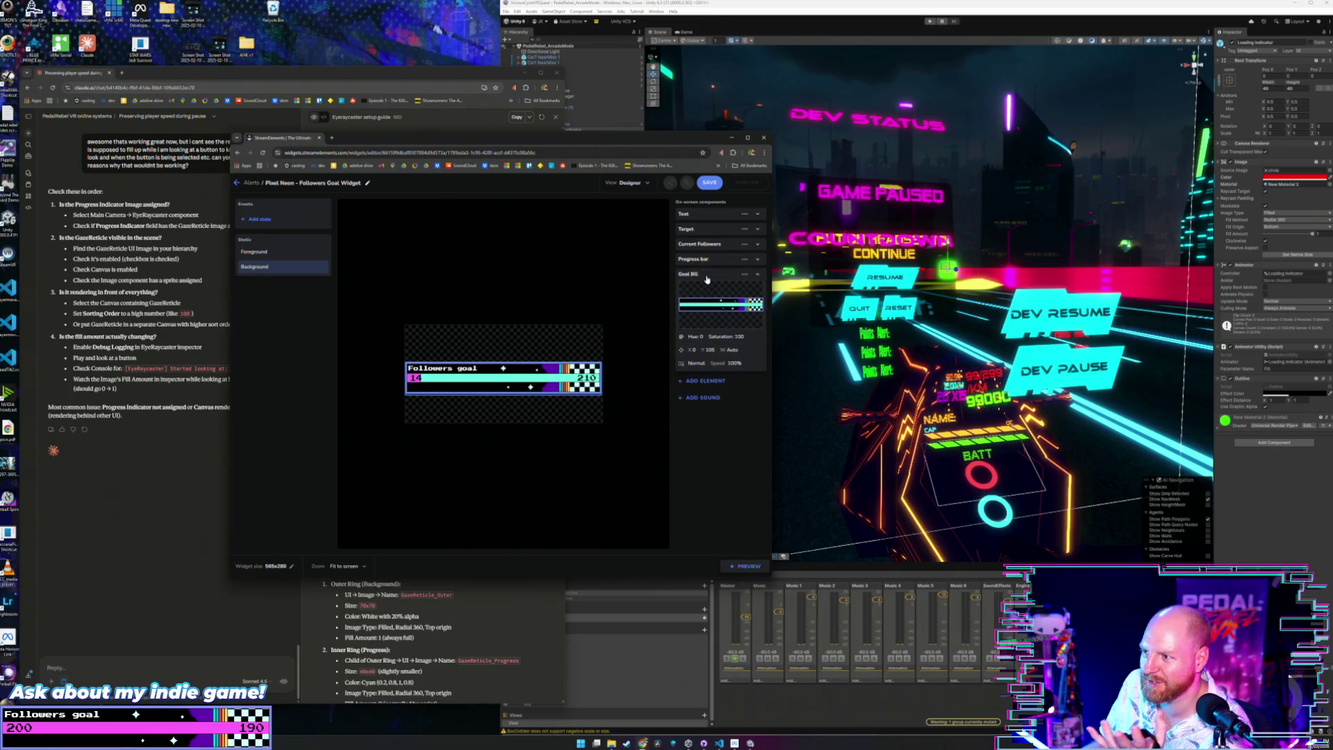
{"action": "left_click", "coordinate": [705, 276]}
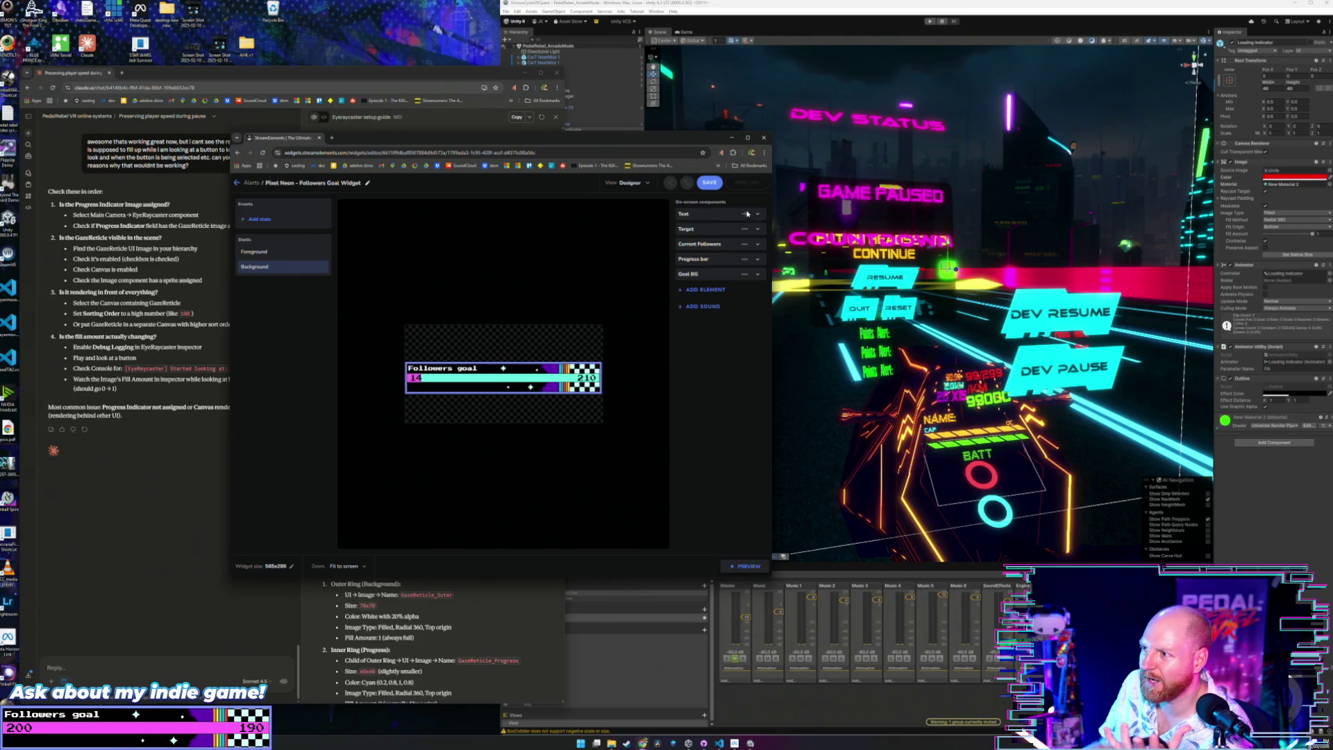
{"action": "left_click", "coordinate": [684, 215]}
{"action": "left_click", "coordinate": [628, 182]}
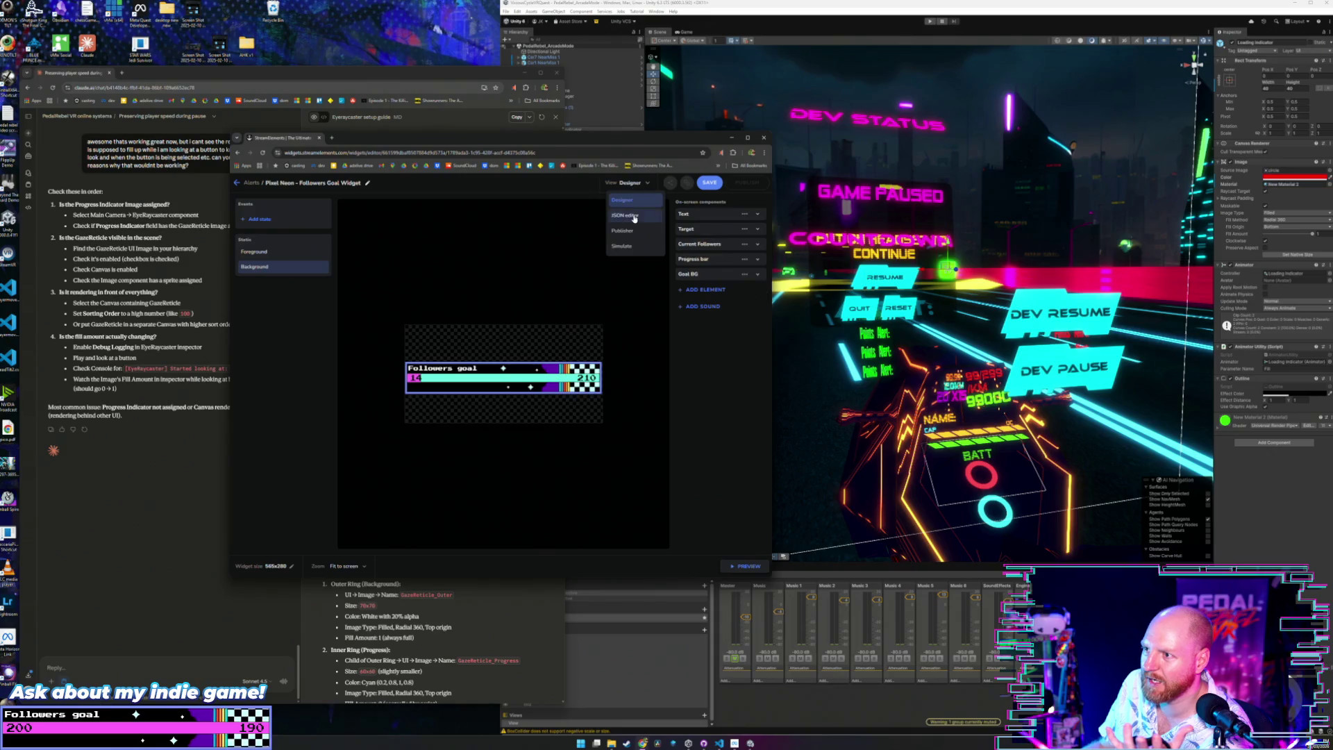
{"action": "left_click", "coordinate": [633, 218]}
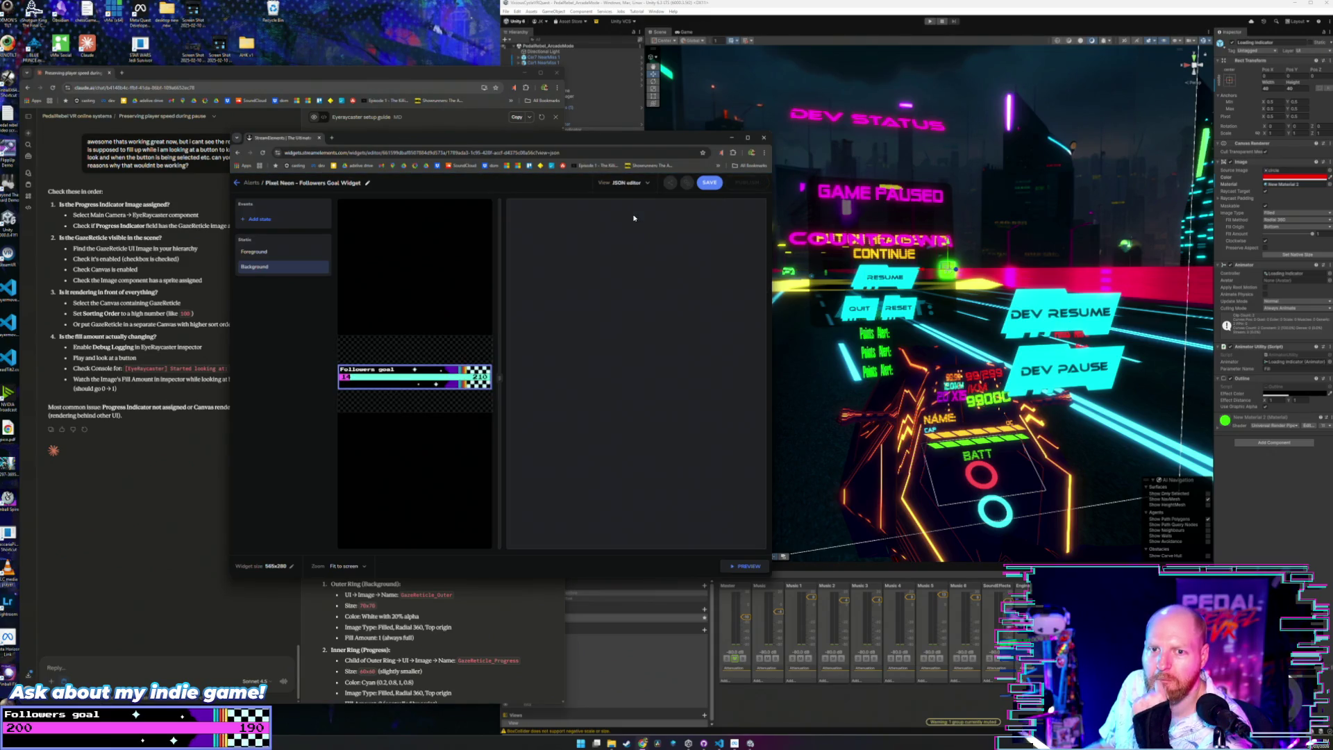
Edit the progress bar's maximumValue of 200 in the JSON code, typing 21.
{"action": "scroll", "coordinate": [698, 334], "scroll_direction": "down", "scroll_amount": 5}
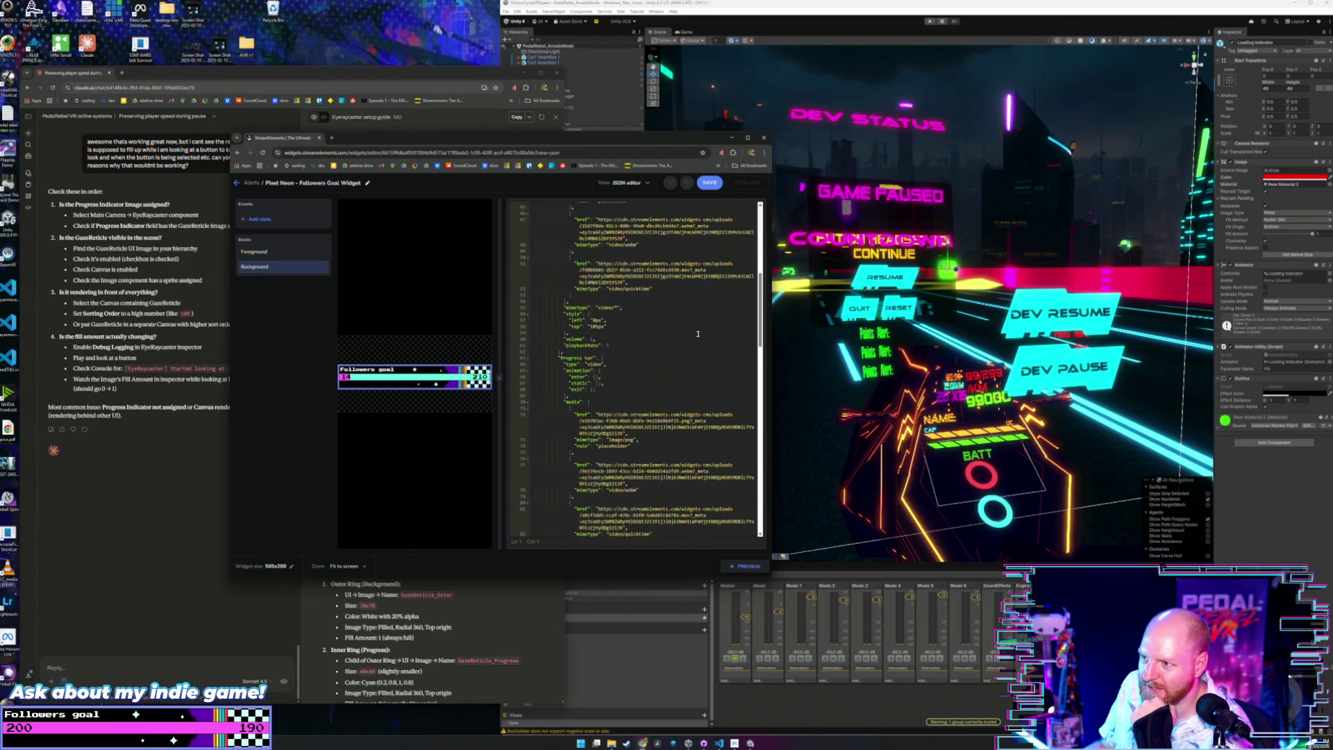
{"action": "scroll", "coordinate": [698, 334], "scroll_direction": "down", "scroll_amount": 4}
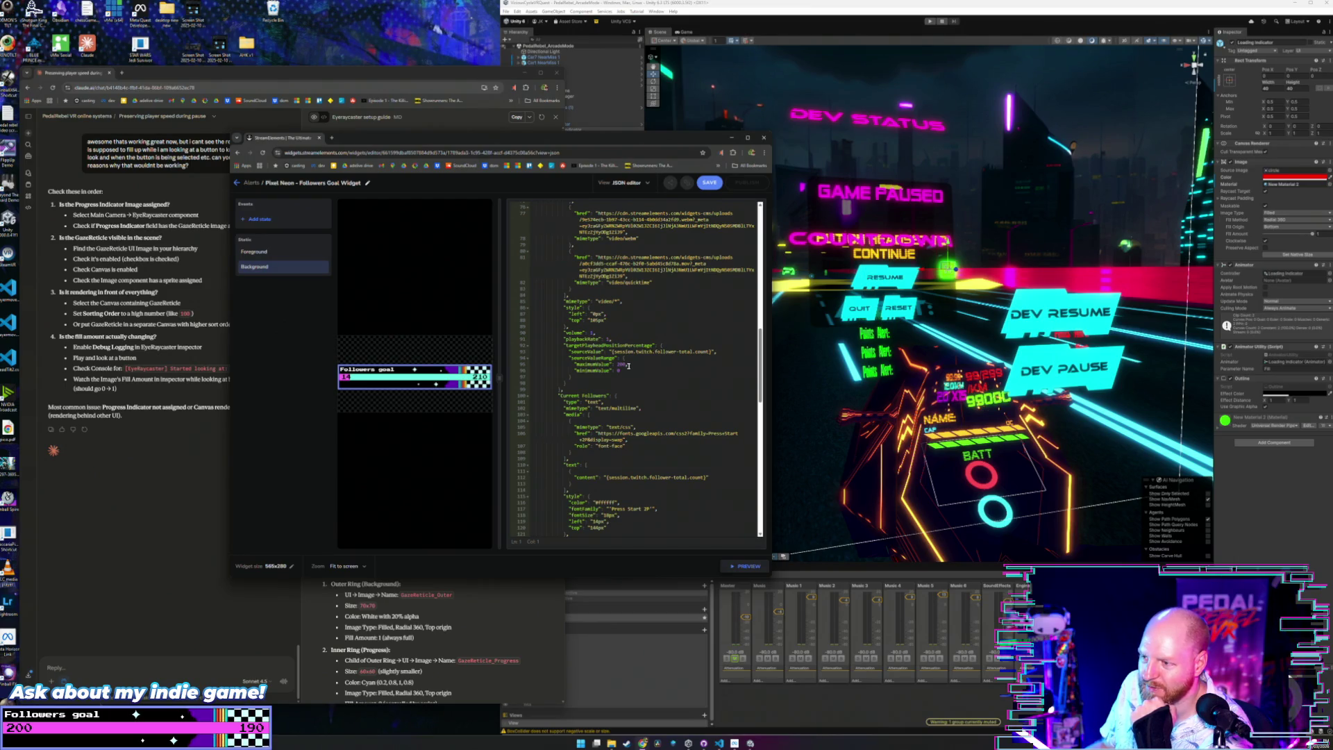
{"action": "left_click", "coordinate": [629, 366]}
{"action": "left_click", "coordinate": [629, 372]}
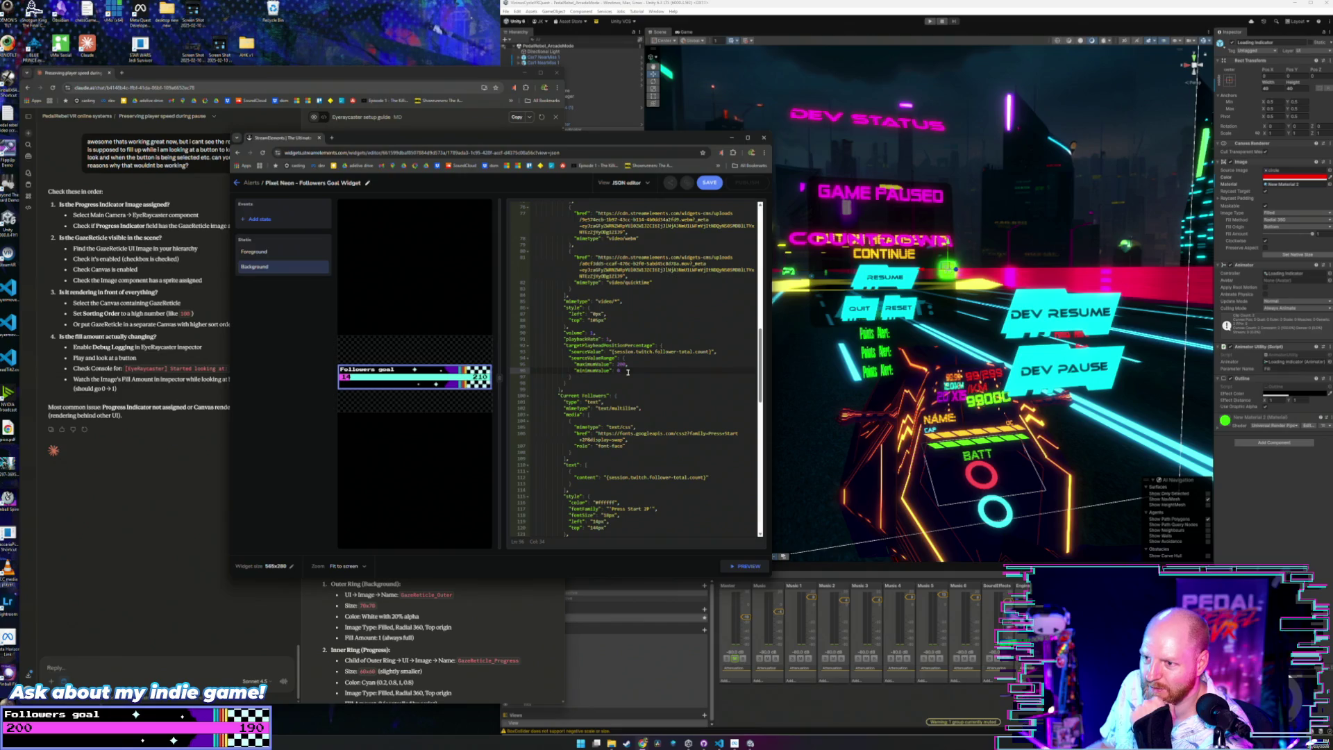
{"action": "double_click", "coordinate": [623, 365]}
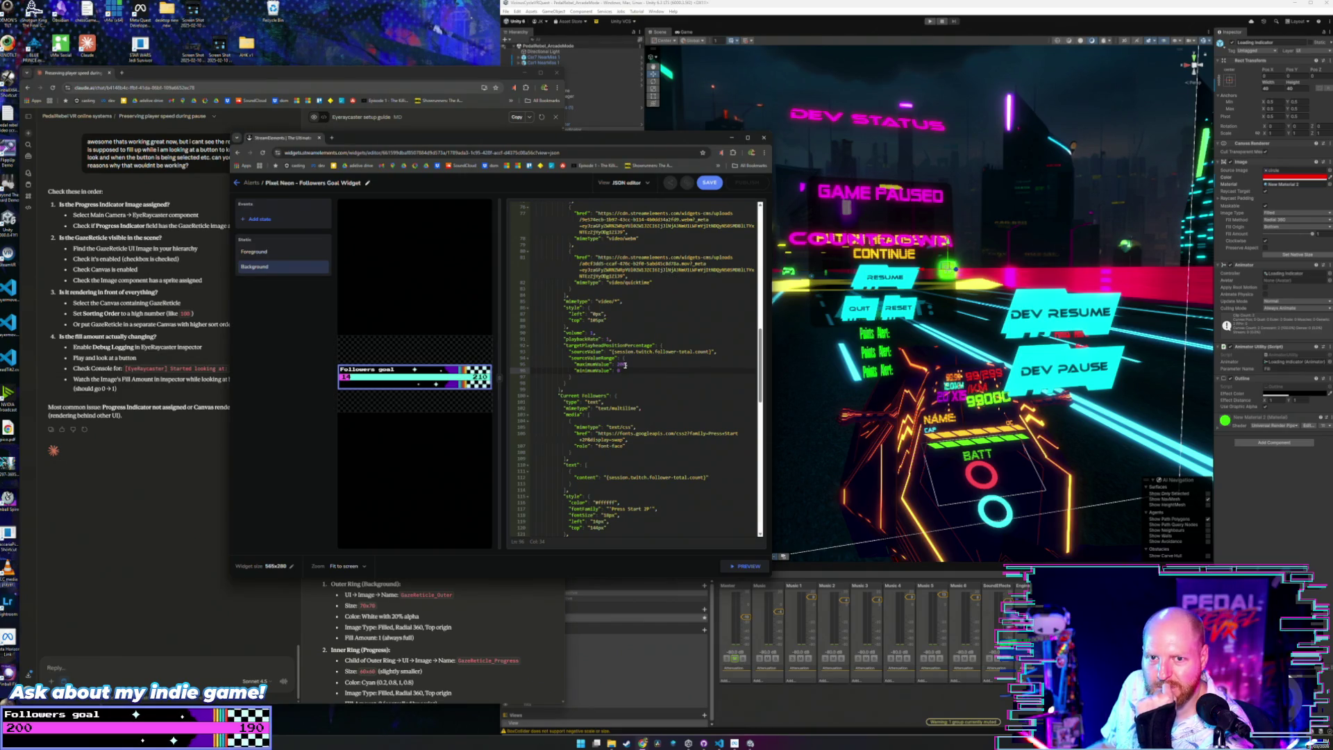
{"action": "double_click", "coordinate": [622, 364]}
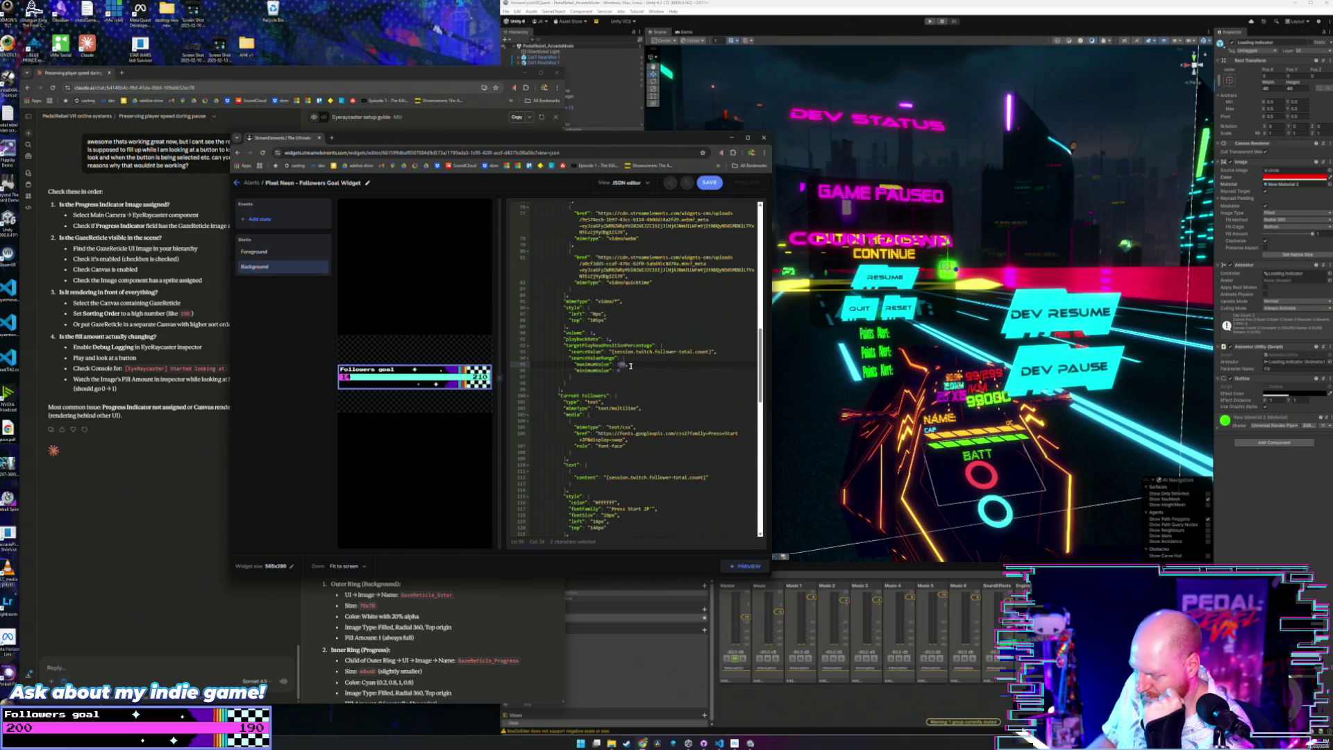
{"action": "type", "text": "21"}
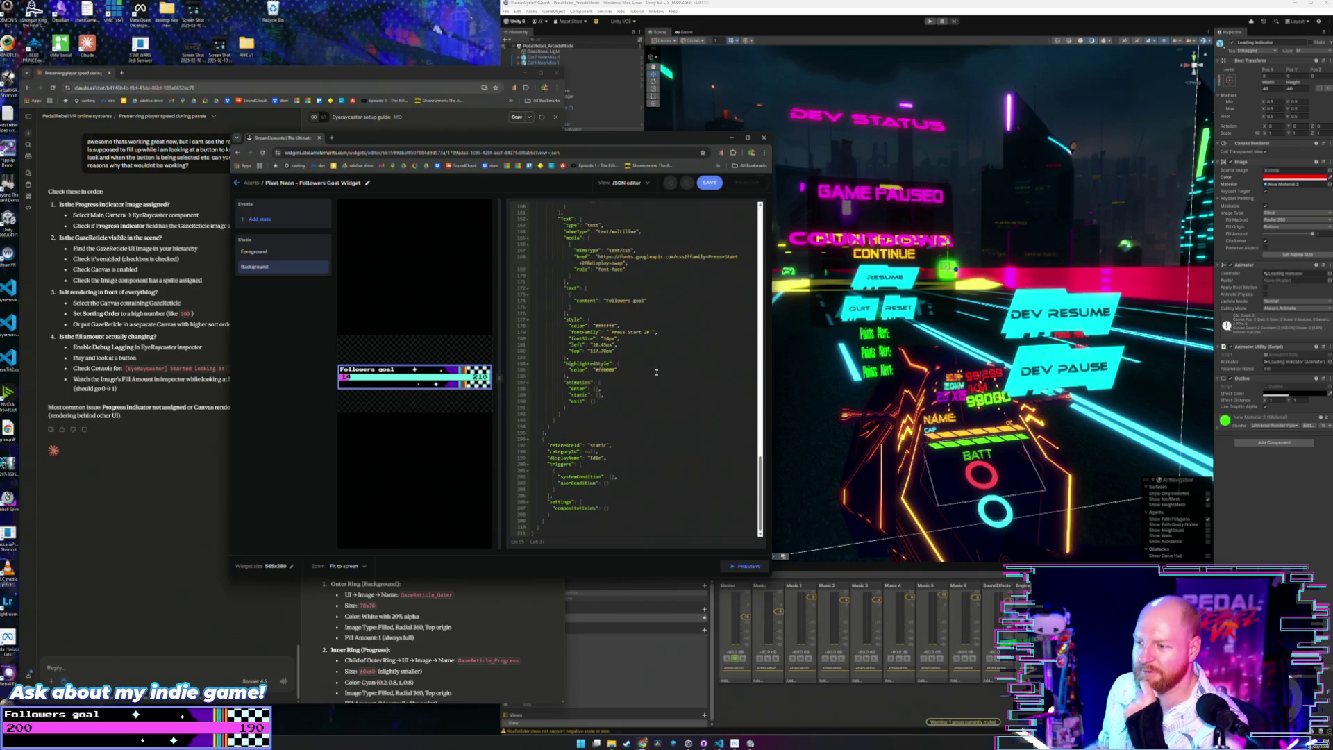
Scroll back to the top of the code and save the widget.
{"action": "scroll", "coordinate": [668, 355], "scroll_direction": "up", "scroll_amount": 5}
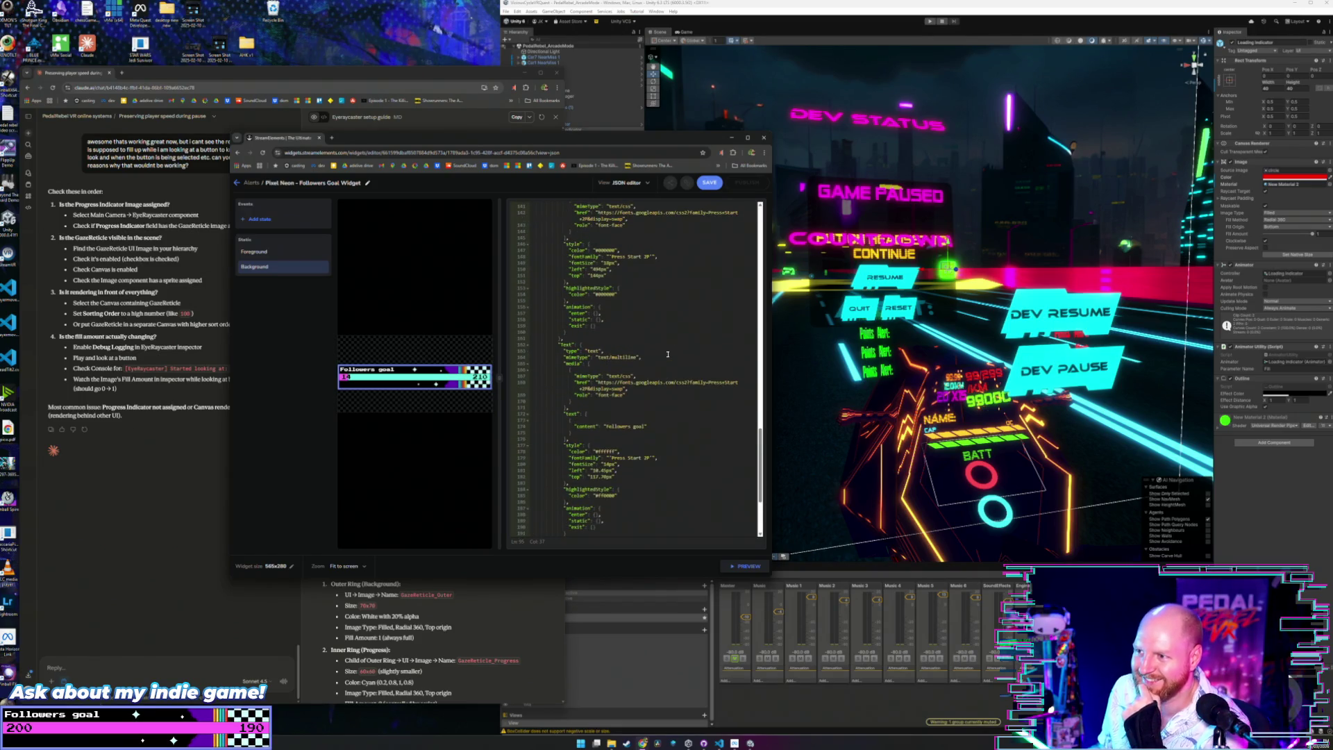
{"action": "scroll", "coordinate": [668, 354], "scroll_direction": "up", "scroll_amount": 1}
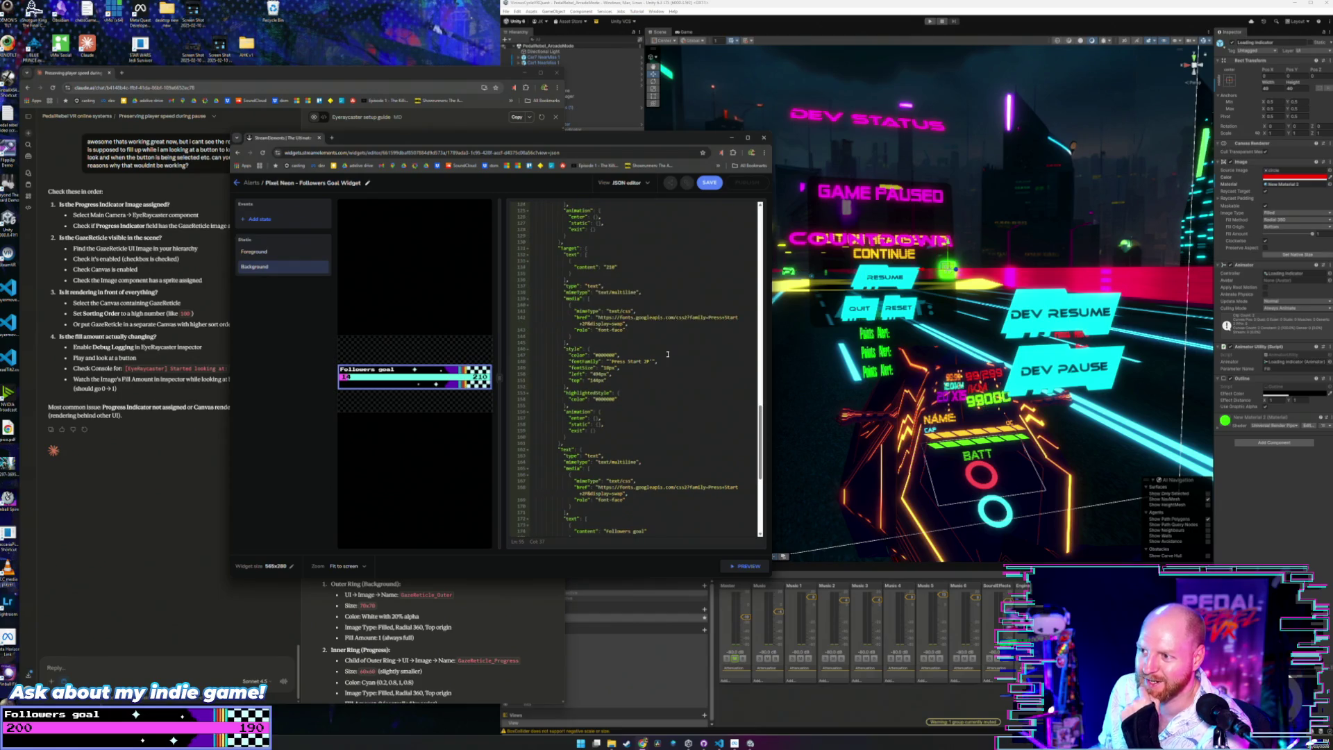
{"action": "scroll", "coordinate": [668, 354], "scroll_direction": "up", "scroll_amount": 1}
{"action": "scroll", "coordinate": [668, 354], "scroll_direction": "up", "scroll_amount": 1}
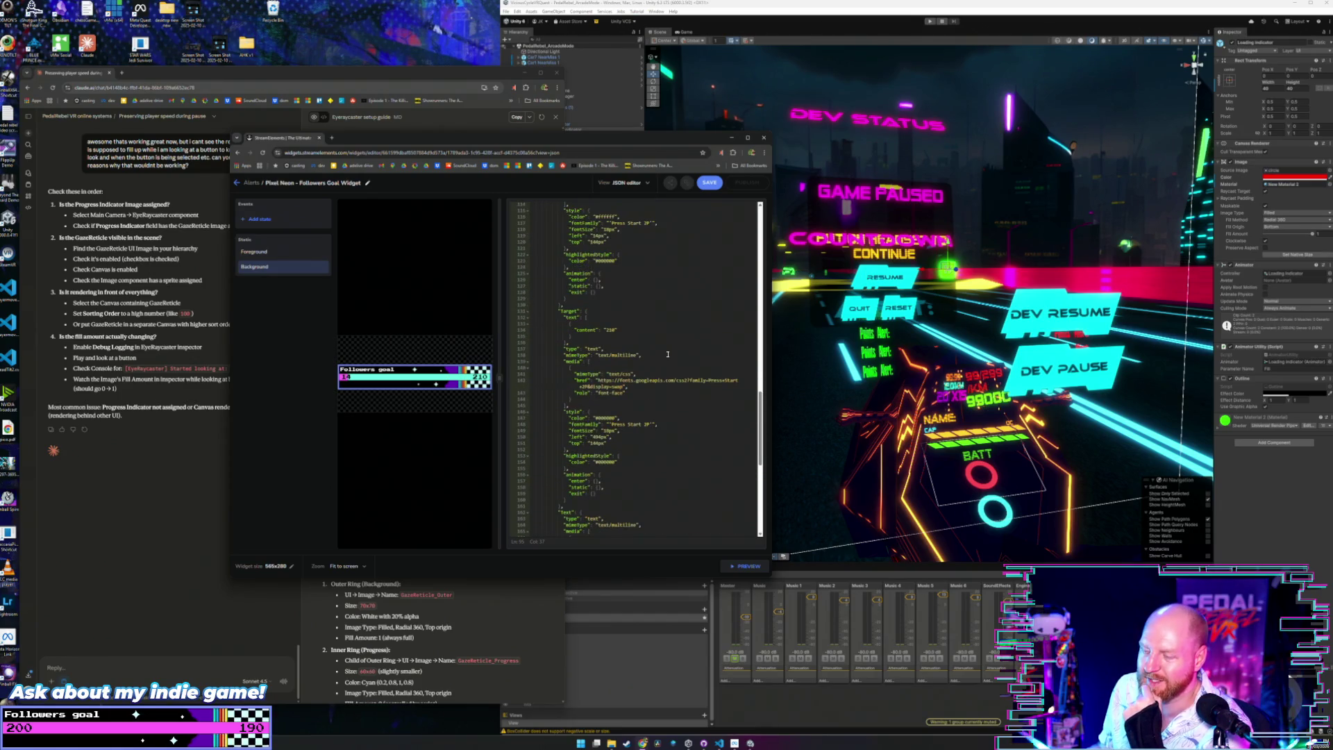
{"action": "scroll", "coordinate": [668, 354], "scroll_direction": "up", "scroll_amount": 1}
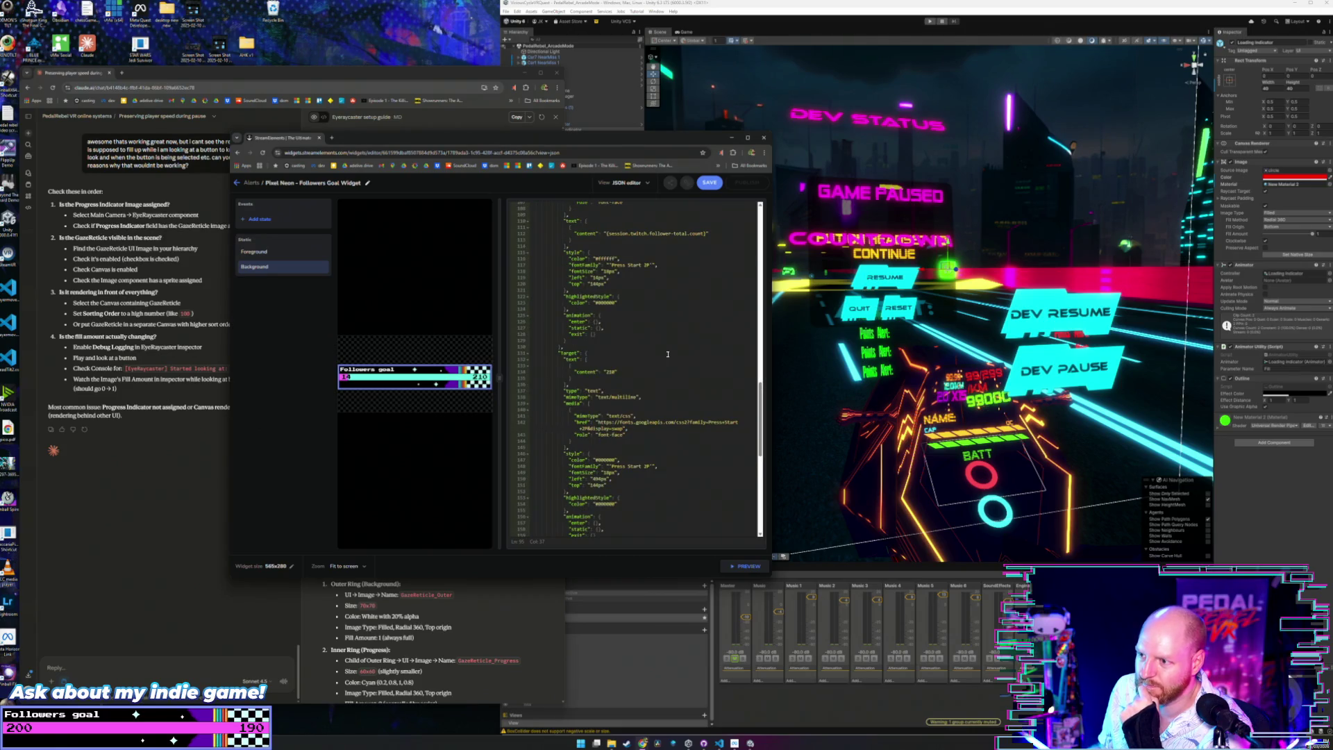
{"action": "scroll", "coordinate": [668, 354], "scroll_direction": "up", "scroll_amount": 1}
{"action": "left_click", "coordinate": [709, 183]}
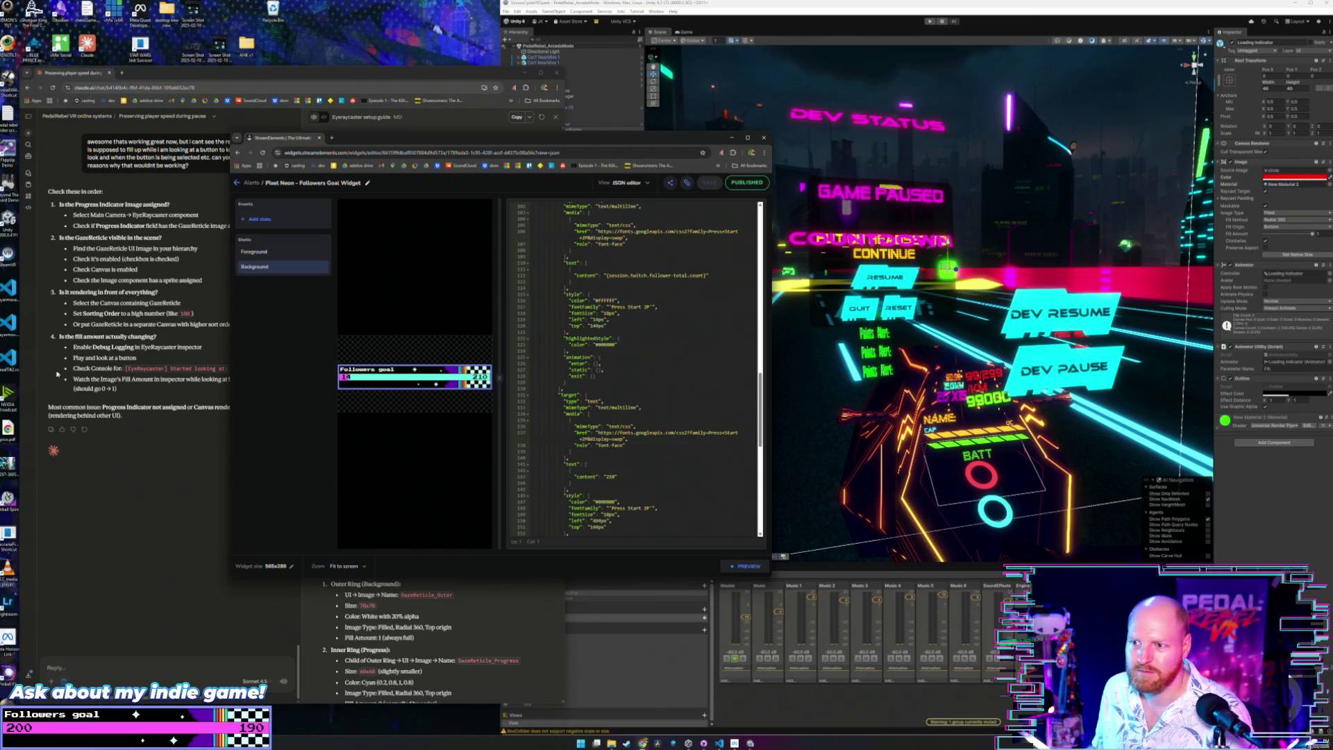
Recheck the maximumValue line, then select the widget's Foreground state.
{"action": "scroll", "coordinate": [670, 336], "scroll_direction": "up", "scroll_amount": 5}
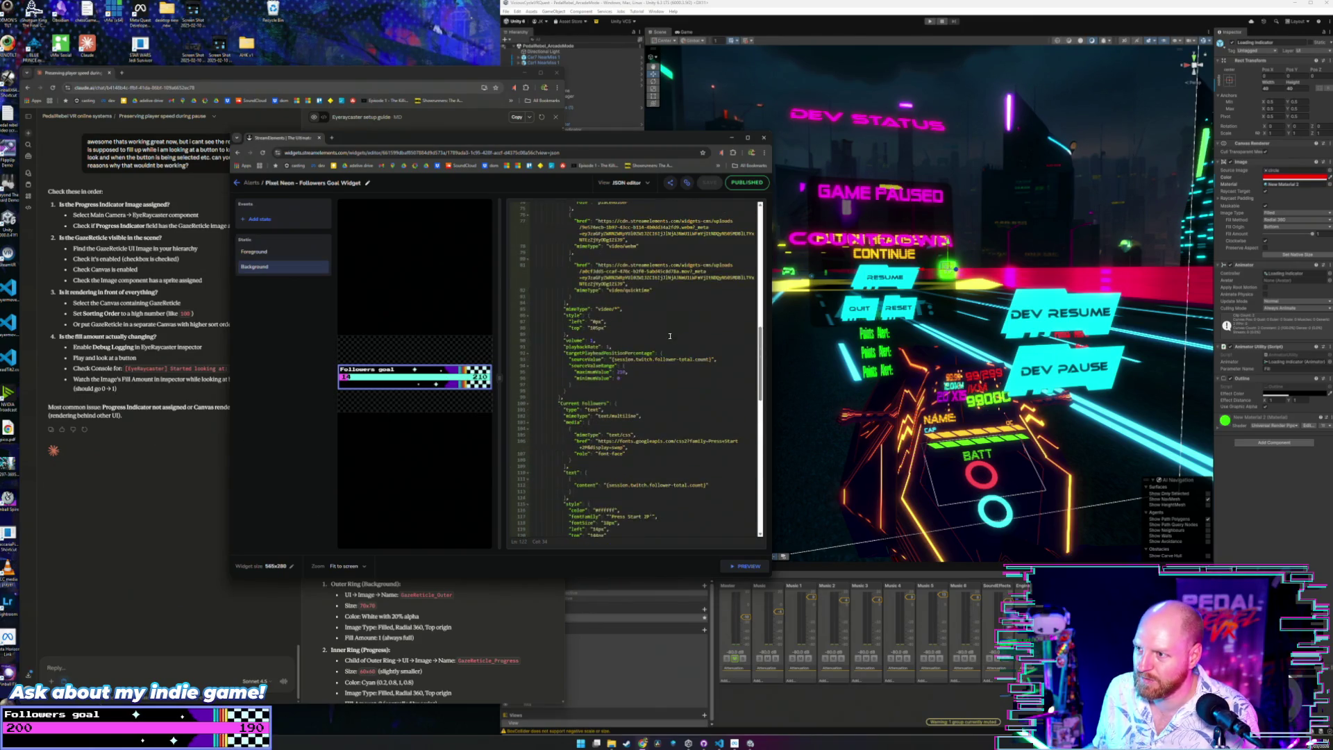
{"action": "left_click", "coordinate": [635, 371]}
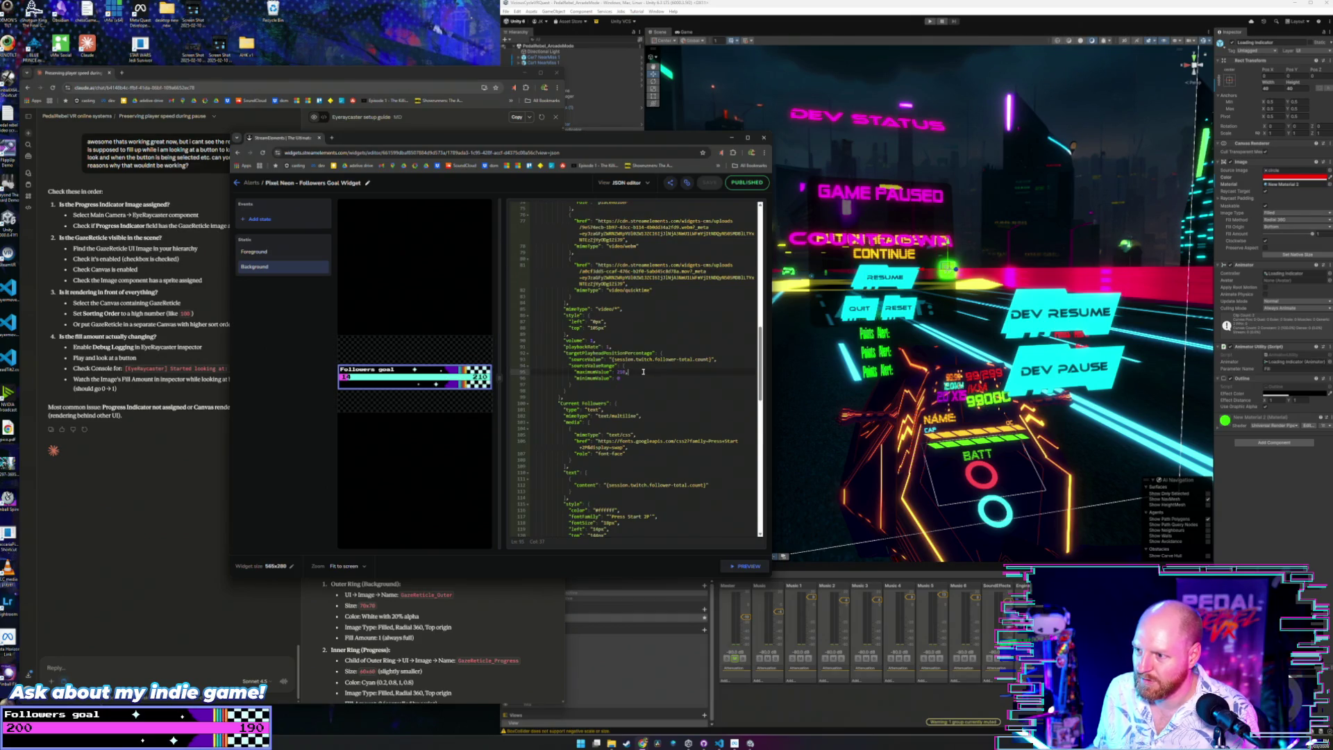
{"action": "scroll", "coordinate": [636, 413], "scroll_direction": "up", "scroll_amount": 3}
{"action": "scroll", "coordinate": [636, 413], "scroll_direction": "up", "scroll_amount": 5}
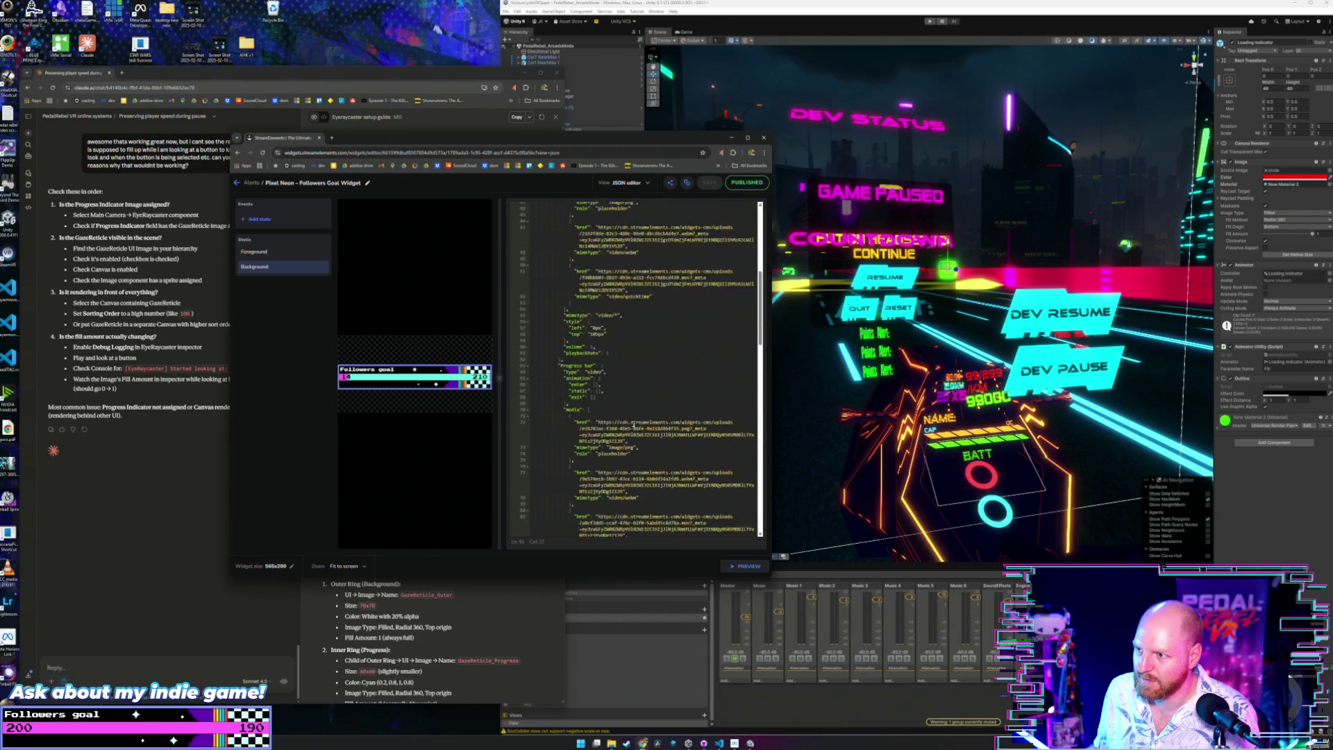
{"action": "scroll", "coordinate": [633, 423], "scroll_direction": "up", "scroll_amount": 6}
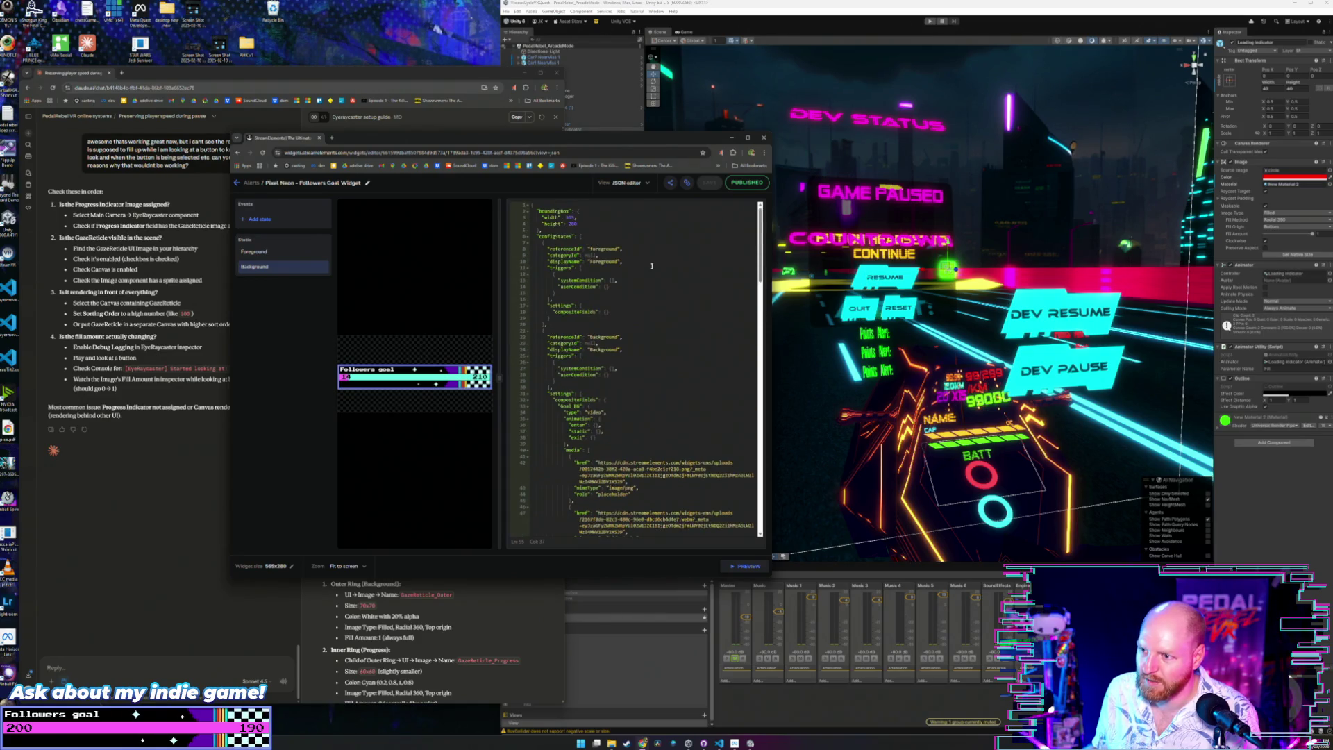
{"action": "scroll", "coordinate": [651, 266], "scroll_direction": "down", "scroll_amount": 4}
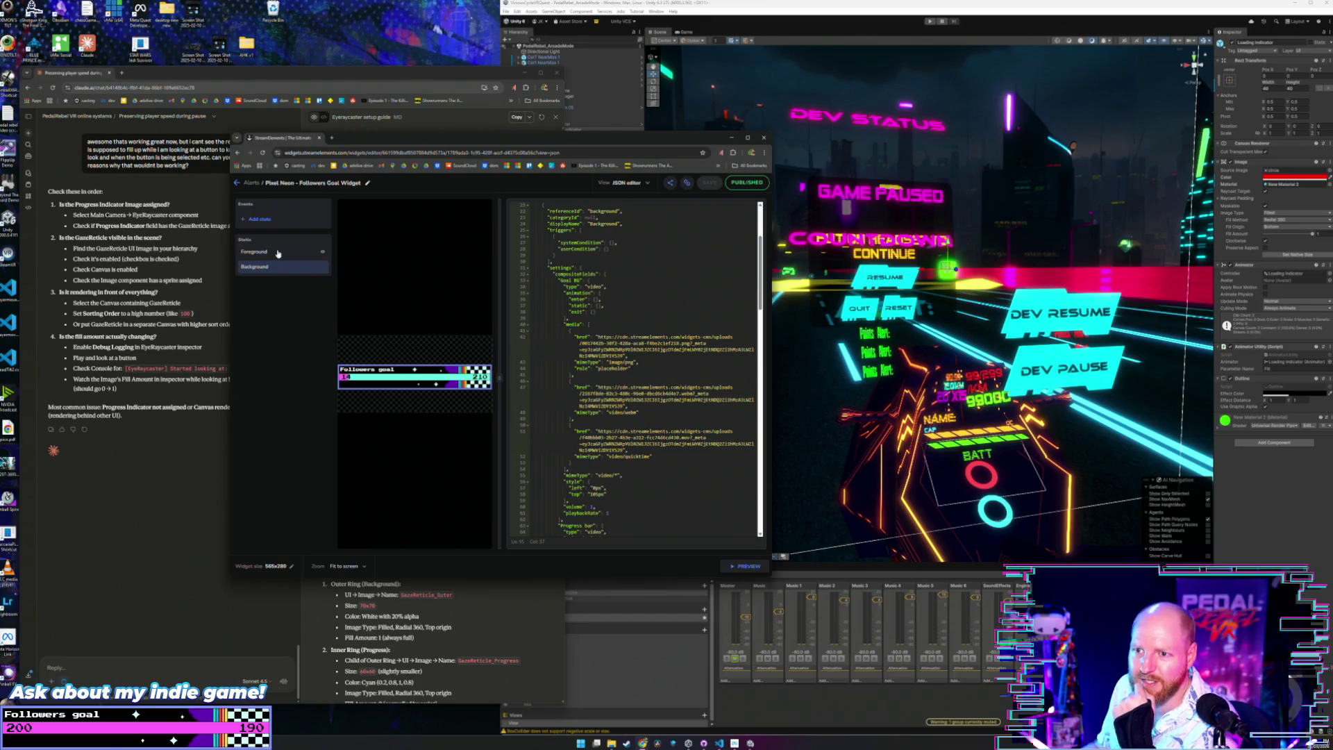
{"action": "left_click", "coordinate": [281, 255]}
{"action": "left_click", "coordinate": [637, 184]}
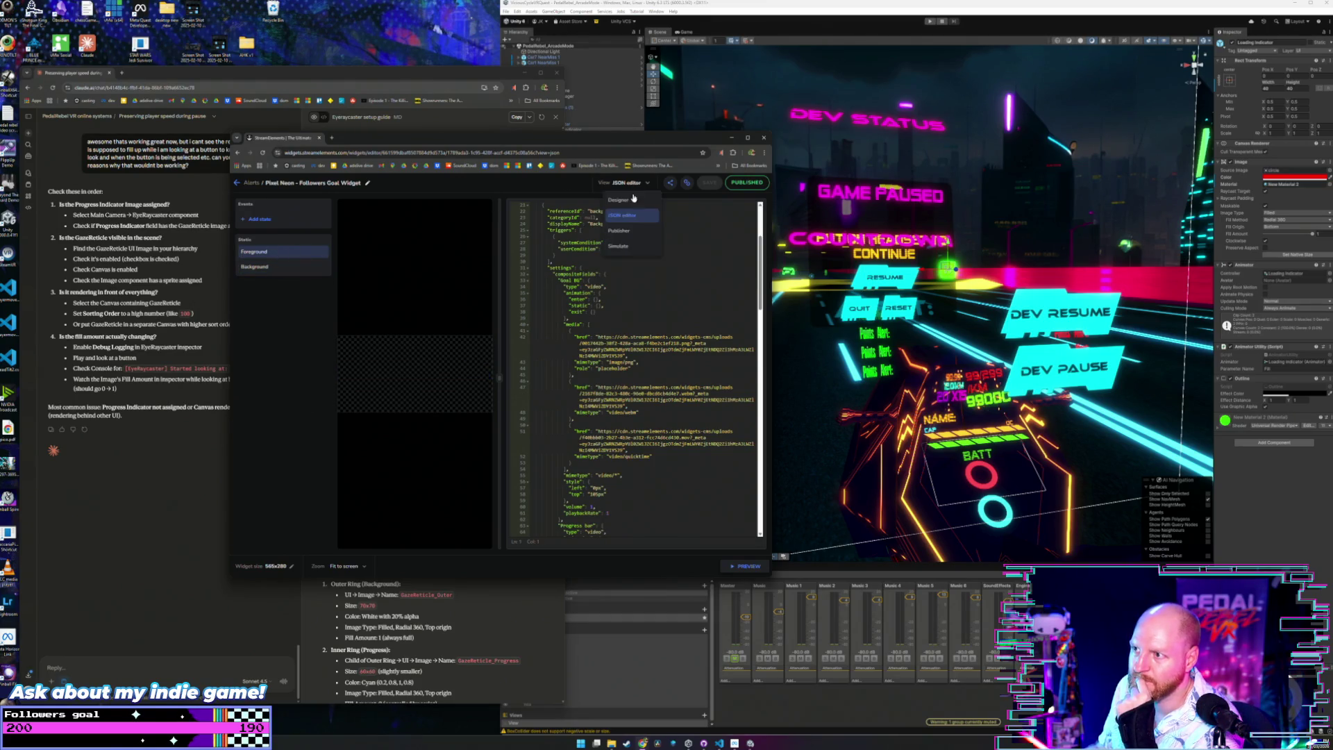
Return to the Designer view and look at the Foreground, then Background, state.
{"action": "left_click", "coordinate": [635, 201]}
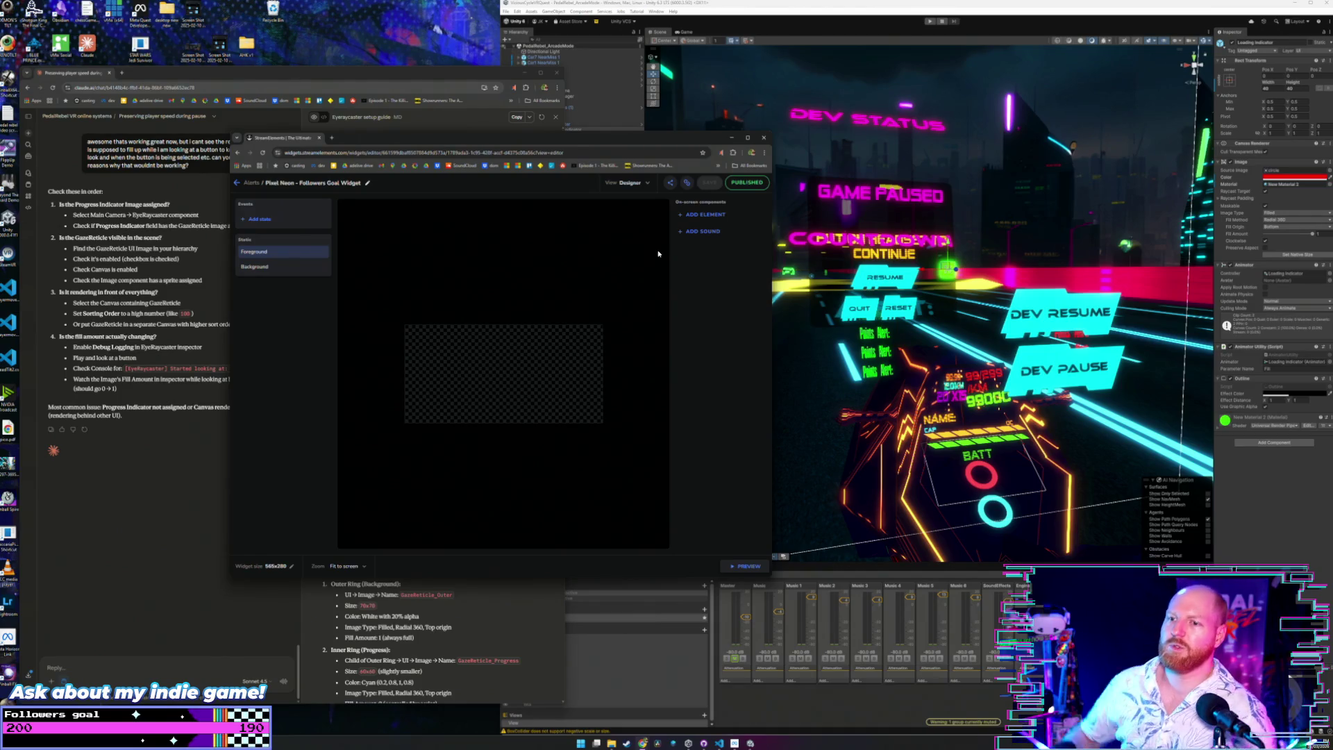
{"action": "left_click", "coordinate": [294, 255]}
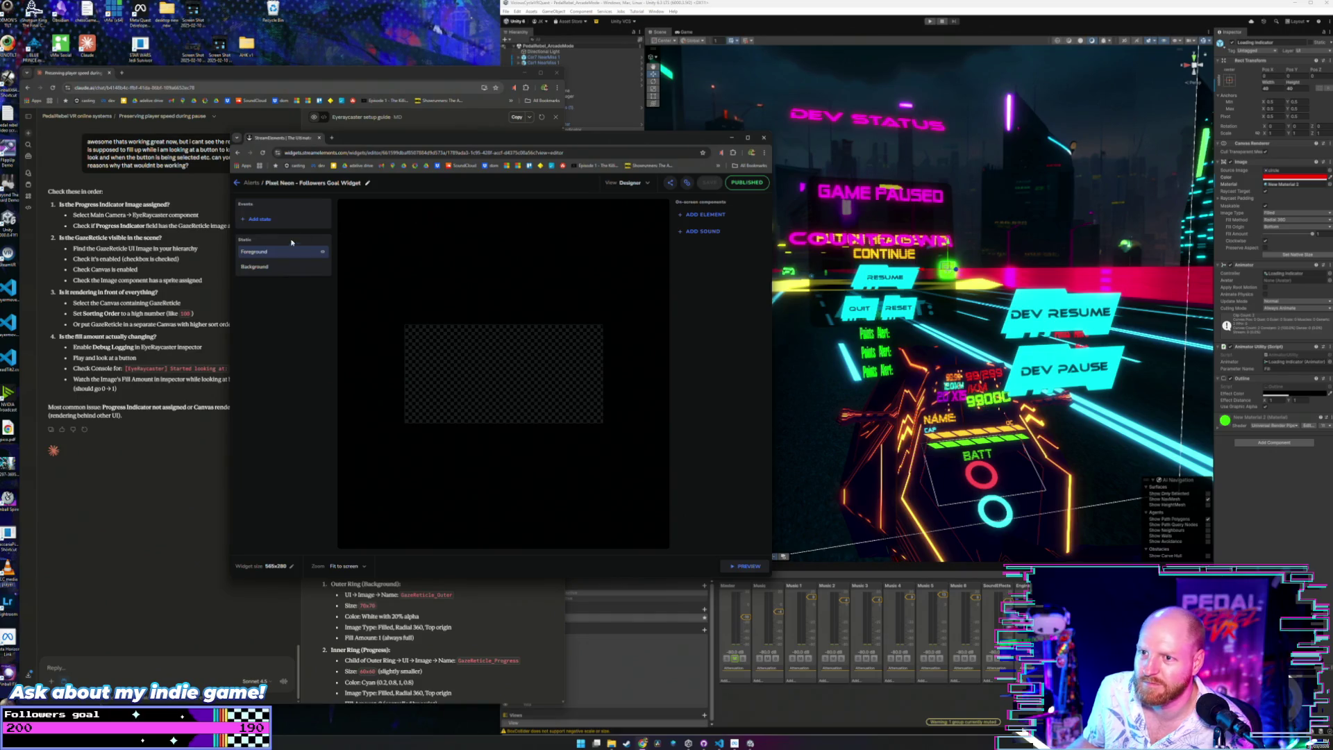
{"action": "left_click", "coordinate": [632, 183]}
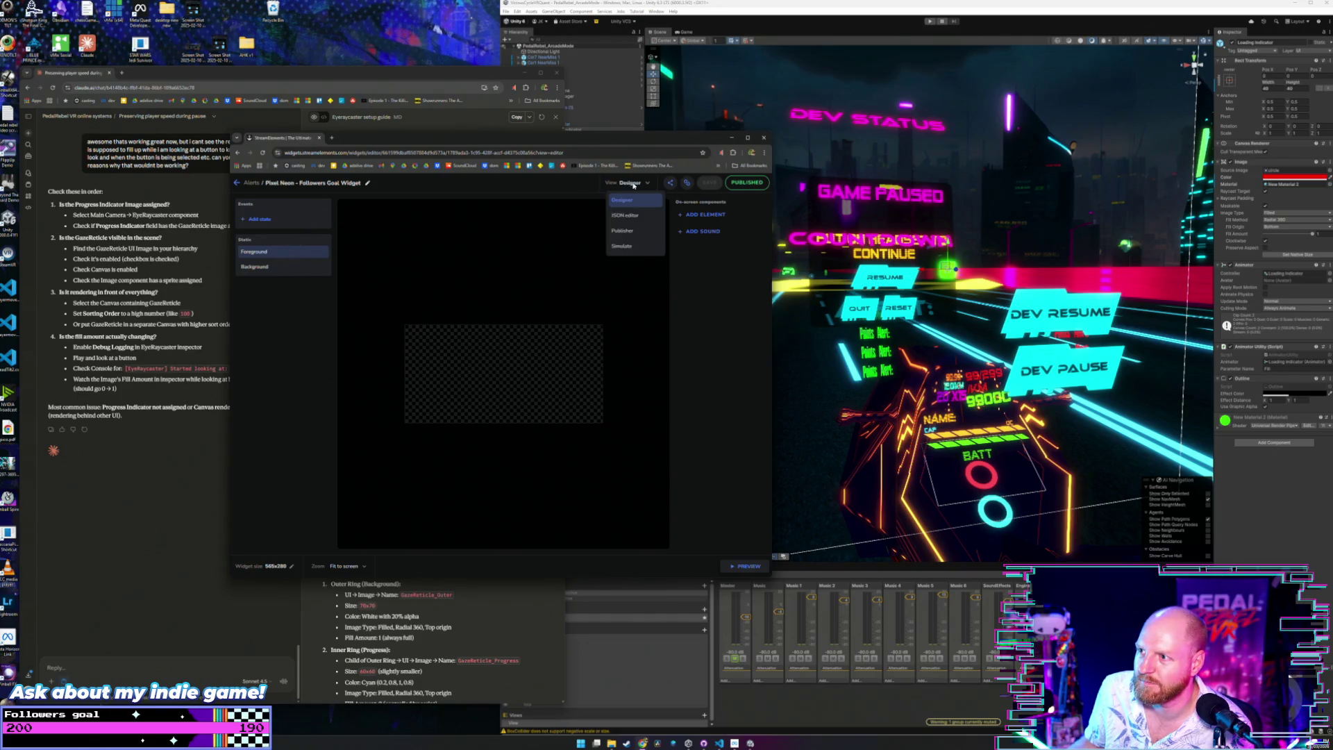
{"action": "left_click", "coordinate": [630, 185]}
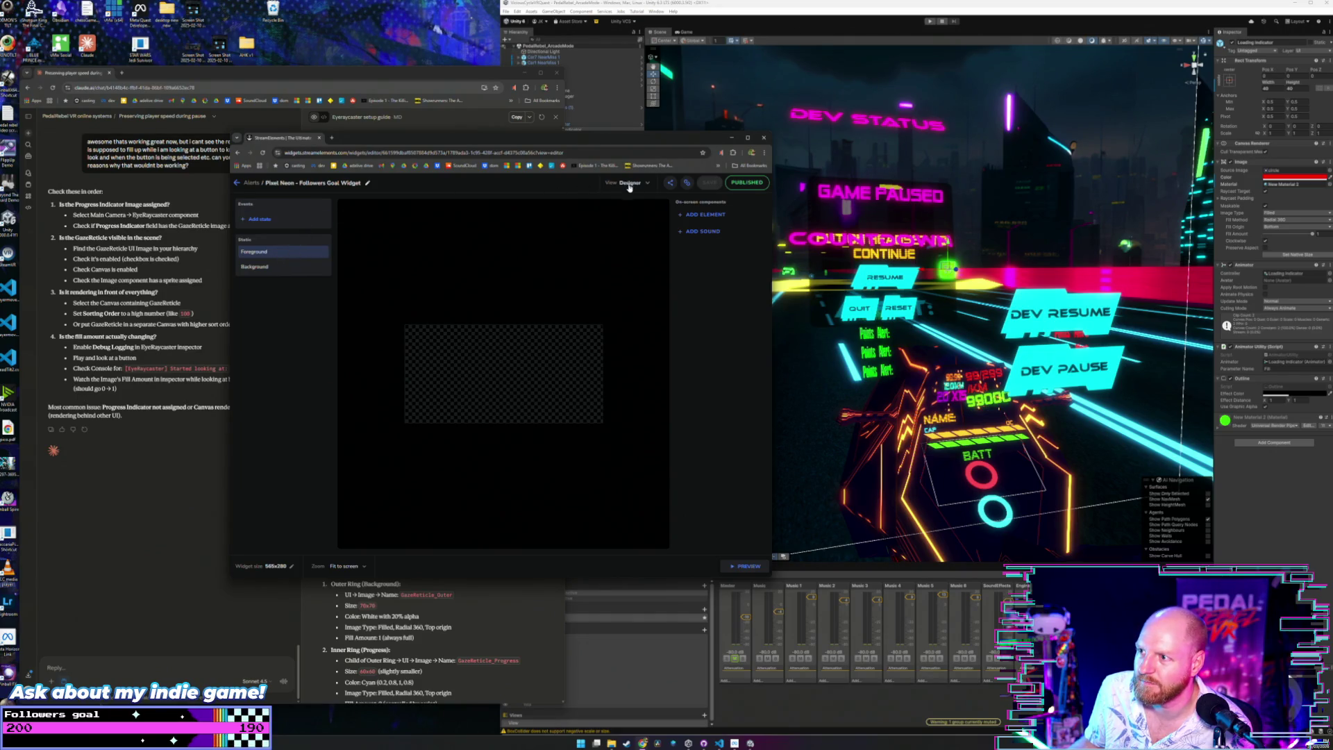
{"action": "left_click", "coordinate": [281, 268]}
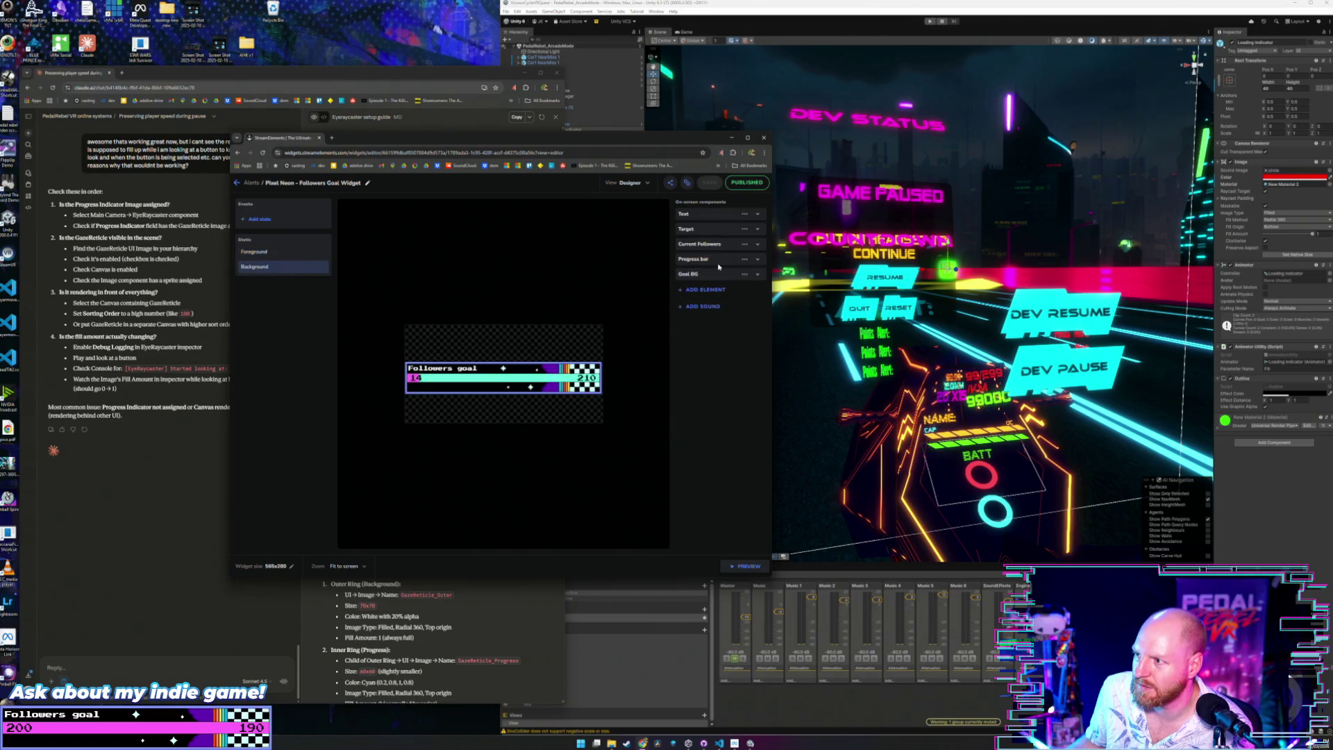
Inspect the Progress bar, Target (210), Text and Current Followers component settings.
{"action": "left_click", "coordinate": [697, 264]}
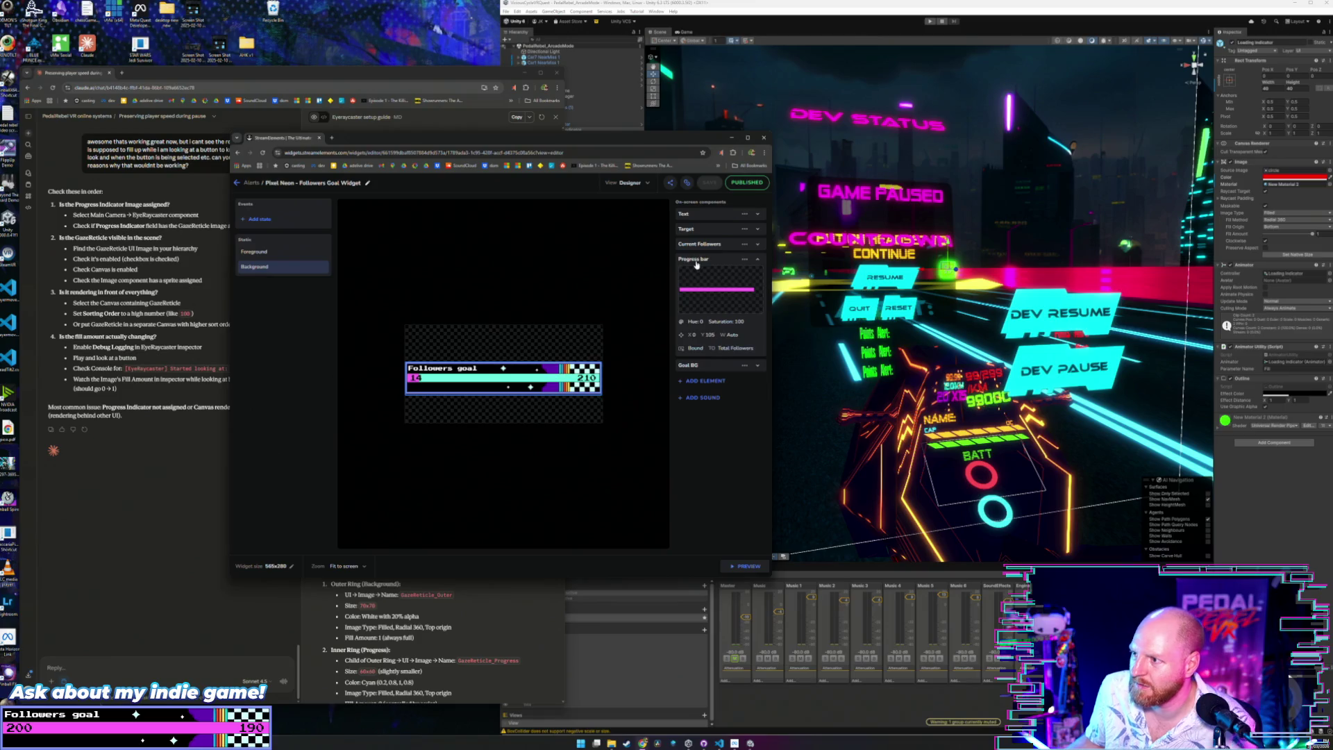
{"action": "left_click", "coordinate": [697, 263]}
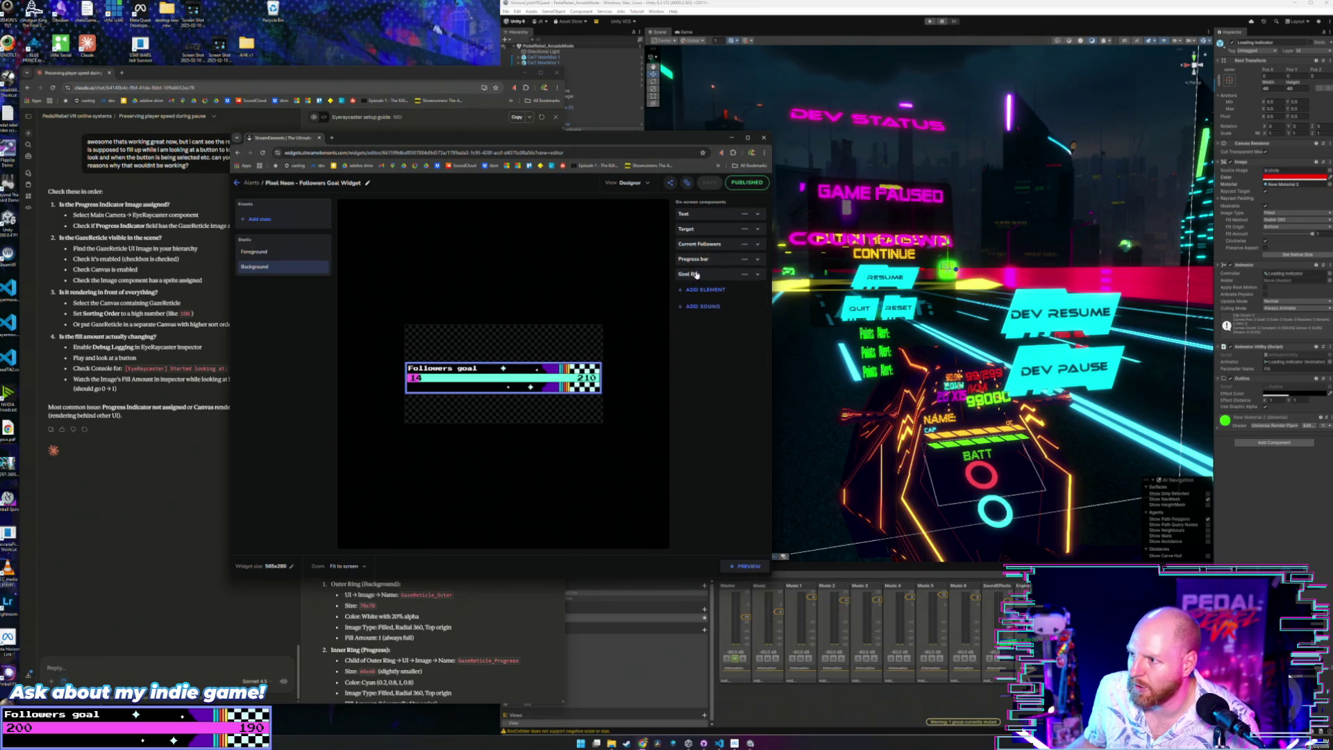
{"action": "left_click", "coordinate": [684, 232]}
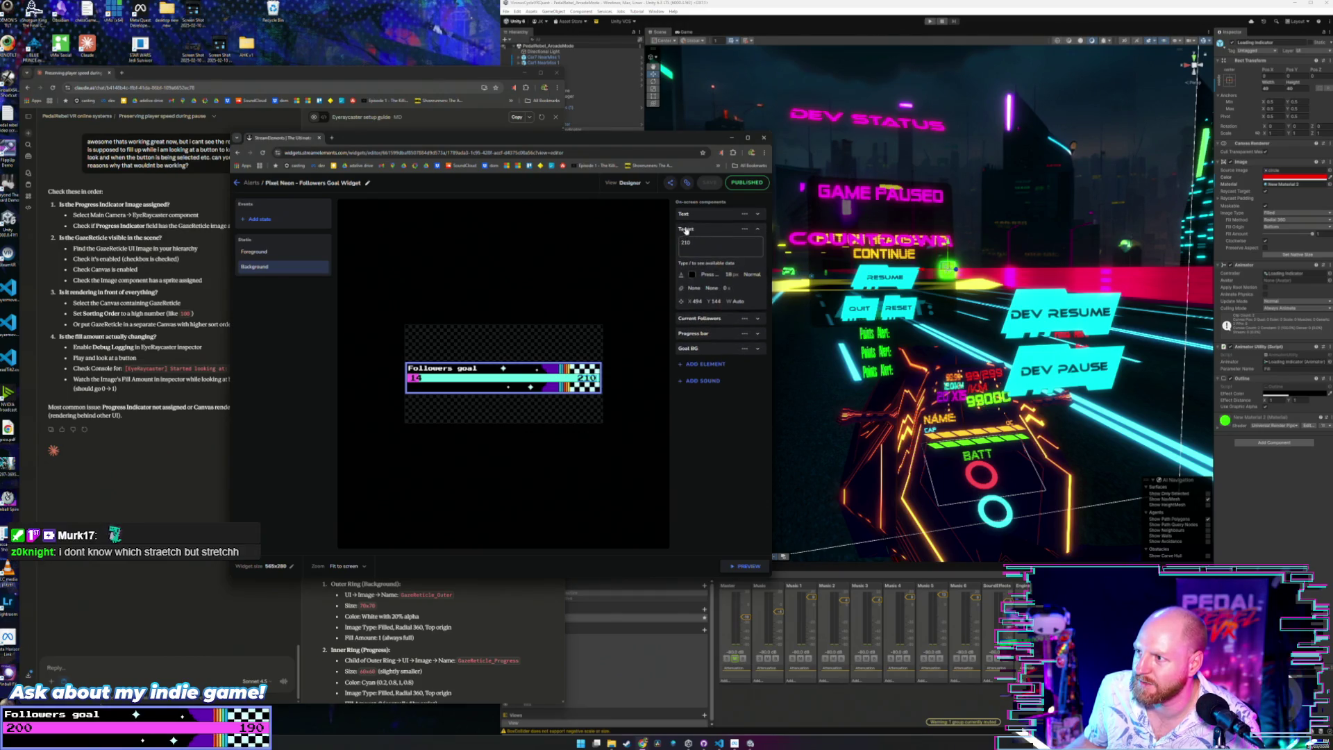
{"action": "left_click", "coordinate": [683, 214]}
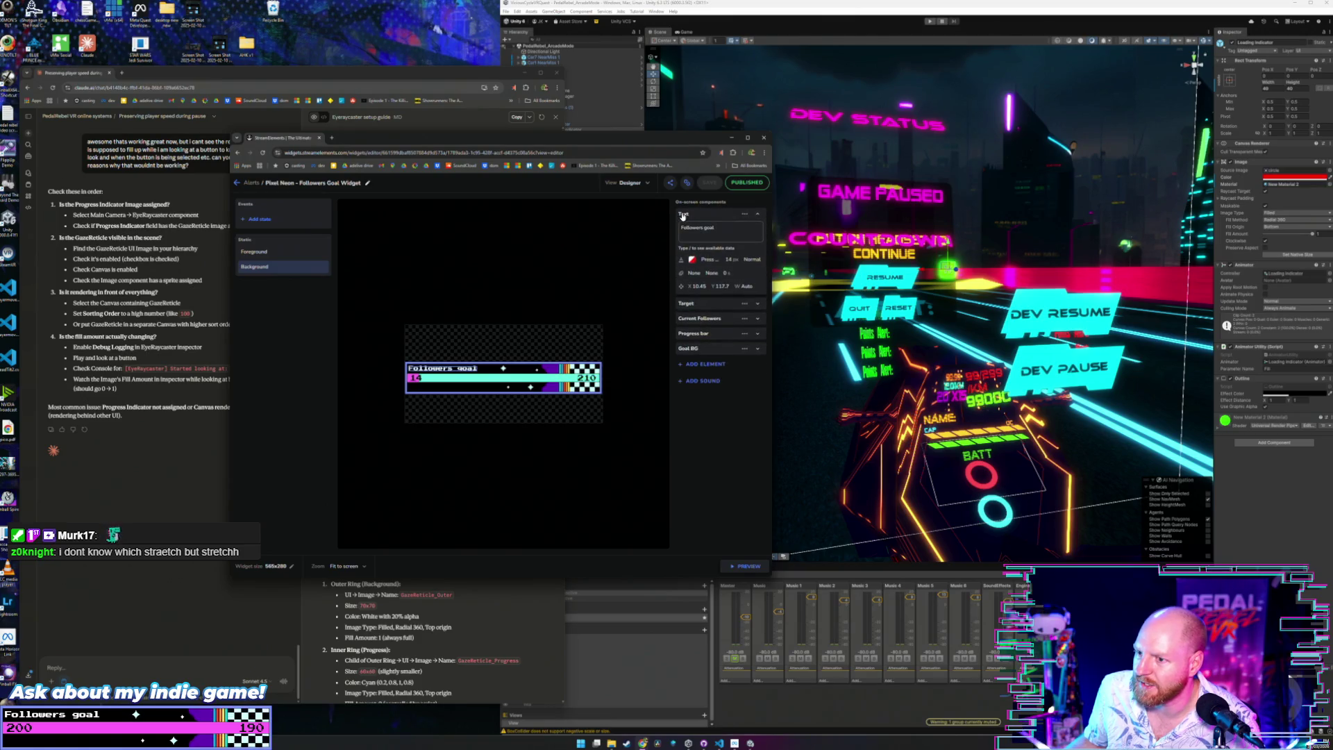
{"action": "left_click", "coordinate": [684, 214]}
{"action": "left_click", "coordinate": [684, 244]}
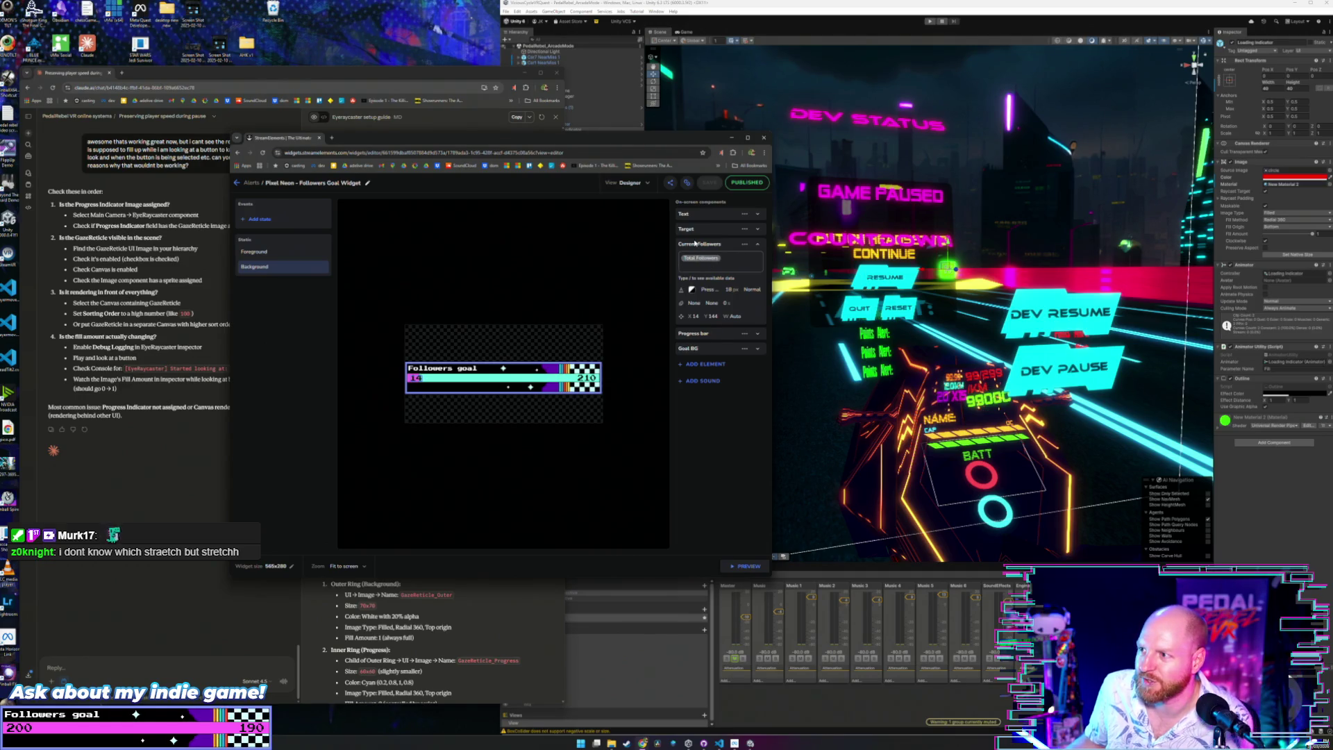
{"action": "left_click", "coordinate": [695, 244]}
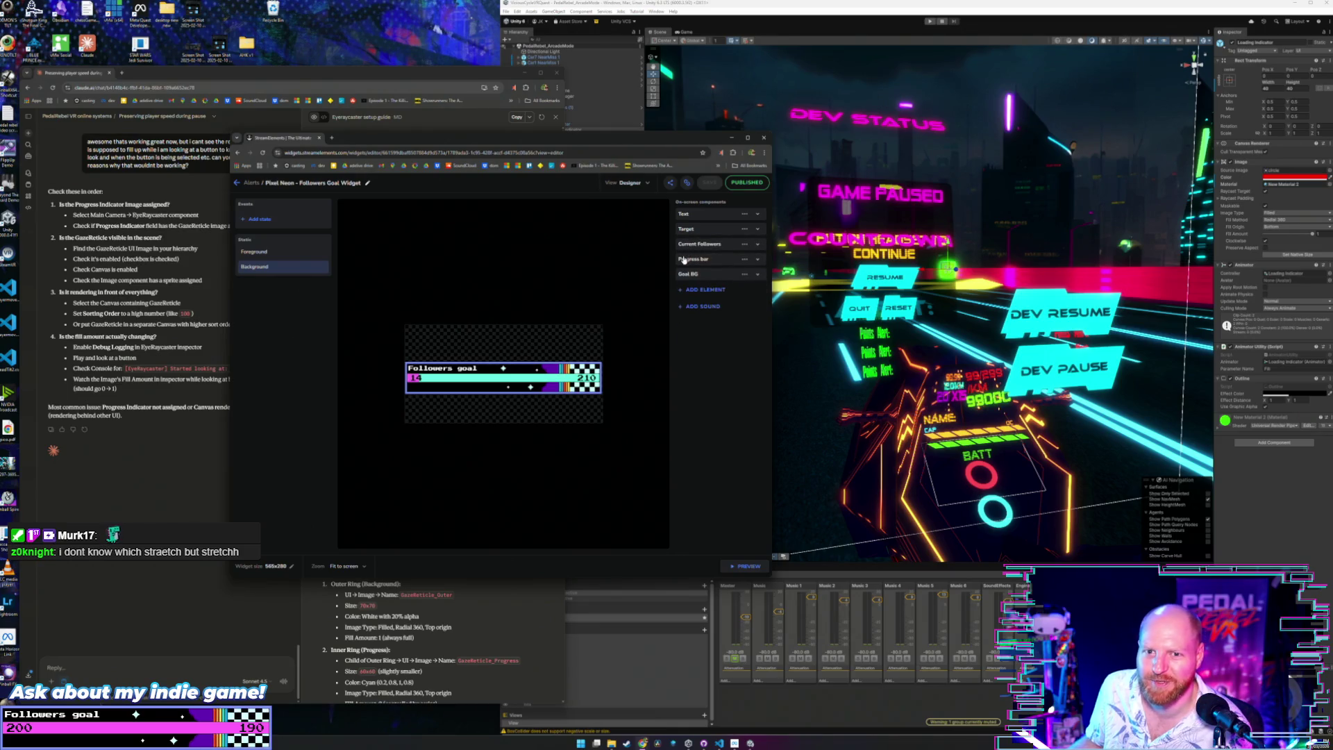
{"action": "left_click", "coordinate": [689, 259]}
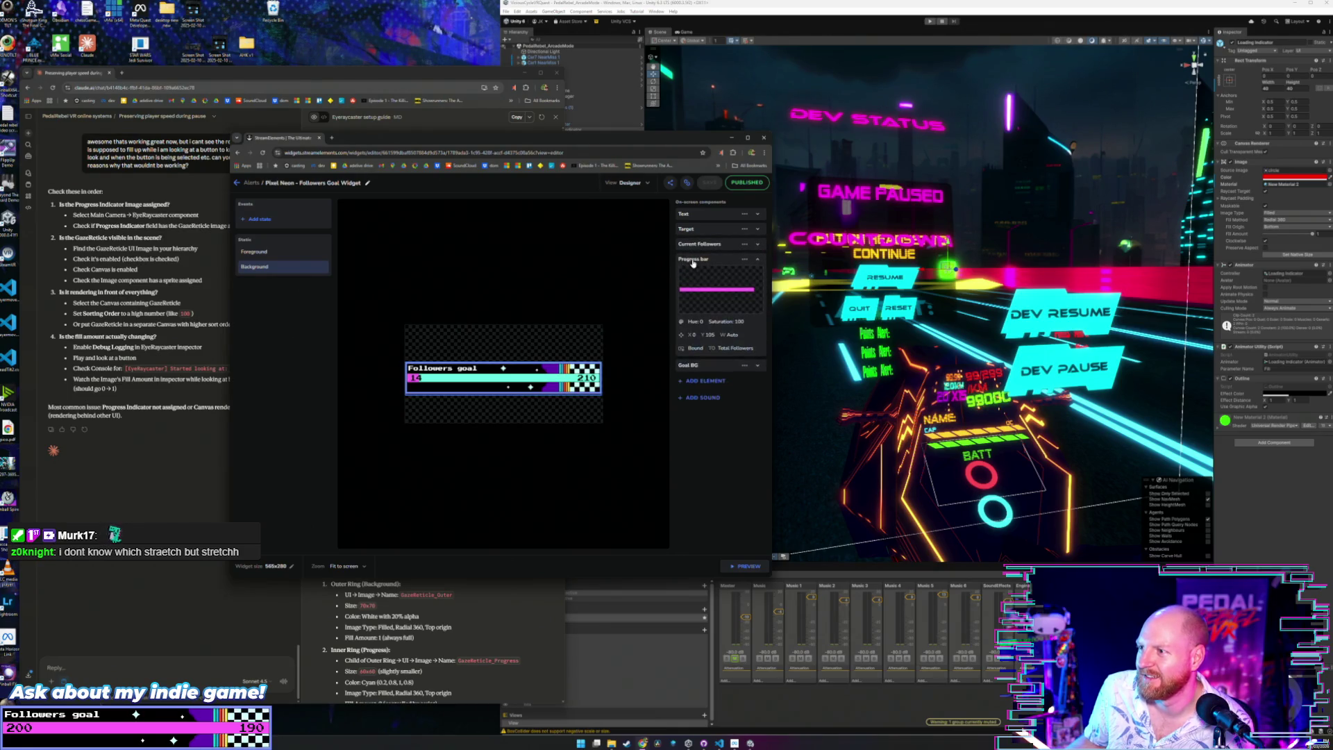
{"action": "left_click", "coordinate": [692, 261]}
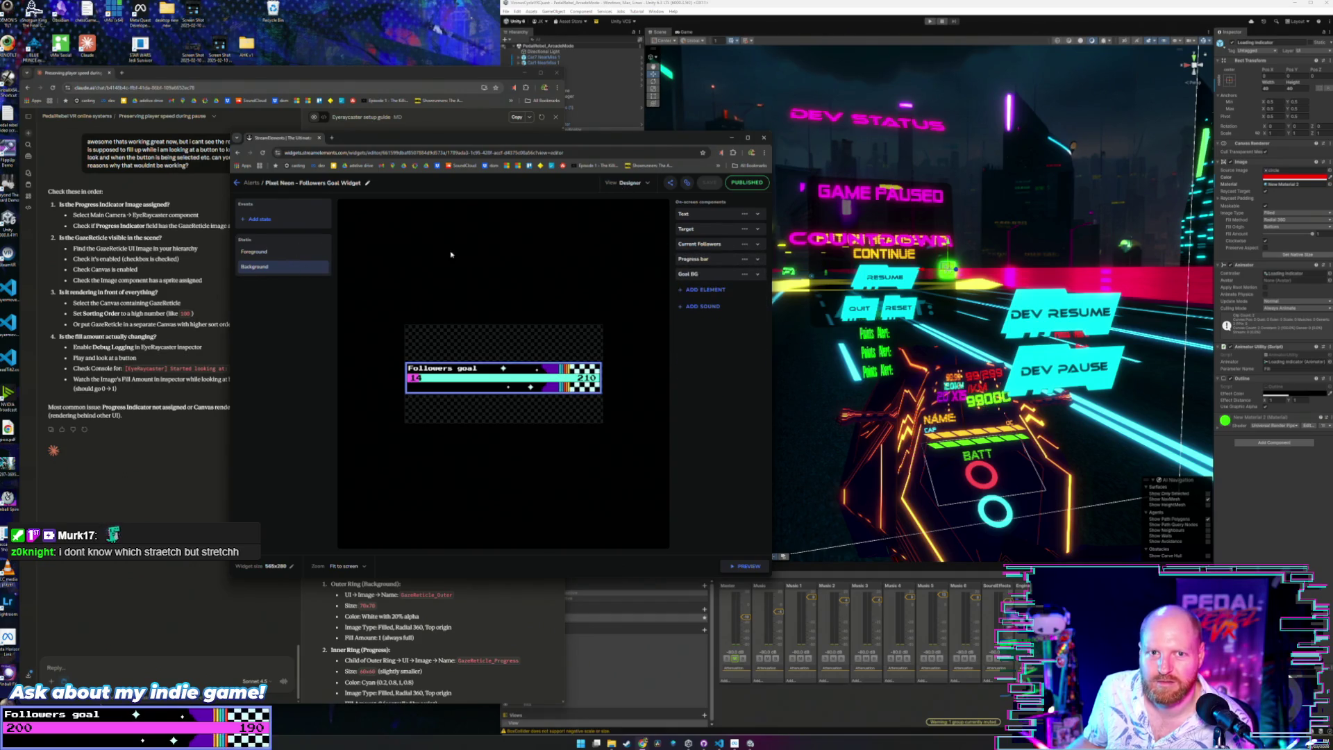
{"action": "left_click", "coordinate": [623, 184]}
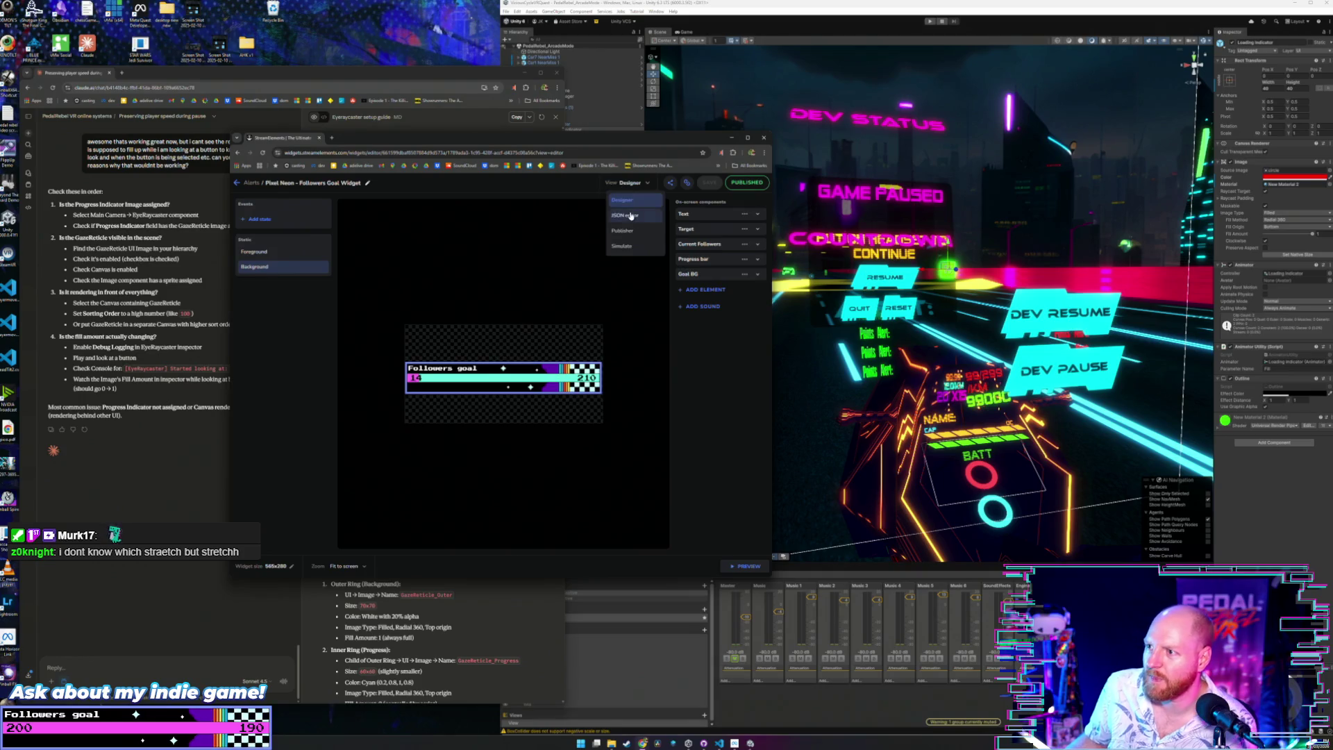
In the JSON editor, locate and select the maximumValue number near line 95, then save.
{"action": "left_click", "coordinate": [636, 216]}
{"action": "scroll", "coordinate": [669, 309], "scroll_direction": "down", "scroll_amount": 15}
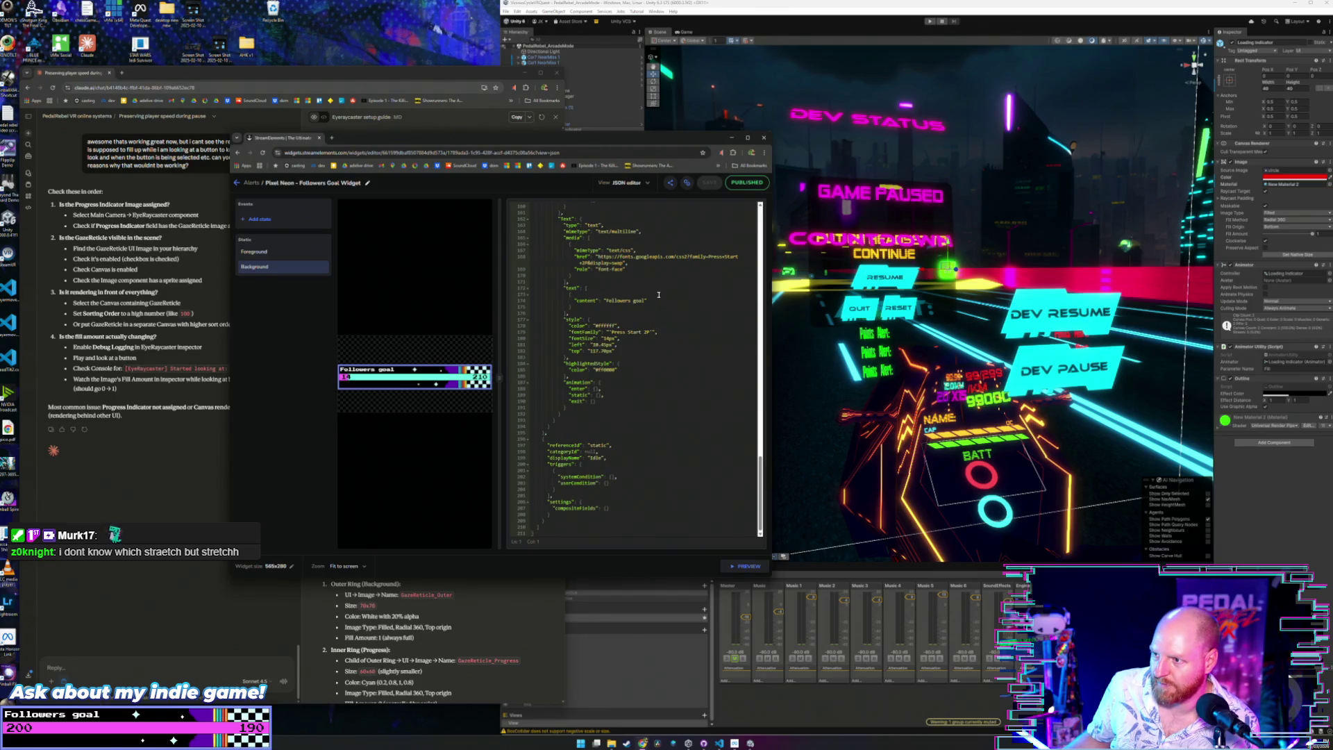
{"action": "scroll", "coordinate": [659, 305], "scroll_direction": "up", "scroll_amount": 5}
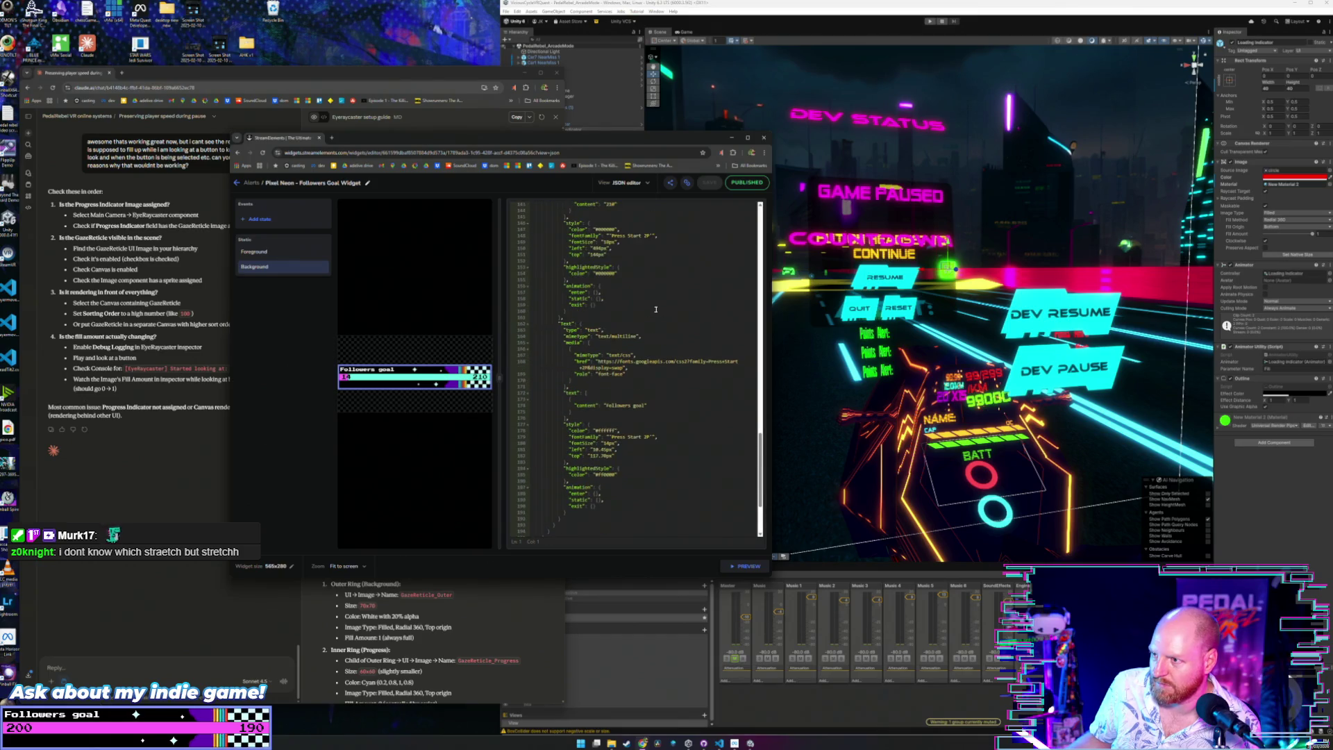
{"action": "scroll", "coordinate": [659, 312], "scroll_direction": "up", "scroll_amount": 2}
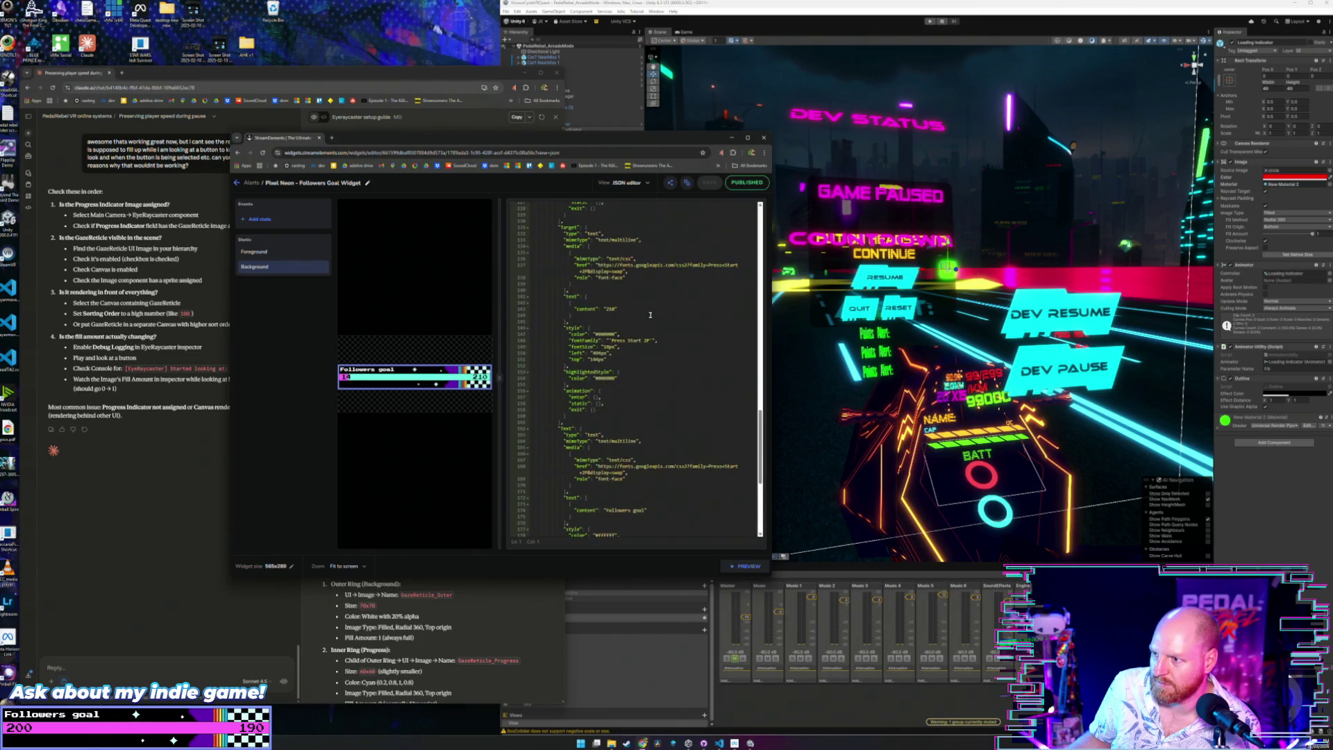
{"action": "scroll", "coordinate": [651, 316], "scroll_direction": "up", "scroll_amount": 2}
{"action": "scroll", "coordinate": [651, 315], "scroll_direction": "up", "scroll_amount": 5}
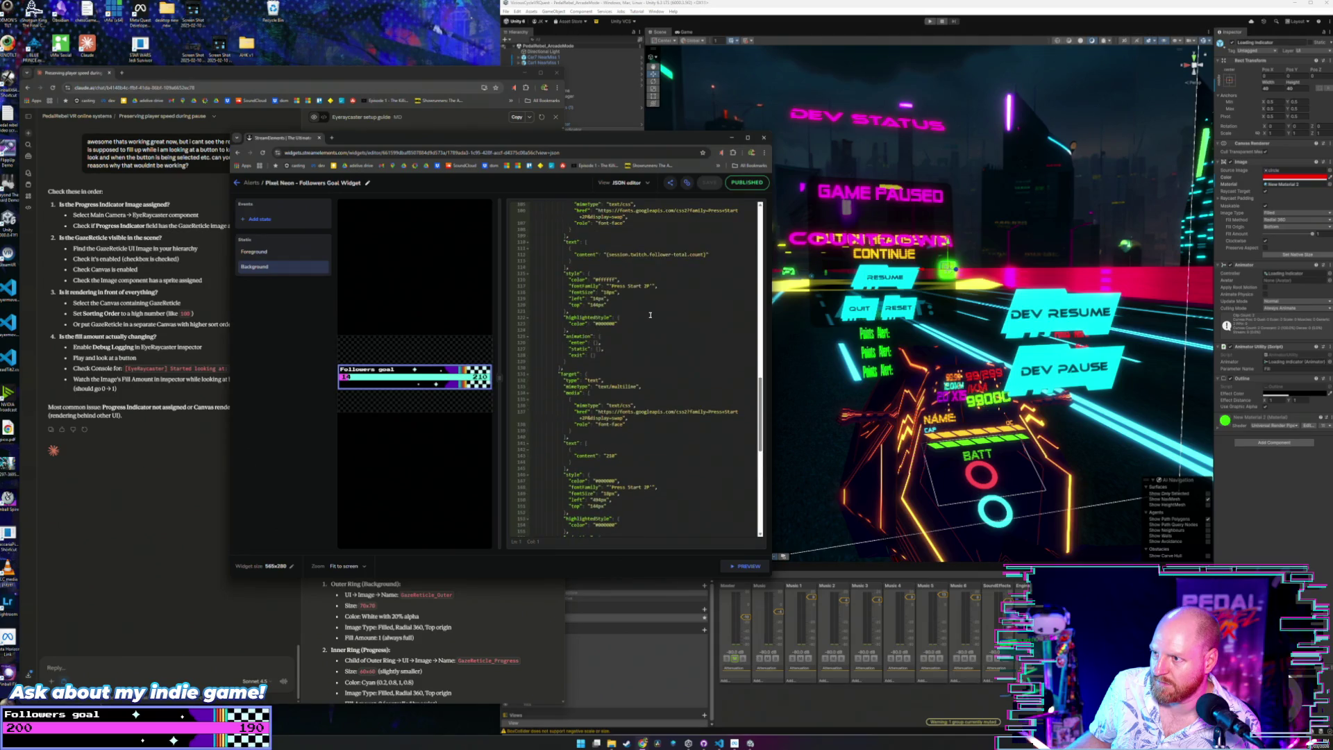
{"action": "scroll", "coordinate": [698, 308], "scroll_direction": "up", "scroll_amount": 3}
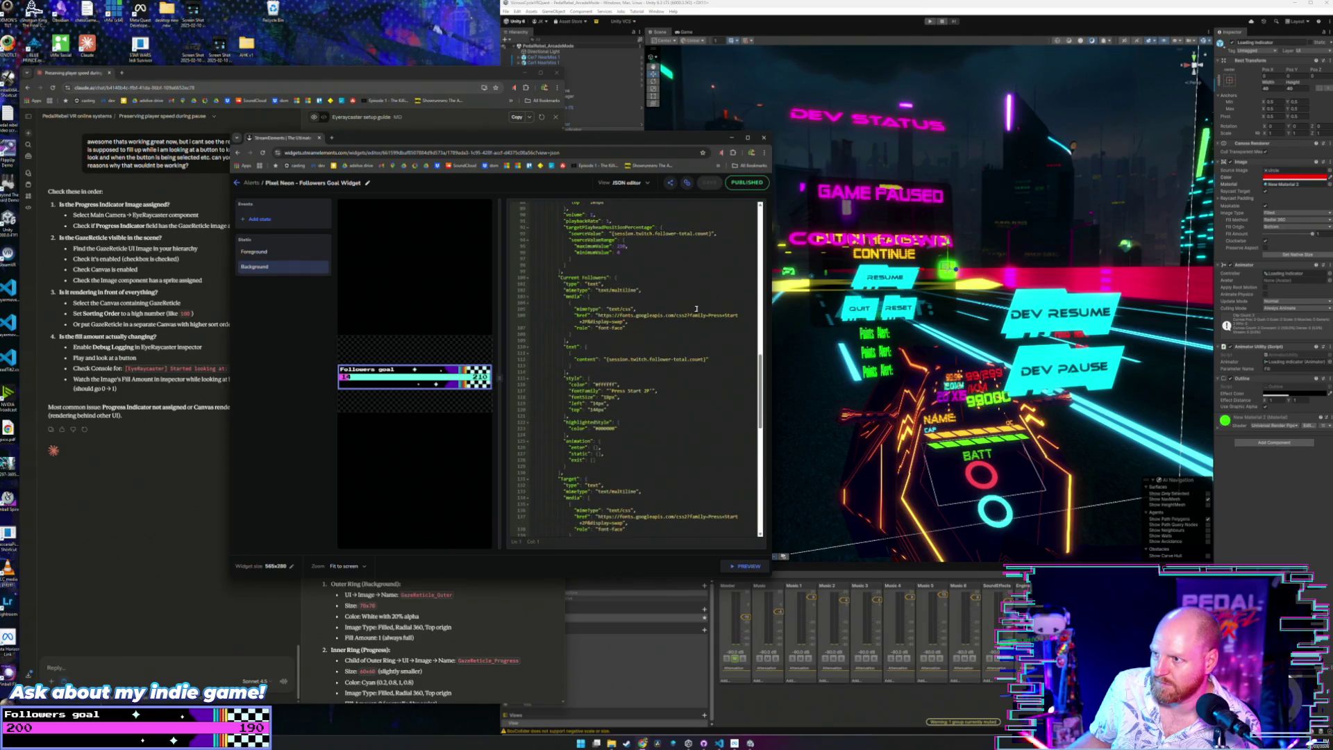
{"action": "scroll", "coordinate": [683, 307], "scroll_direction": "up", "scroll_amount": 2}
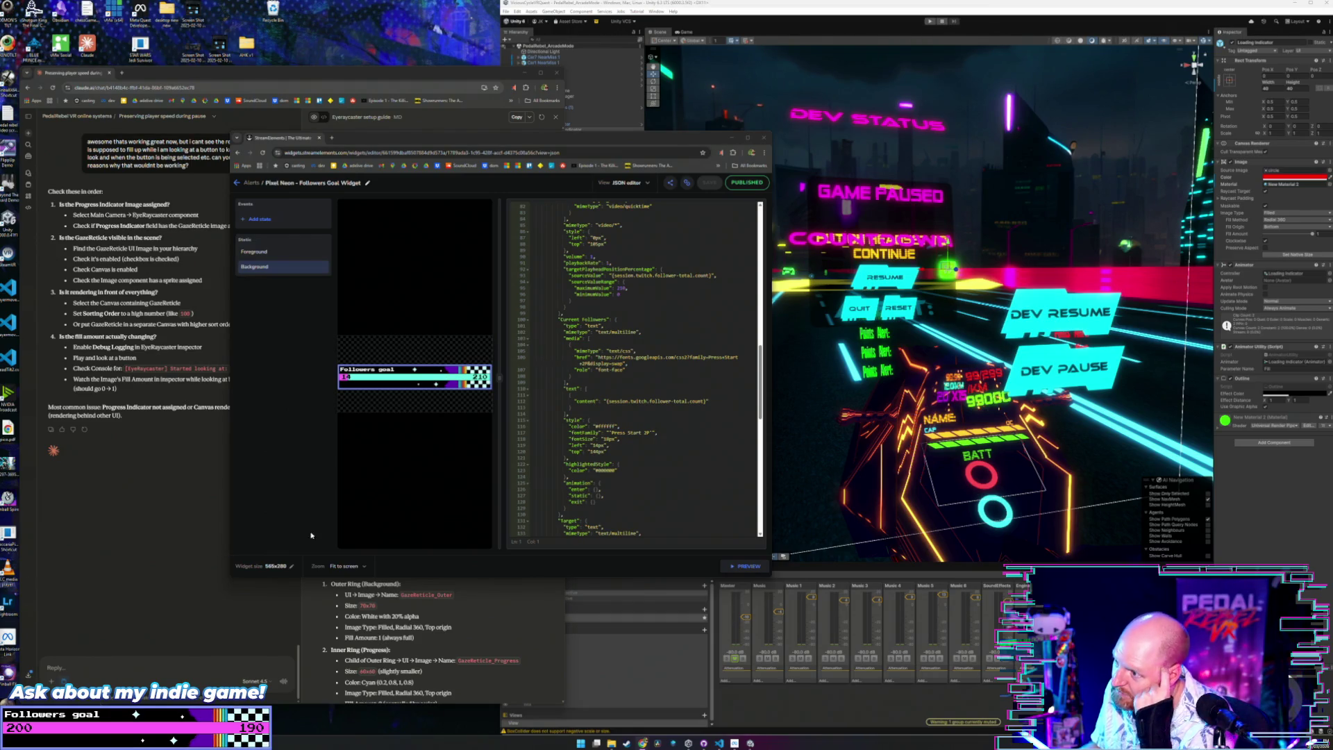
{"action": "scroll", "coordinate": [597, 411], "scroll_direction": "down", "scroll_amount": 7}
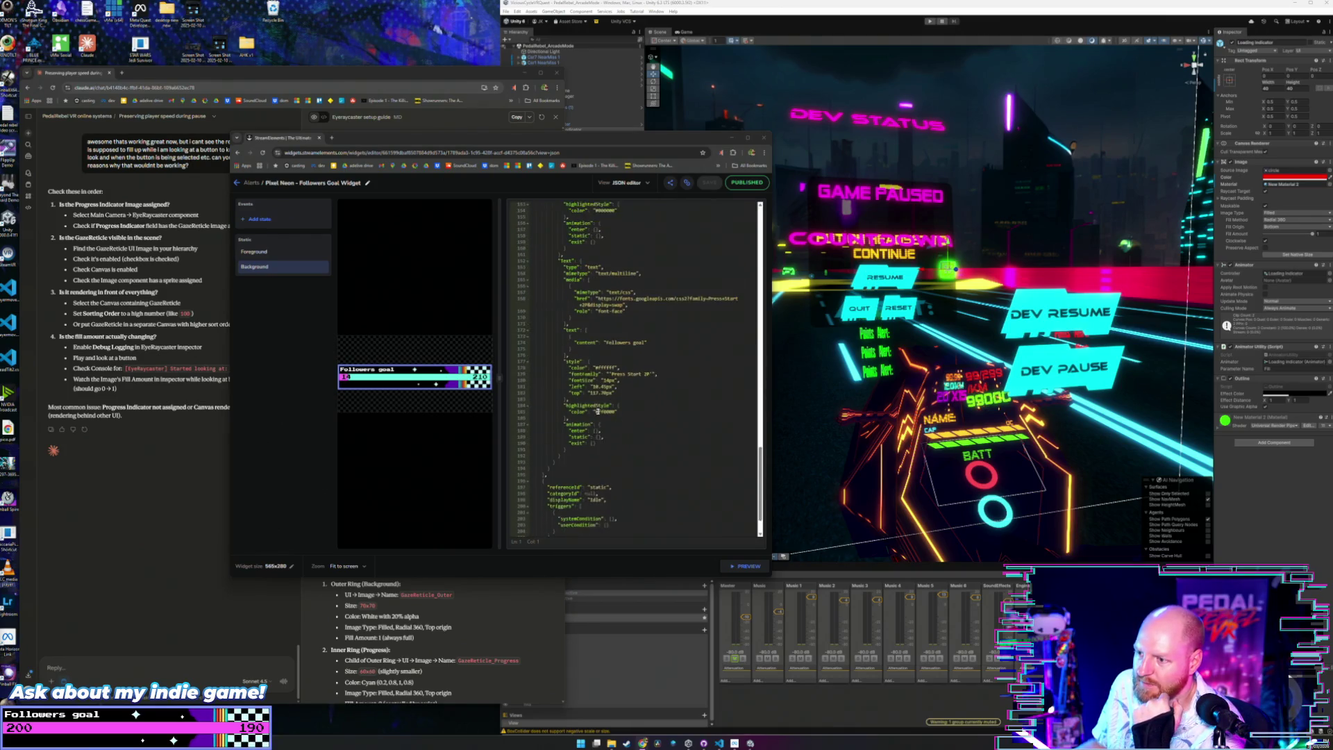
{"action": "scroll", "coordinate": [597, 411], "scroll_direction": "up", "scroll_amount": 8}
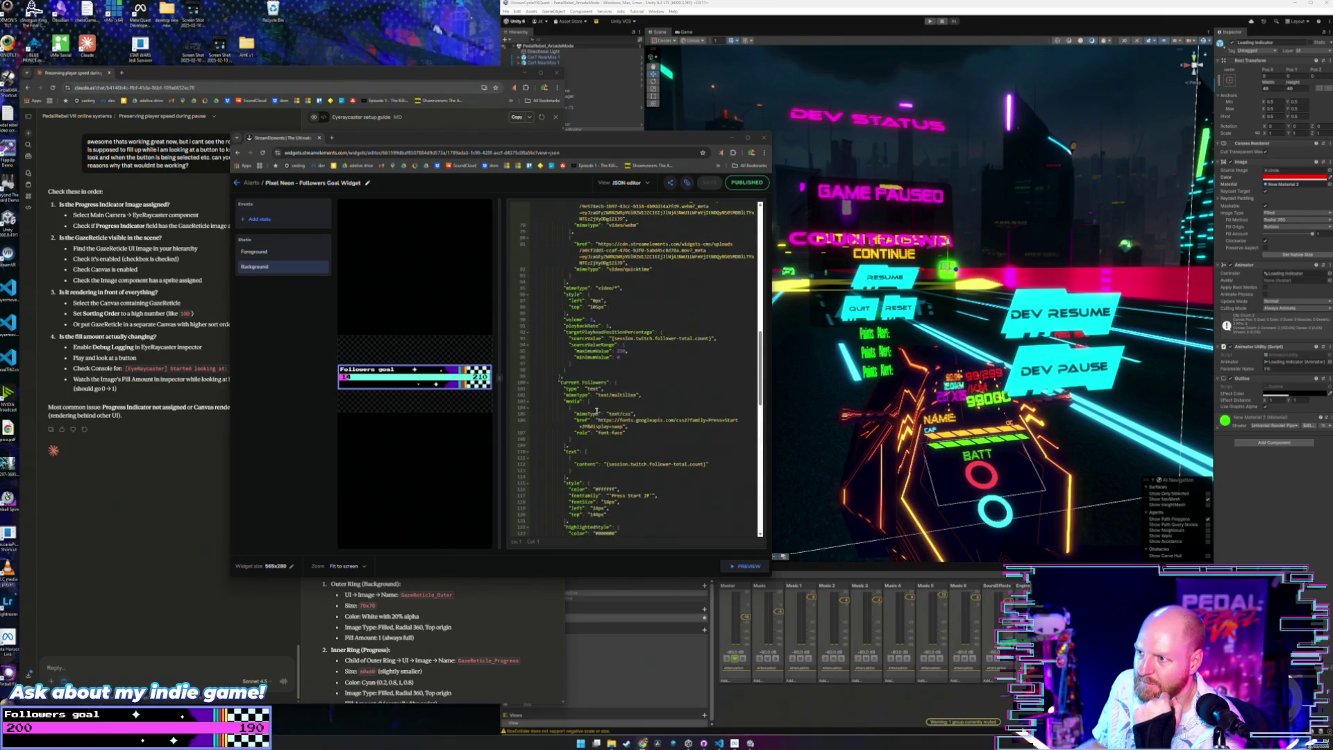
{"action": "double_click", "coordinate": [627, 351]}
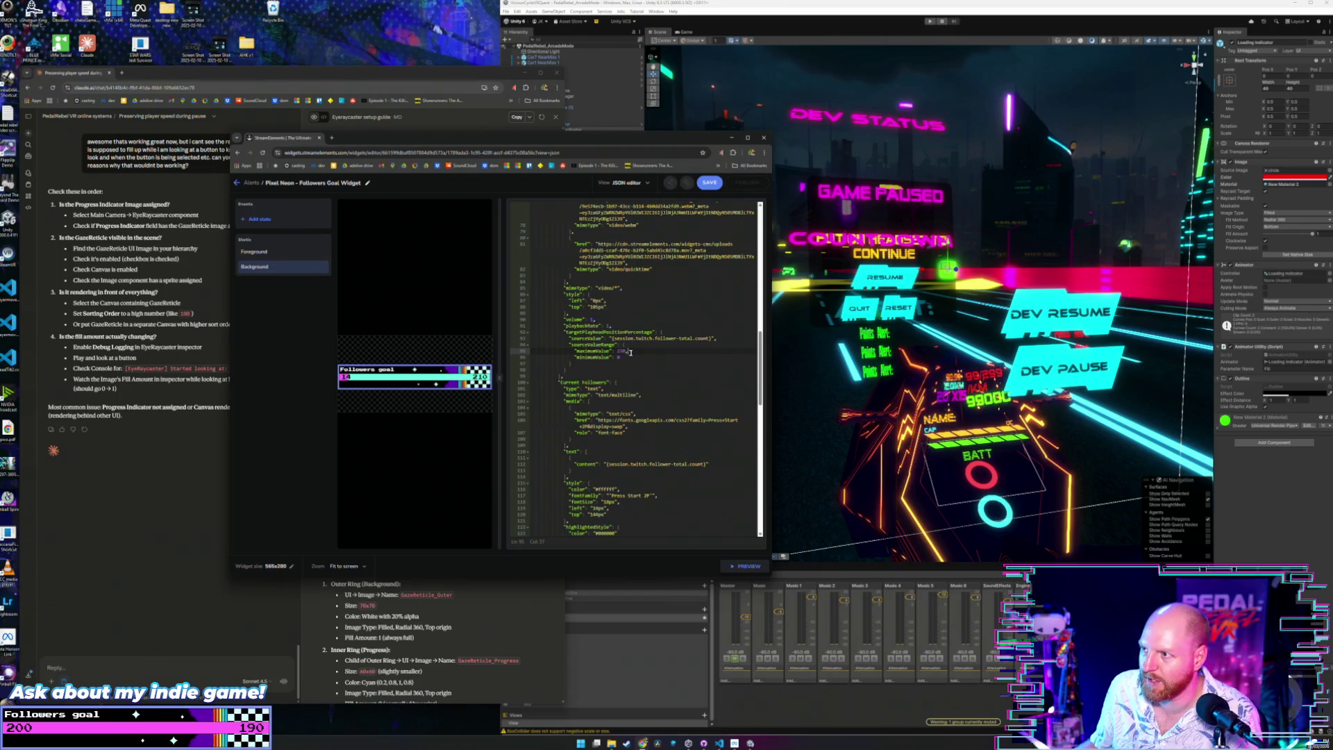
{"action": "left_click", "coordinate": [706, 185]}
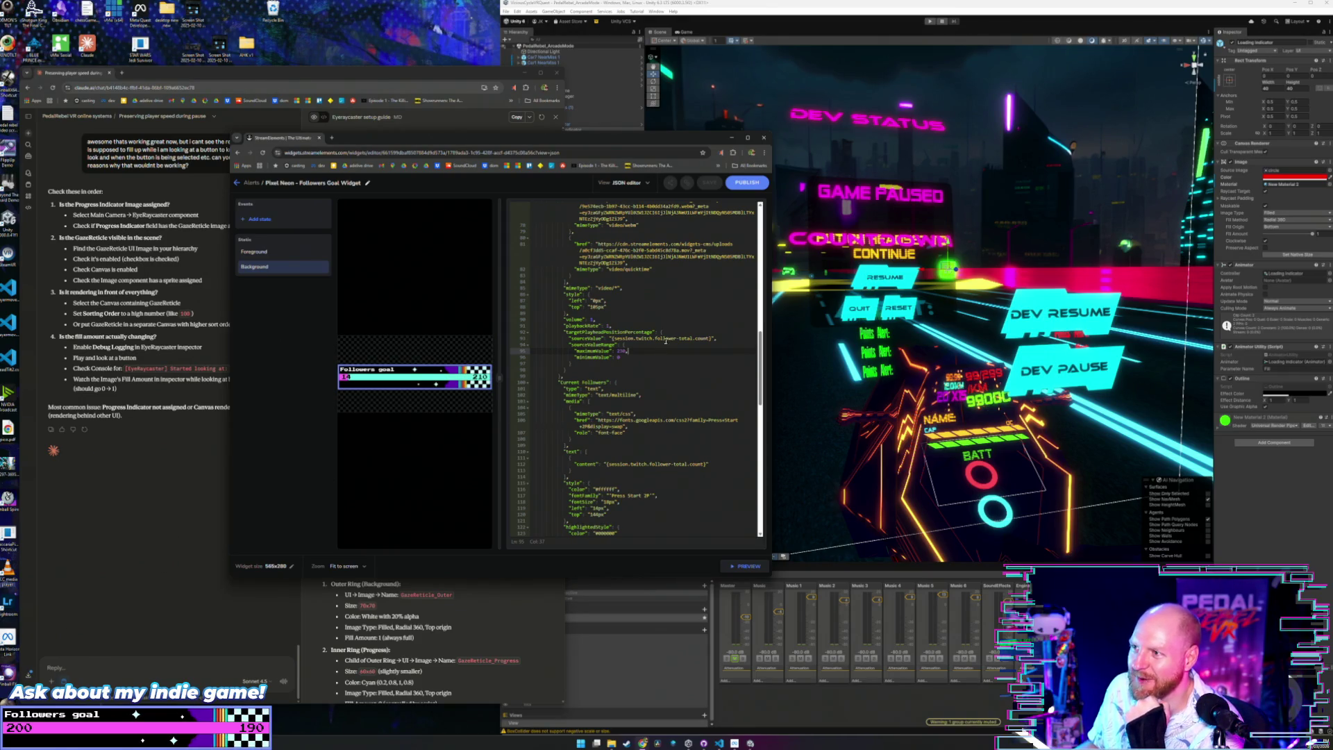
Publish the updated Pixel Neon followers goal widget.
{"action": "left_click", "coordinate": [747, 183]}
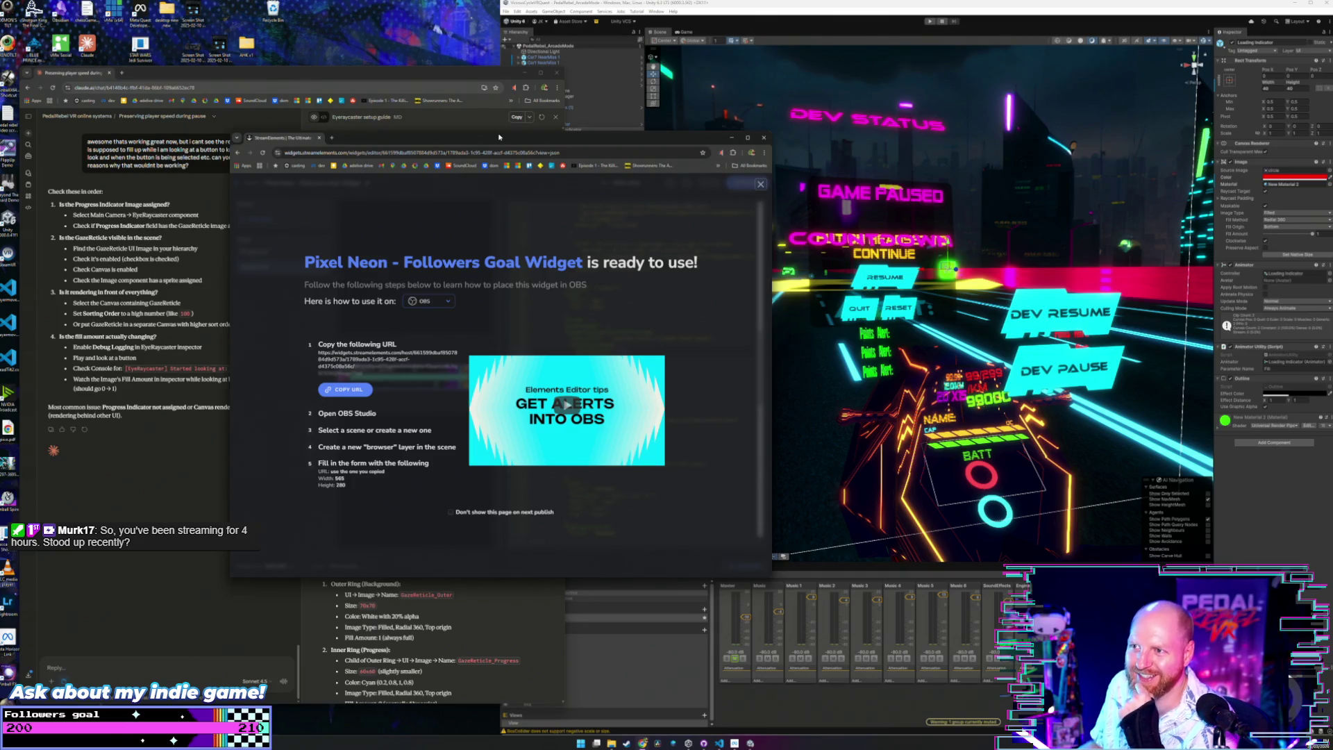
Move the StreamElements editor window aside and close it.
{"action": "left_click_drag", "start_coordinate": [322, 141], "coordinate": [411, 172]}
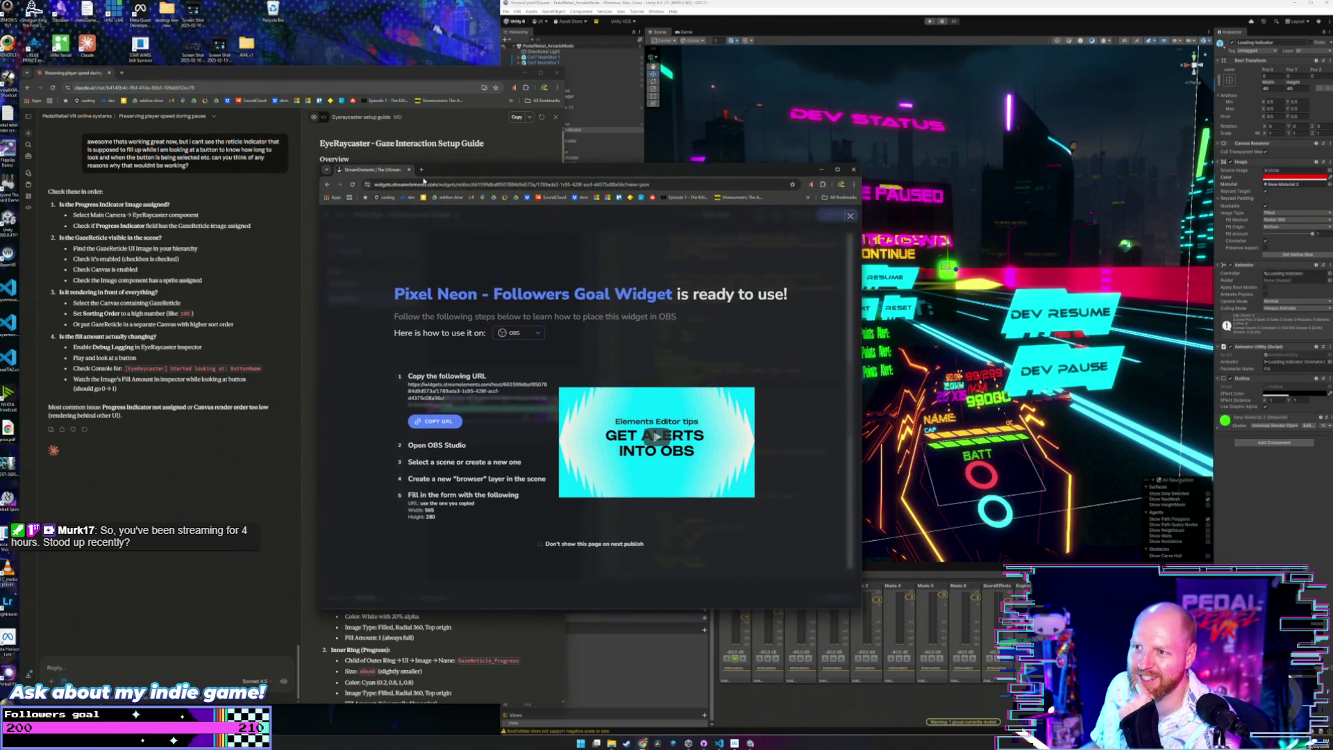
{"action": "left_click", "coordinate": [410, 170]}
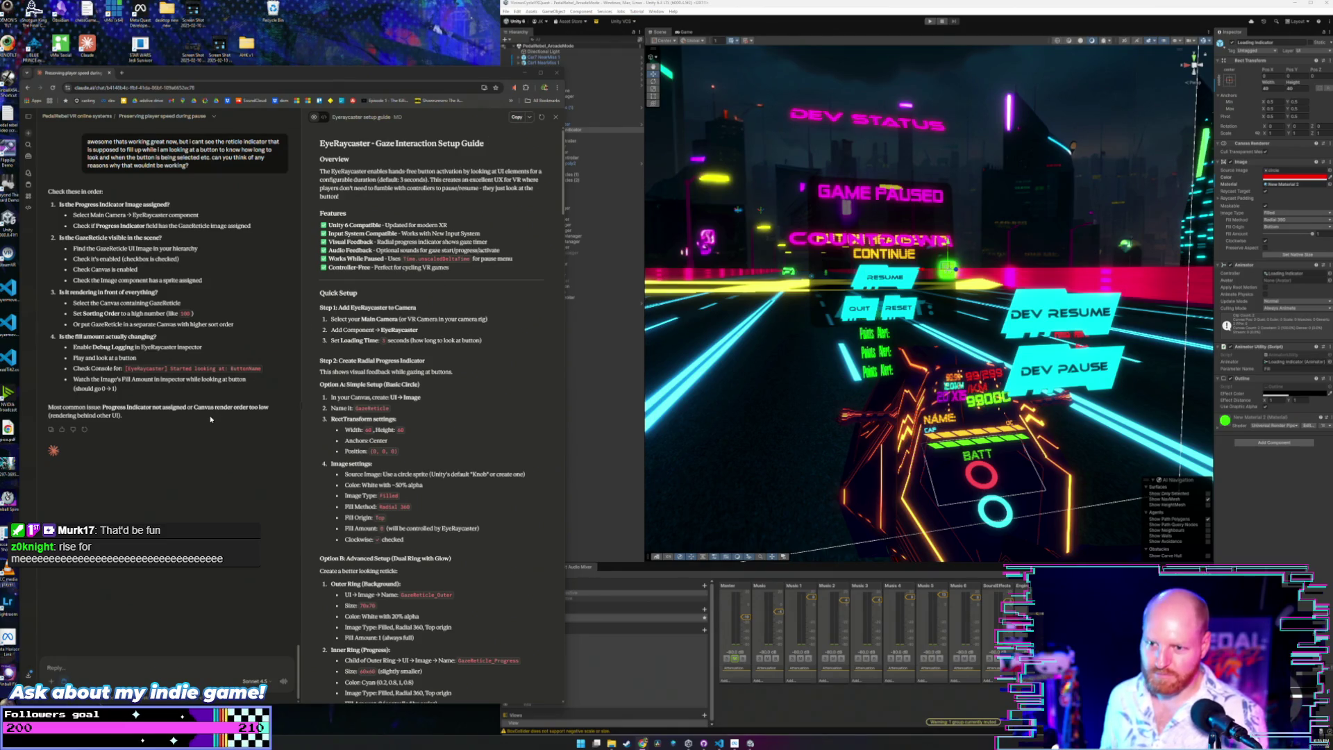
{"action": "left_click", "coordinate": [270, 382]}
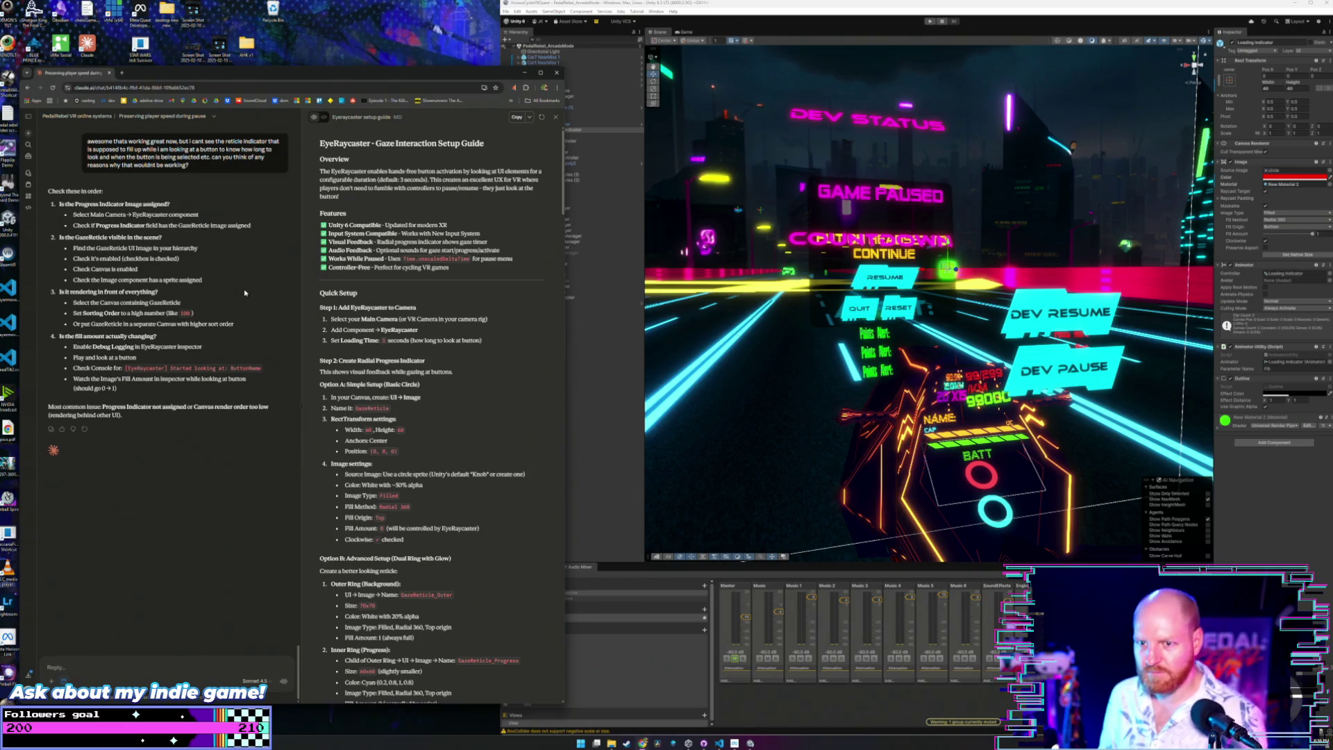
{"action": "key", "text": "alt+Tab"}
{"action": "key", "text": "alt+Tab"}
{"action": "key", "text": "alt+Tab"}
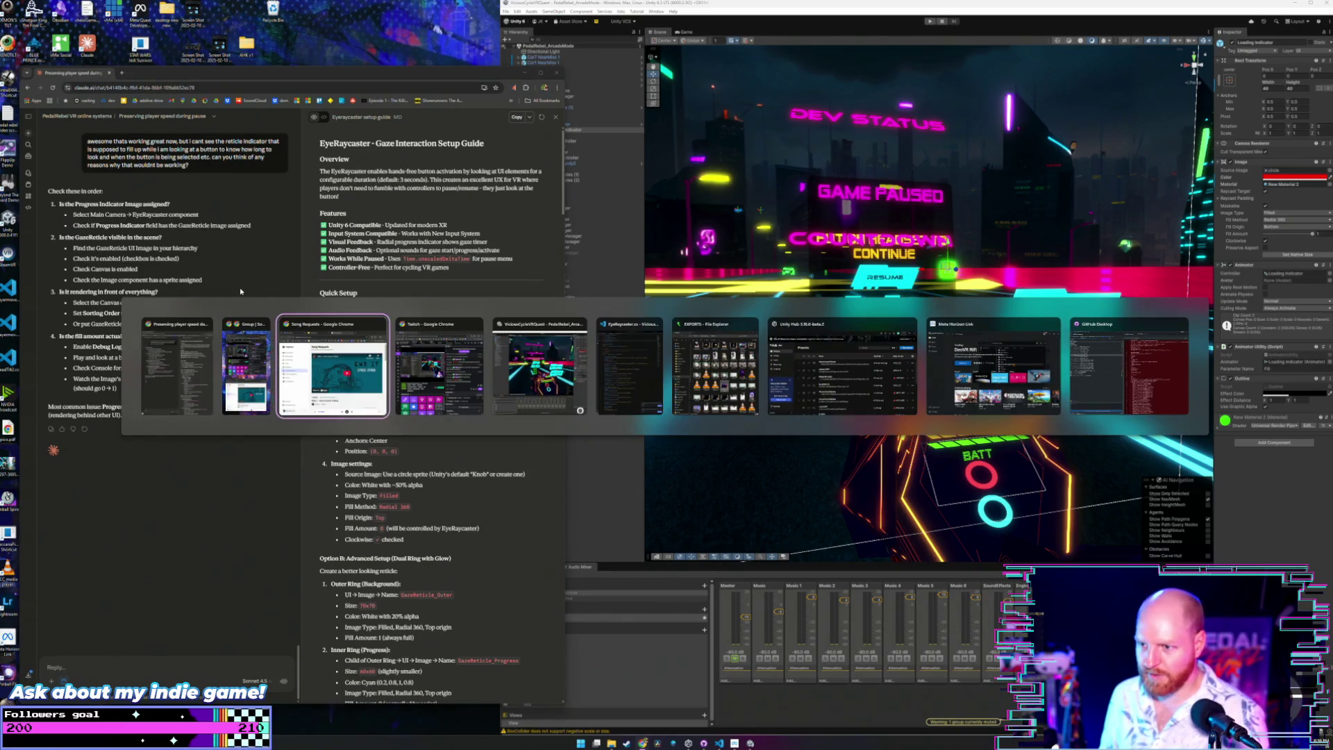
{"action": "key", "text": "alt+Tab"}
{"action": "key", "text": "alt+Tab"}
{"action": "key", "text": "alt+Tab"}
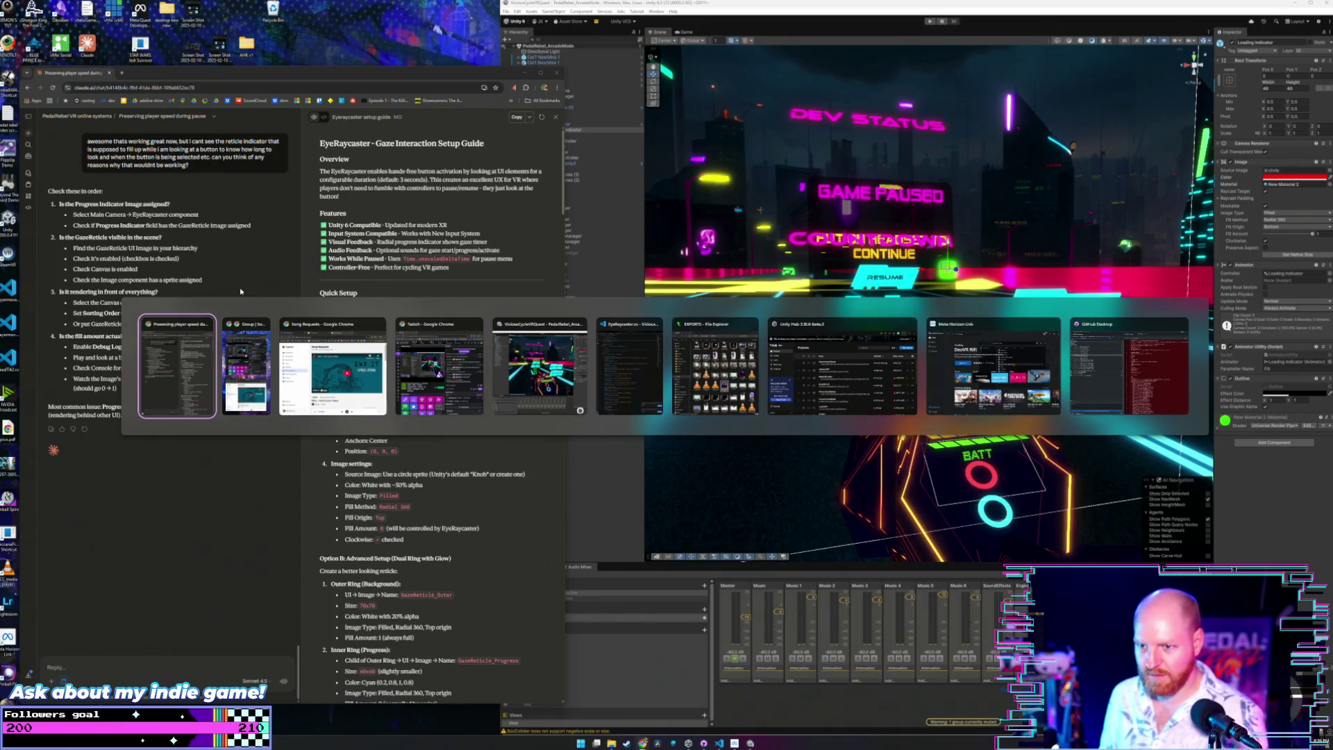
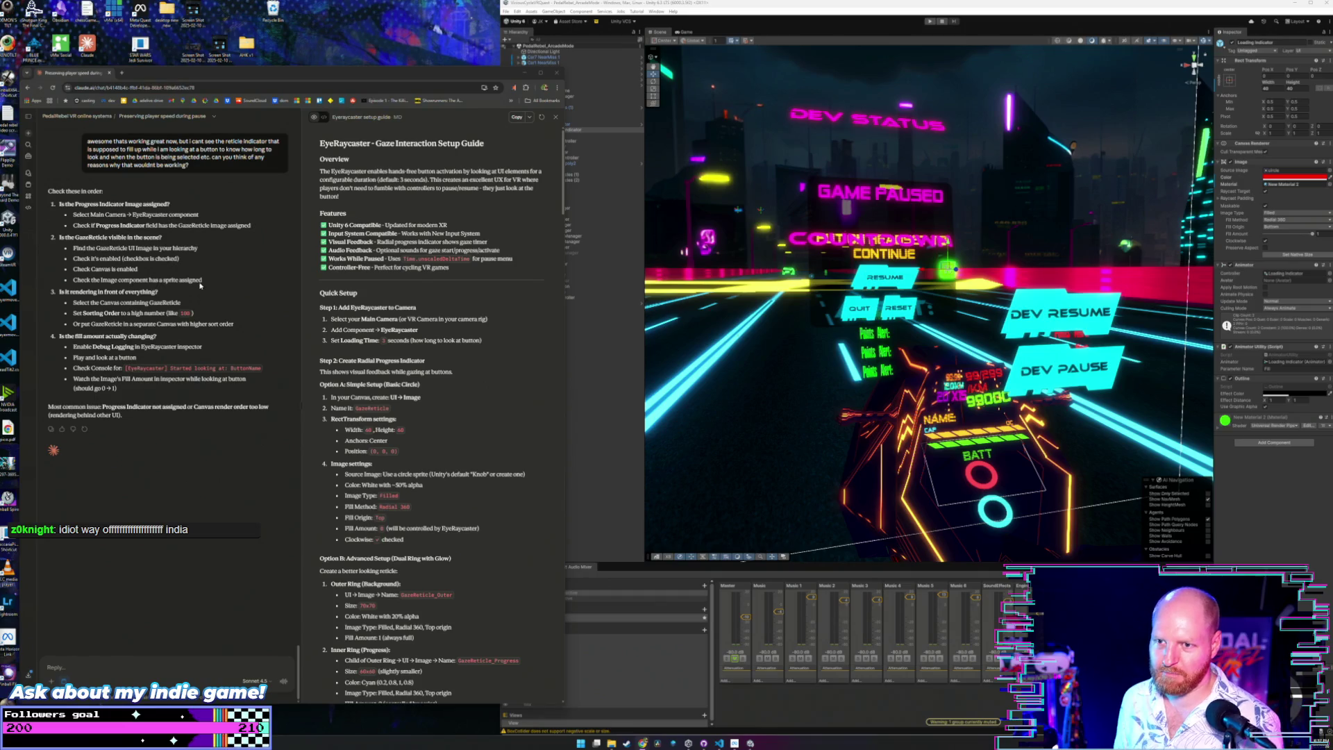
Review the GazeReticle visibility and Progress Indicator checks, then bring up the Eye Raycaster in the editor.
{"action": "mouse_move", "coordinate": [202, 281]}
{"action": "left_mouse_down"}
{"action": "mouse_move", "coordinate": [201, 244]}
{"action": "mouse_move", "coordinate": [179, 227]}
{"action": "left_mouse_up"}
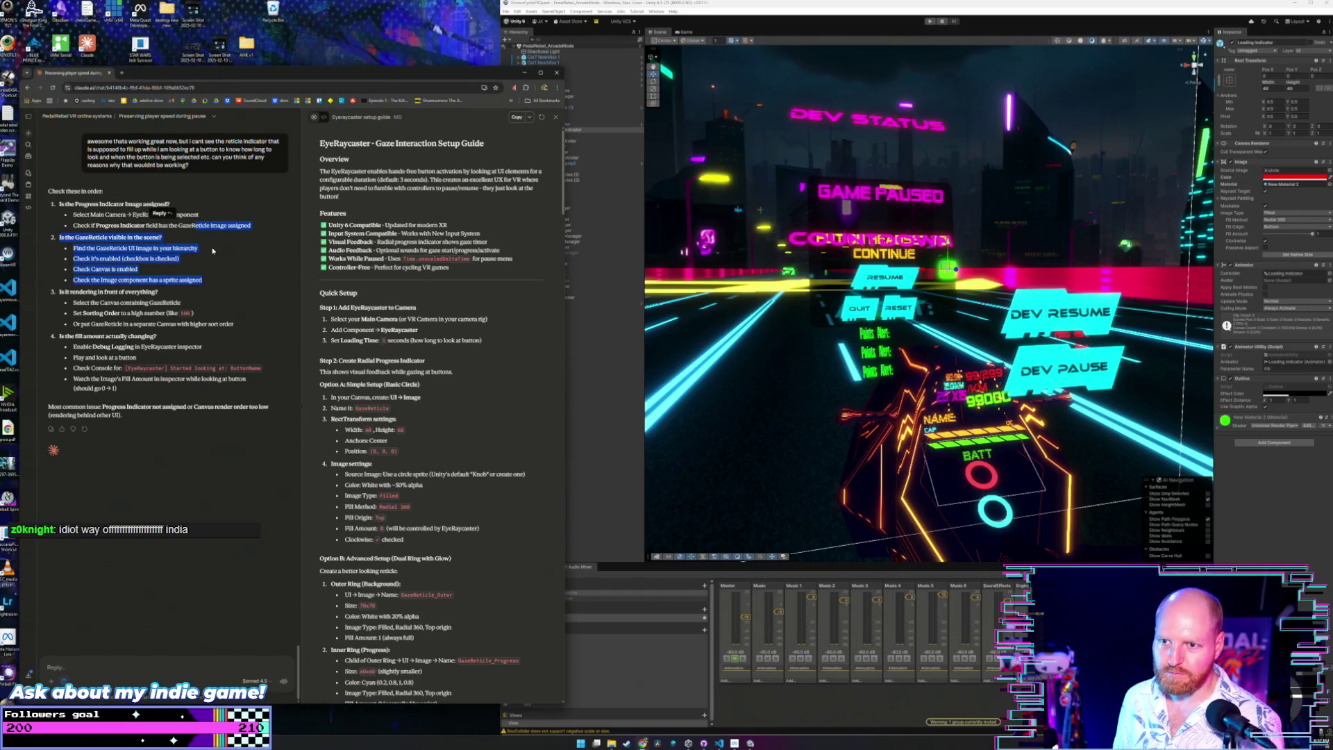
{"action": "left_click", "coordinate": [207, 257]}
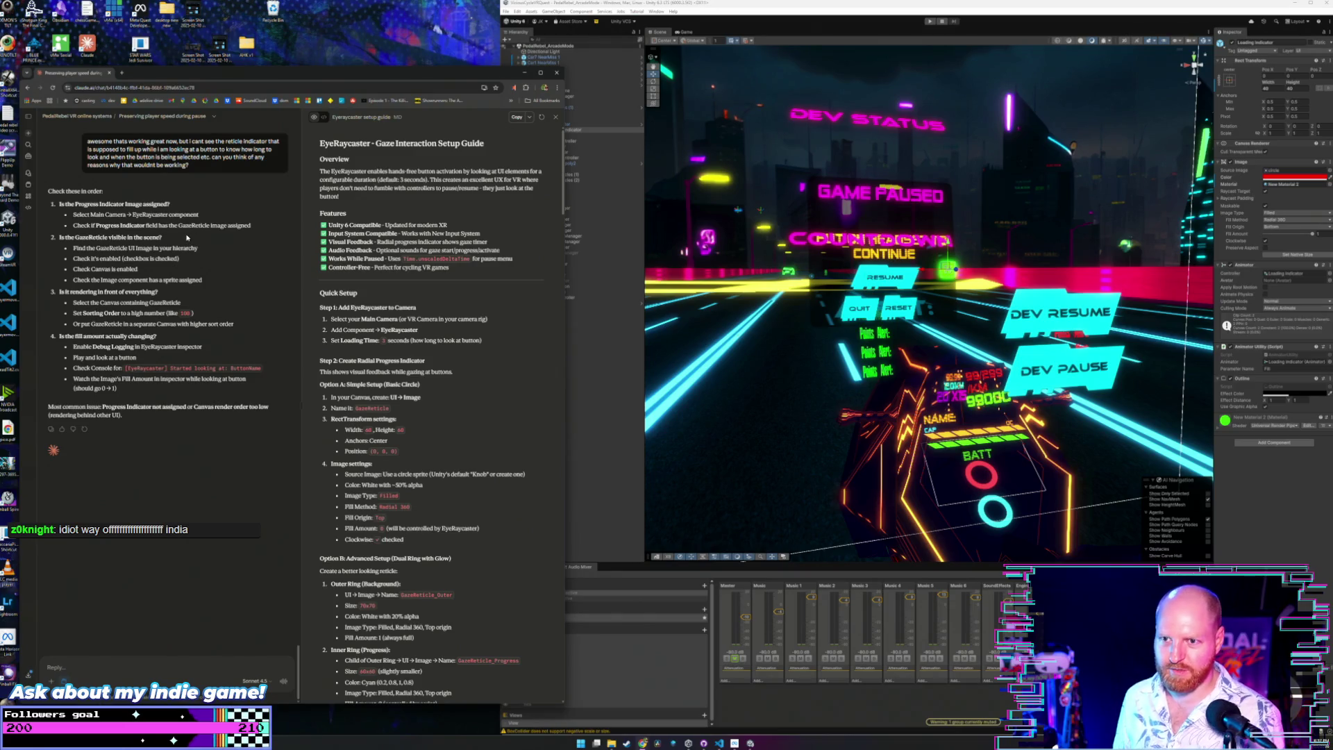
{"action": "left_click_drag", "start_coordinate": [61, 205], "coordinate": [257, 231]}
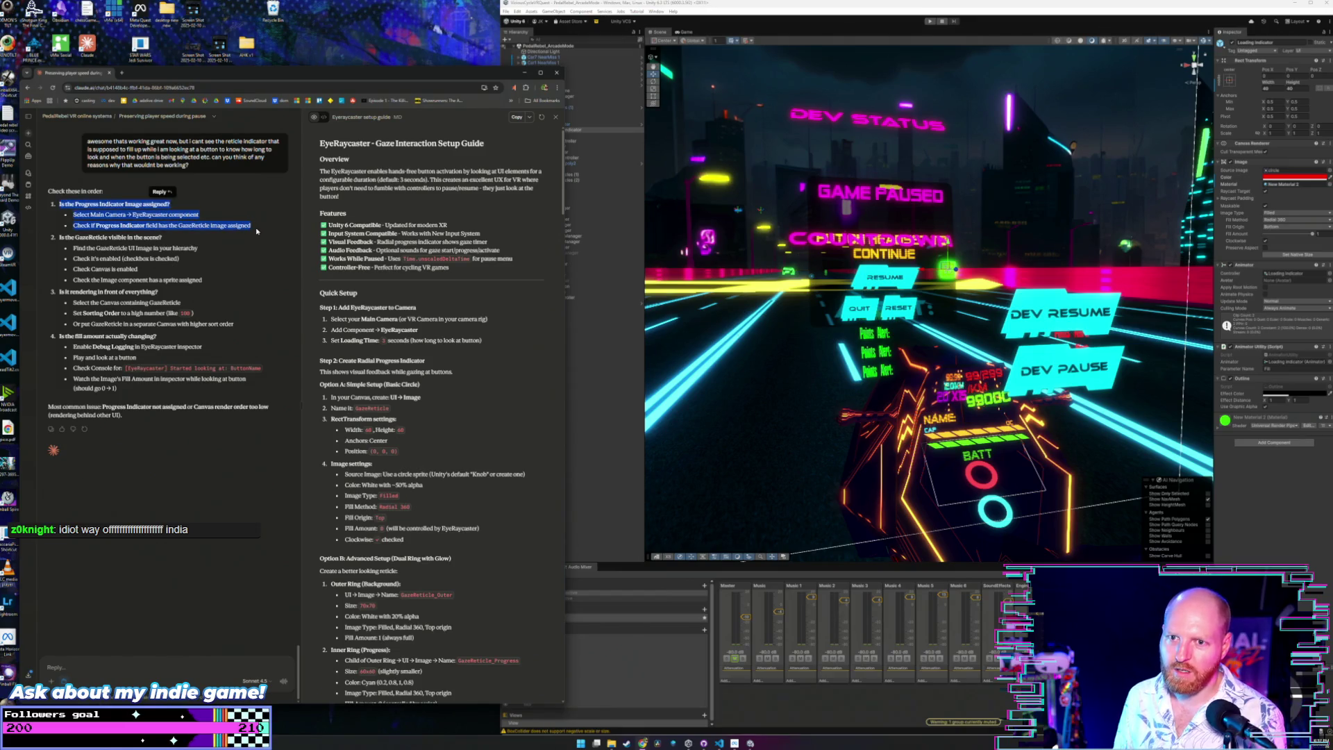
{"action": "left_click", "coordinate": [260, 228]}
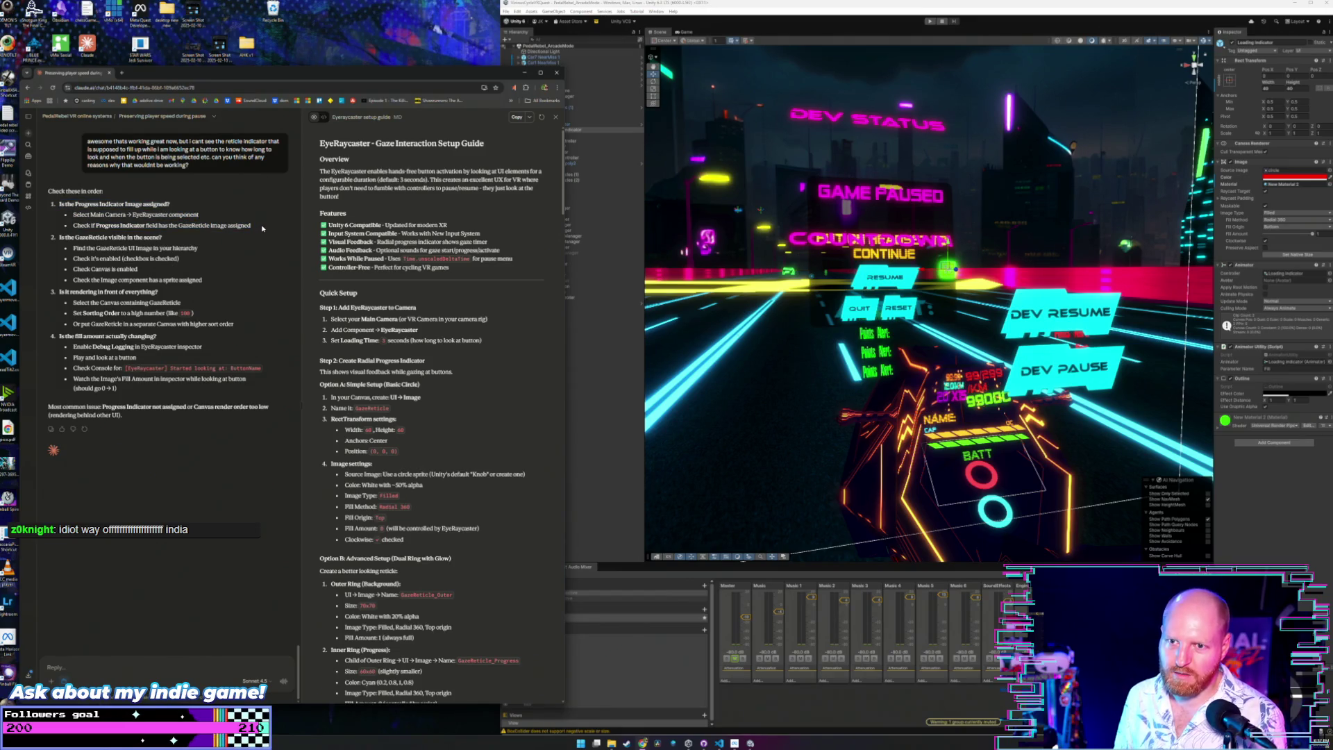
{"action": "left_click", "coordinate": [557, 126]}
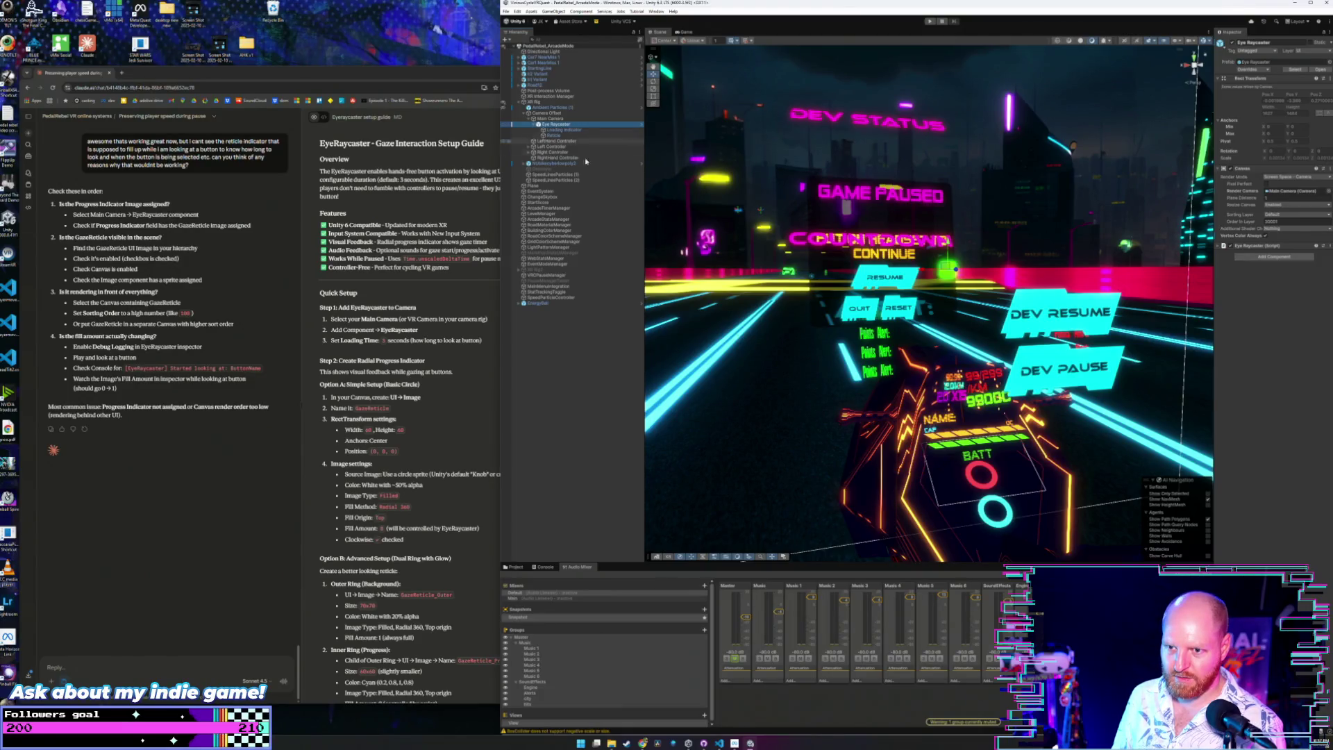
Keep the canvas Sorting Layer on Default and raise Plane Distance to about 59.
{"action": "left_click", "coordinate": [1310, 215]}
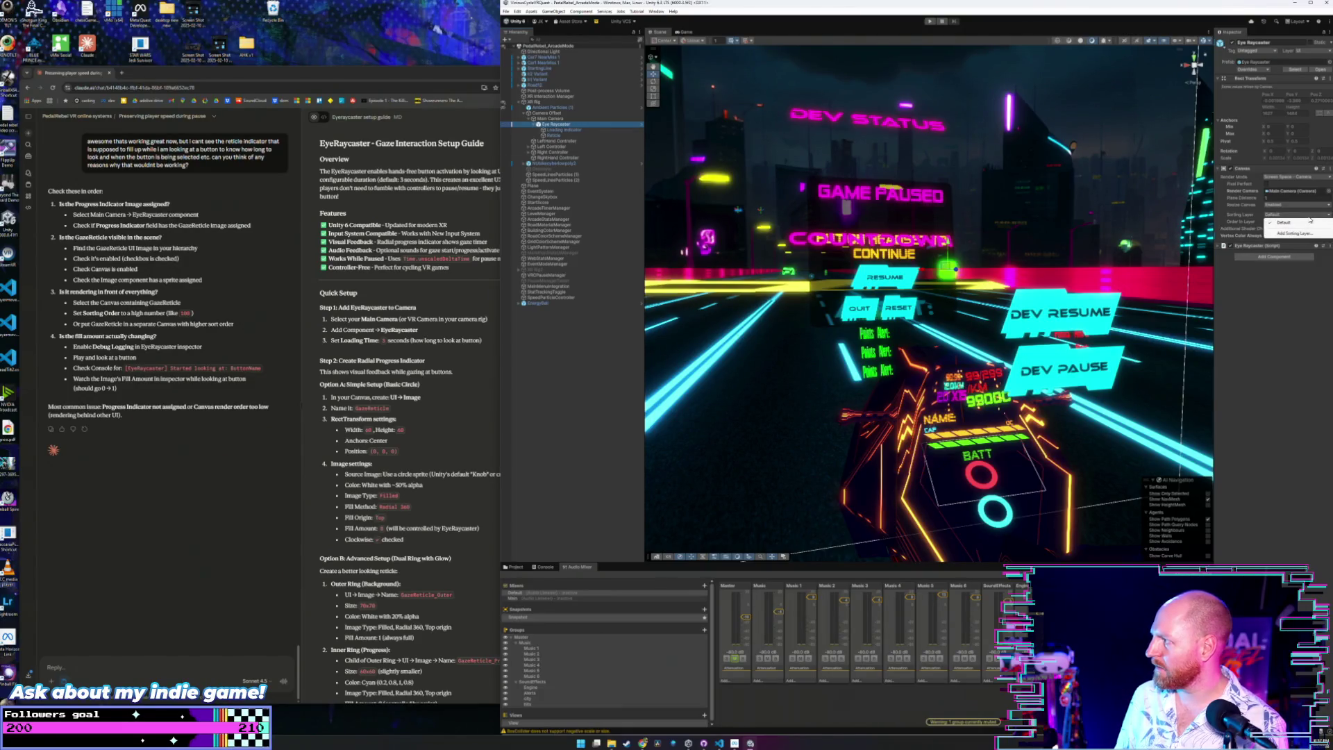
{"action": "left_click", "coordinate": [1309, 222]}
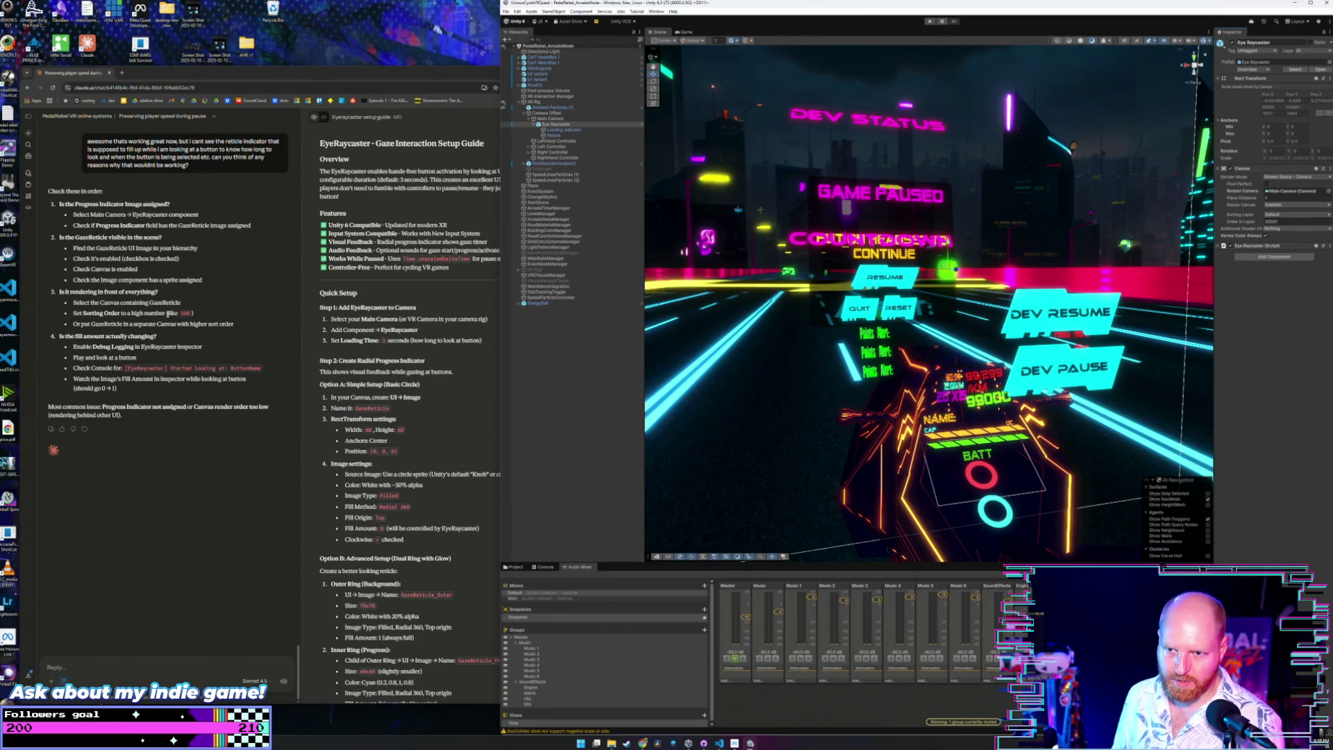
{"action": "left_click_drag", "start_coordinate": [75, 323], "coordinate": [243, 324]}
{"action": "left_click", "coordinate": [243, 324]}
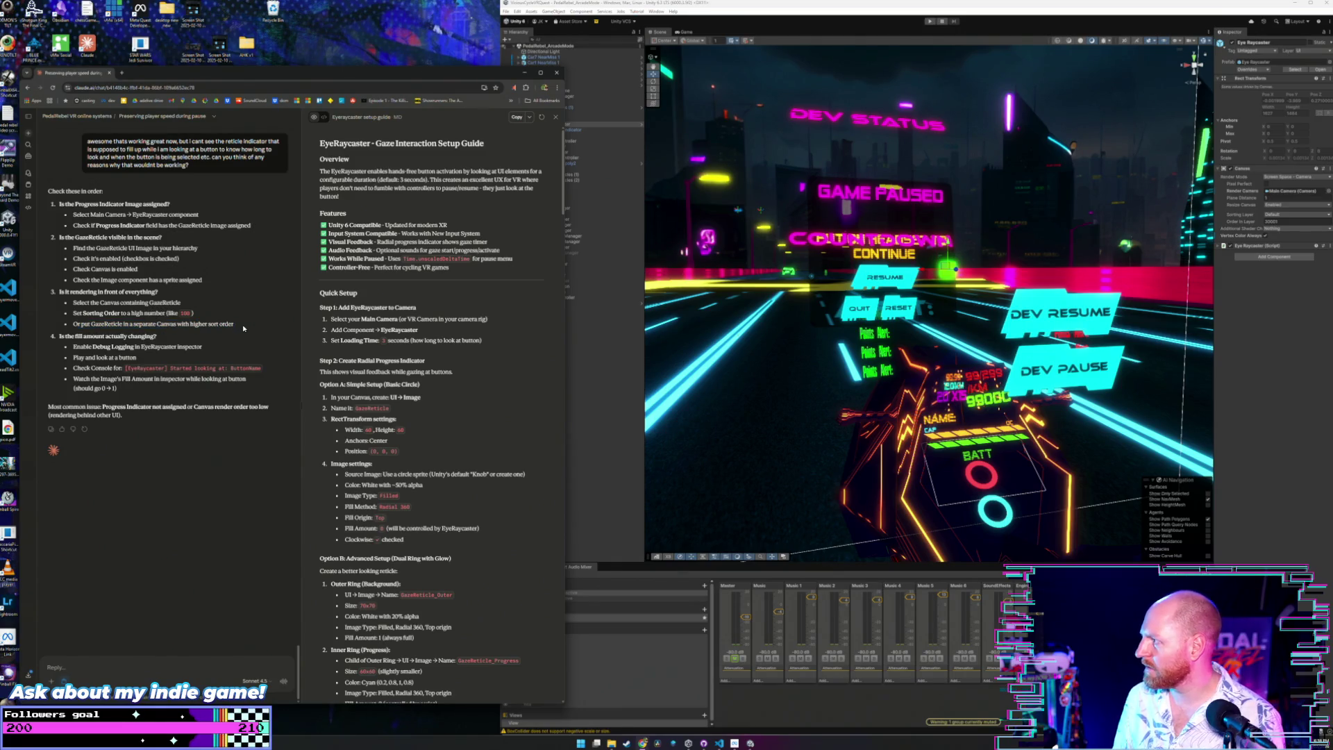
{"action": "left_click", "coordinate": [1255, 200]}
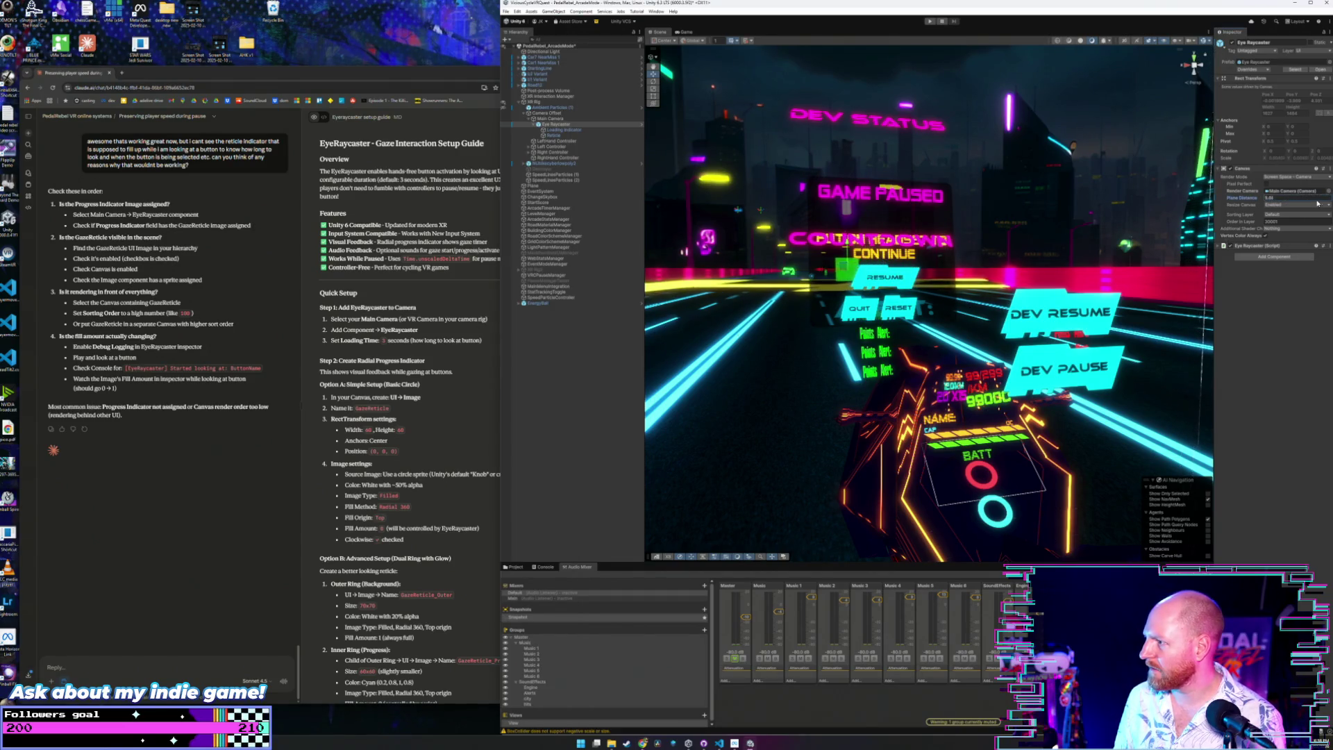
{"action": "mouse_move", "coordinate": [1318, 203]}
{"action": "left_mouse_down"}
{"action": "mouse_move", "coordinate": [600, 207]}
{"action": "mouse_move", "coordinate": [914, 129]}
{"action": "left_mouse_up"}
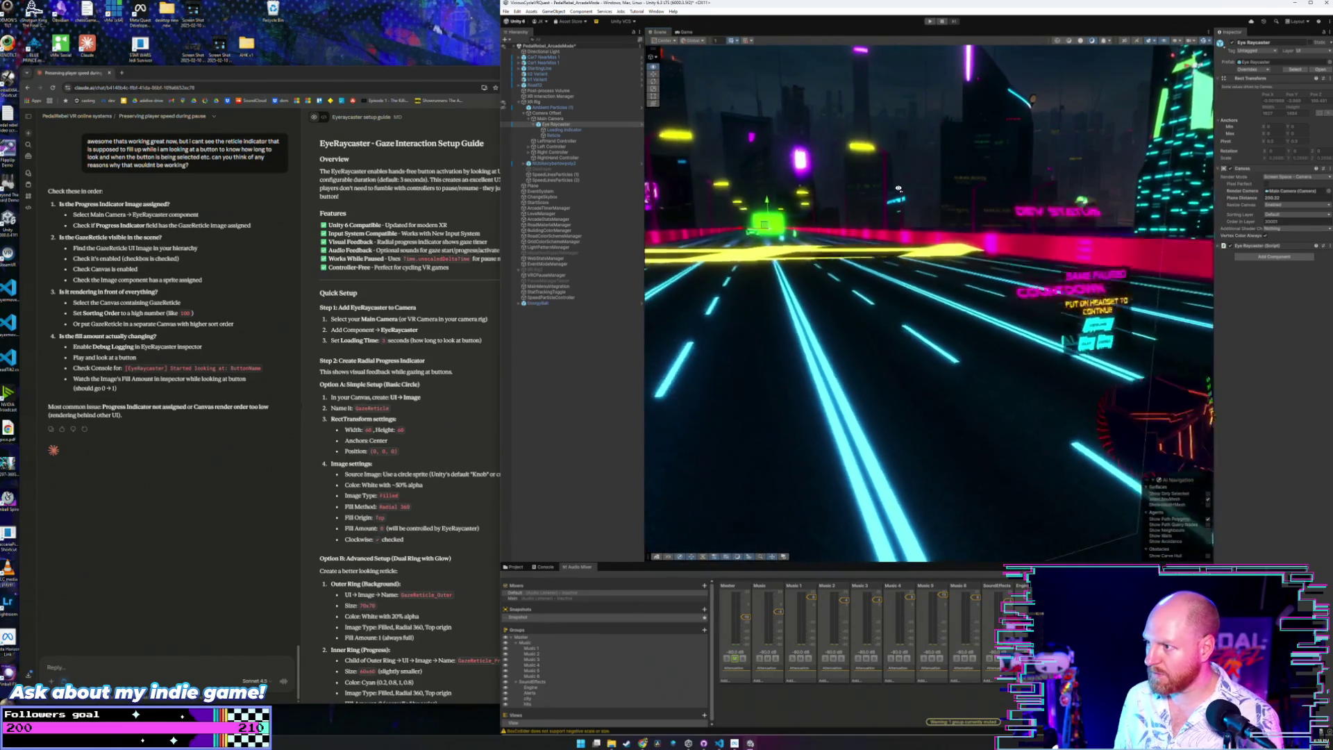
Pull the scene camera back, try a Plane Distance of about -0.85, then undo it to 1.
{"action": "mouse_move", "coordinate": [897, 188]}
{"action": "left_mouse_down"}
{"action": "mouse_move", "coordinate": [914, 234]}
{"action": "mouse_move", "coordinate": [1002, 262]}
{"action": "mouse_move", "coordinate": [957, 242]}
{"action": "left_mouse_up"}
{"action": "left_click_drag", "start_coordinate": [1259, 200], "coordinate": [1246, 200]}
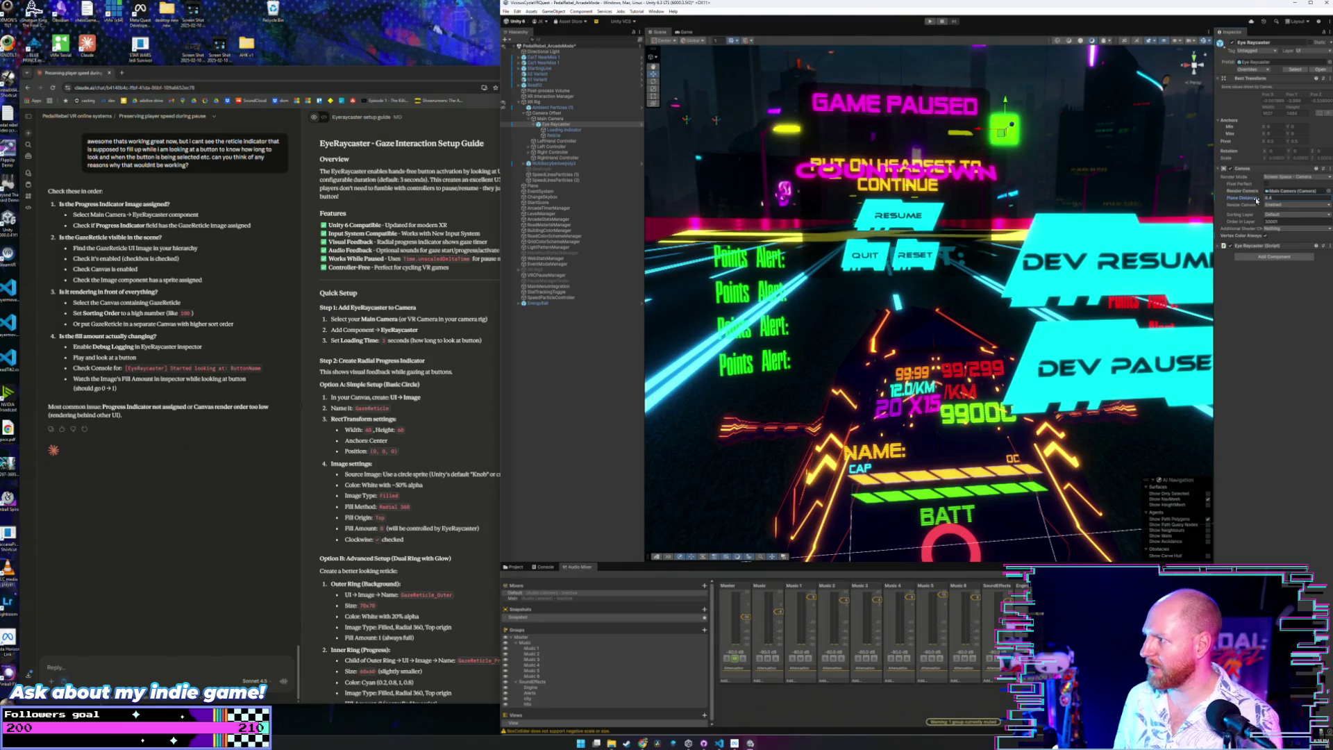
{"action": "key", "text": "ctrl+z"}
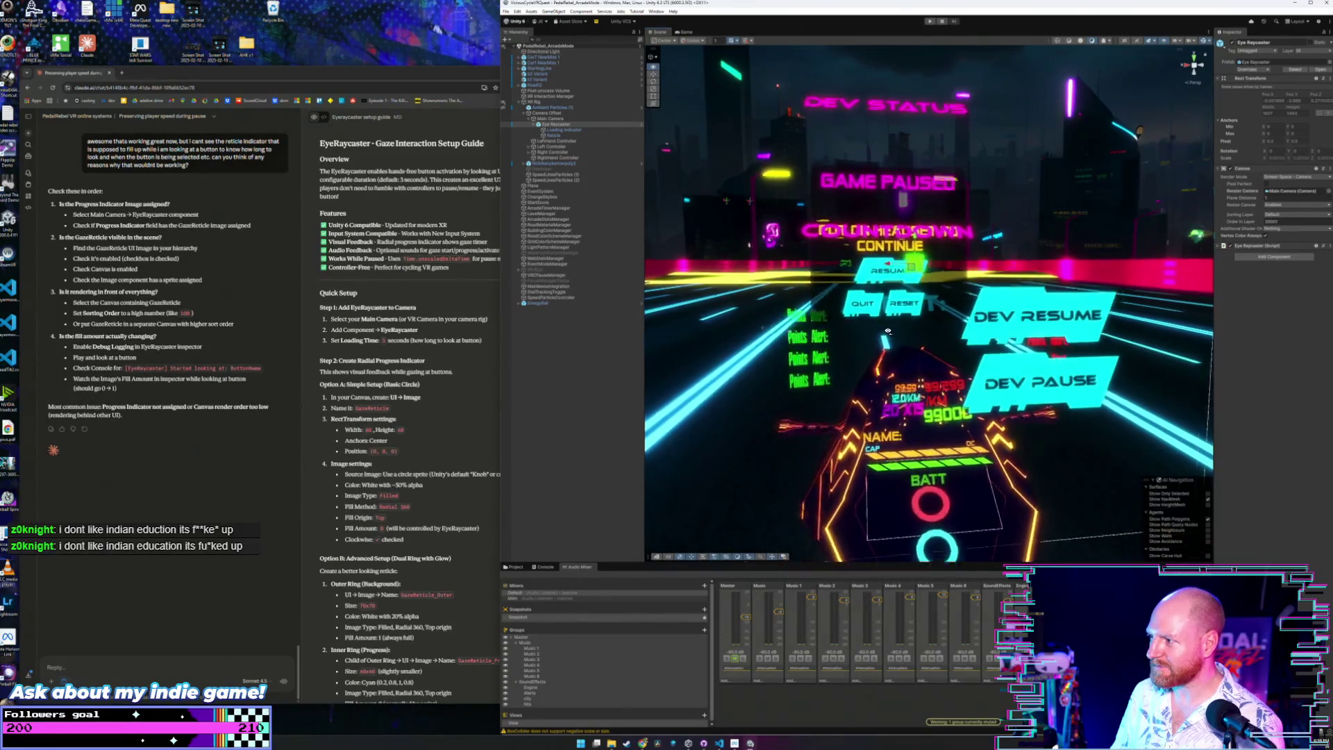
{"action": "left_click", "coordinate": [553, 132]}
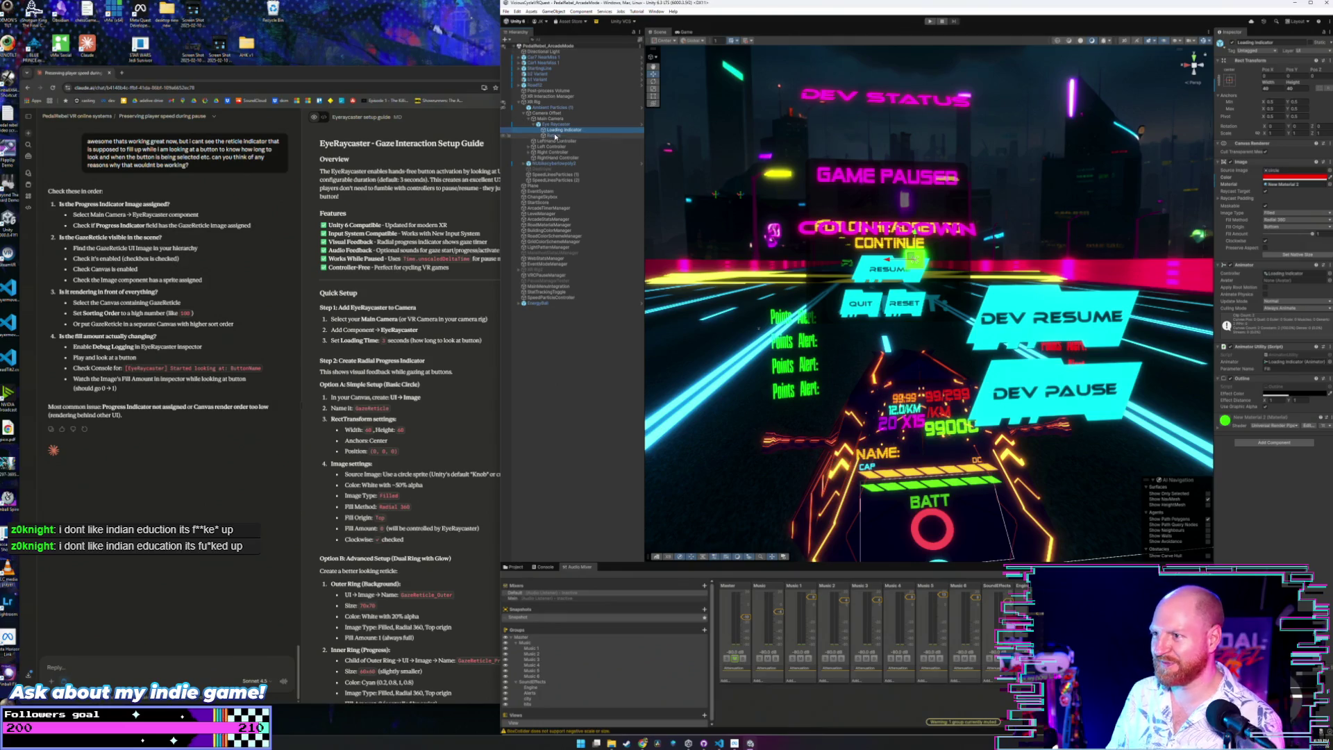
Compare with the Reticle's image, then set the Loading Indicator image's Material to None.
{"action": "left_click", "coordinate": [554, 136]}
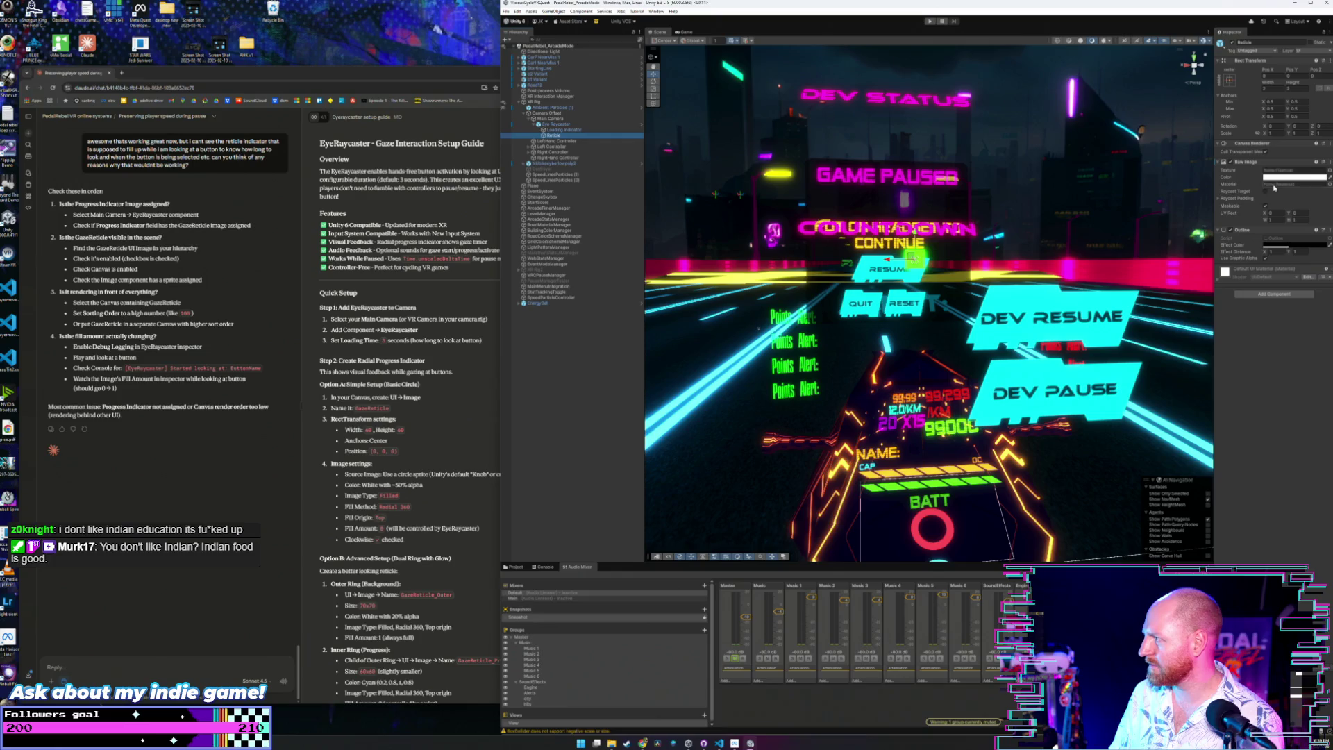
{"action": "left_click", "coordinate": [565, 130]}
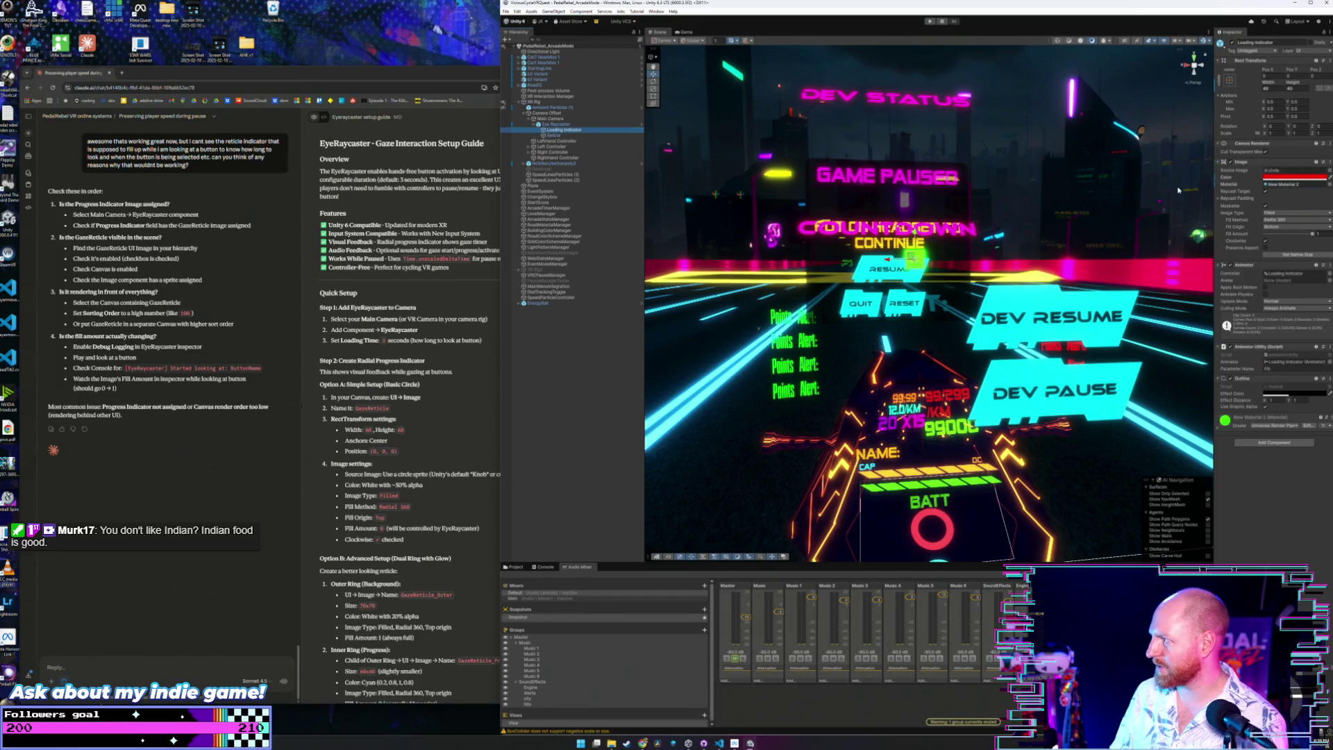
{"action": "left_click", "coordinate": [1283, 185]}
{"action": "key", "text": "Delete"}
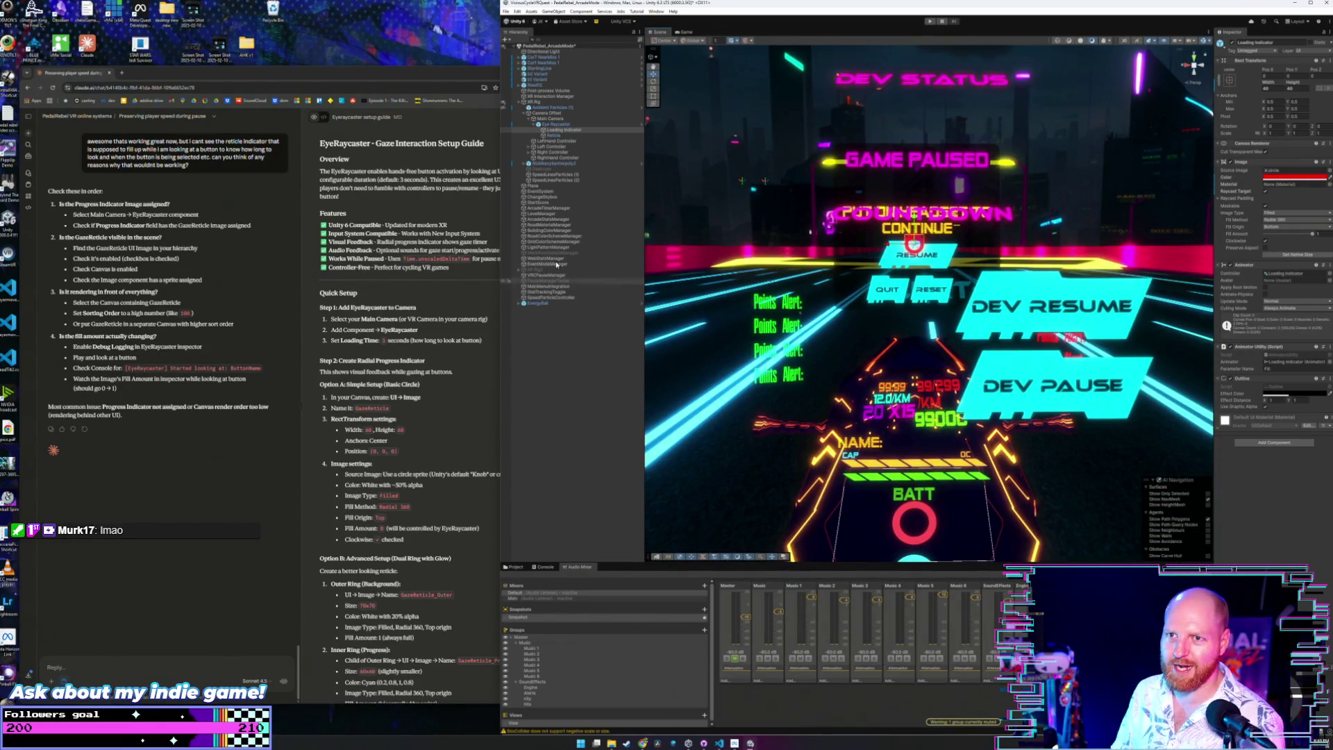
Widen the chat window, then enter Play mode to test the reticle's loading indicator.
{"action": "mouse_move", "coordinate": [500, 278]}
{"action": "left_mouse_down"}
{"action": "mouse_move", "coordinate": [568, 202]}
{"action": "mouse_move", "coordinate": [496, 199]}
{"action": "left_mouse_up"}
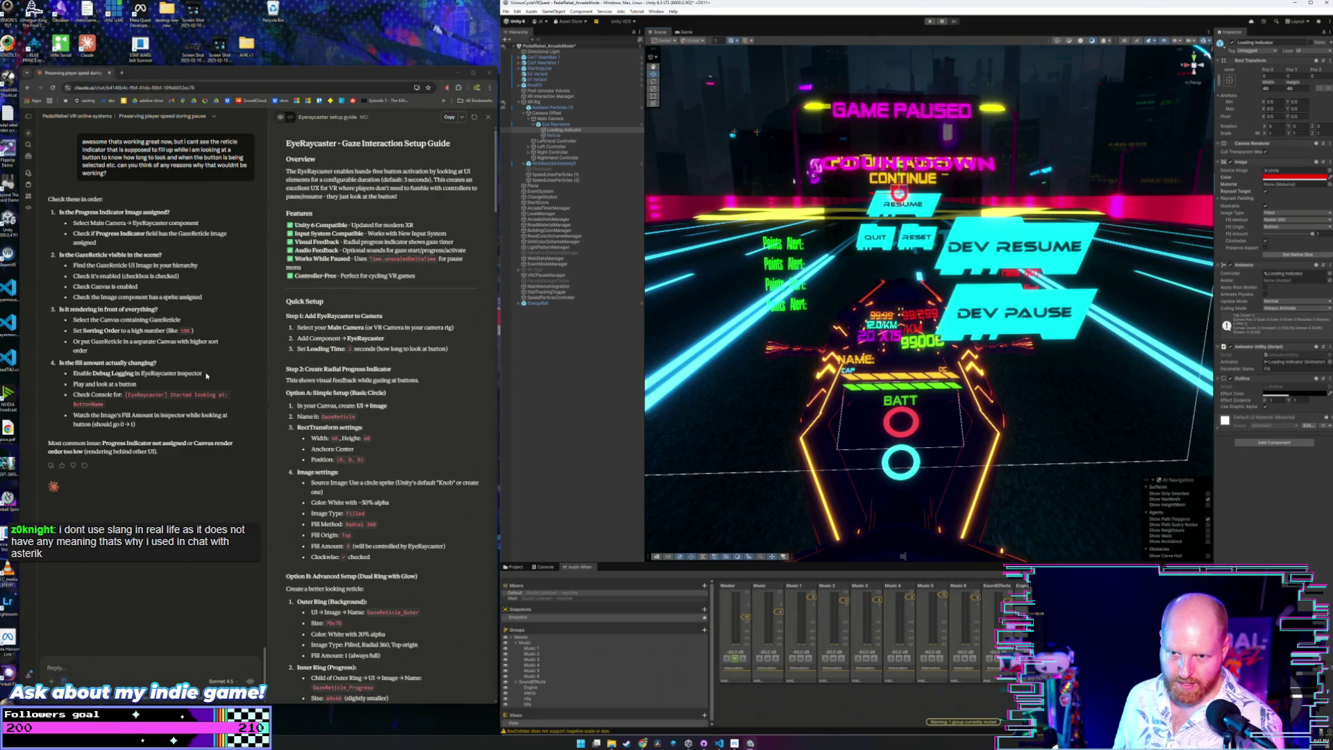
{"action": "left_click", "coordinate": [171, 364]}
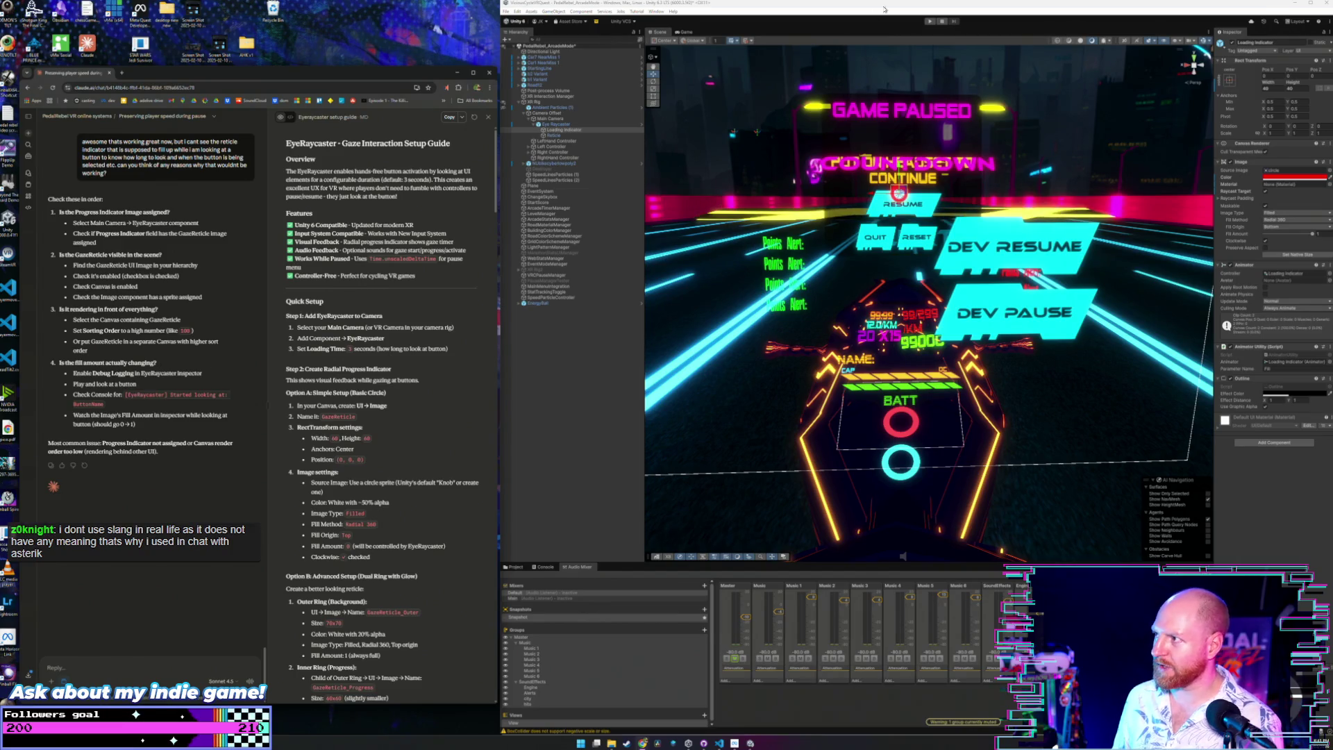
{"action": "left_click", "coordinate": [930, 21]}
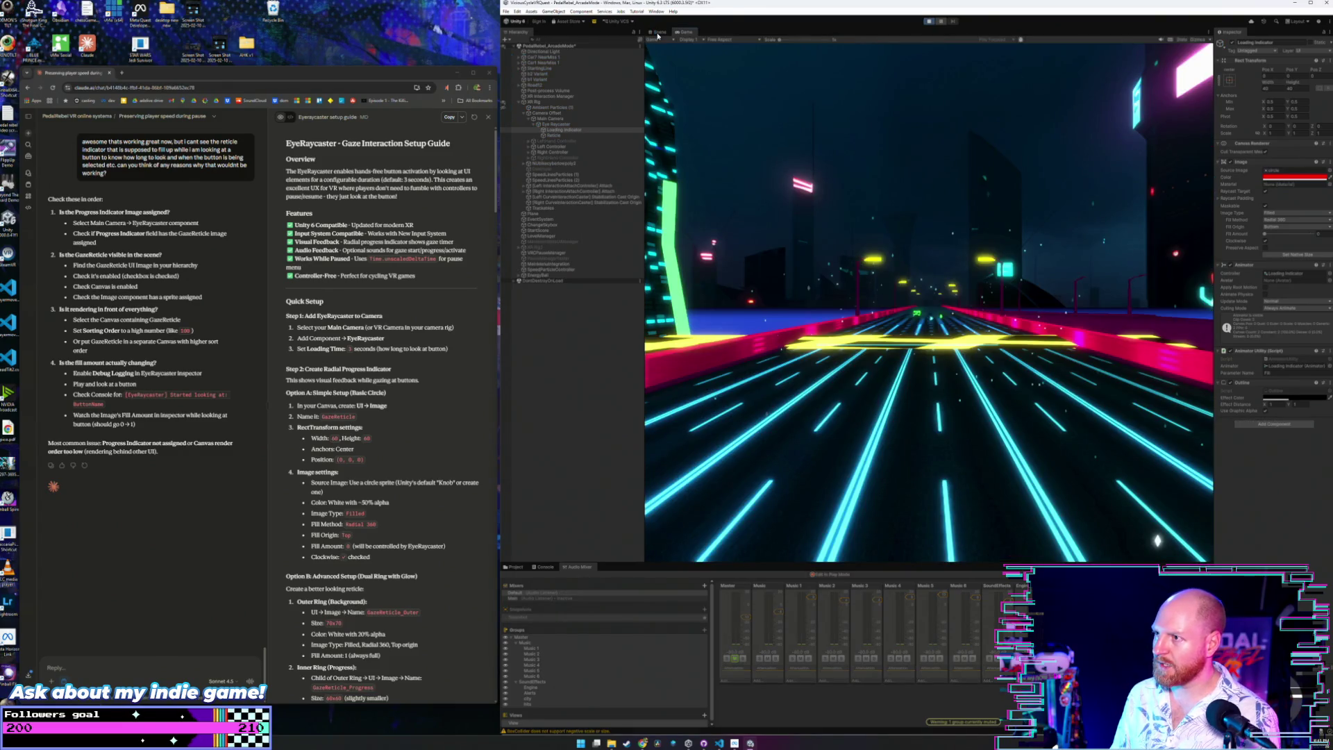
In the Scene view, orbit the bike and inspect Eye Raycaster, Loading Indicator and Main Camera.
{"action": "left_click", "coordinate": [659, 32]}
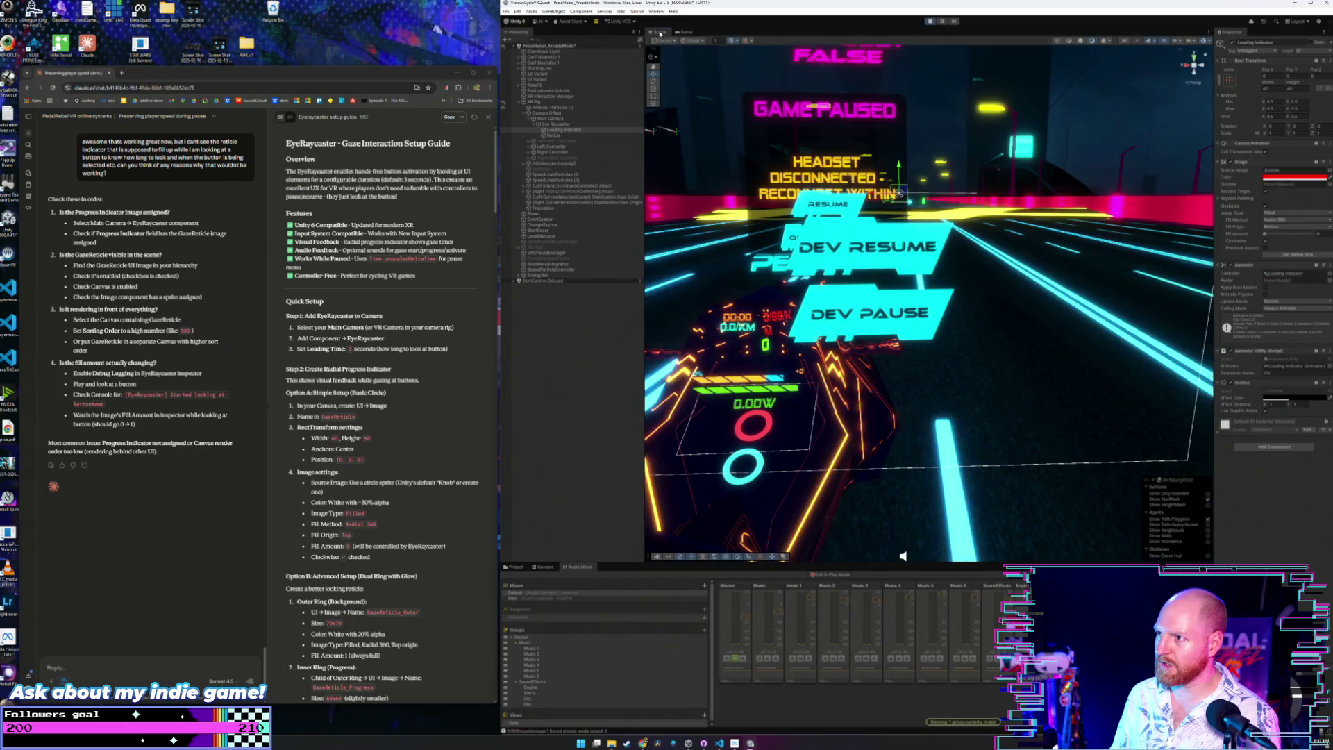
{"action": "mouse_move", "coordinate": [774, 232]}
{"action": "left_mouse_down"}
{"action": "mouse_move", "coordinate": [954, 232]}
{"action": "mouse_move", "coordinate": [895, 274]}
{"action": "mouse_move", "coordinate": [887, 337]}
{"action": "mouse_move", "coordinate": [896, 267]}
{"action": "mouse_move", "coordinate": [834, 250]}
{"action": "mouse_move", "coordinate": [837, 271]}
{"action": "left_mouse_up"}
{"action": "left_click", "coordinate": [558, 125]}
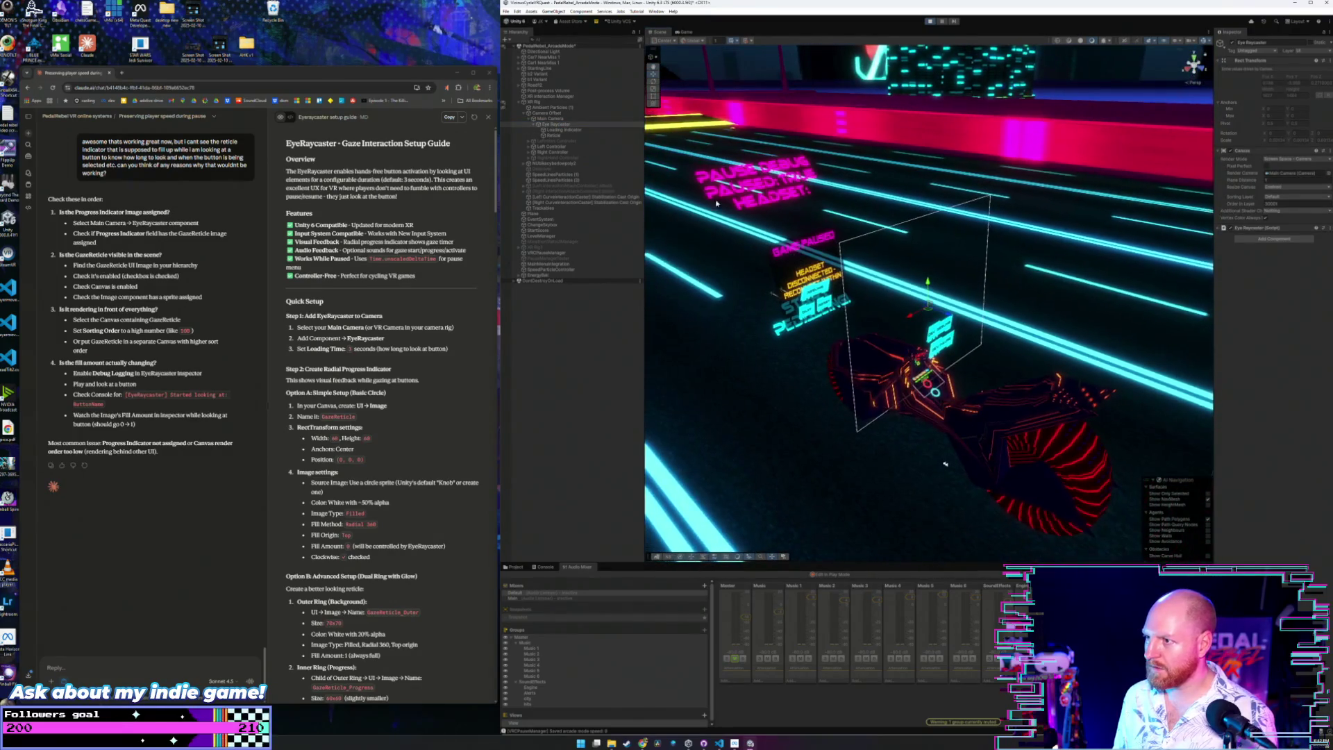
{"action": "left_click", "coordinate": [563, 130]}
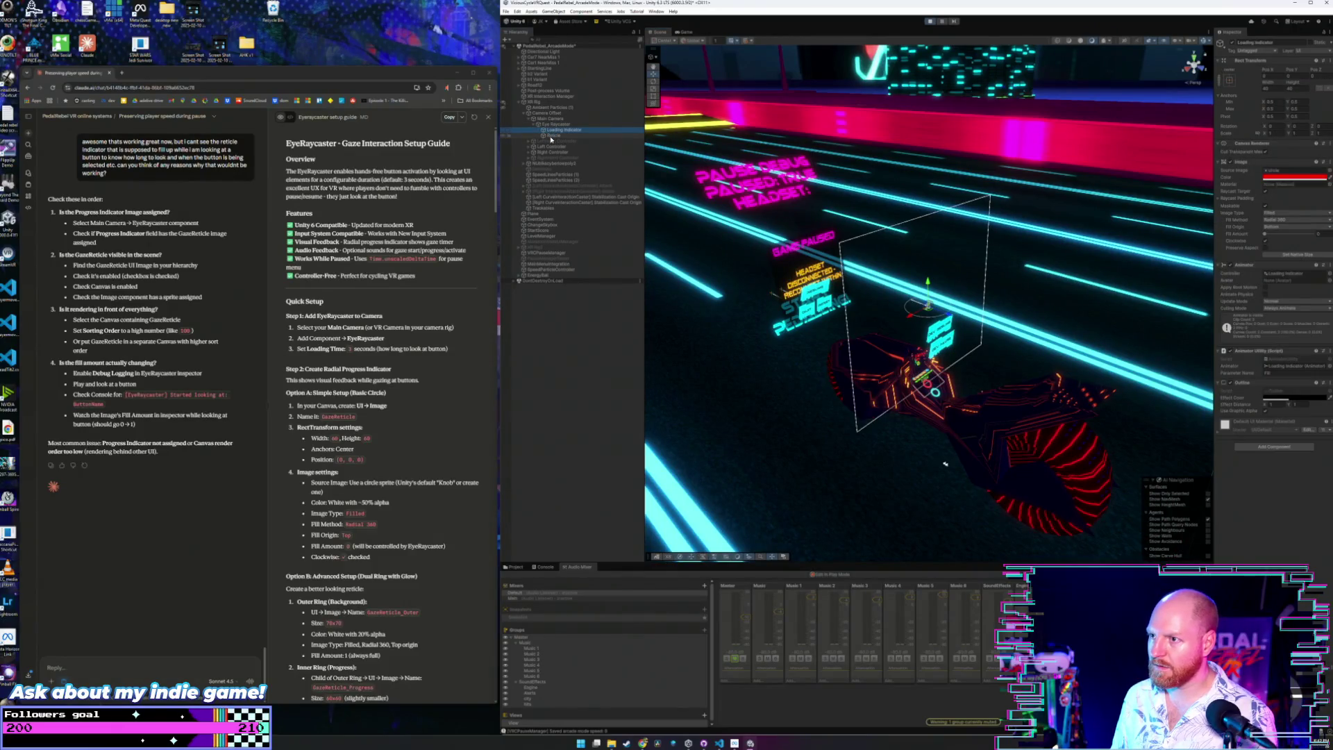
{"action": "left_click", "coordinate": [551, 136]}
{"action": "left_click", "coordinate": [554, 130]}
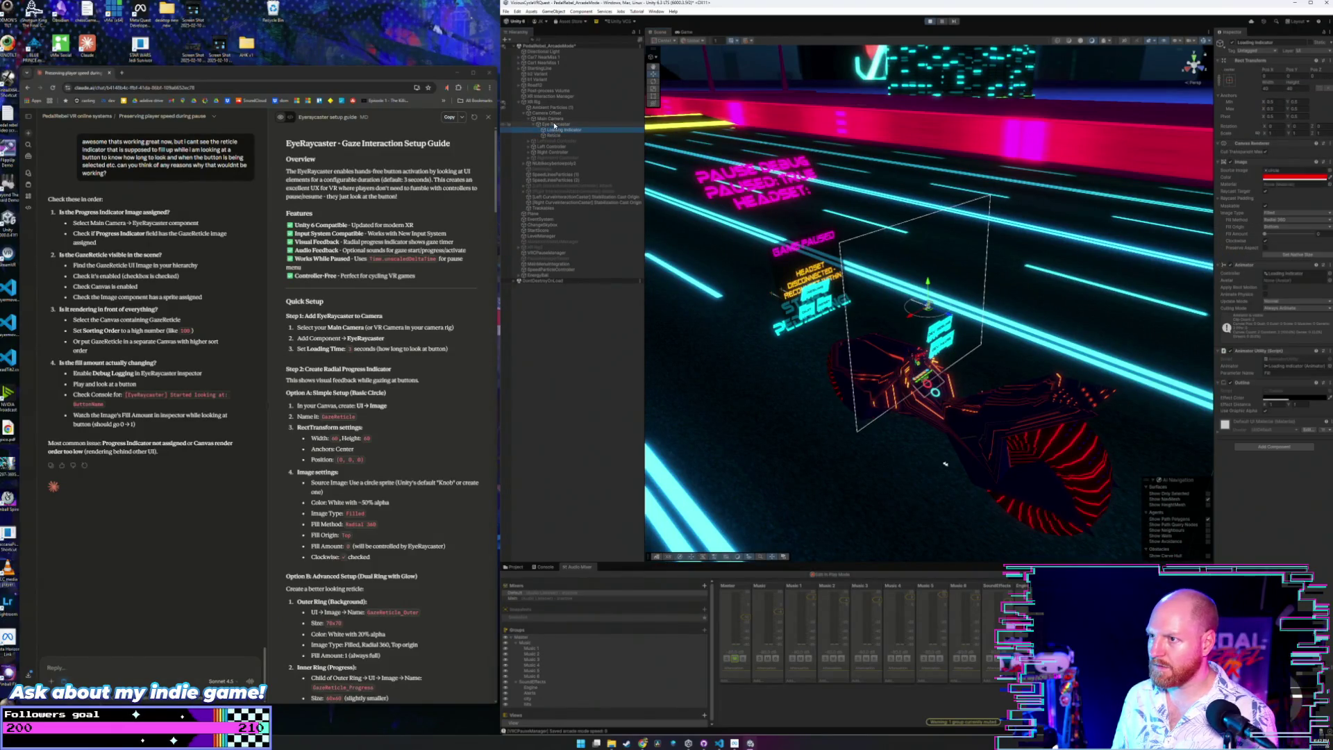
{"action": "left_click", "coordinate": [555, 124]}
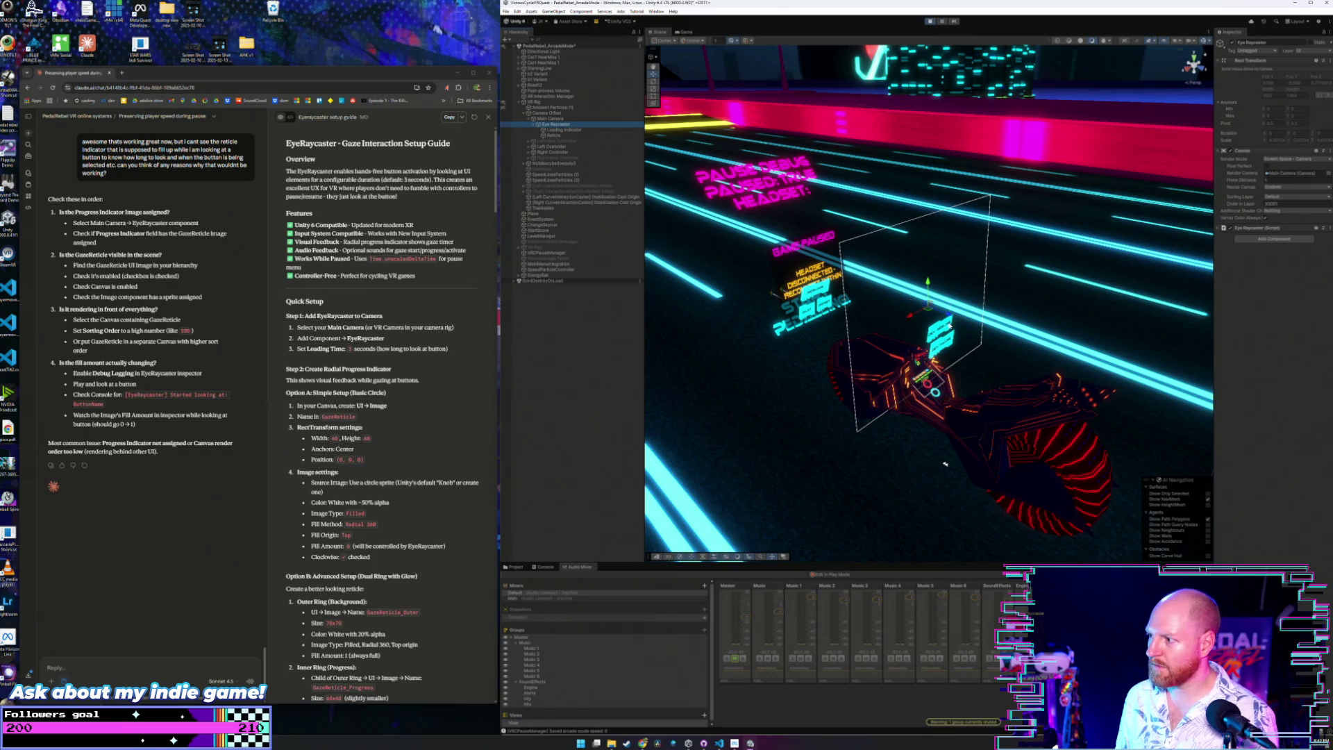
{"action": "left_click", "coordinate": [947, 316]}
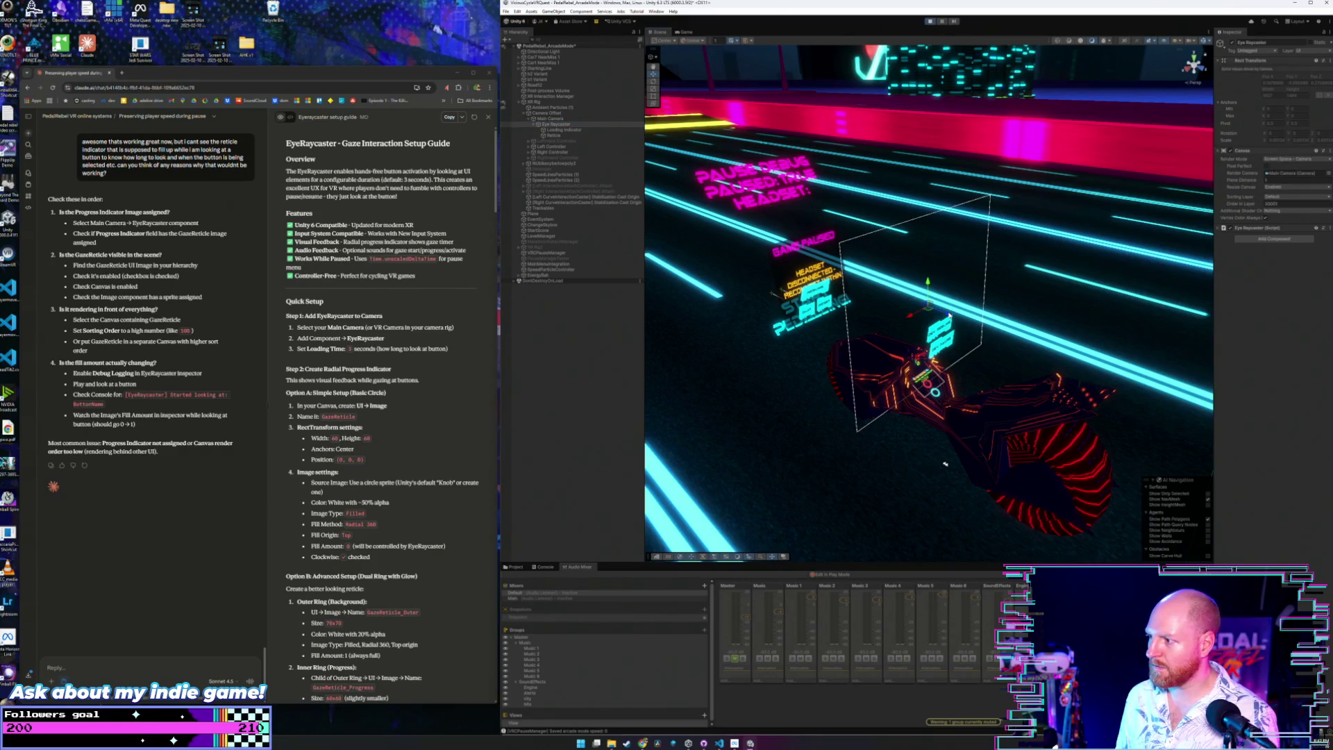
{"action": "mouse_move", "coordinate": [894, 308]}
{"action": "left_mouse_down"}
{"action": "mouse_move", "coordinate": [979, 295]}
{"action": "mouse_move", "coordinate": [896, 297]}
{"action": "mouse_move", "coordinate": [939, 546]}
{"action": "mouse_move", "coordinate": [1000, 545]}
{"action": "left_mouse_up"}
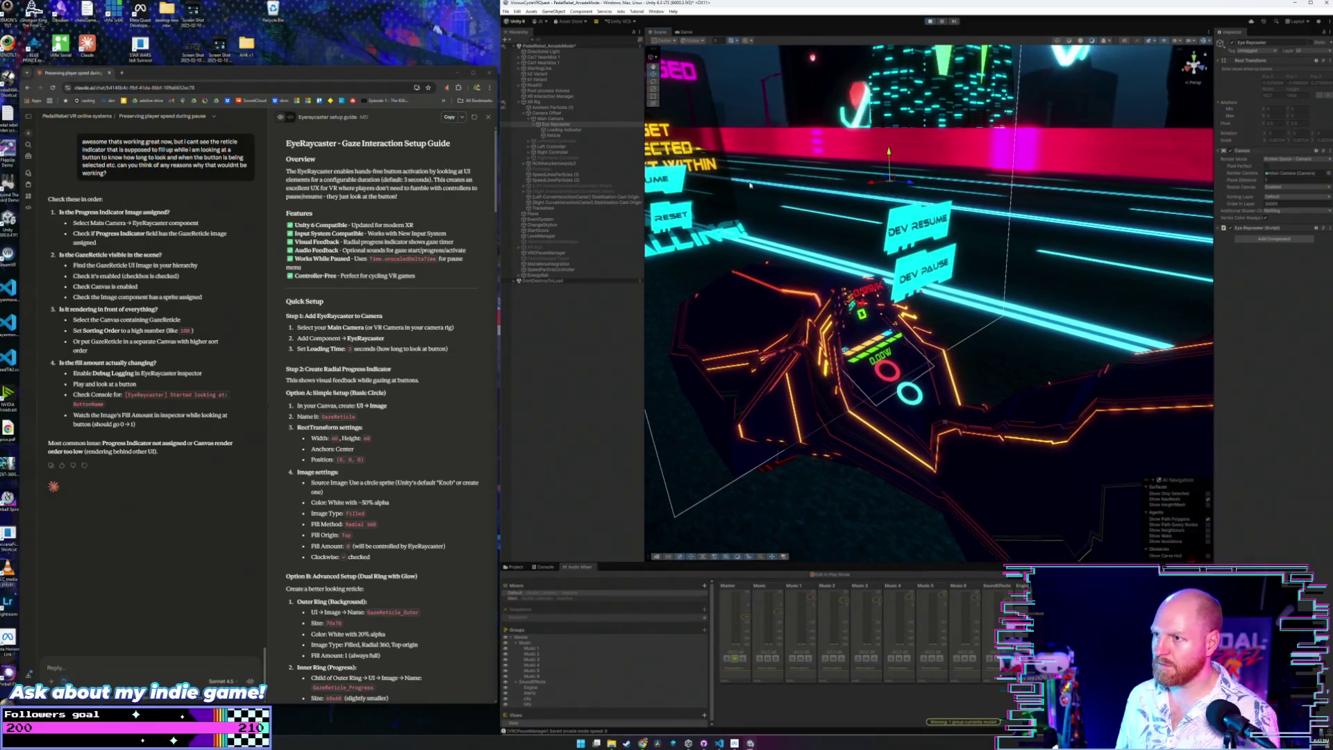
{"action": "left_click", "coordinate": [551, 119]}
{"action": "double_click", "coordinate": [552, 123]}
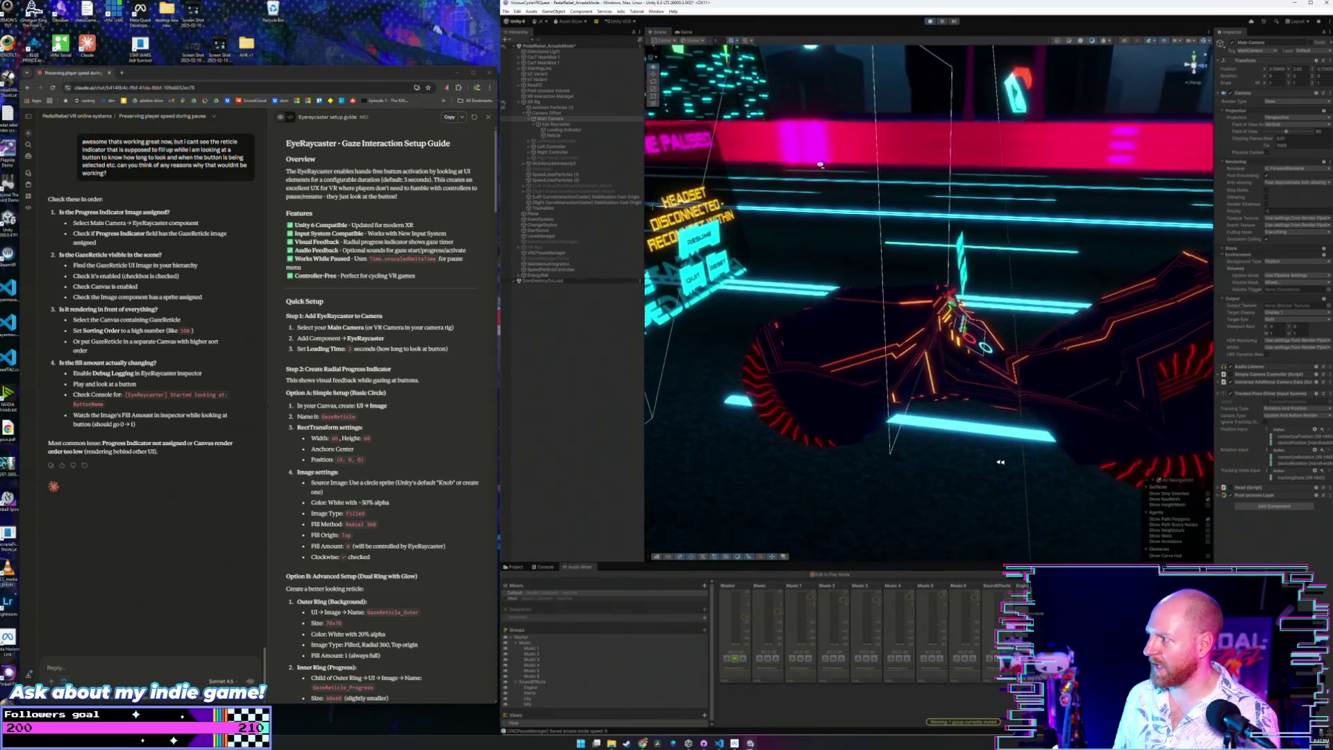
{"action": "mouse_move", "coordinate": [812, 164]}
{"action": "left_mouse_down"}
{"action": "mouse_move", "coordinate": [693, 147]}
{"action": "mouse_move", "coordinate": [823, 134]}
{"action": "mouse_move", "coordinate": [662, 135]}
{"action": "mouse_move", "coordinate": [713, 134]}
{"action": "left_mouse_up"}
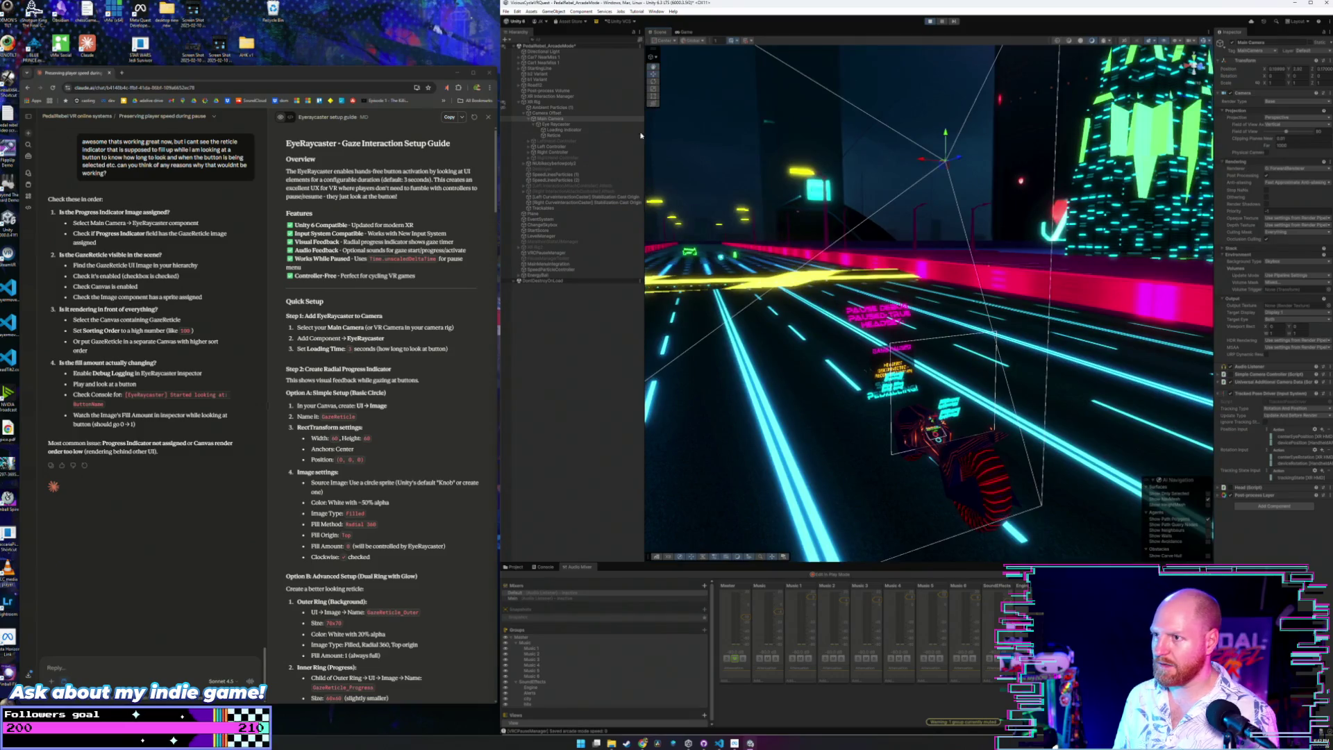
{"action": "left_click", "coordinate": [561, 125]}
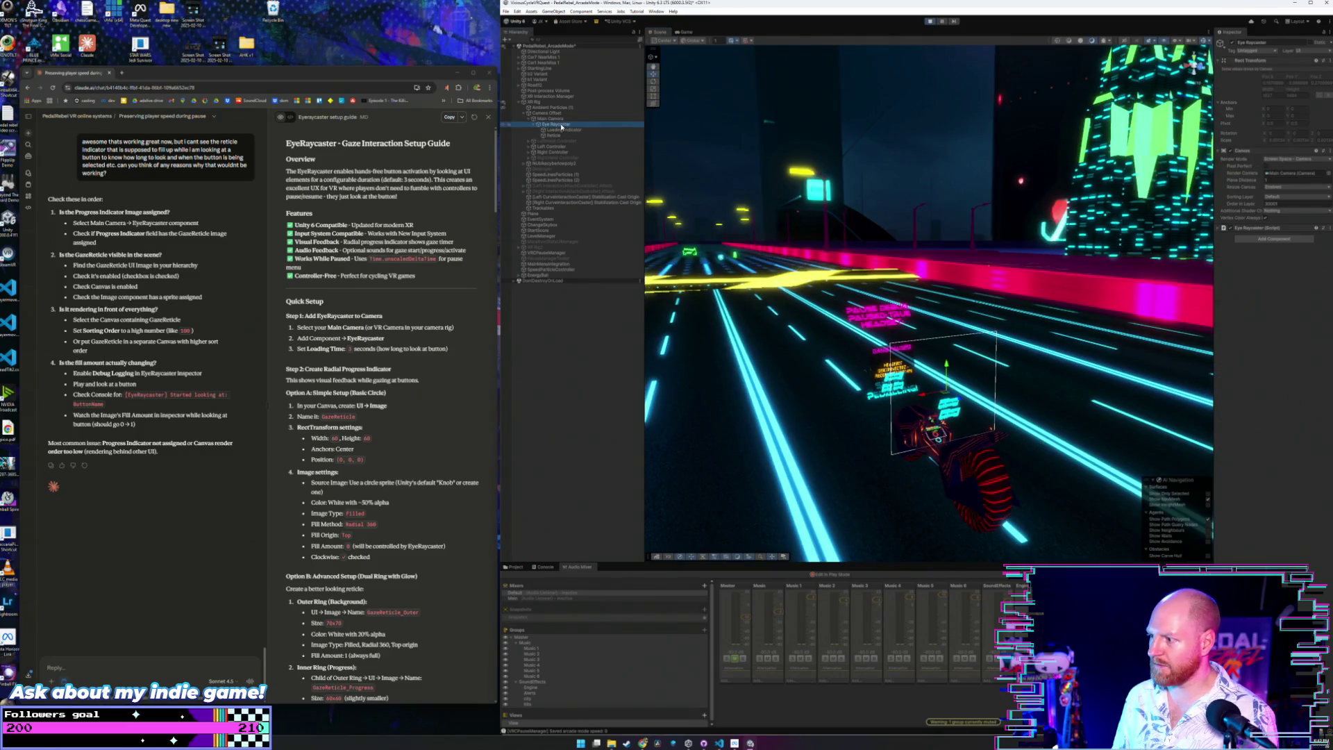
{"action": "left_click", "coordinate": [562, 130]}
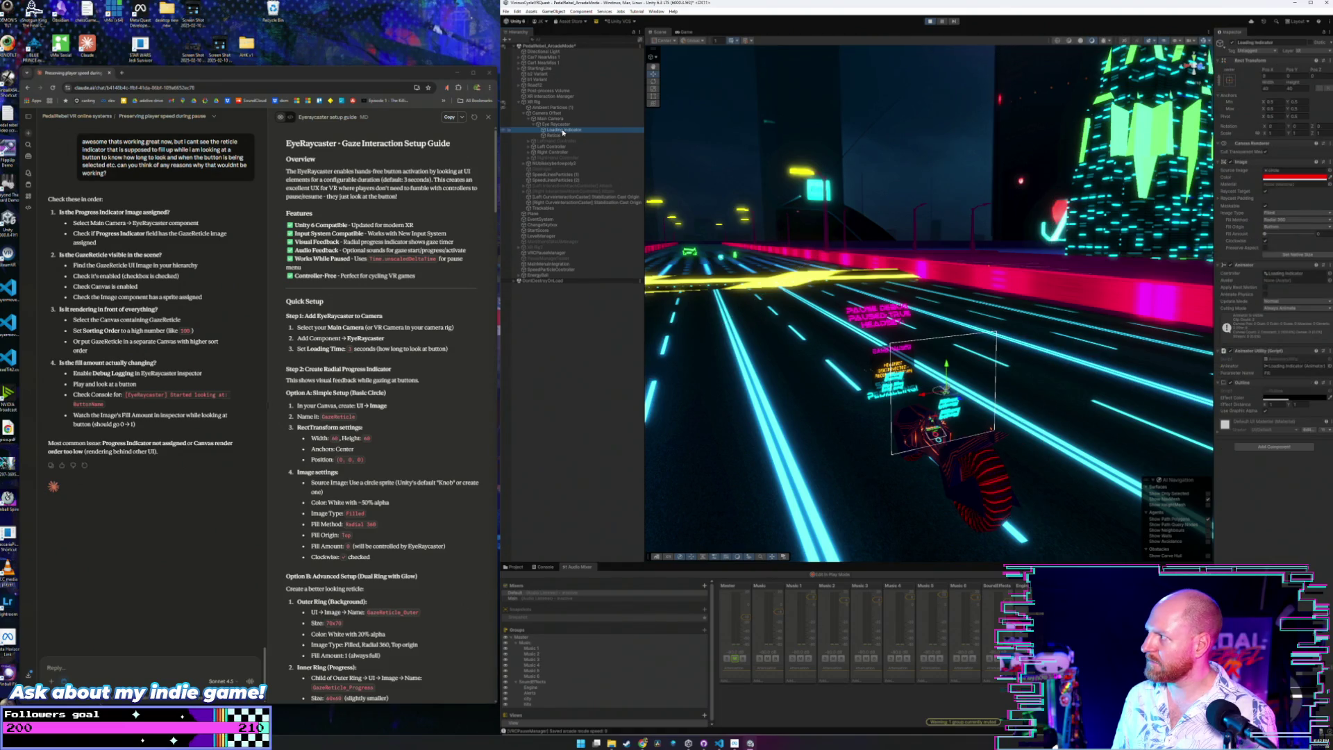
{"action": "left_click", "coordinate": [563, 125]}
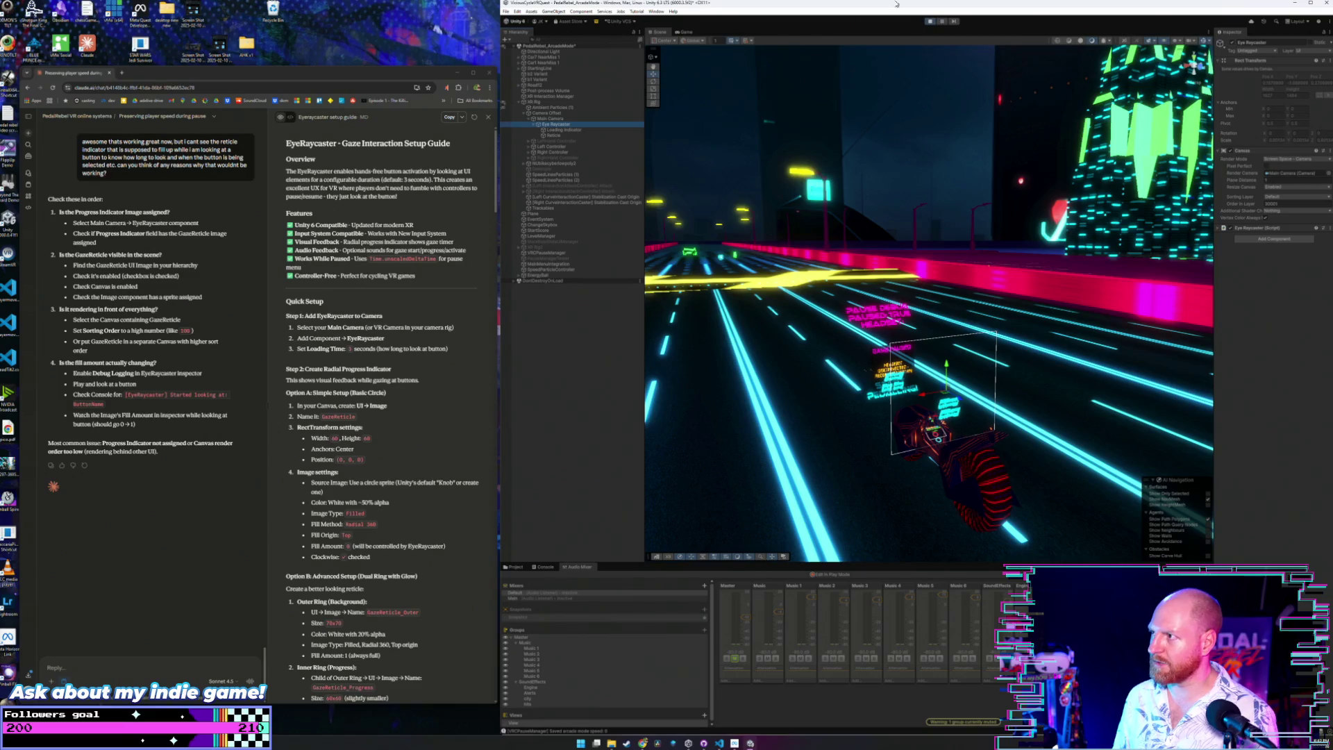
{"action": "left_click", "coordinate": [931, 20]}
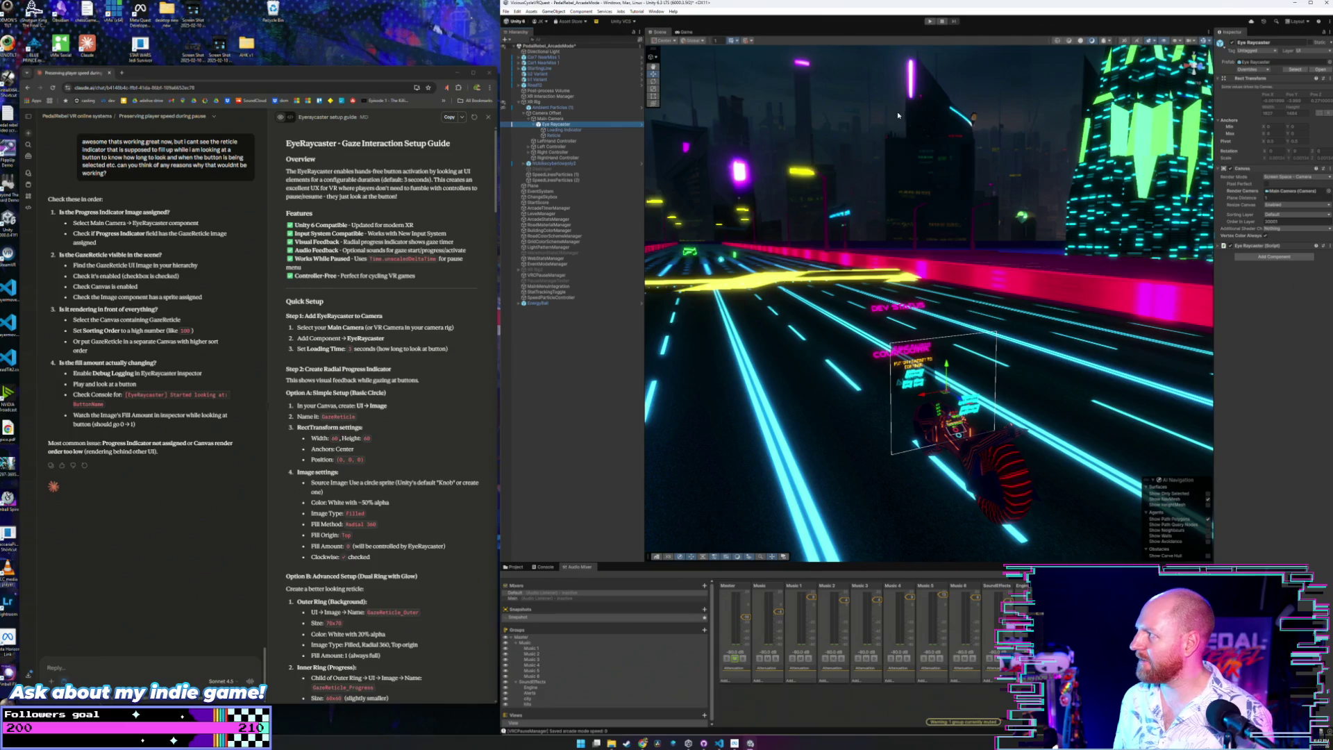
{"action": "left_click", "coordinate": [1278, 81]}
{"action": "right_click", "coordinate": [1279, 82]}
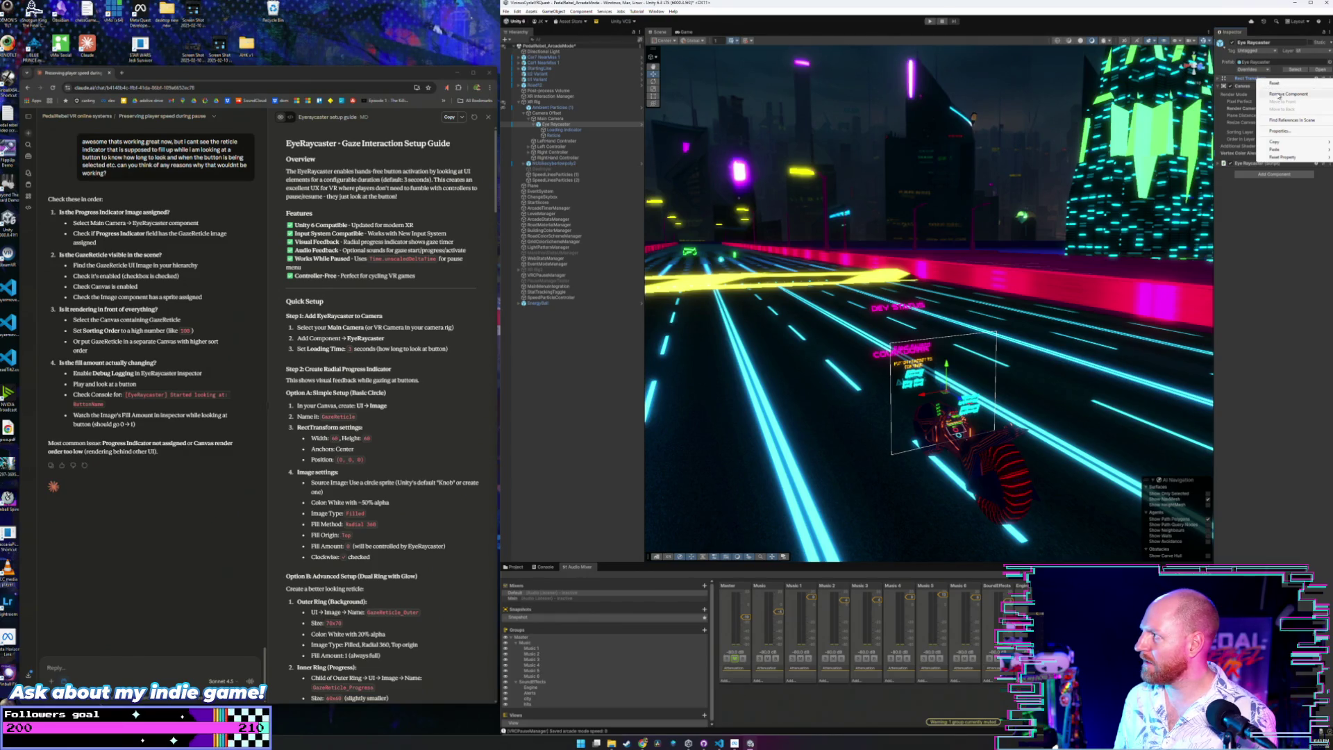
{"action": "left_click", "coordinate": [1279, 95]}
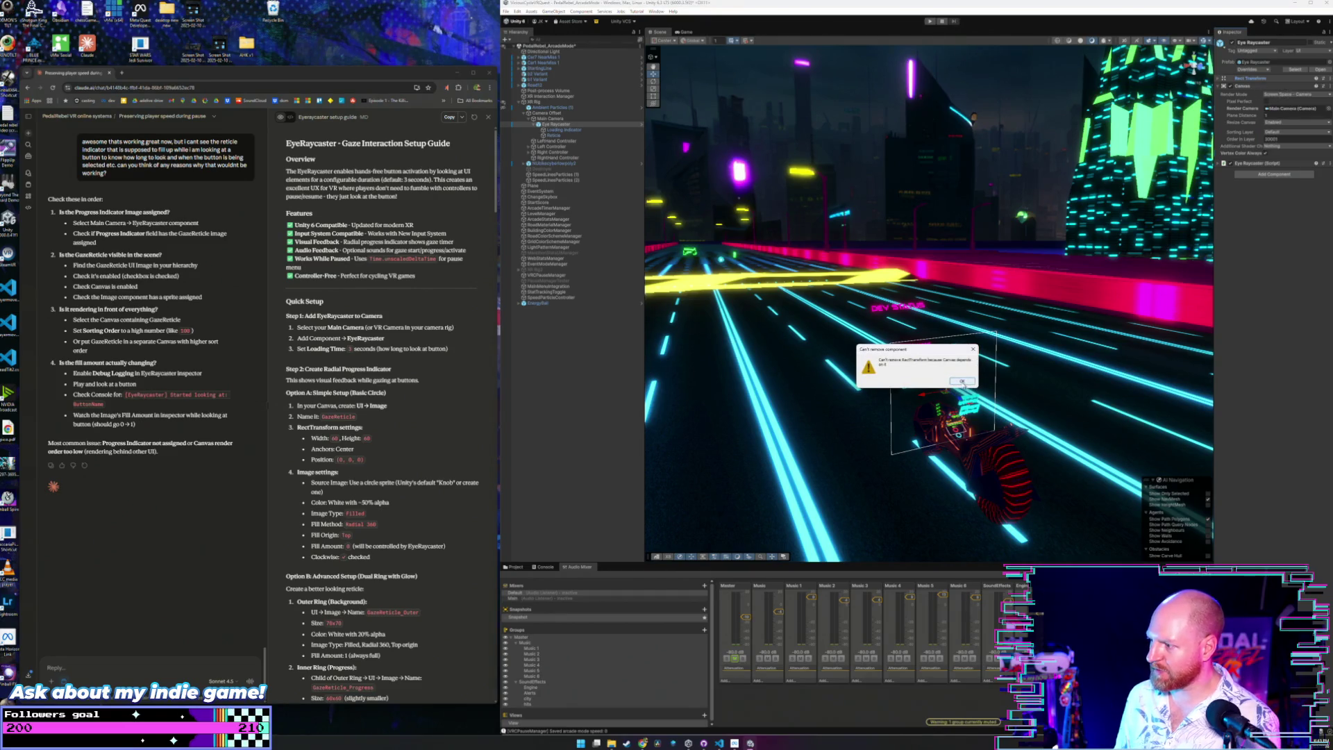
{"action": "left_click", "coordinate": [962, 381]}
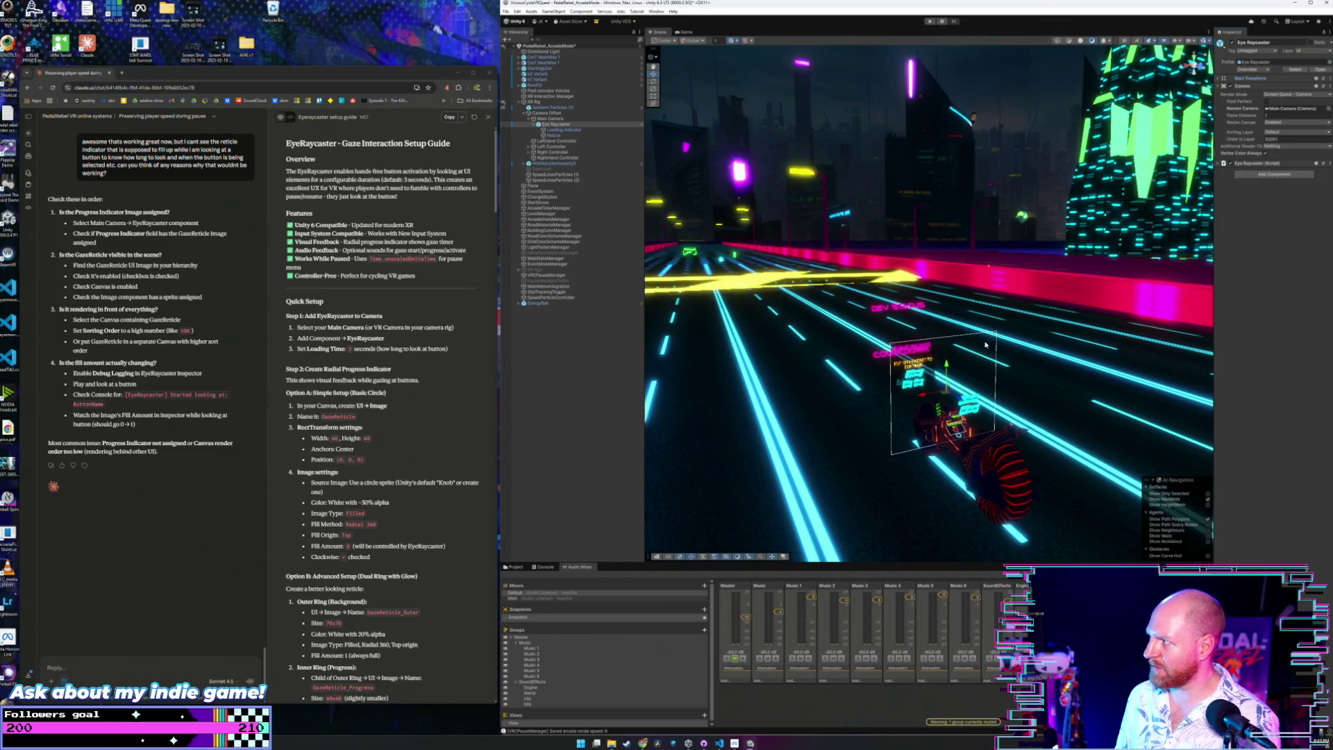
{"action": "left_click", "coordinate": [1224, 79]}
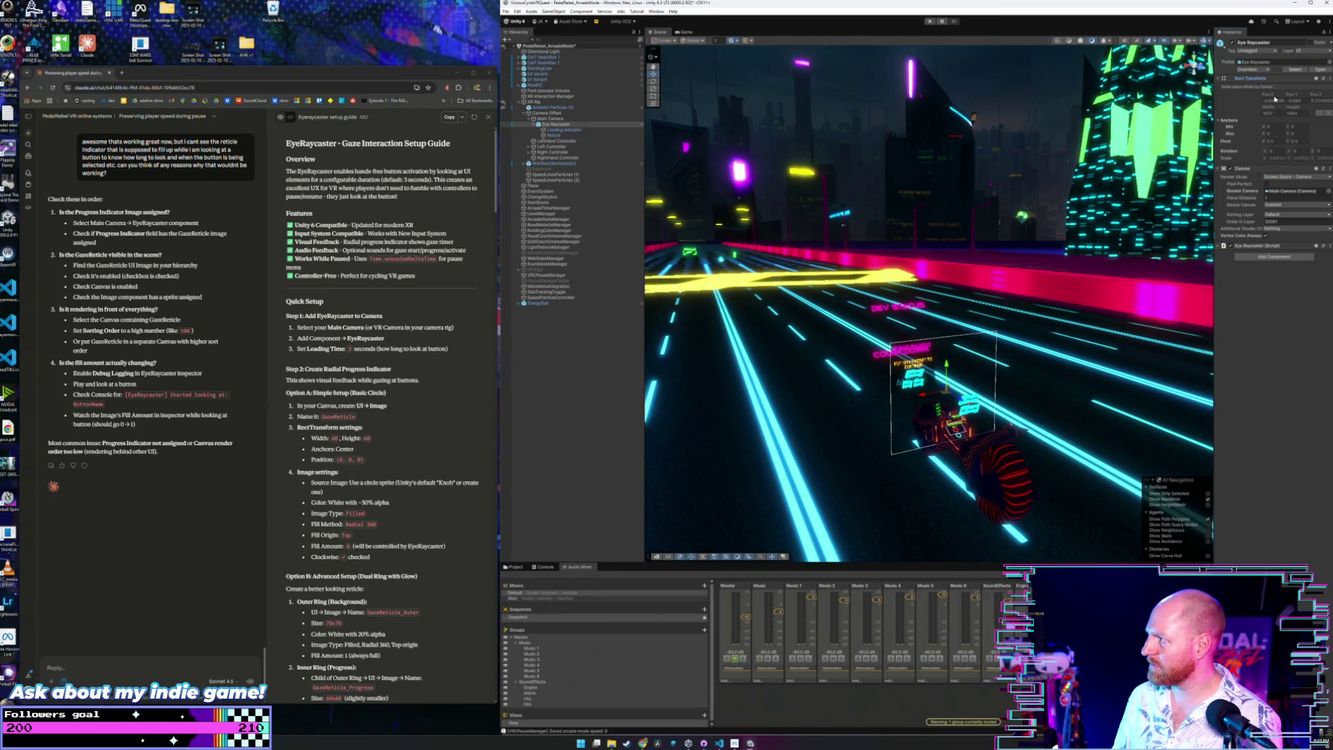
{"action": "left_click", "coordinate": [1264, 175]}
{"action": "left_click", "coordinate": [1278, 201]}
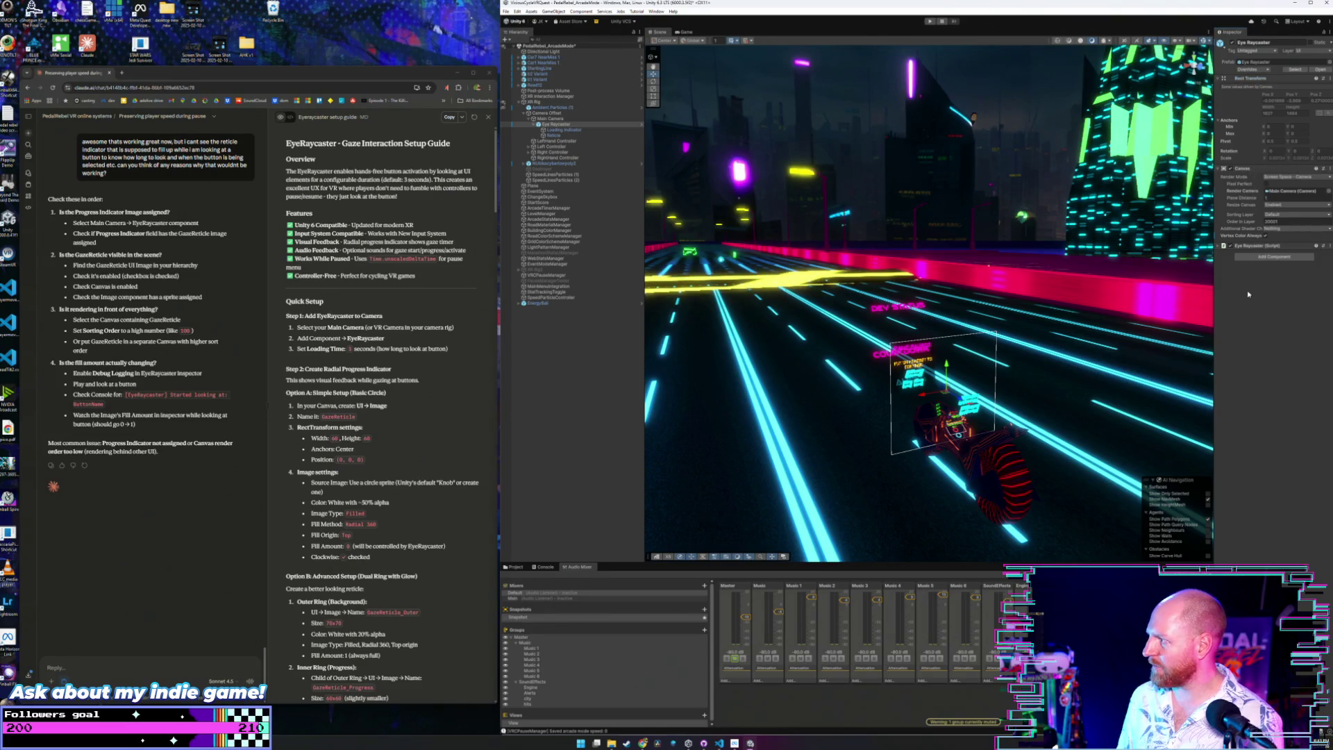
{"action": "left_click", "coordinate": [1263, 257]}
{"action": "type", "text": "rec"}
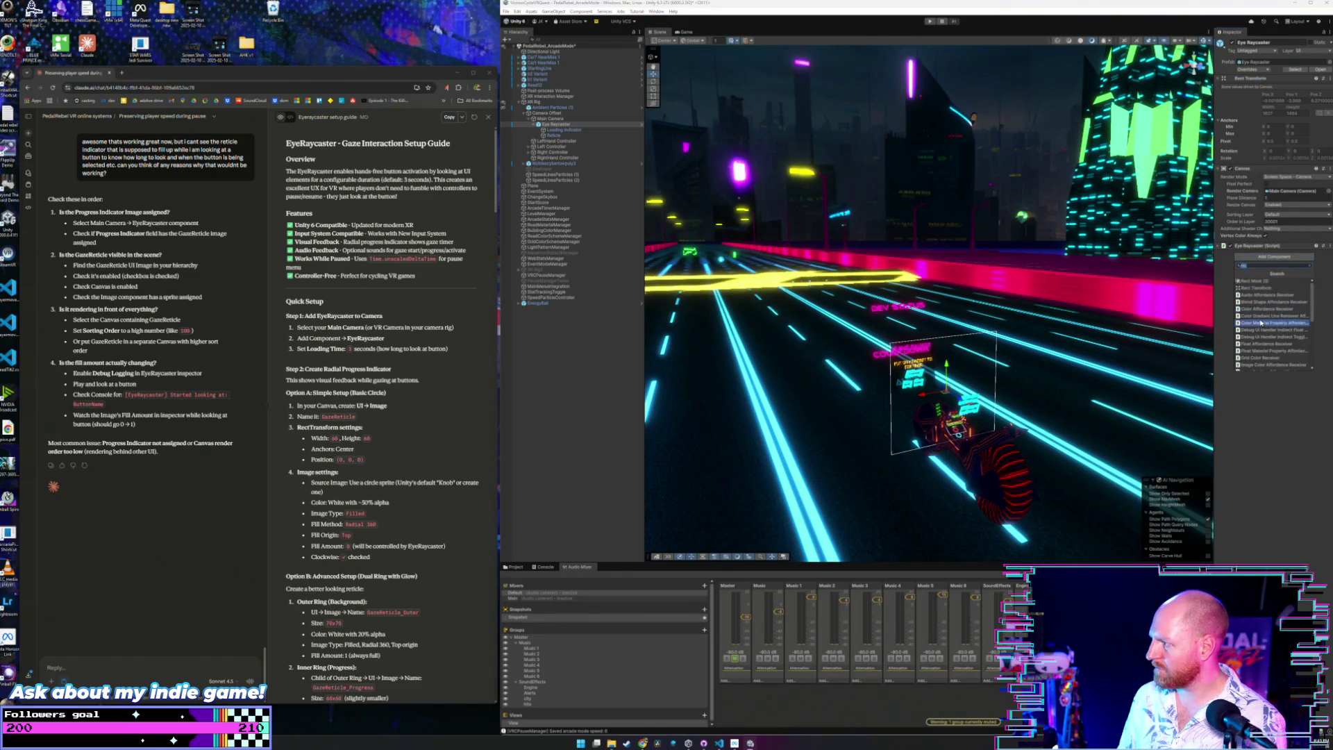
{"action": "key", "text": "BackSpace"}
{"action": "key", "text": "BackSpace"}
{"action": "key", "text": "BackSpace"}
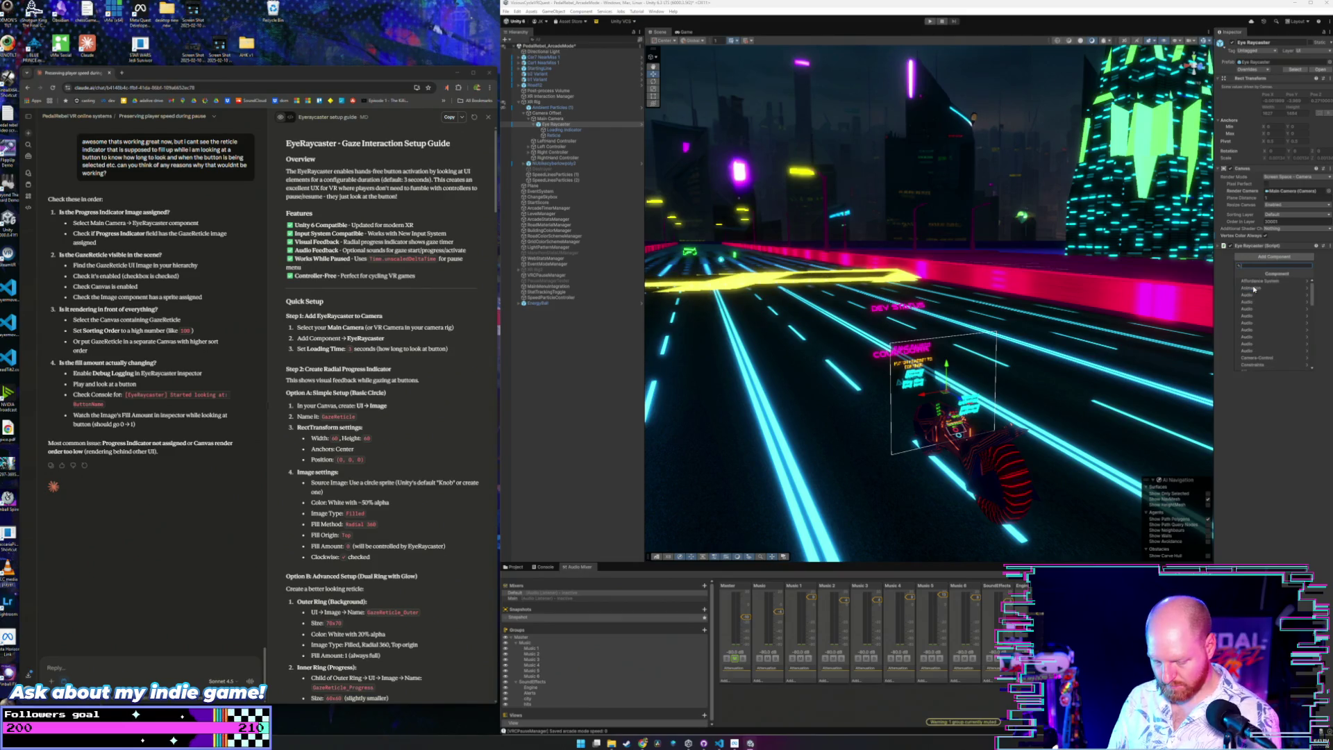
{"action": "type", "text": "rect"}
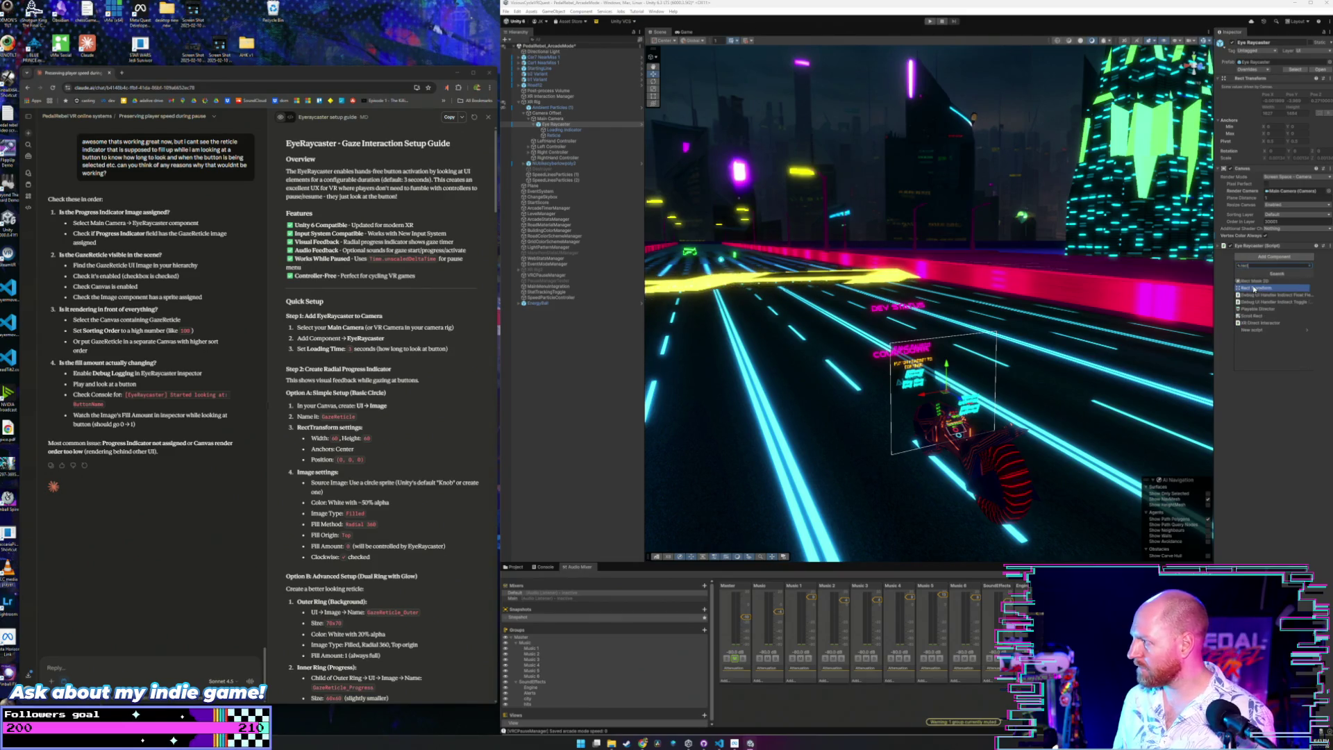
{"action": "left_click", "coordinate": [1254, 289]}
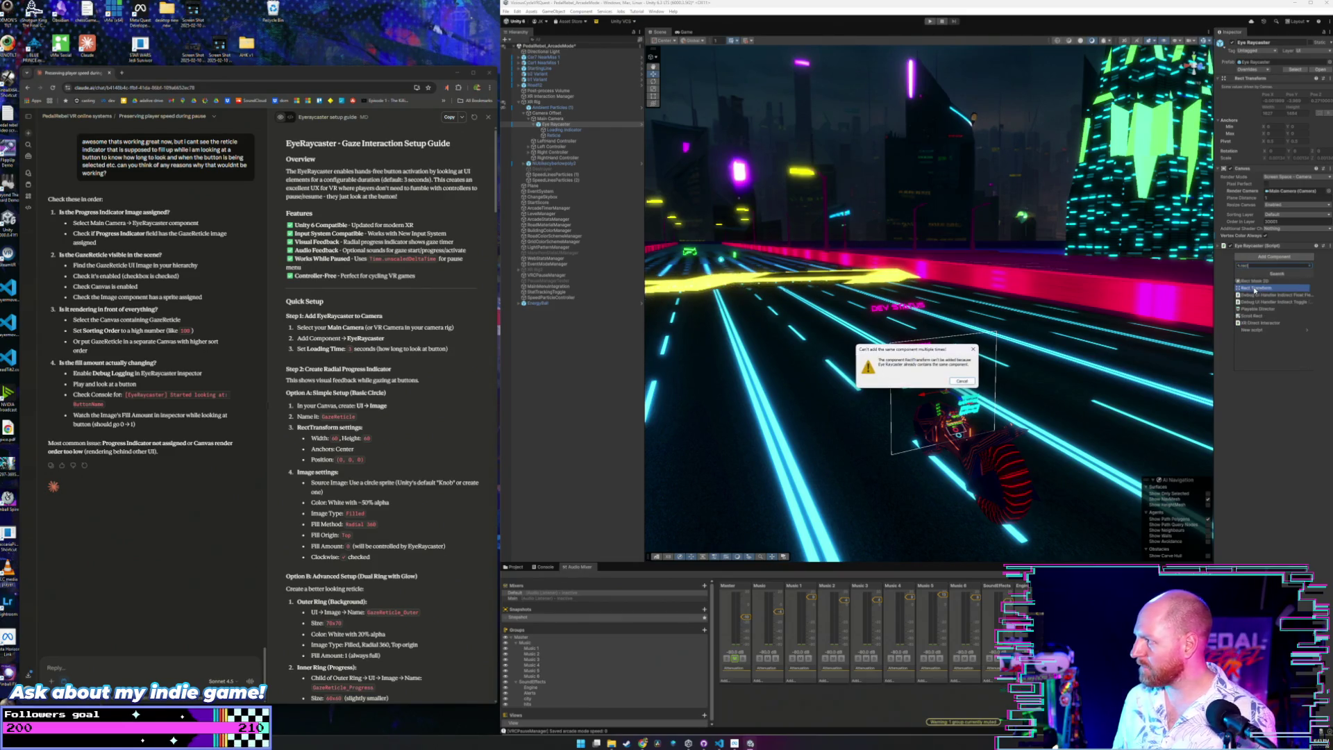
{"action": "left_click", "coordinate": [962, 382]}
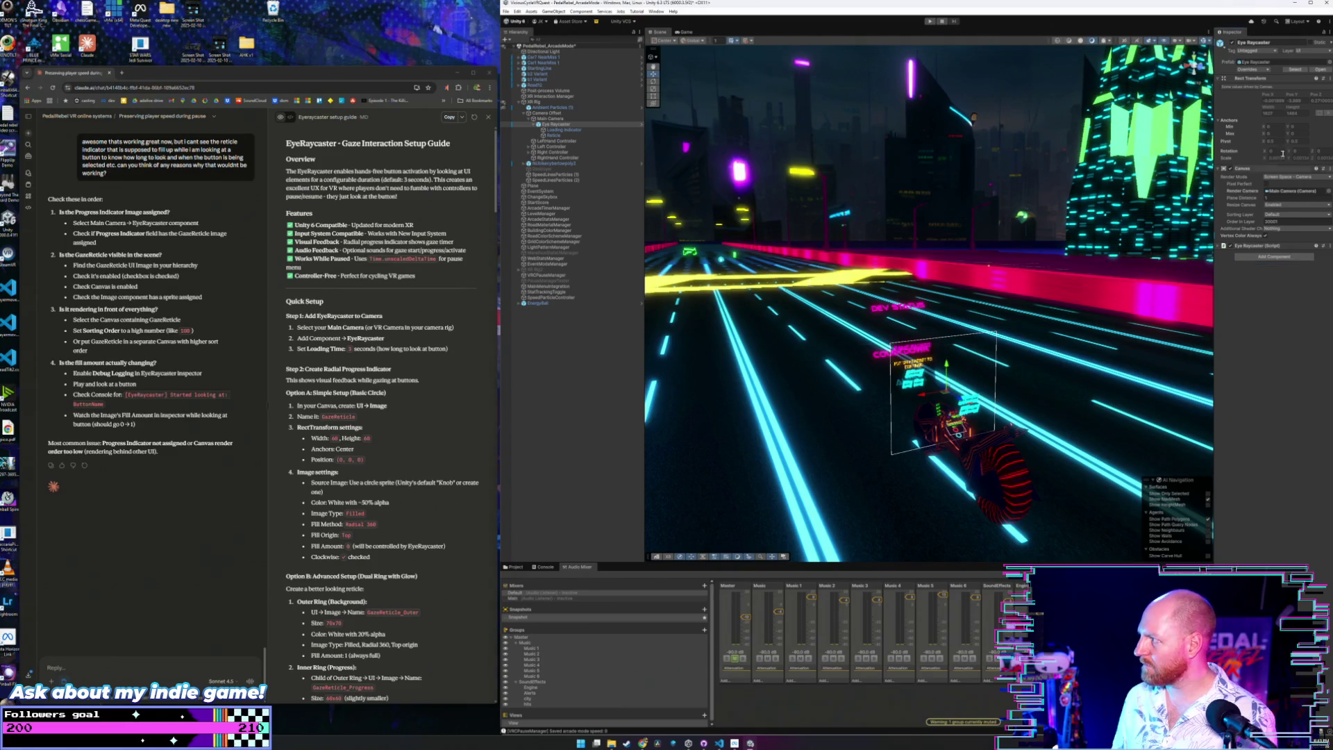
{"action": "left_click", "coordinate": [1327, 81]}
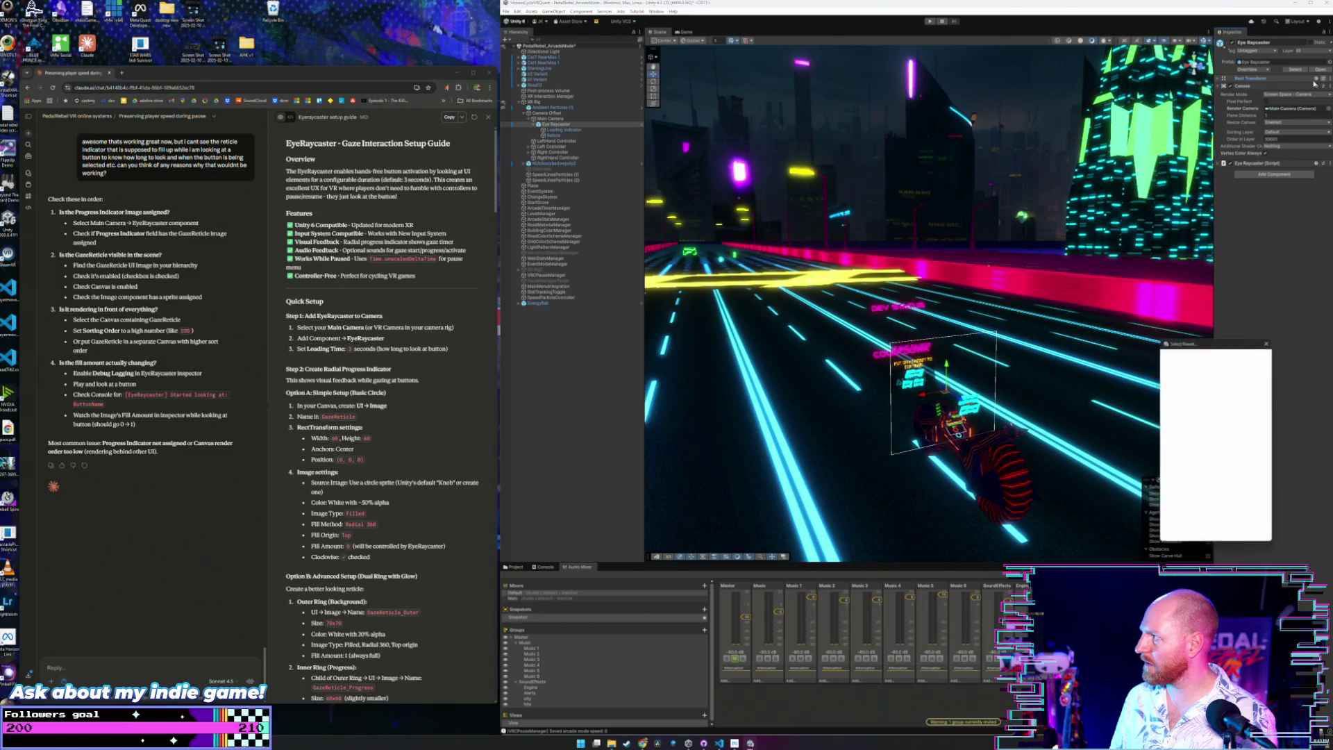
{"action": "left_click", "coordinate": [1317, 81]}
{"action": "left_click", "coordinate": [1306, 80]}
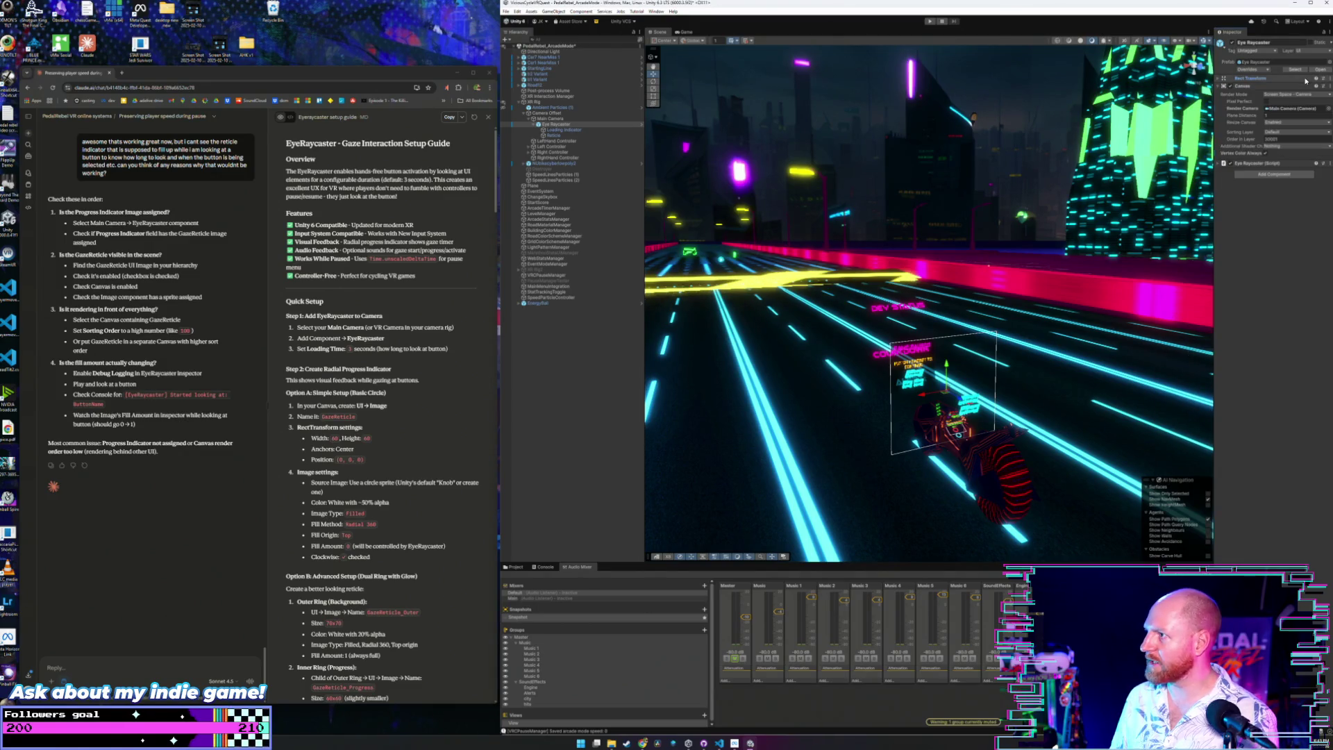
{"action": "left_click", "coordinate": [1329, 81]}
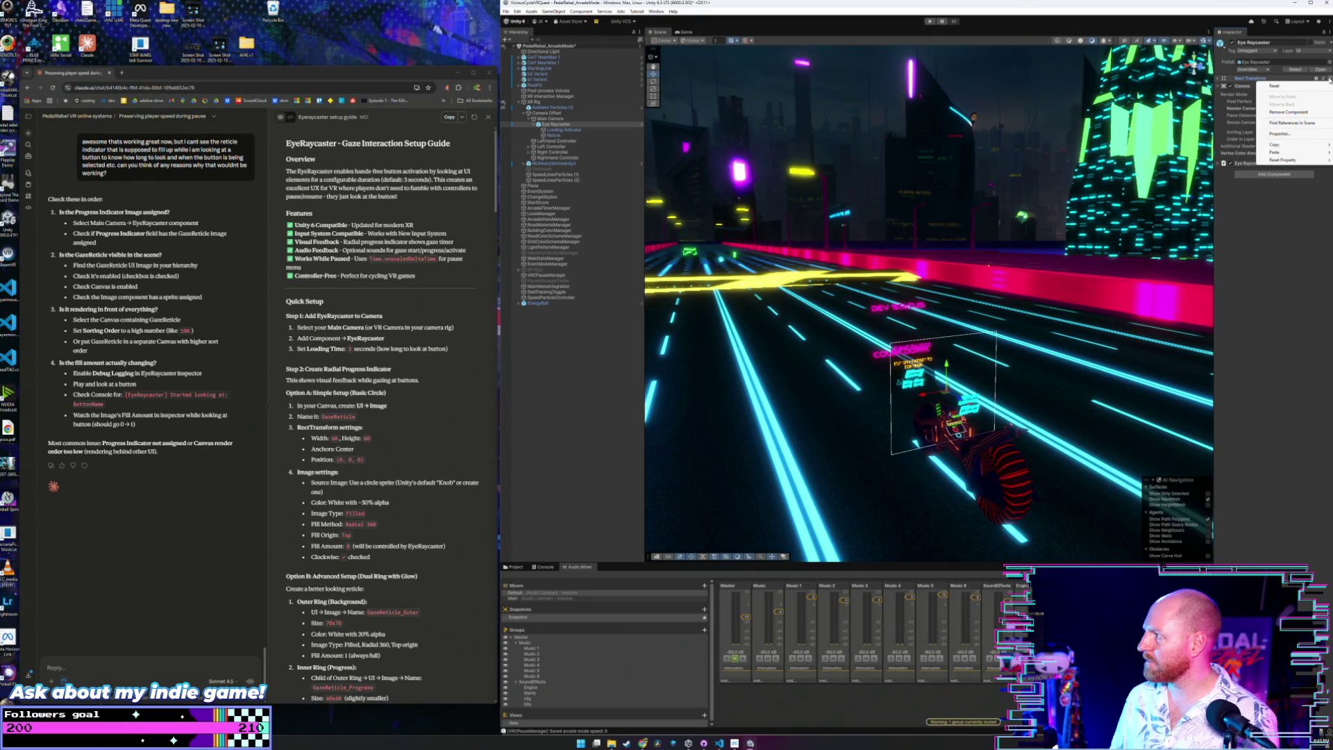
{"action": "key", "text": "Escape"}
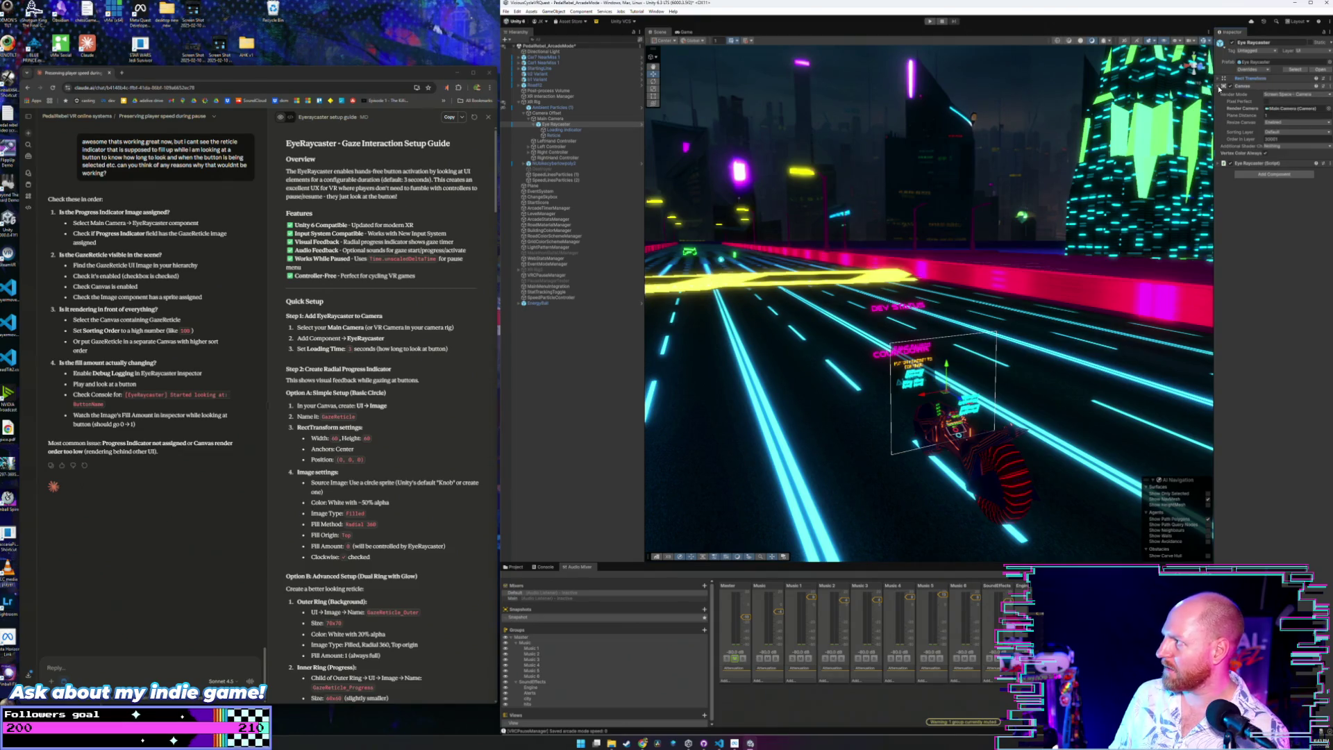
{"action": "left_click", "coordinate": [1220, 80]}
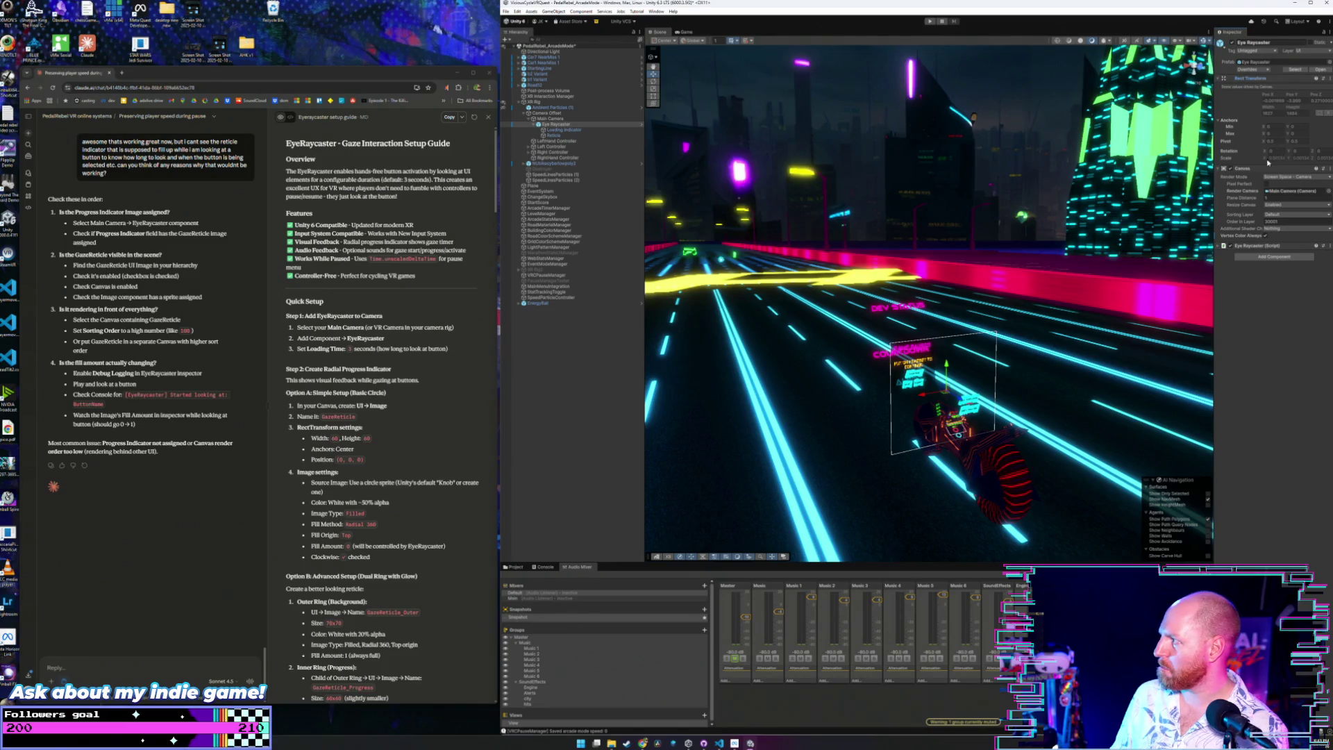
{"action": "key", "text": "f"}
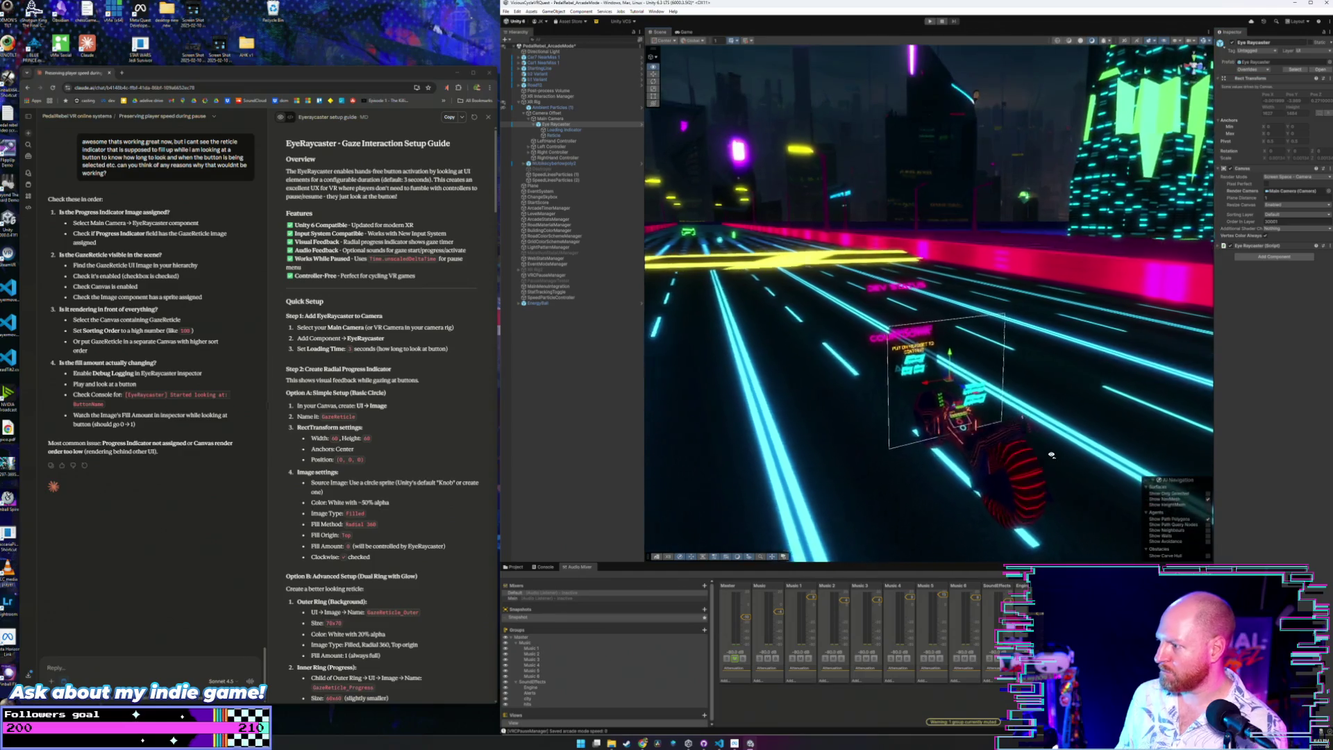
Zoom and orbit around the pause menu, then adjust the Eye Raycaster canvas Plane Distance.
{"action": "scroll", "coordinate": [1052, 453], "scroll_direction": "up", "scroll_amount": 5}
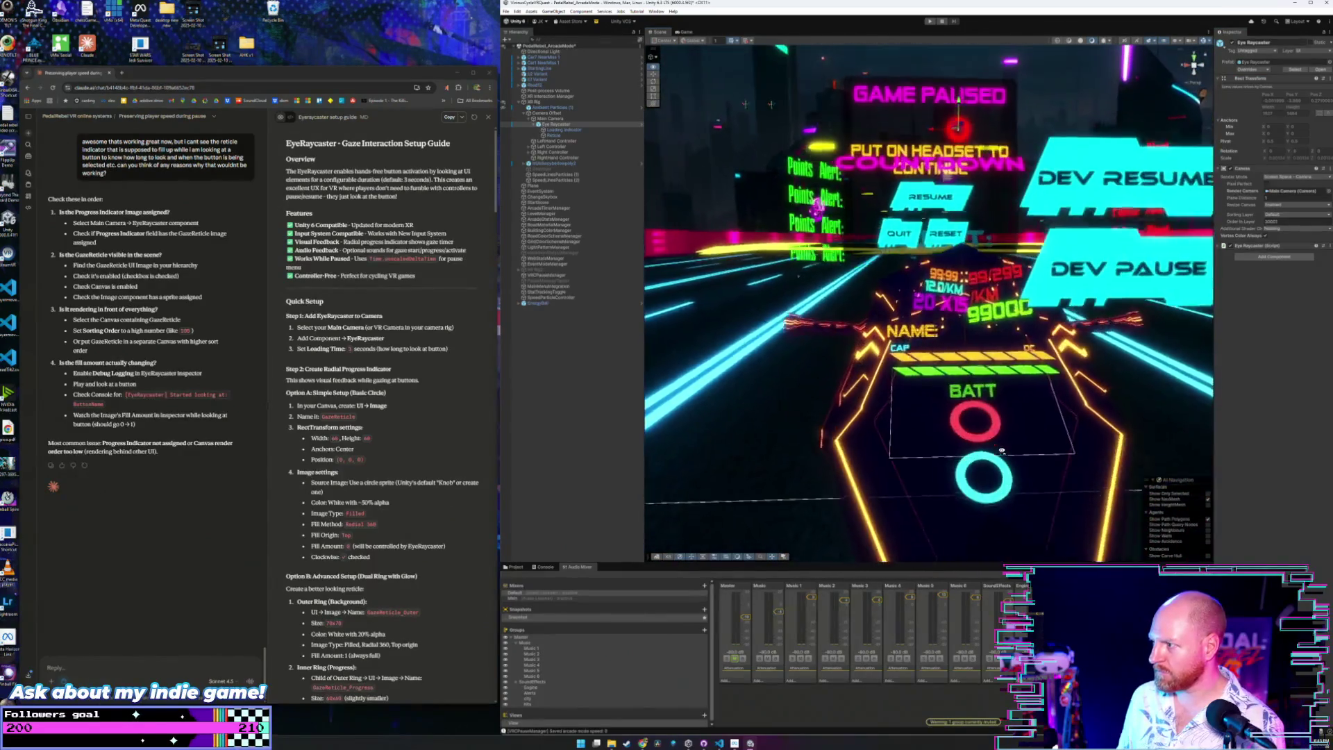
{"action": "scroll", "coordinate": [1005, 459], "scroll_direction": "up", "scroll_amount": 3}
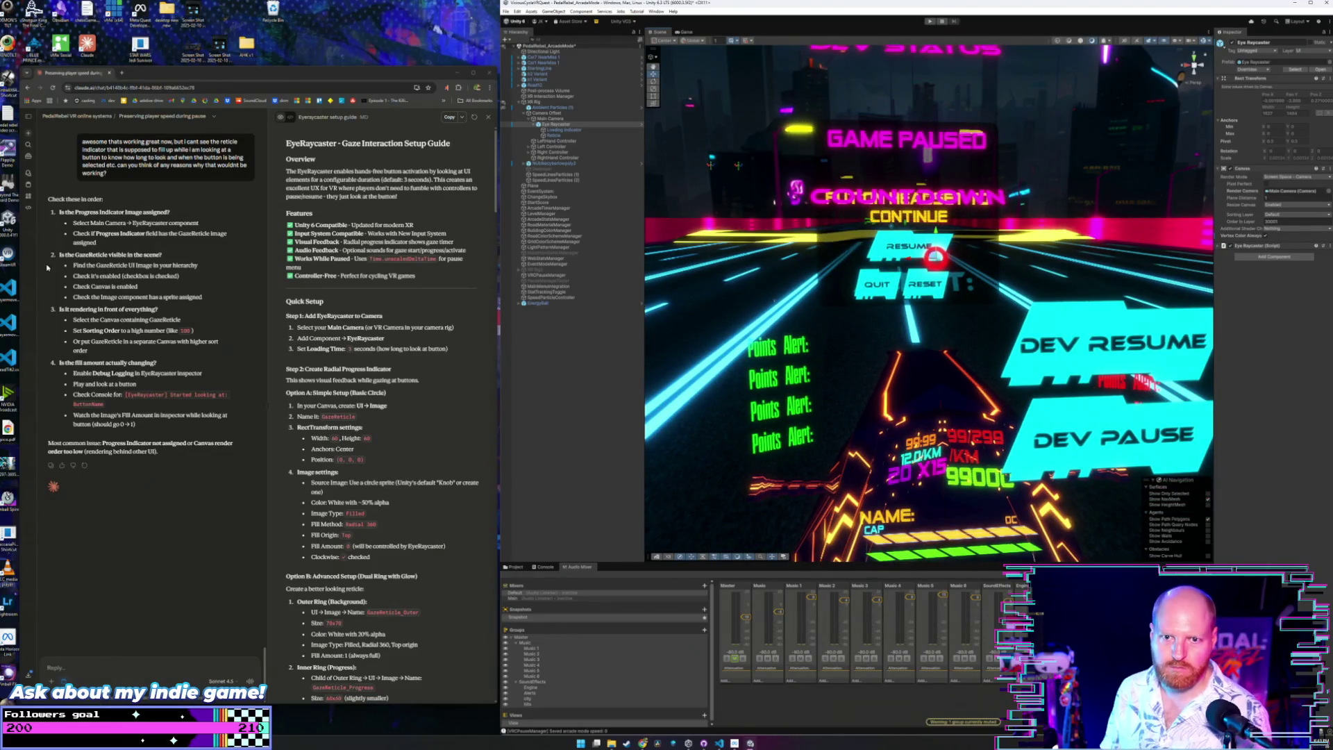
{"action": "mouse_move", "coordinate": [1007, 299]}
{"action": "left_mouse_down"}
{"action": "mouse_move", "coordinate": [1080, 293]}
{"action": "mouse_move", "coordinate": [875, 291]}
{"action": "left_mouse_up"}
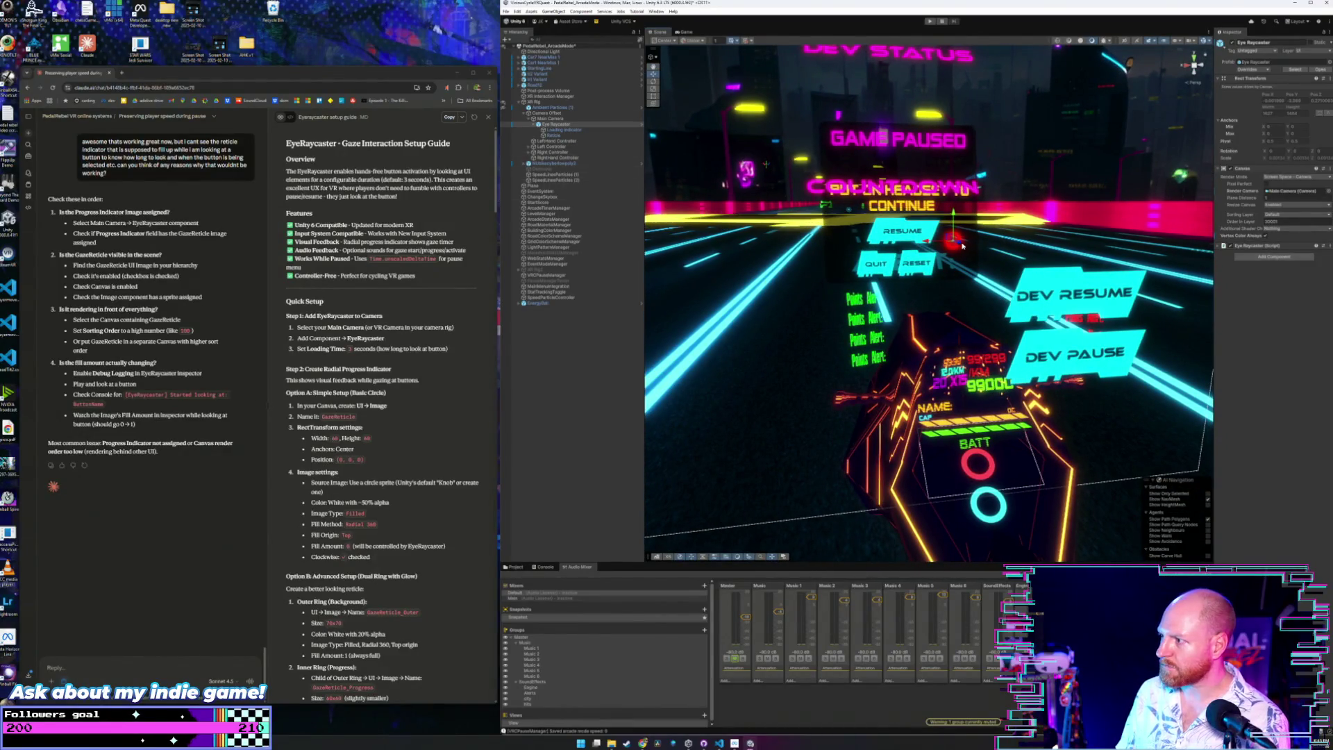
{"action": "key", "text": "w"}
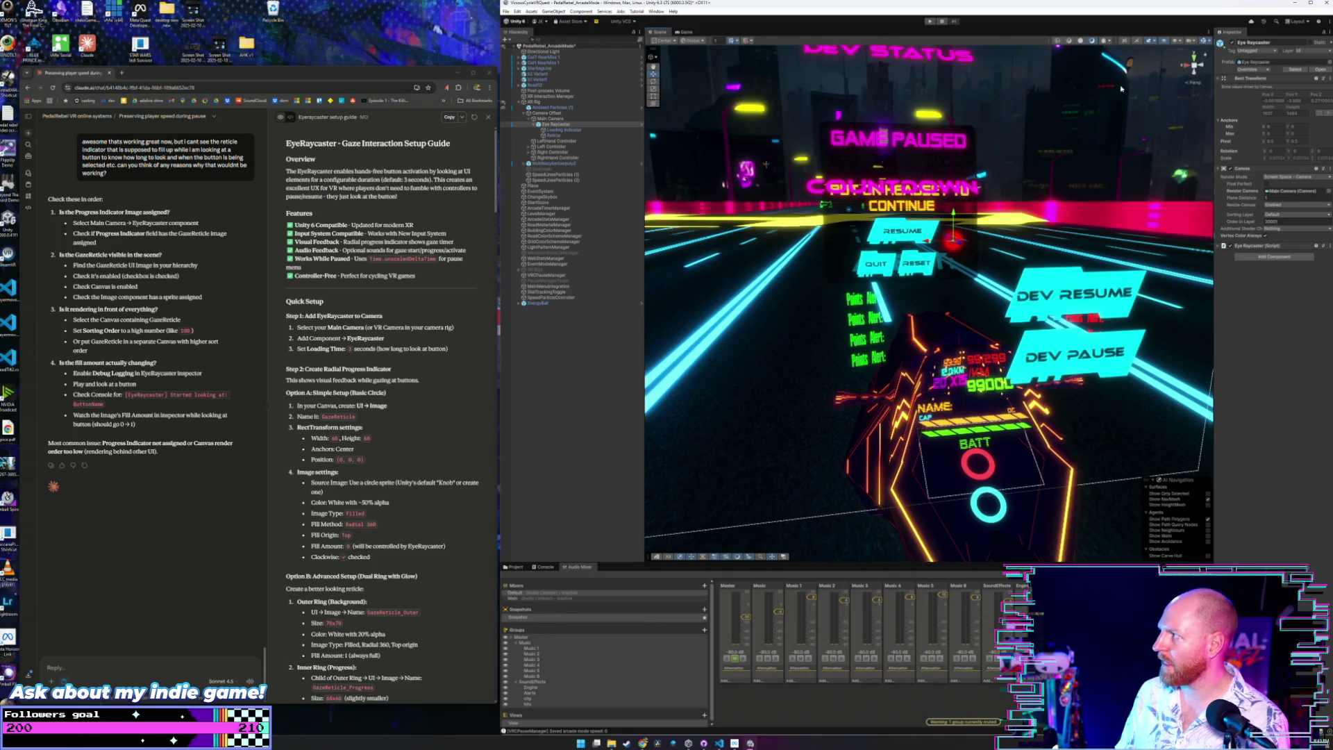
{"action": "left_click_drag", "start_coordinate": [1263, 200], "coordinate": [1252, 205]}
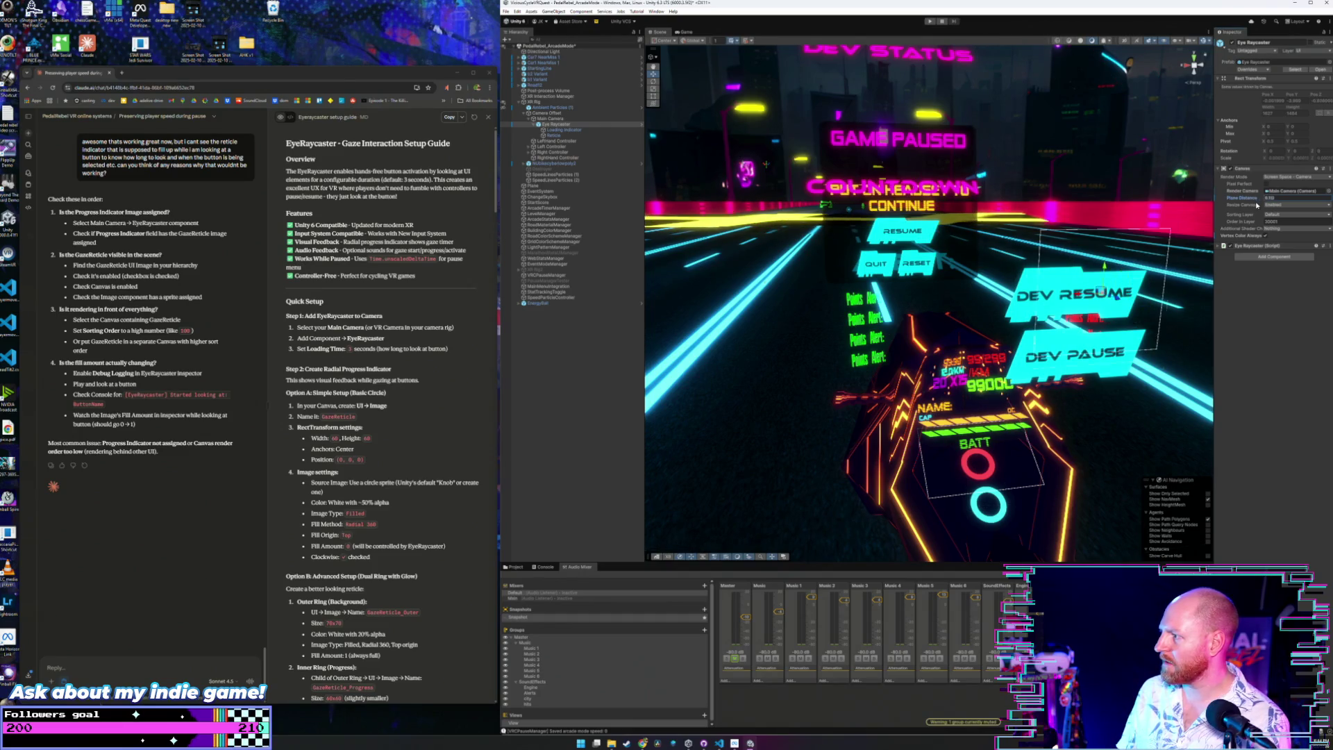
{"action": "left_click_drag", "start_coordinate": [1111, 292], "coordinate": [955, 313]}
{"action": "left_click", "coordinate": [1266, 198]}
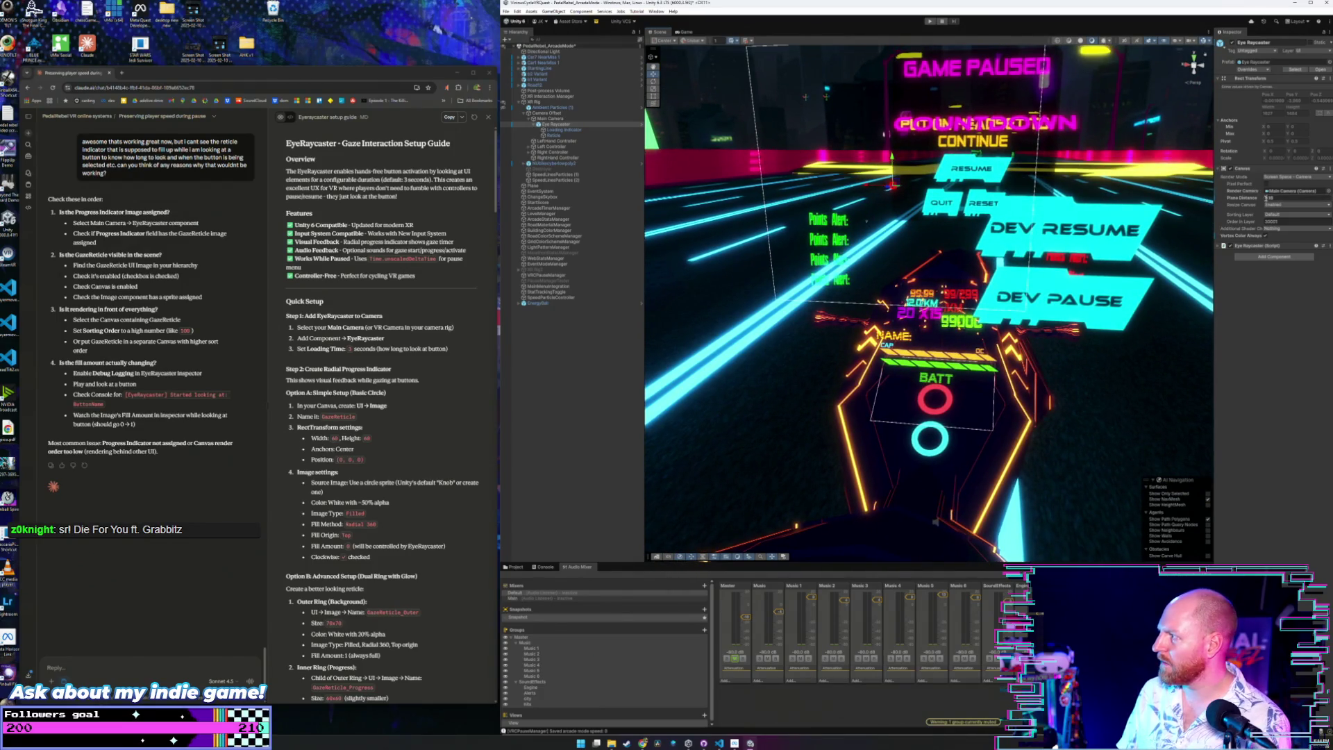
Nudge Plane Distance, play-test the reticle on the pause buttons in the headset, then return to Scene.
{"action": "mouse_move", "coordinate": [1265, 198]}
{"action": "left_mouse_down"}
{"action": "mouse_move", "coordinate": [1281, 203]}
{"action": "mouse_move", "coordinate": [1264, 205]}
{"action": "left_mouse_up"}
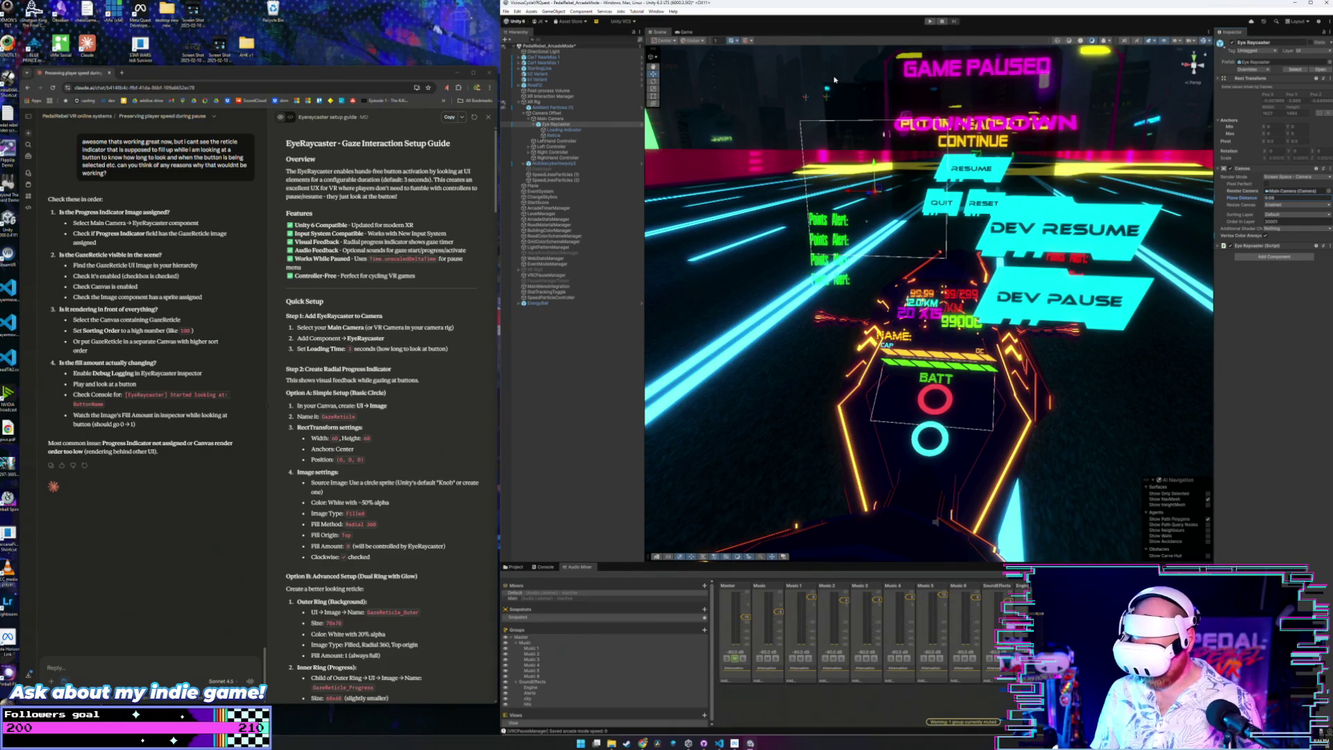
{"action": "left_click", "coordinate": [931, 21]}
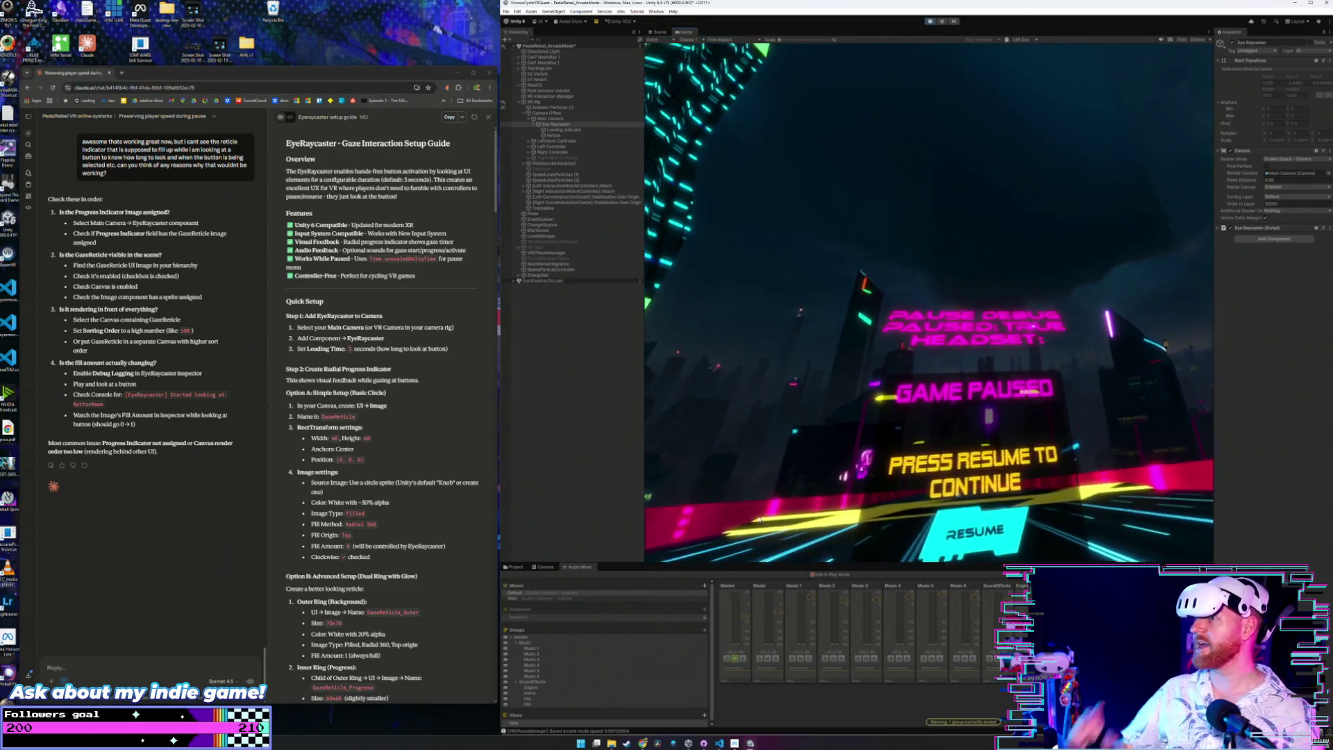
{"action": "left_click", "coordinate": [662, 32]}
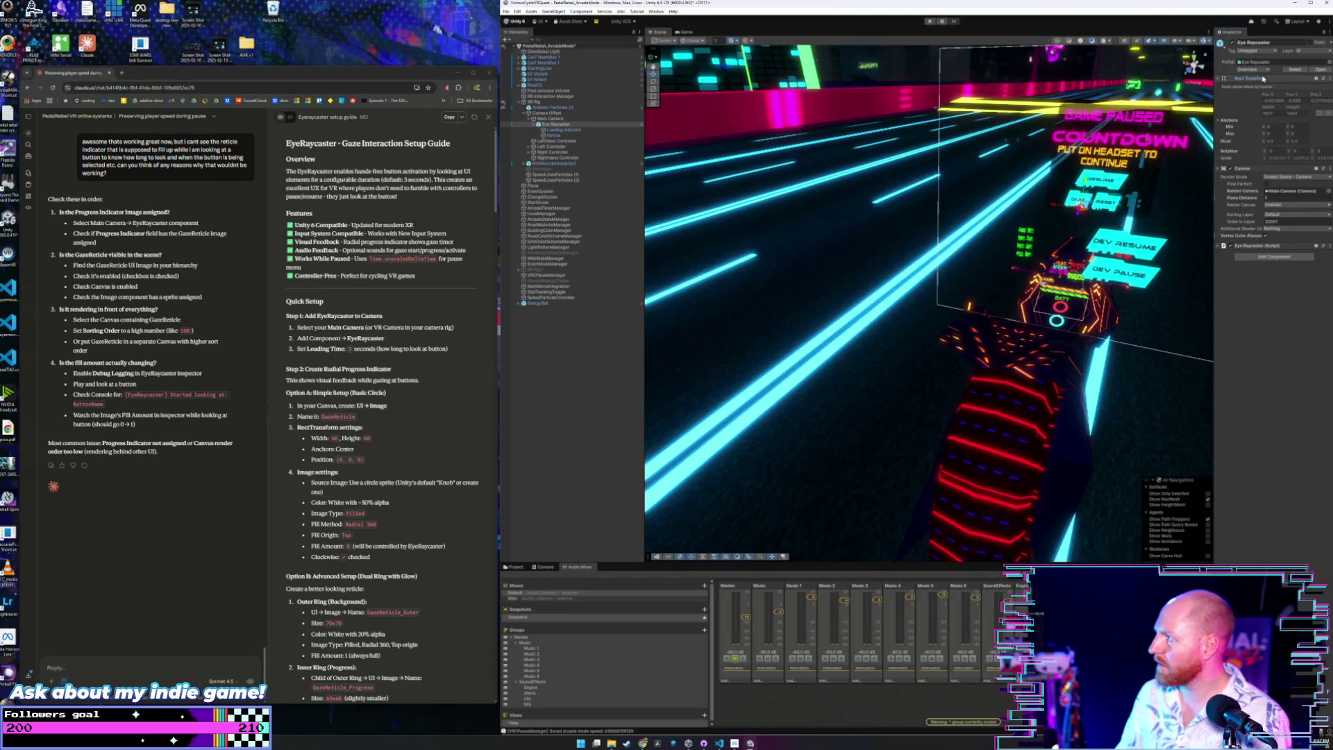
{"action": "left_click", "coordinate": [1225, 80]}
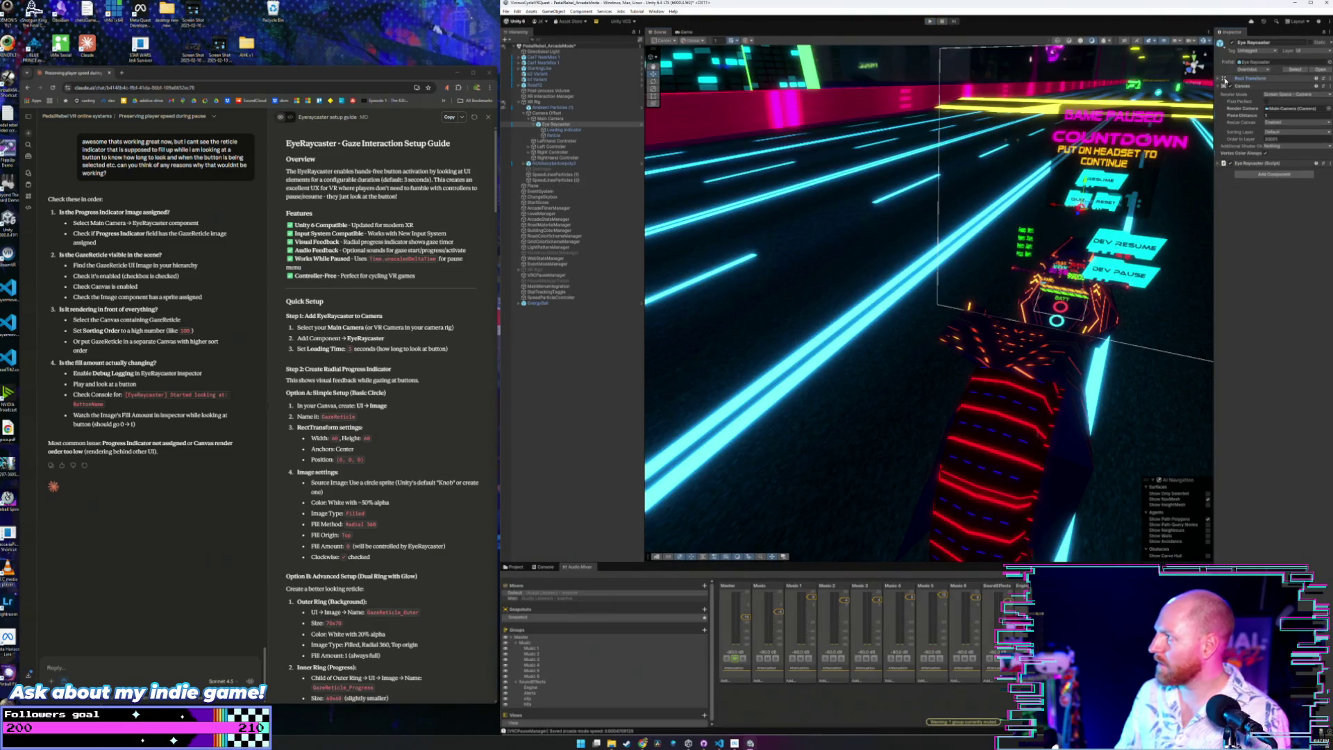
{"action": "left_click", "coordinate": [1268, 80]}
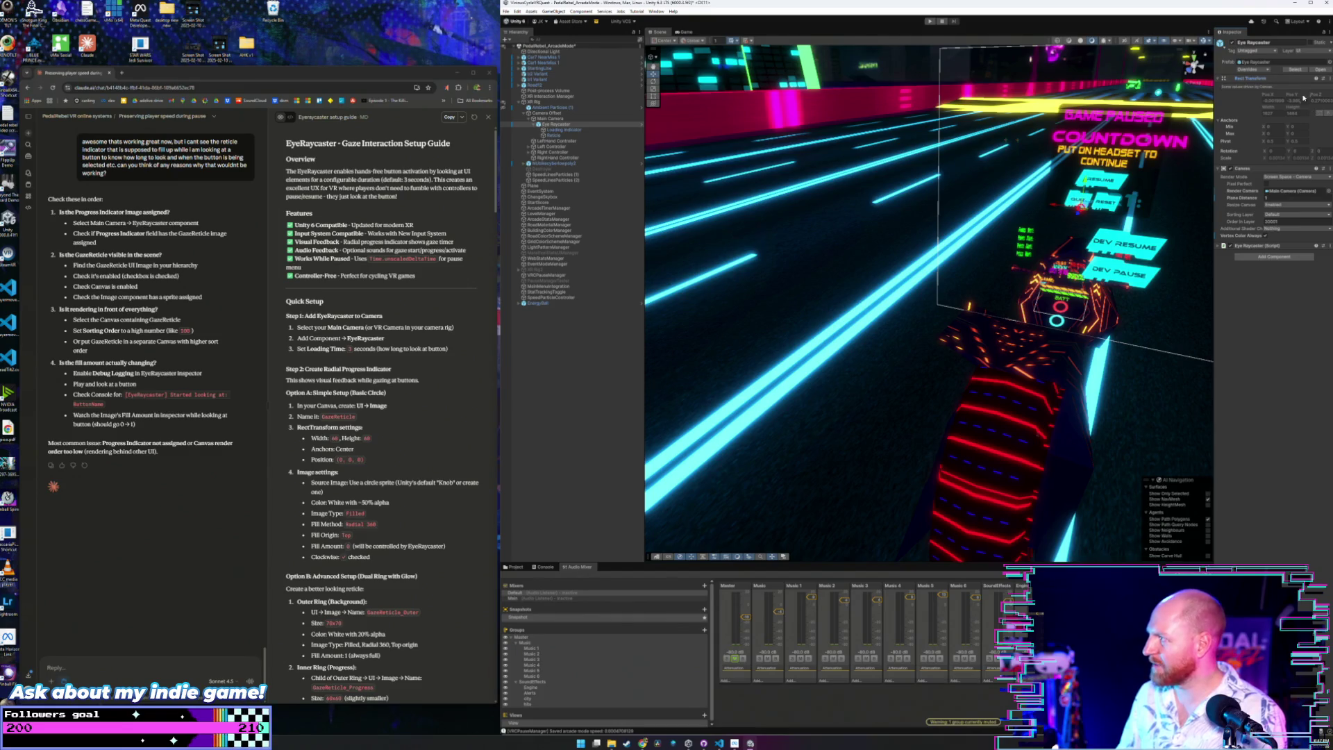
{"action": "left_click", "coordinate": [1282, 81]}
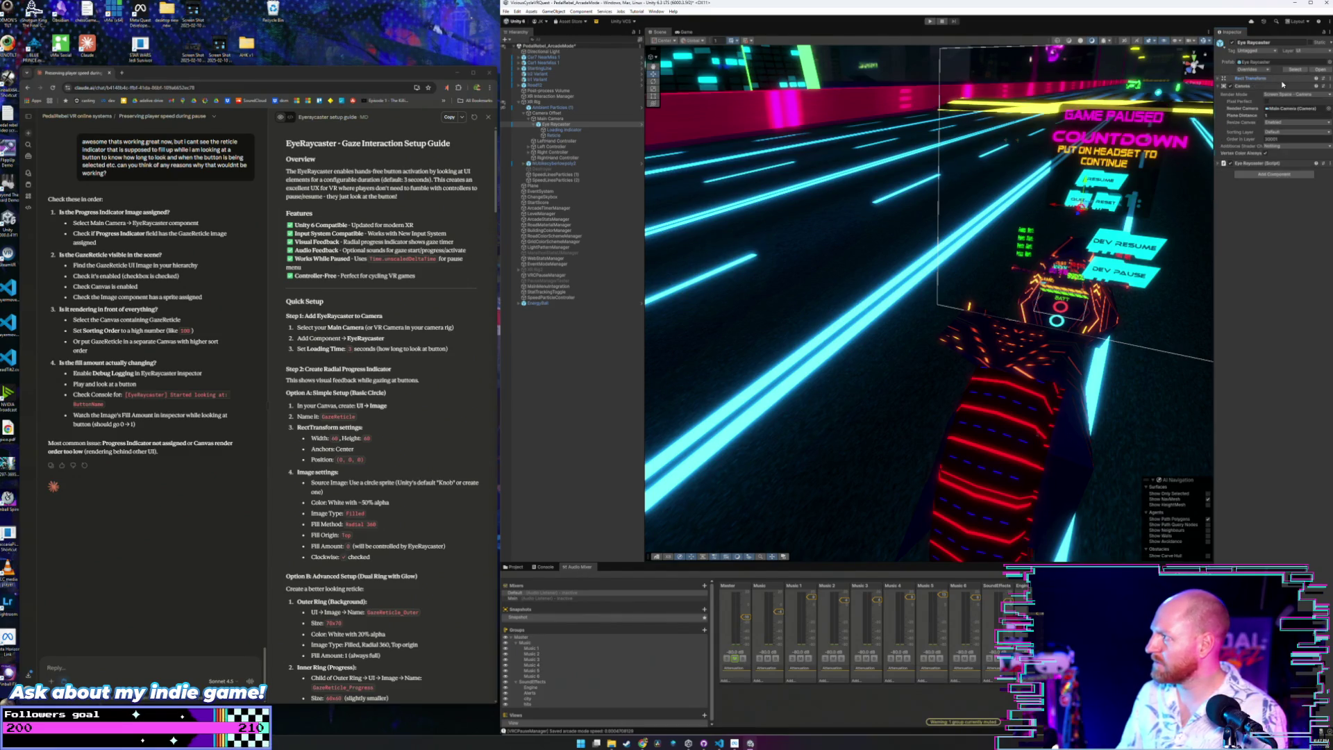
{"action": "left_click", "coordinate": [1301, 79]}
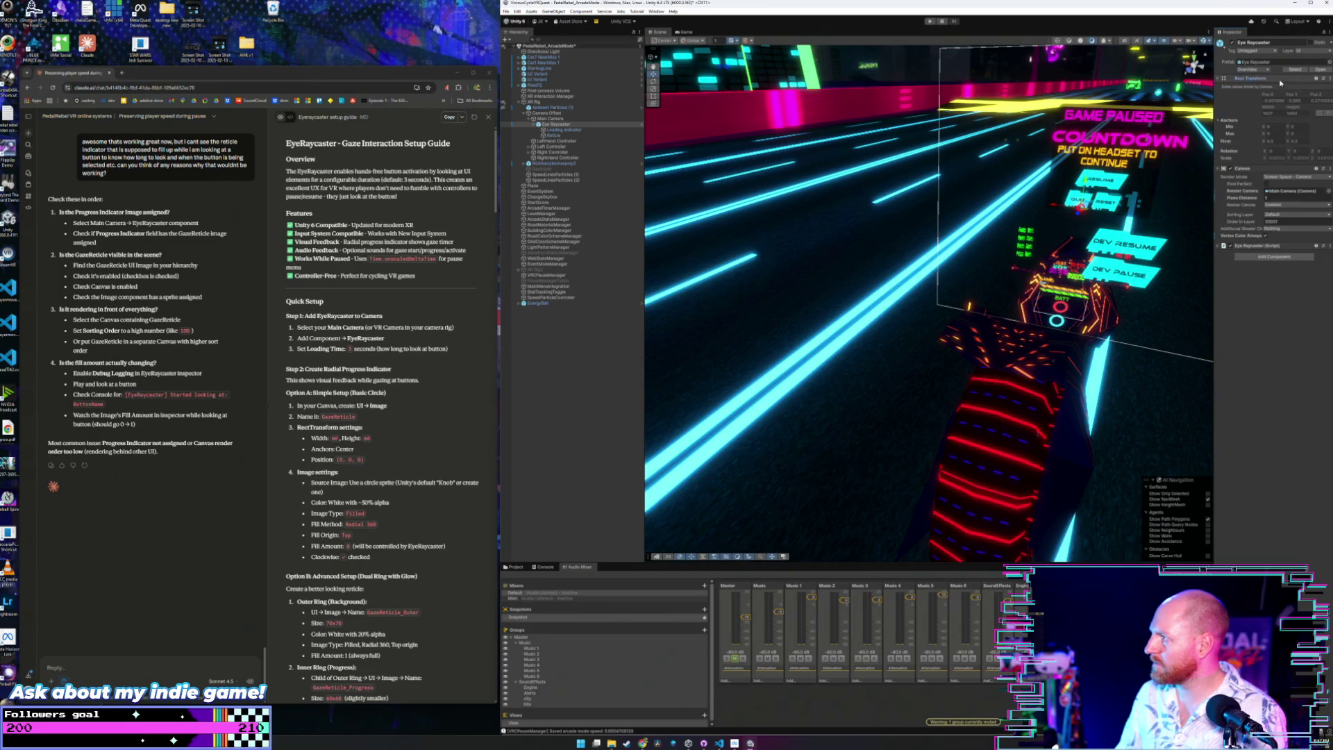
{"action": "left_click", "coordinate": [1324, 79]}
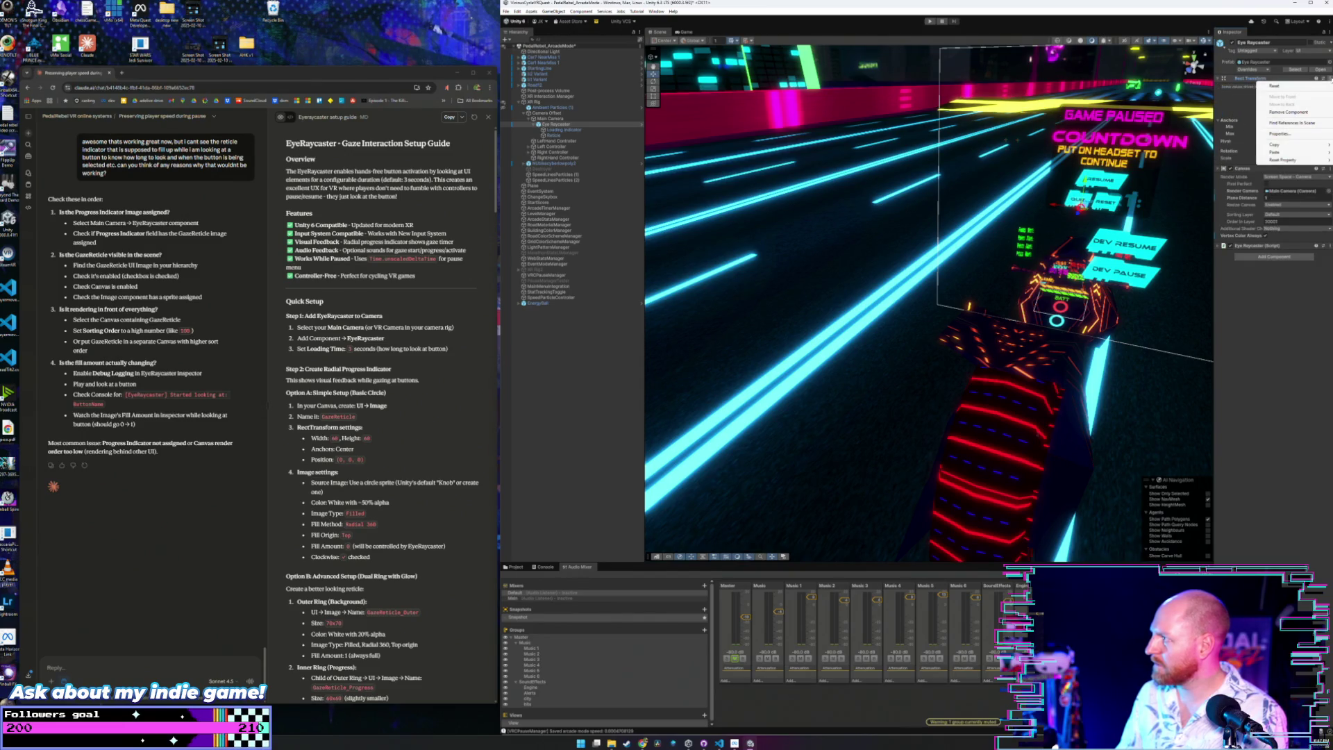
{"action": "left_click", "coordinate": [1303, 88]}
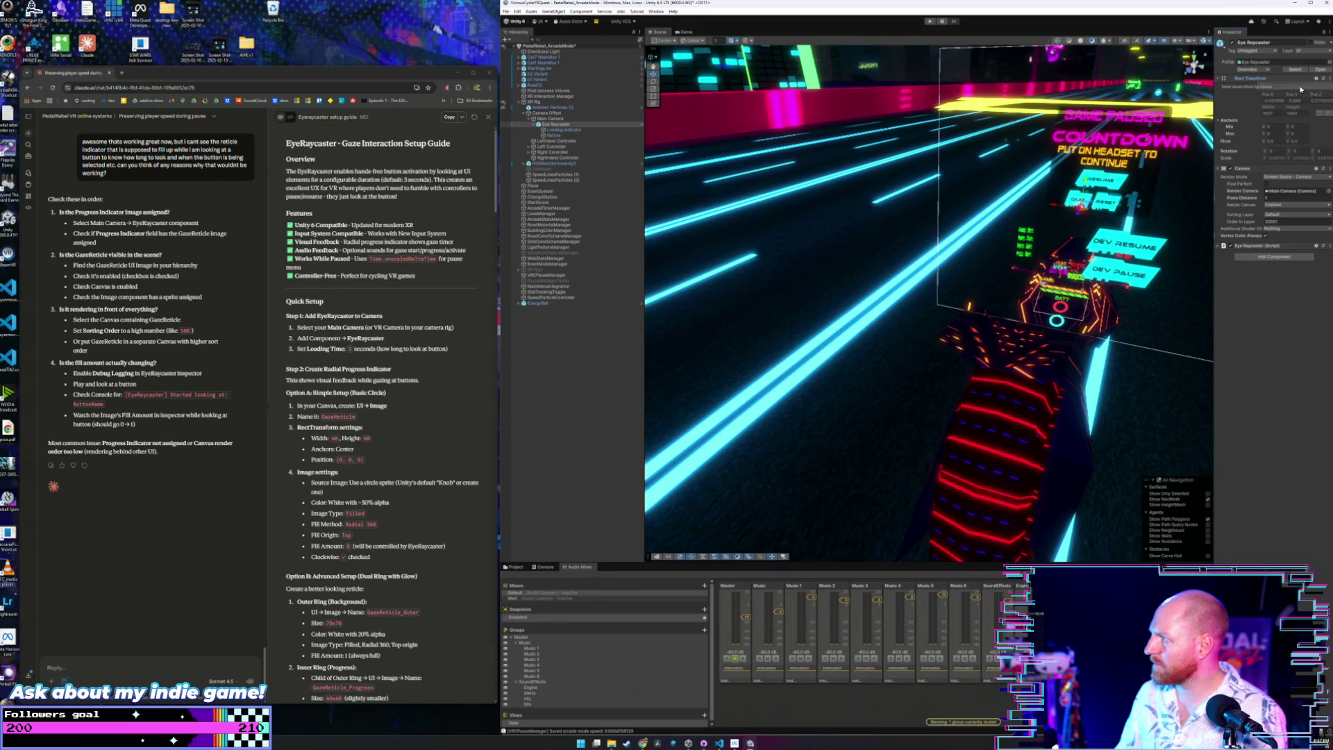
{"action": "key", "text": "f"}
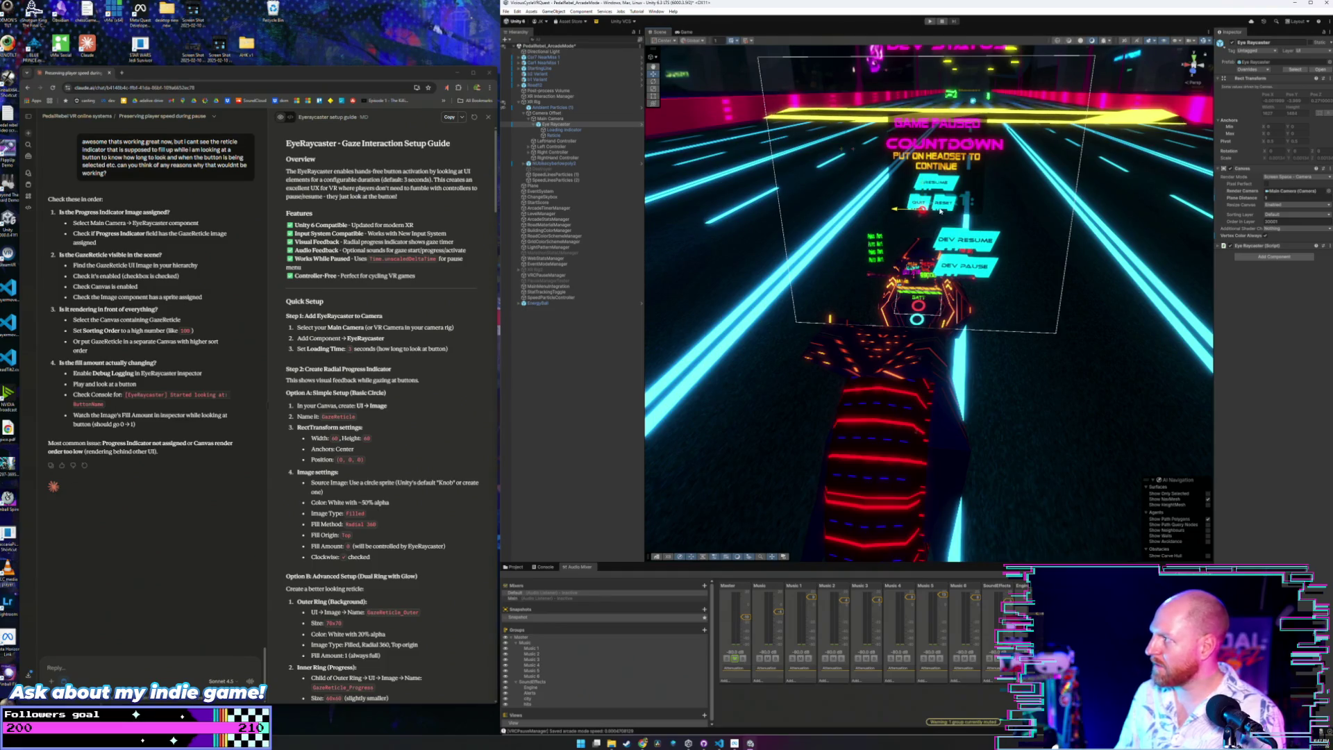
{"action": "left_click", "coordinate": [611, 130]}
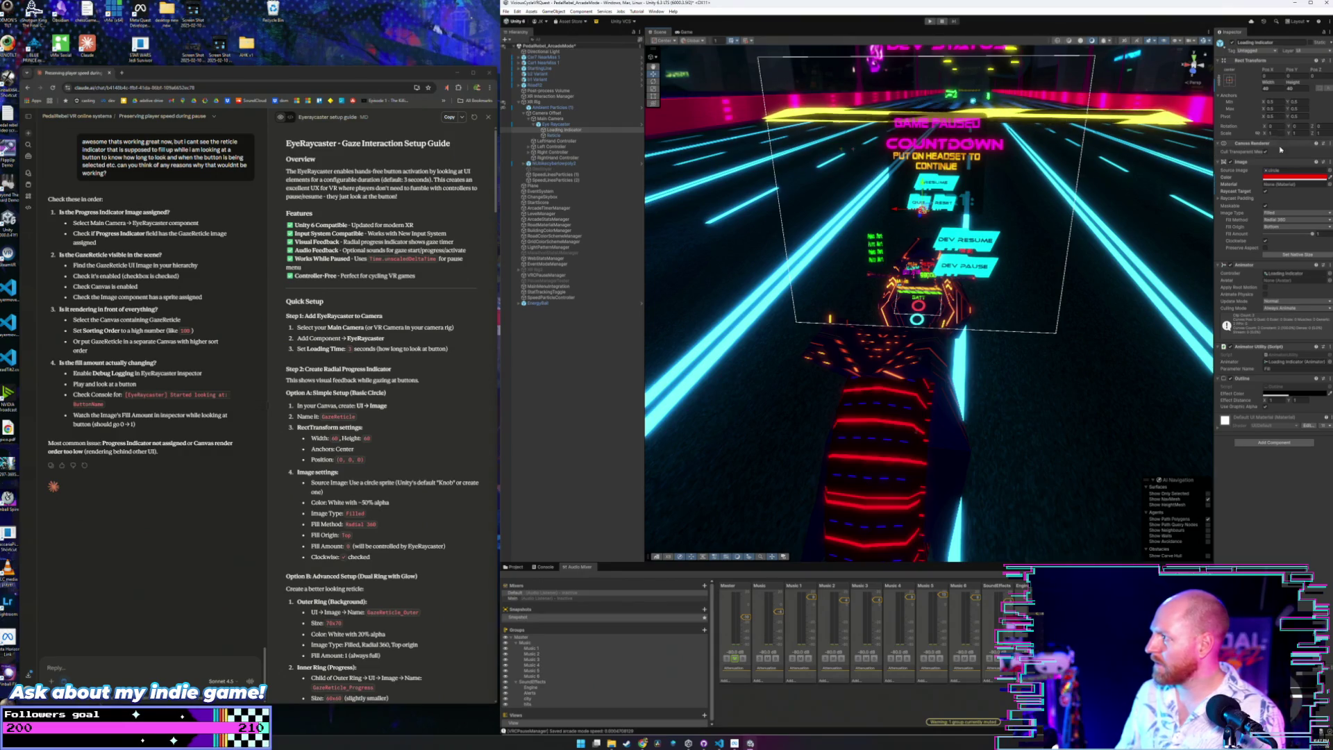
{"action": "left_click", "coordinate": [1262, 162]}
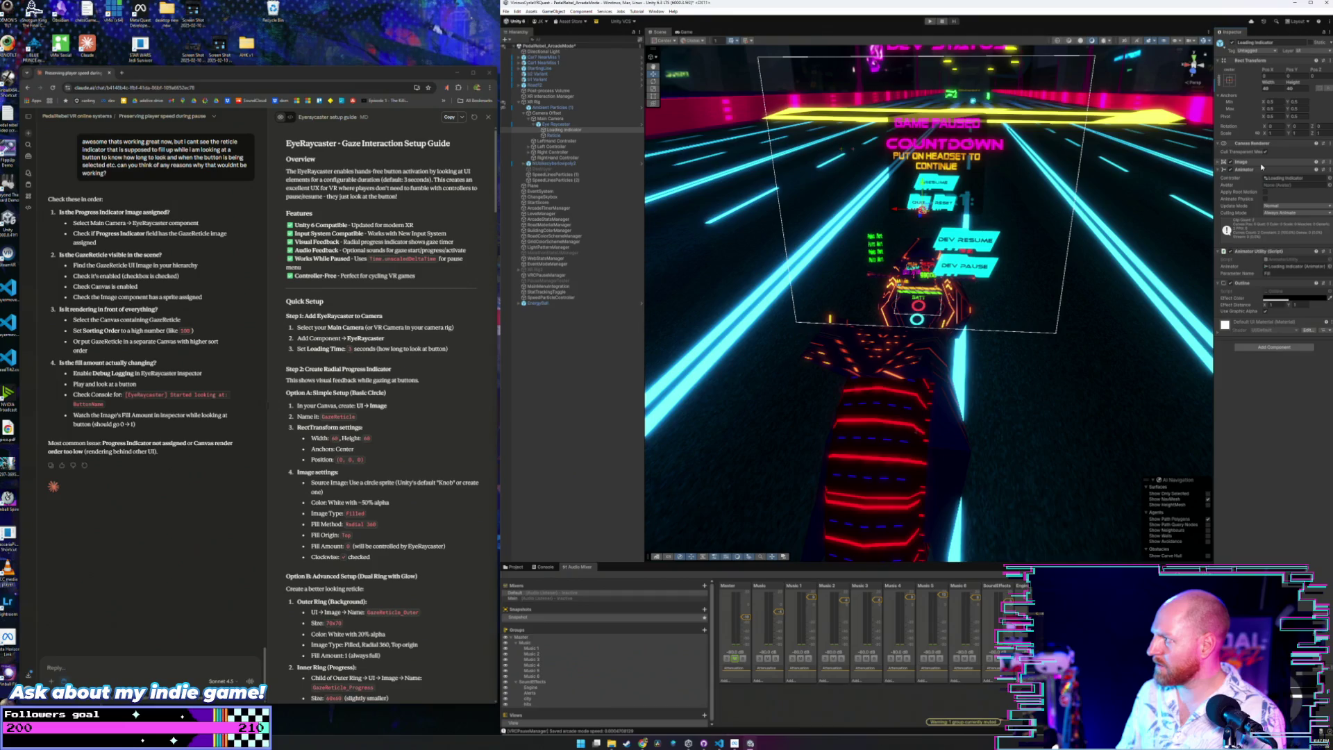
{"action": "left_click", "coordinate": [1261, 164]}
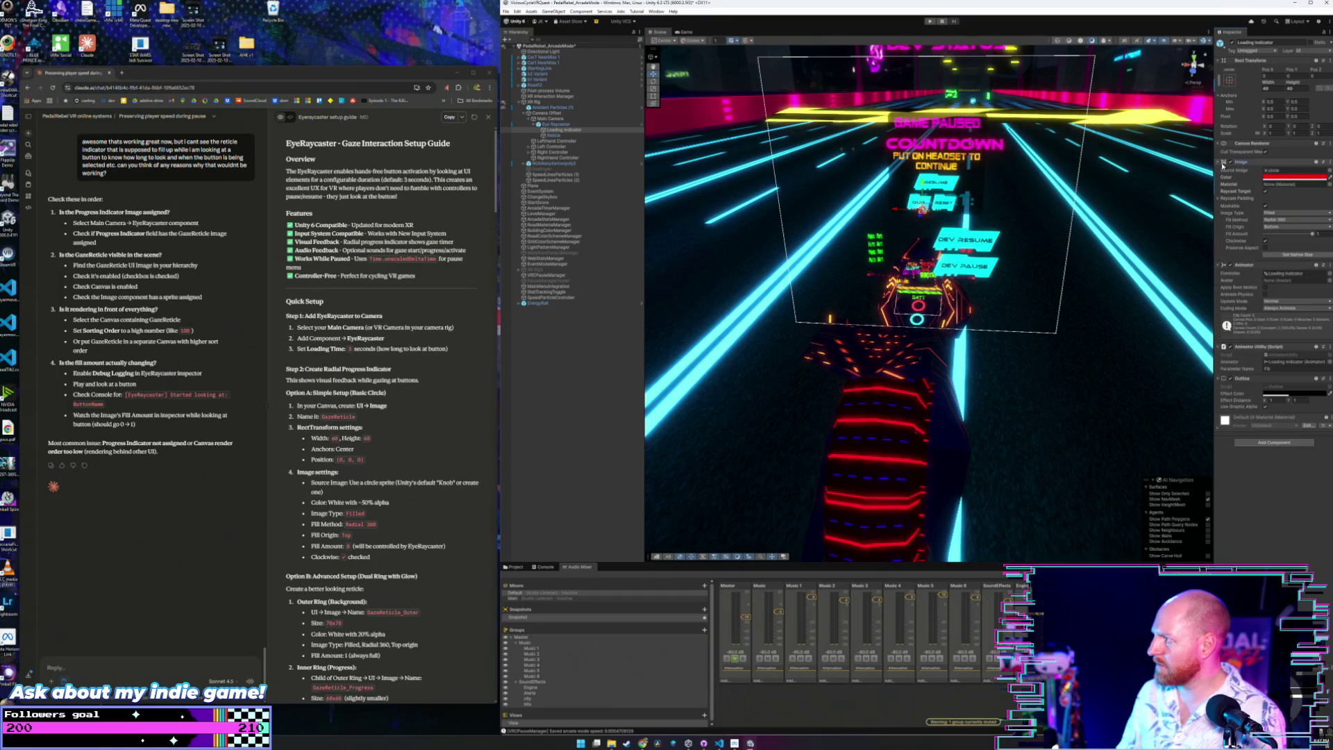
{"action": "left_click", "coordinate": [554, 124]}
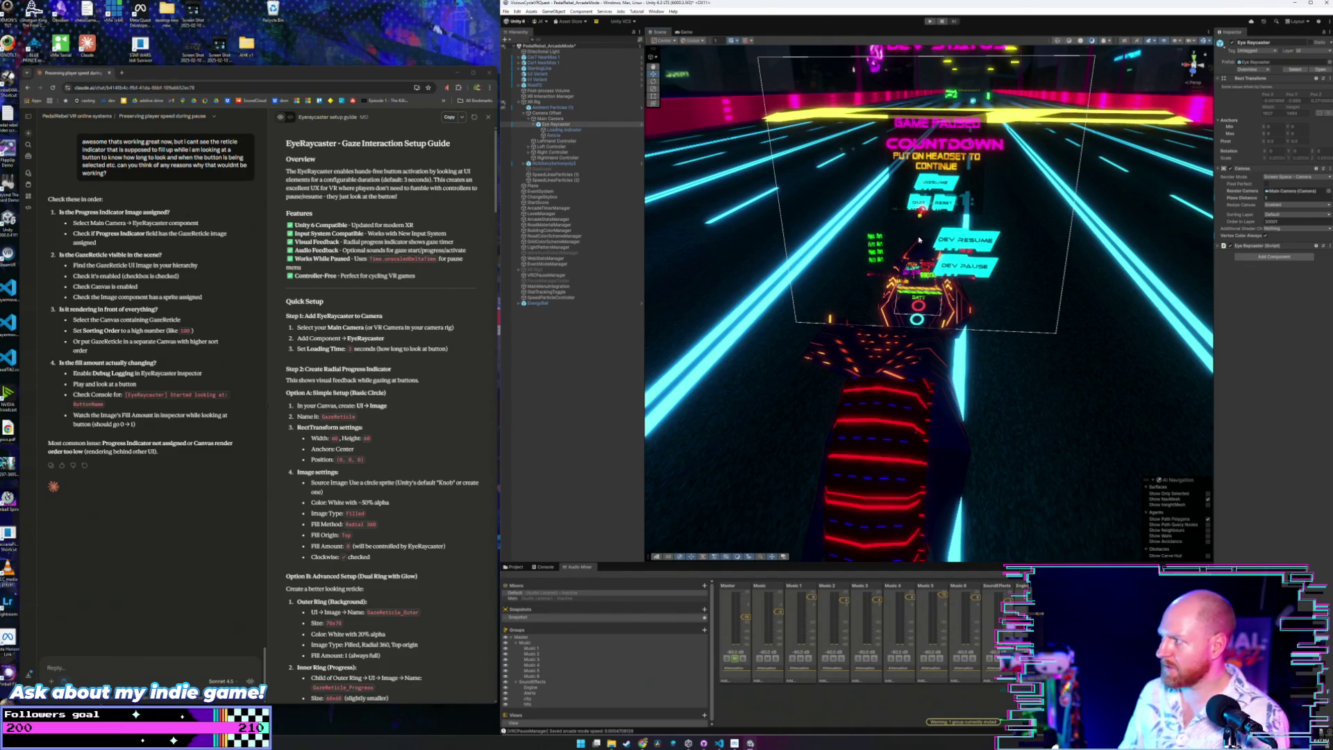
{"action": "left_click", "coordinate": [1285, 78]}
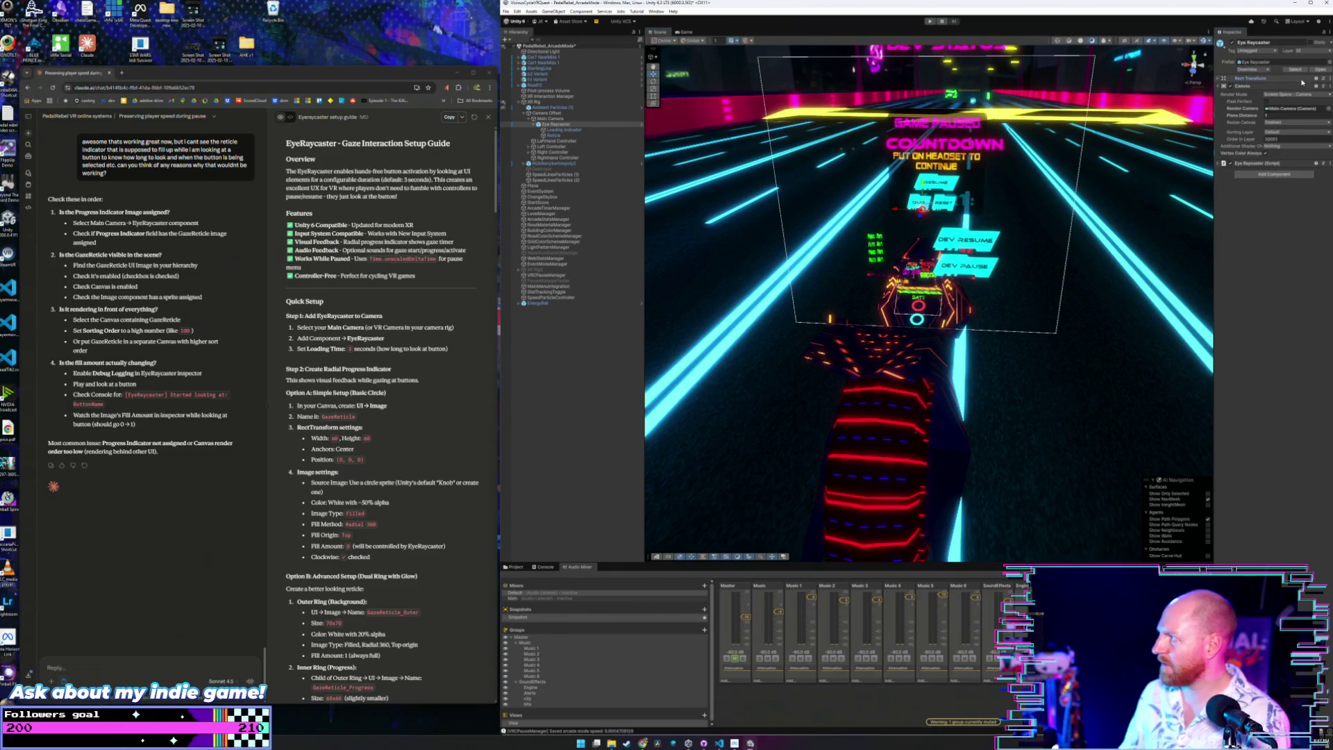
{"action": "left_click", "coordinate": [1324, 79]}
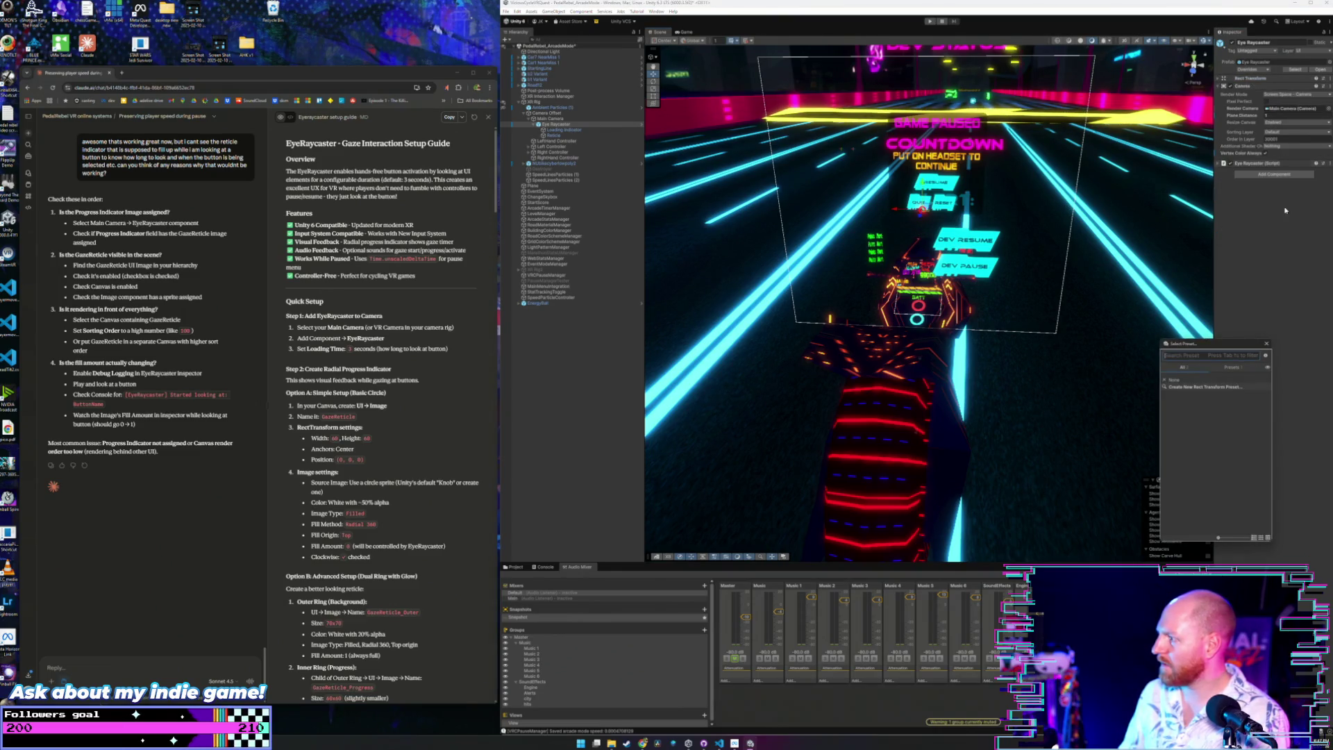
{"action": "left_click", "coordinate": [1267, 343]}
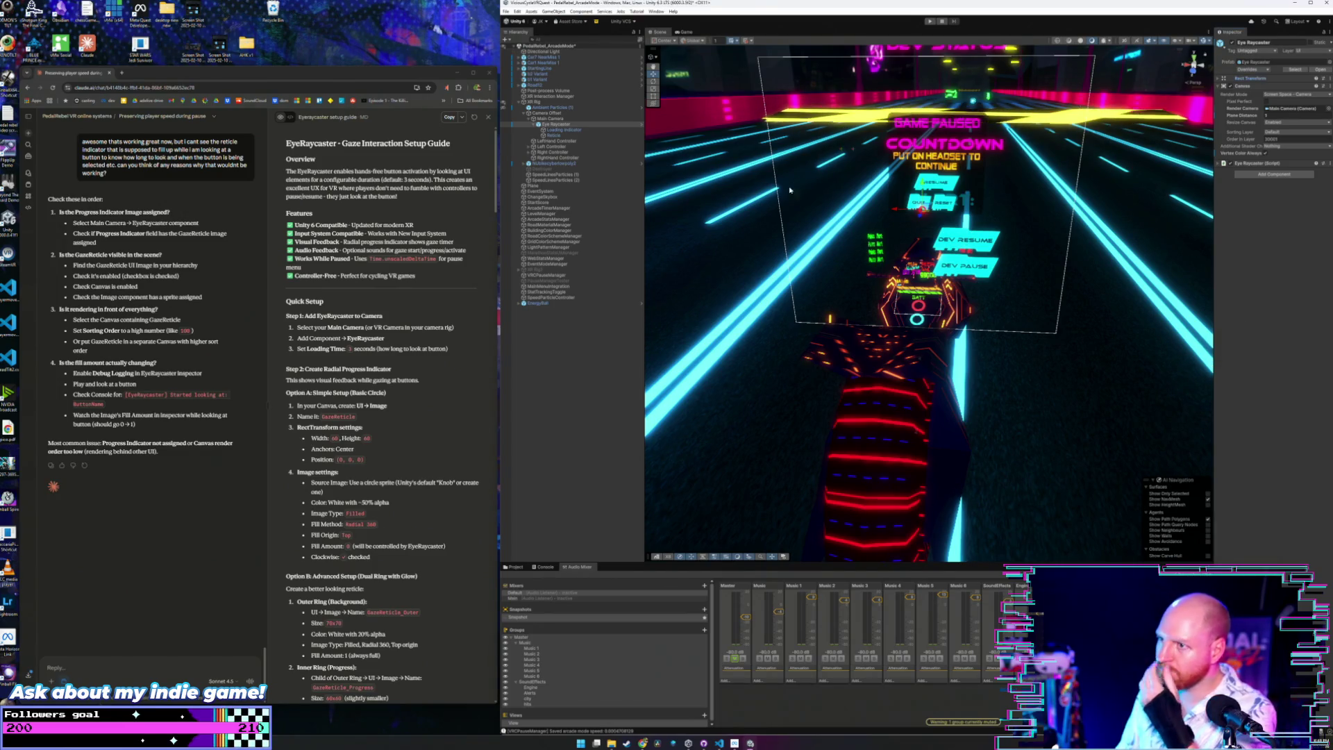
{"action": "left_click", "coordinate": [559, 125]}
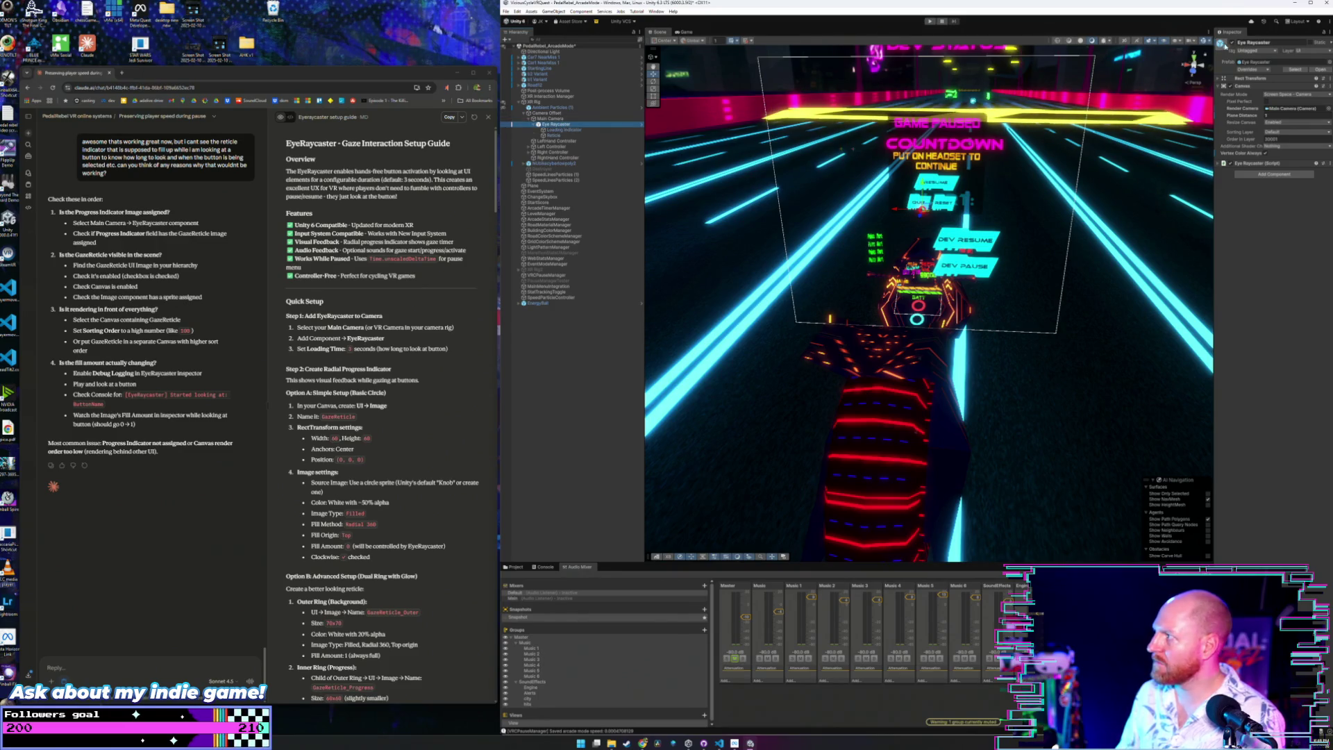
{"action": "left_click", "coordinate": [826, 129]}
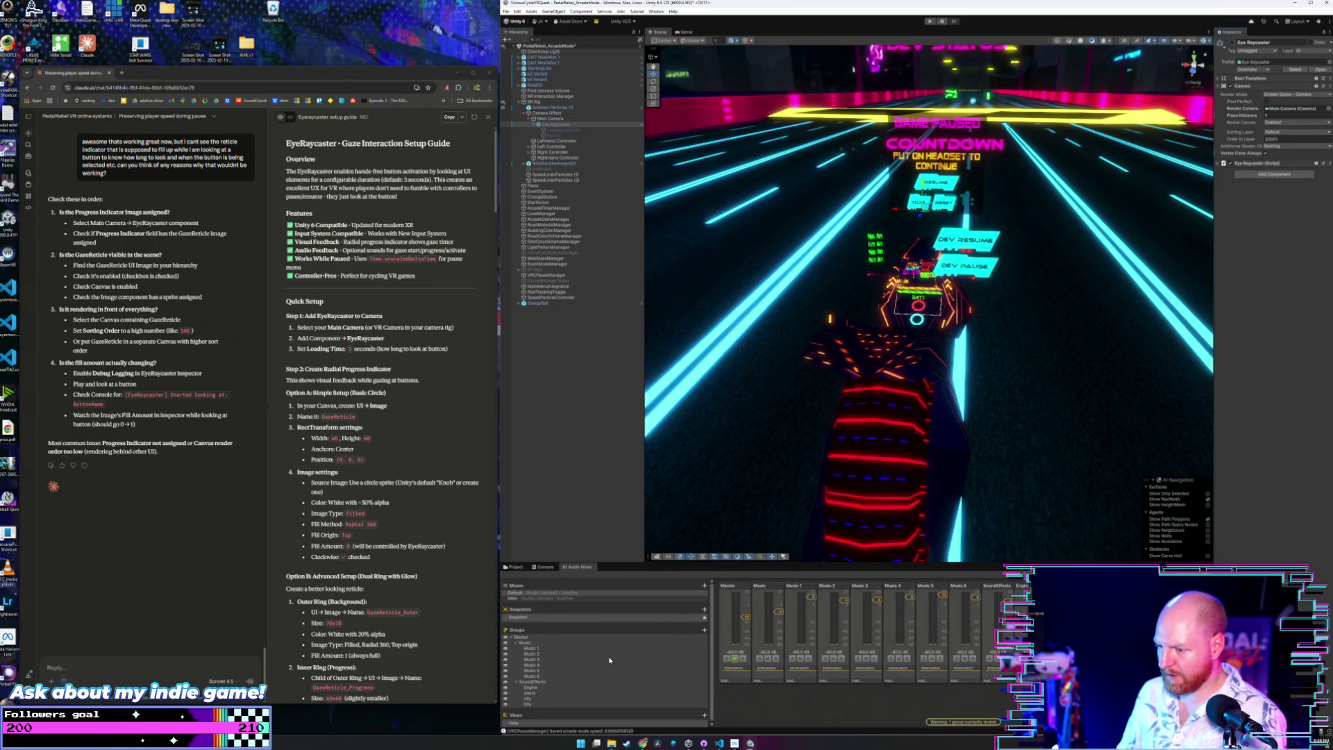
Find the Eye Raycaster prefab in Assets and delete the old Eye Raycaster object.
{"action": "left_click", "coordinate": [516, 567]}
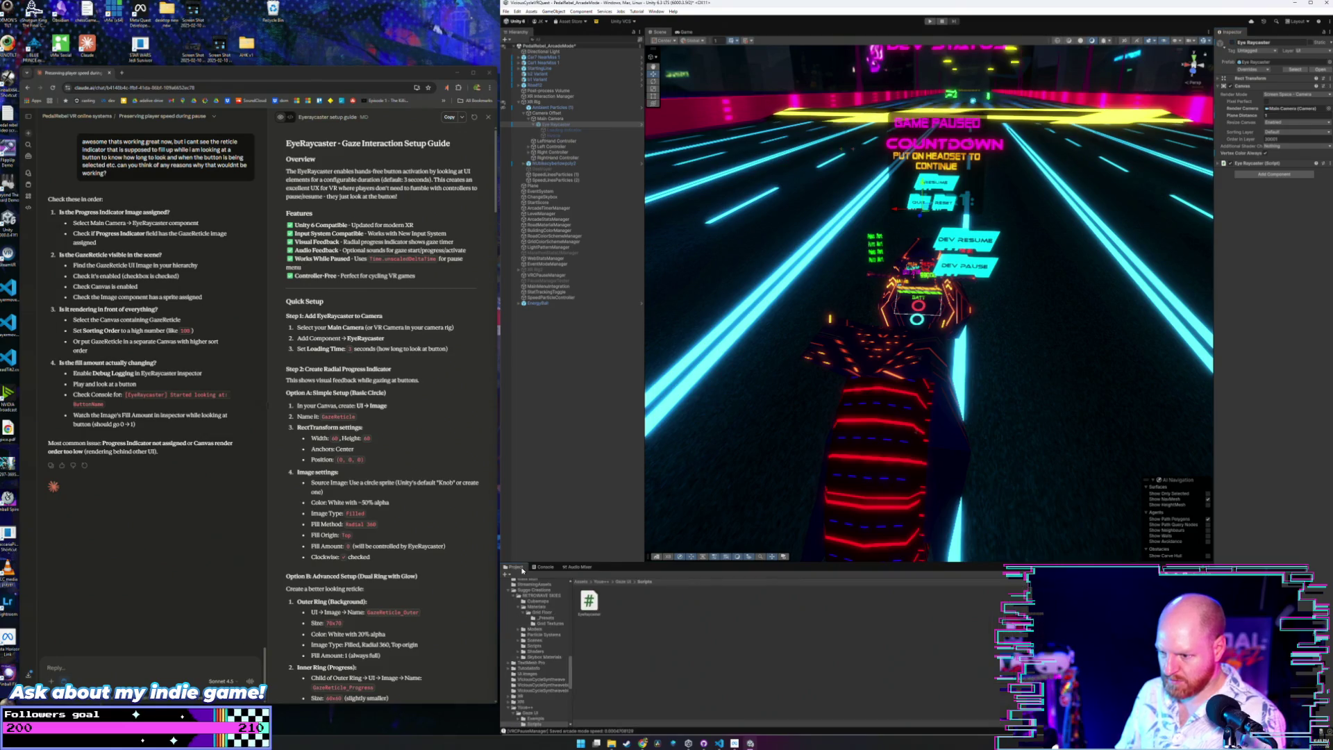
{"action": "left_click", "coordinate": [580, 582]}
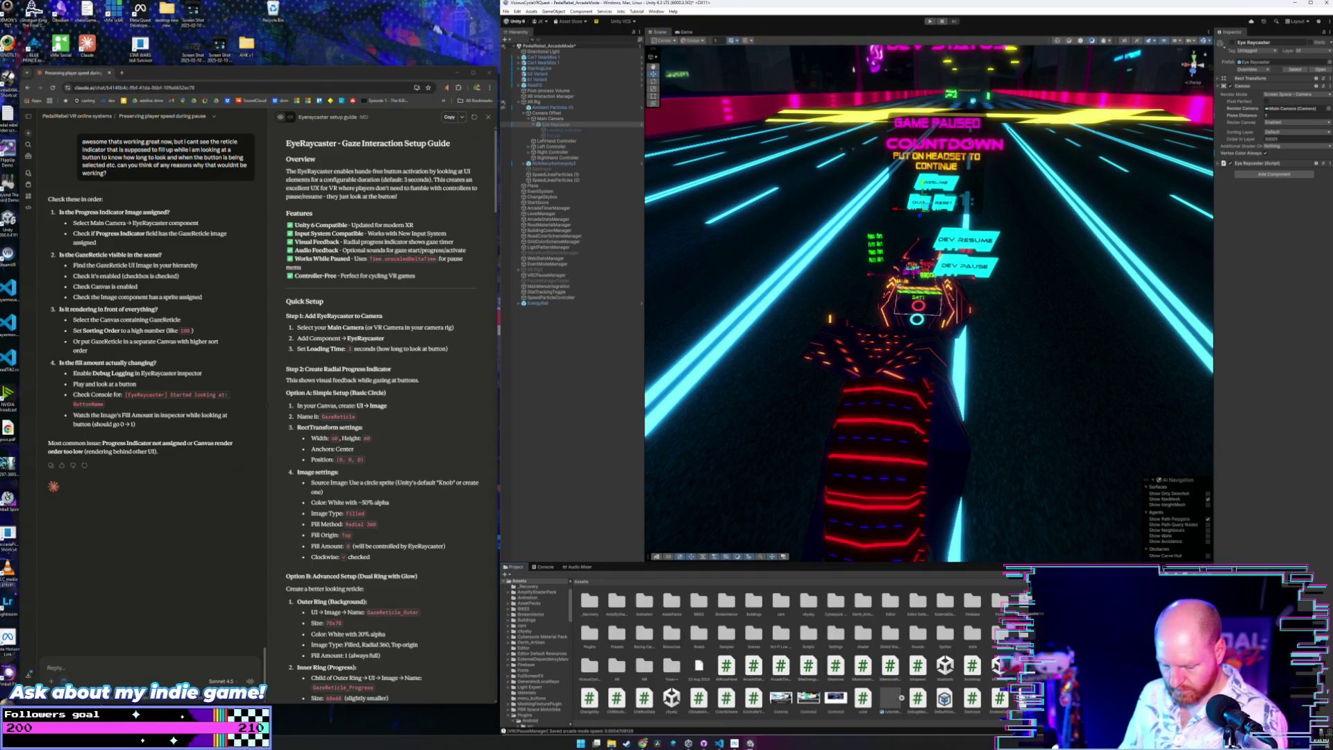
{"action": "type", "text": "eye"}
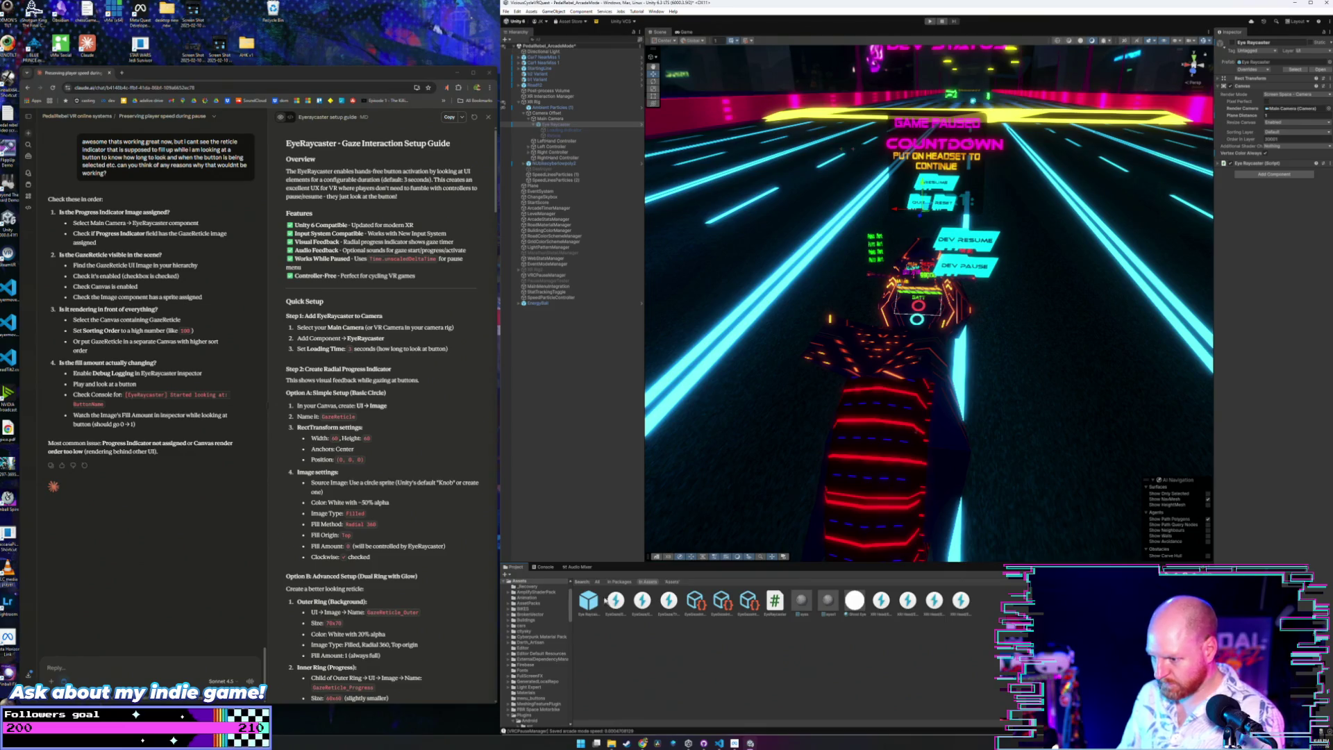
{"action": "left_click", "coordinate": [574, 125]}
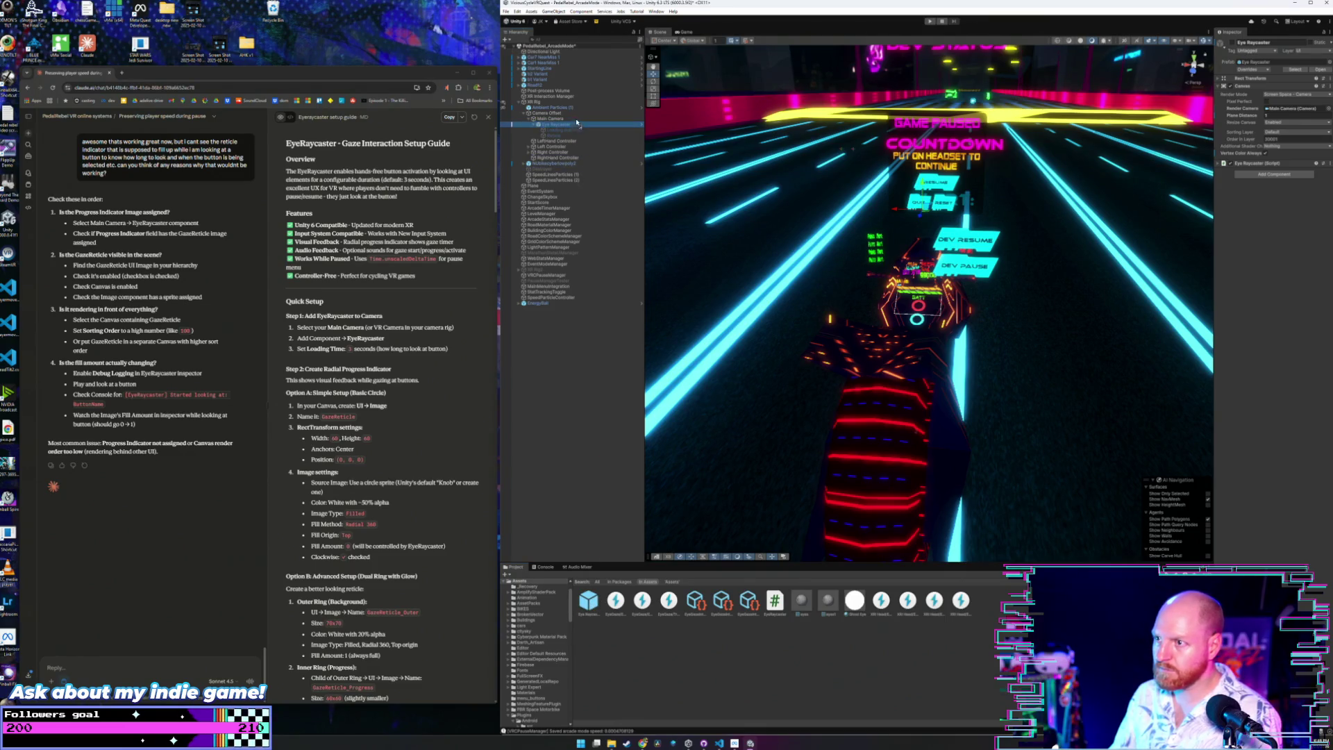
{"action": "left_click_drag", "start_coordinate": [577, 122], "coordinate": [559, 119]}
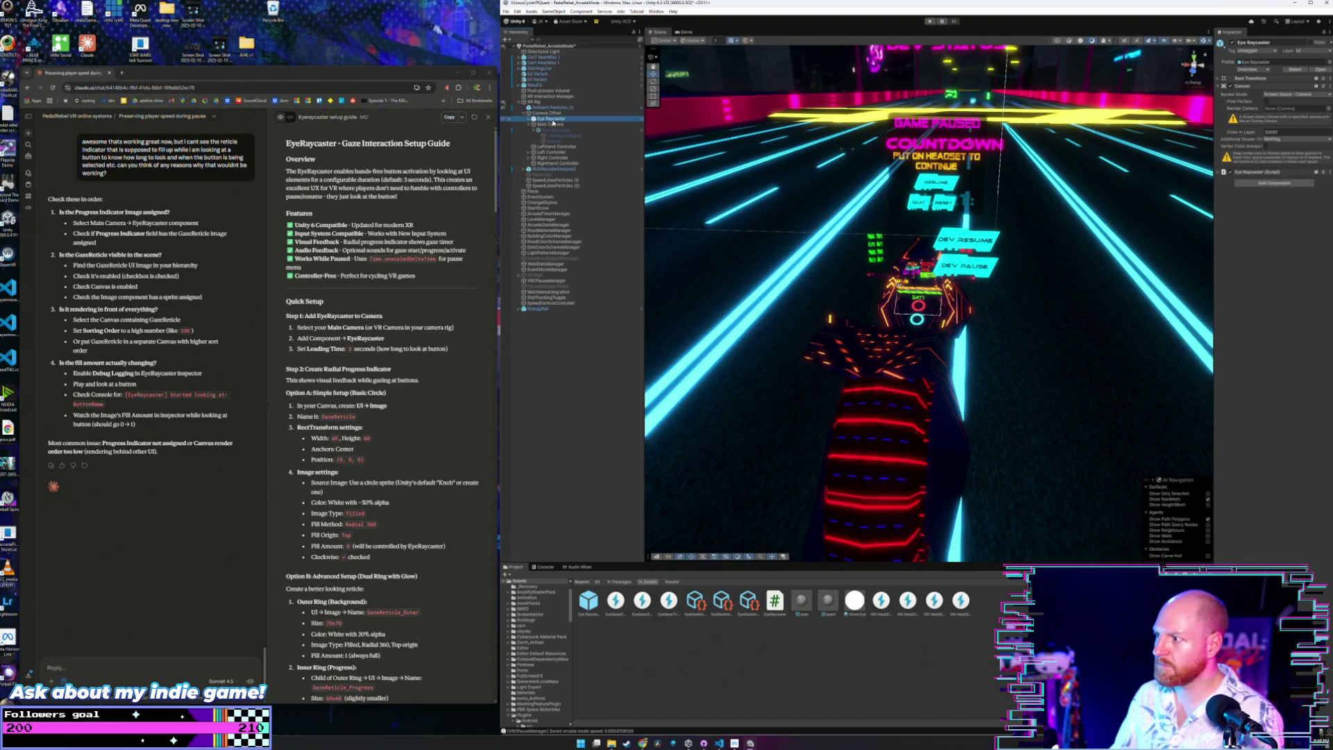
{"action": "left_click_drag", "start_coordinate": [861, 264], "coordinate": [867, 268]}
{"action": "double_click", "coordinate": [546, 120]}
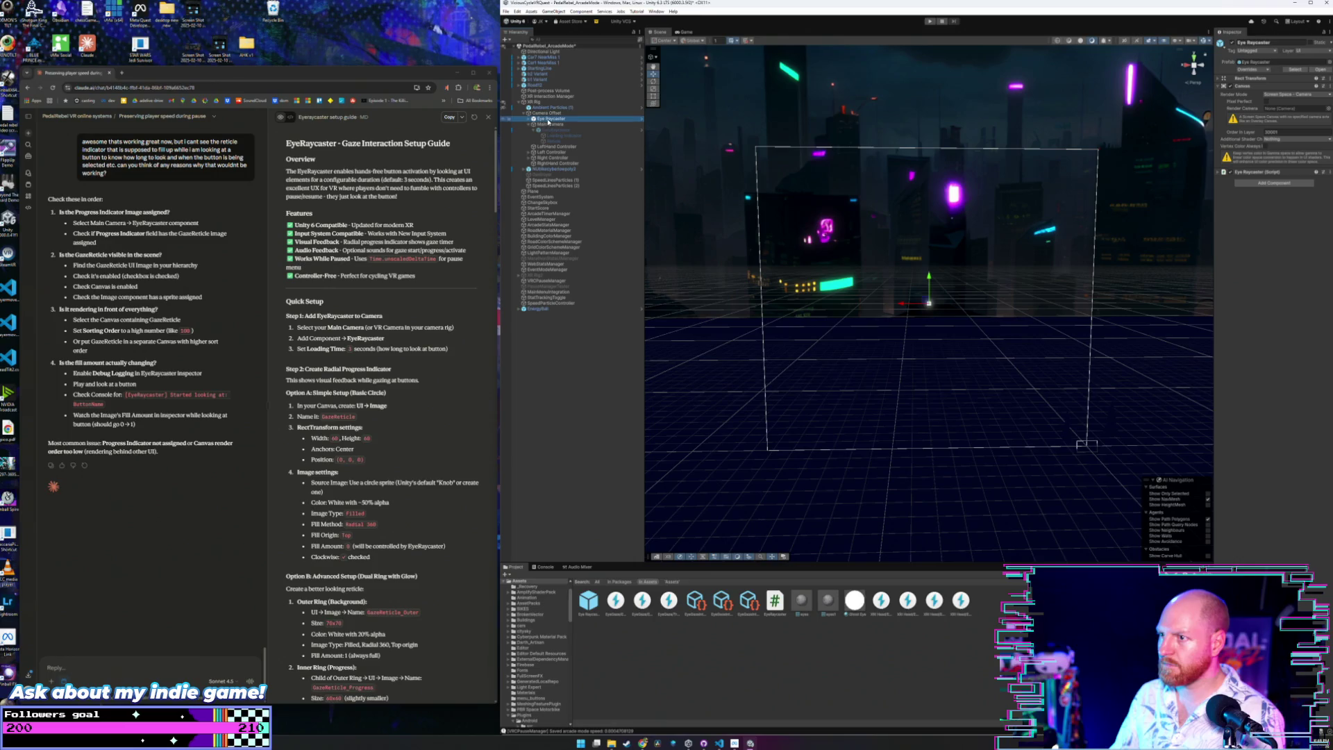
{"action": "double_click", "coordinate": [548, 120]}
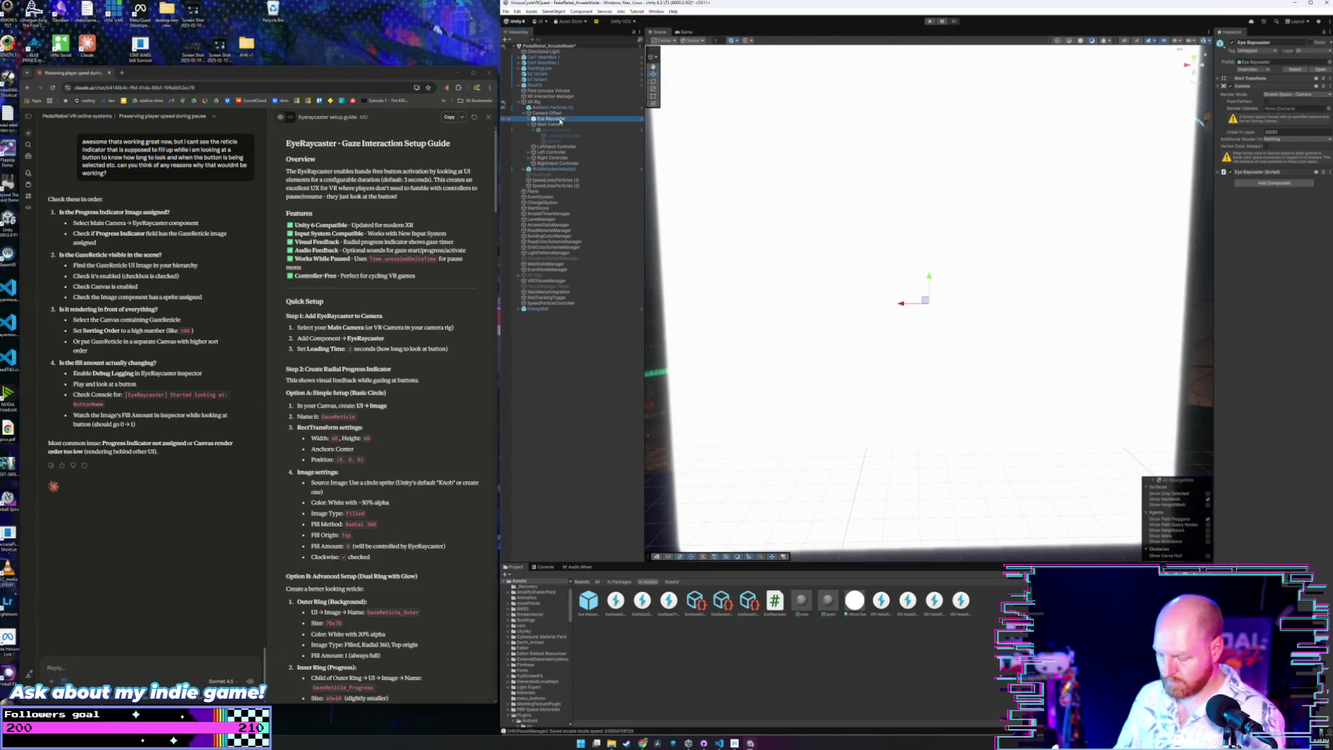
{"action": "key", "text": "Delete"}
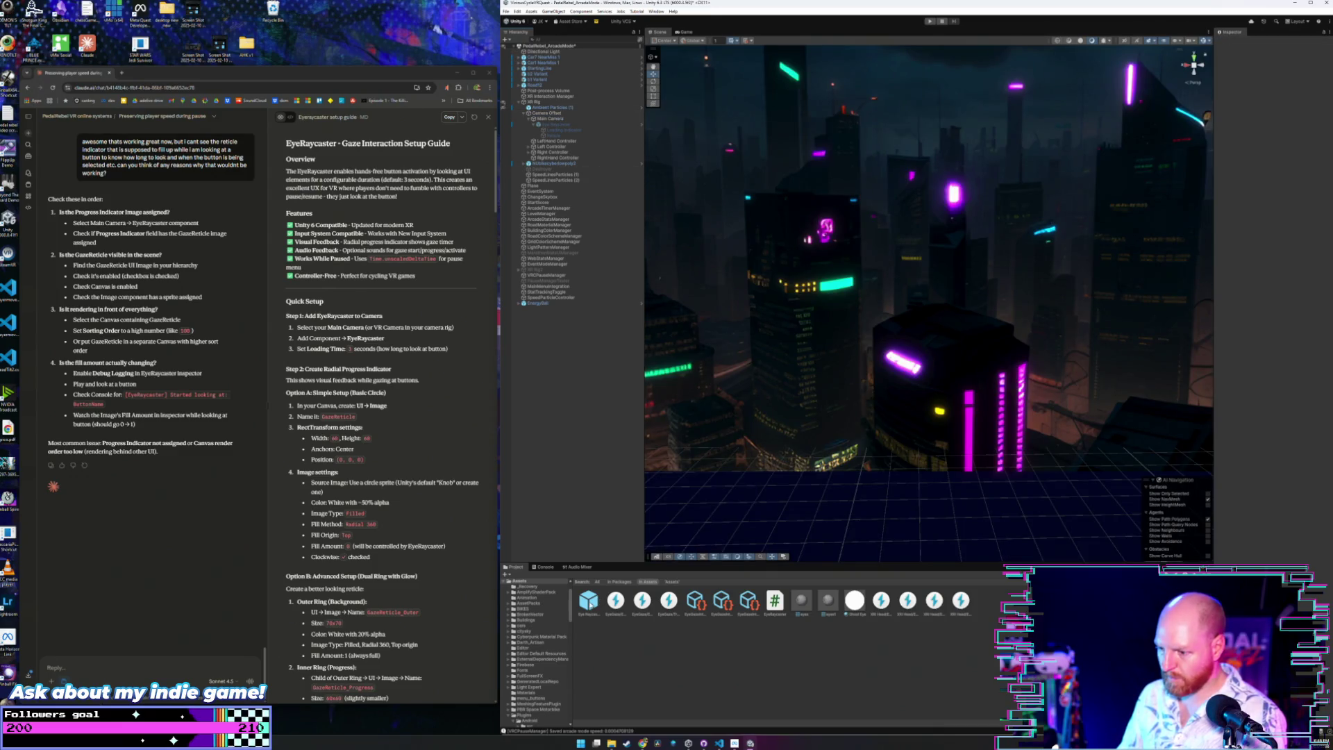
Drag a new Eye Raycaster prefab in beside Main Camera and set Main Camera as its render camera.
{"action": "left_click_drag", "start_coordinate": [589, 601], "coordinate": [579, 225]}
{"action": "left_click_drag", "start_coordinate": [560, 127], "coordinate": [555, 125]}
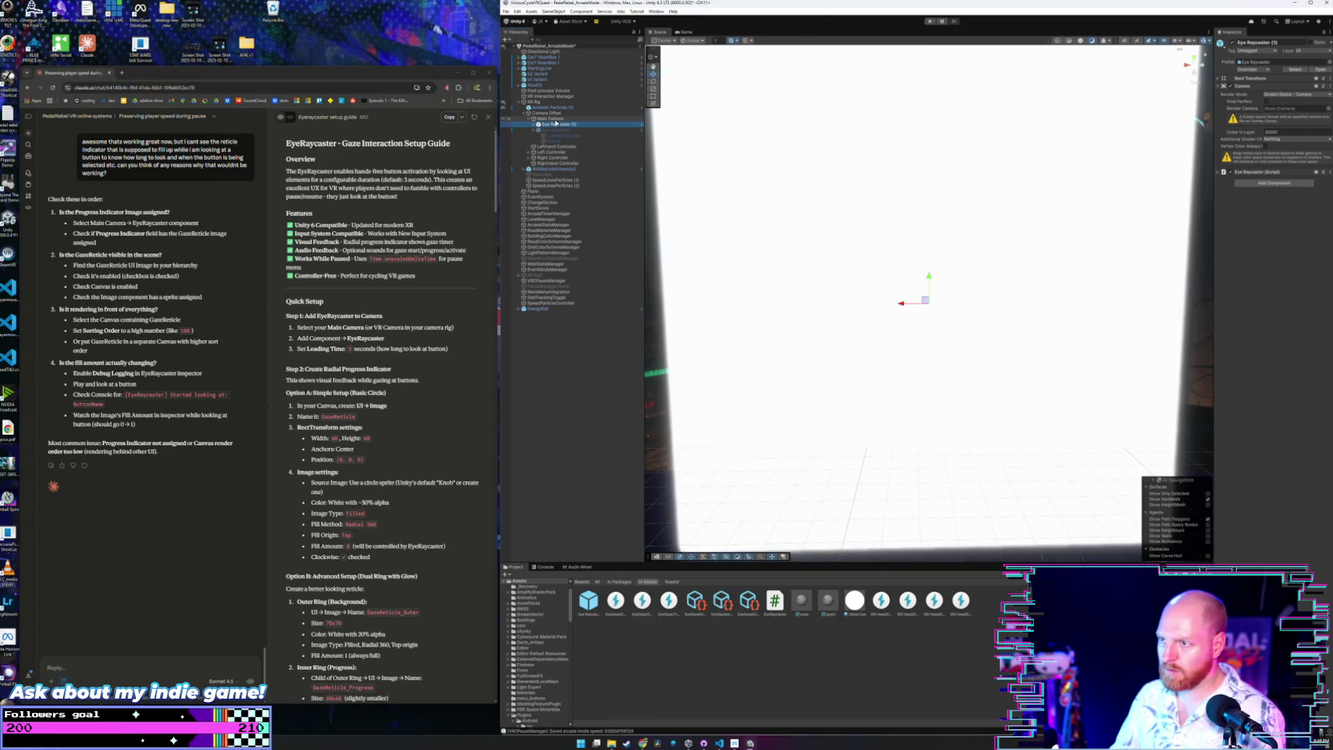
{"action": "left_click", "coordinate": [559, 119]}
{"action": "double_click", "coordinate": [559, 119]}
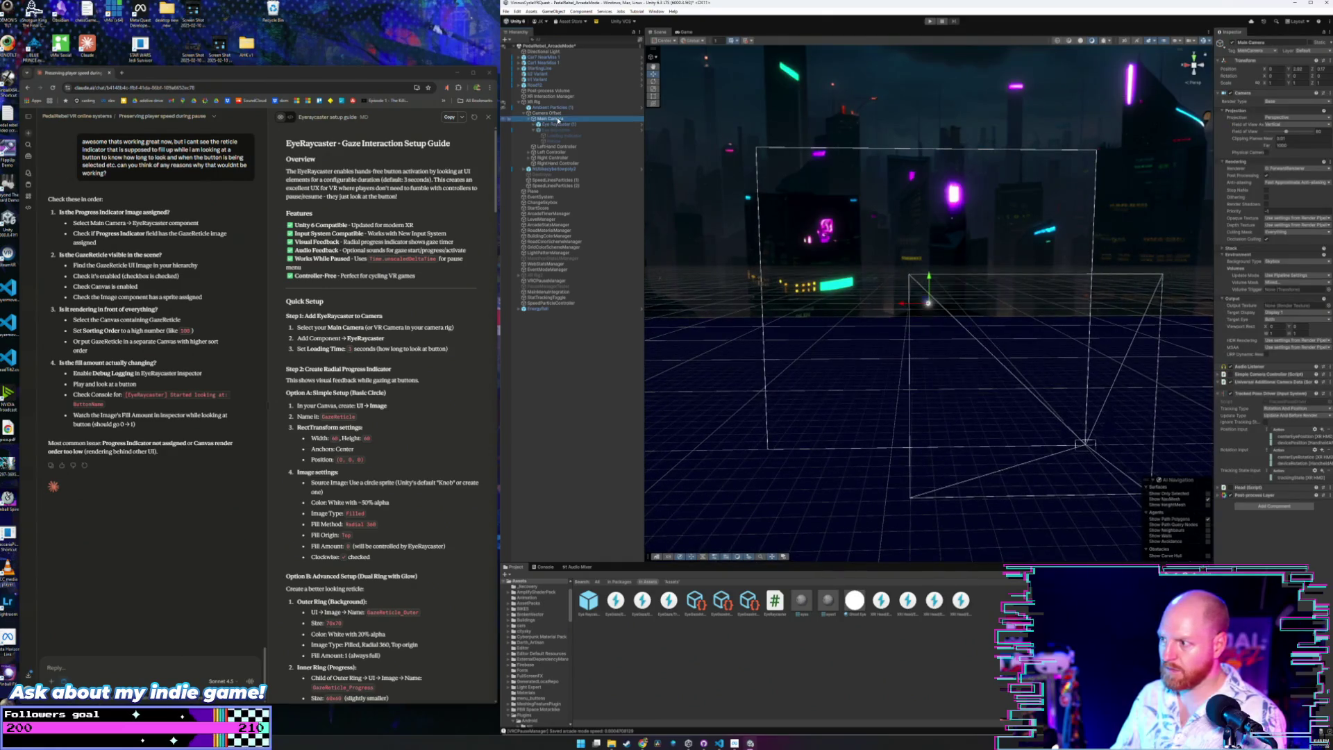
{"action": "left_click", "coordinate": [556, 125]}
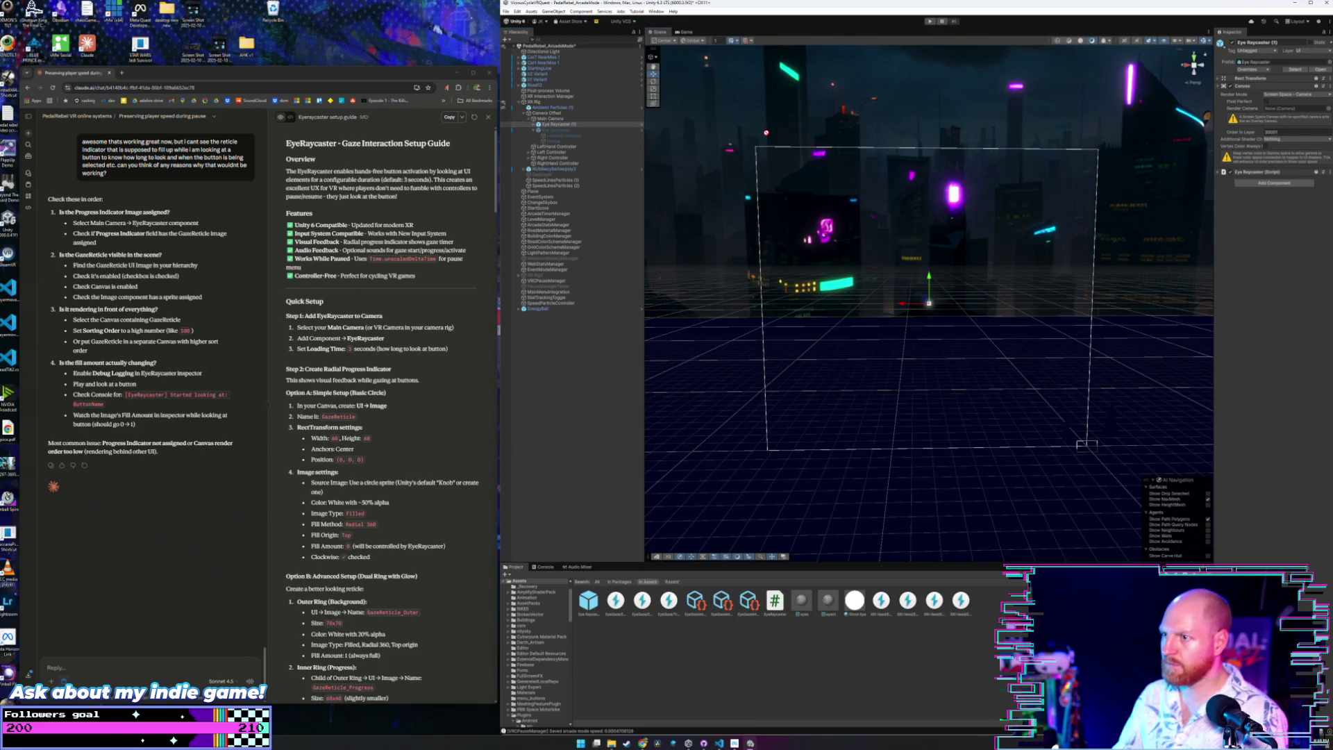
{"action": "left_click_drag", "start_coordinate": [1289, 131], "coordinate": [1287, 109]}
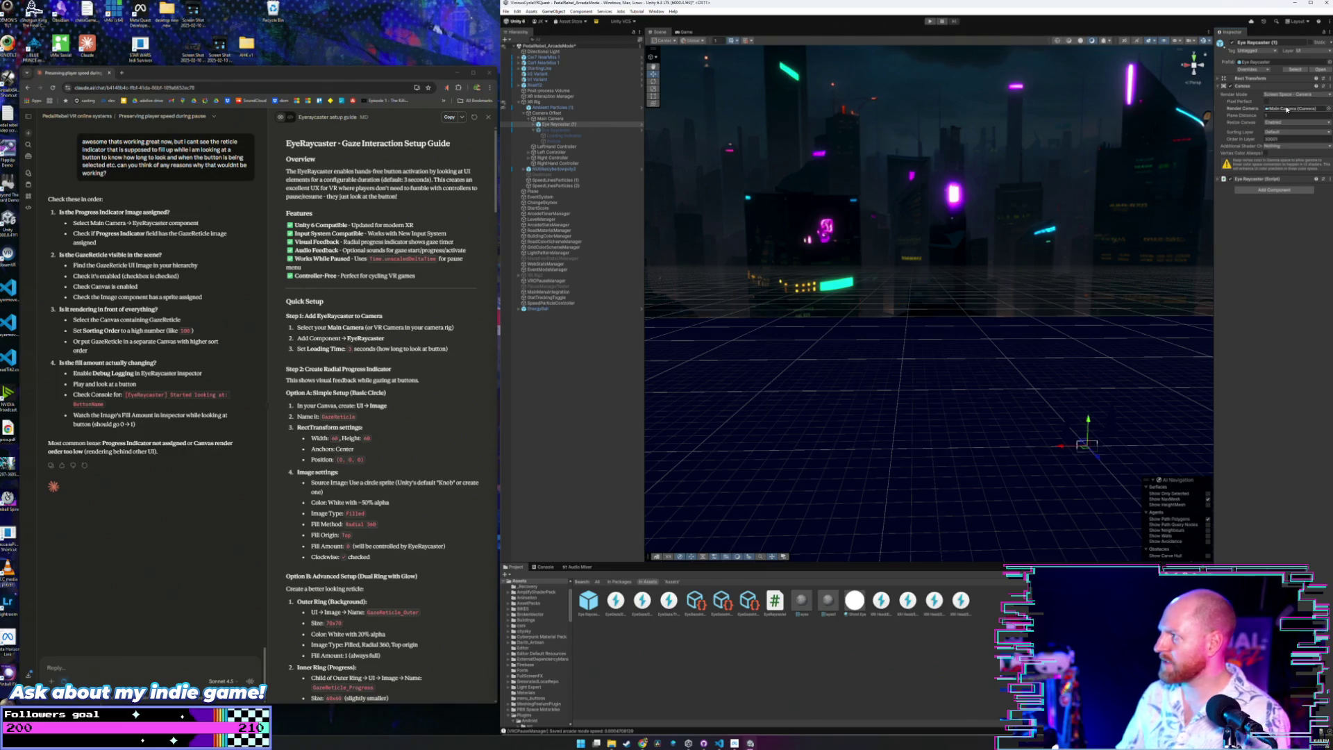
{"action": "left_click_drag", "start_coordinate": [1111, 322], "coordinate": [1072, 362]}
{"action": "double_click", "coordinate": [551, 118]}
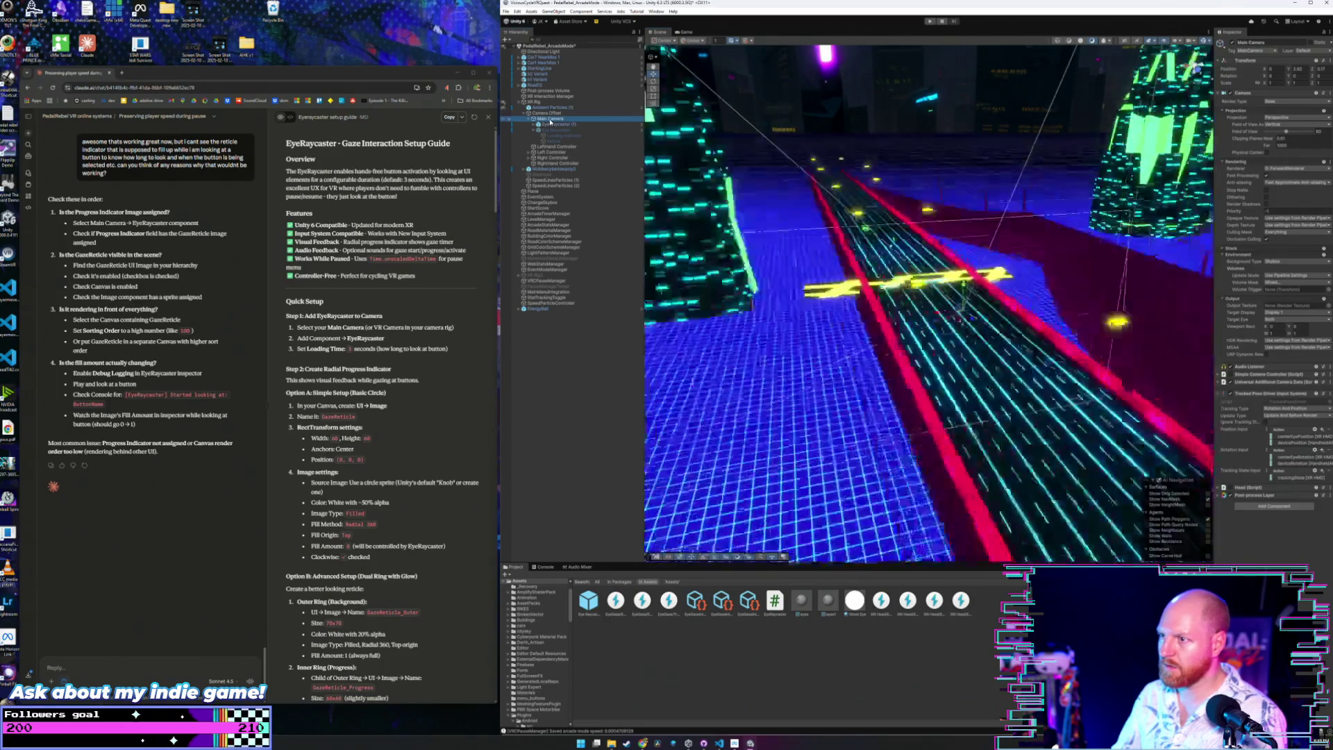
{"action": "left_click_drag", "start_coordinate": [911, 341], "coordinate": [880, 319]}
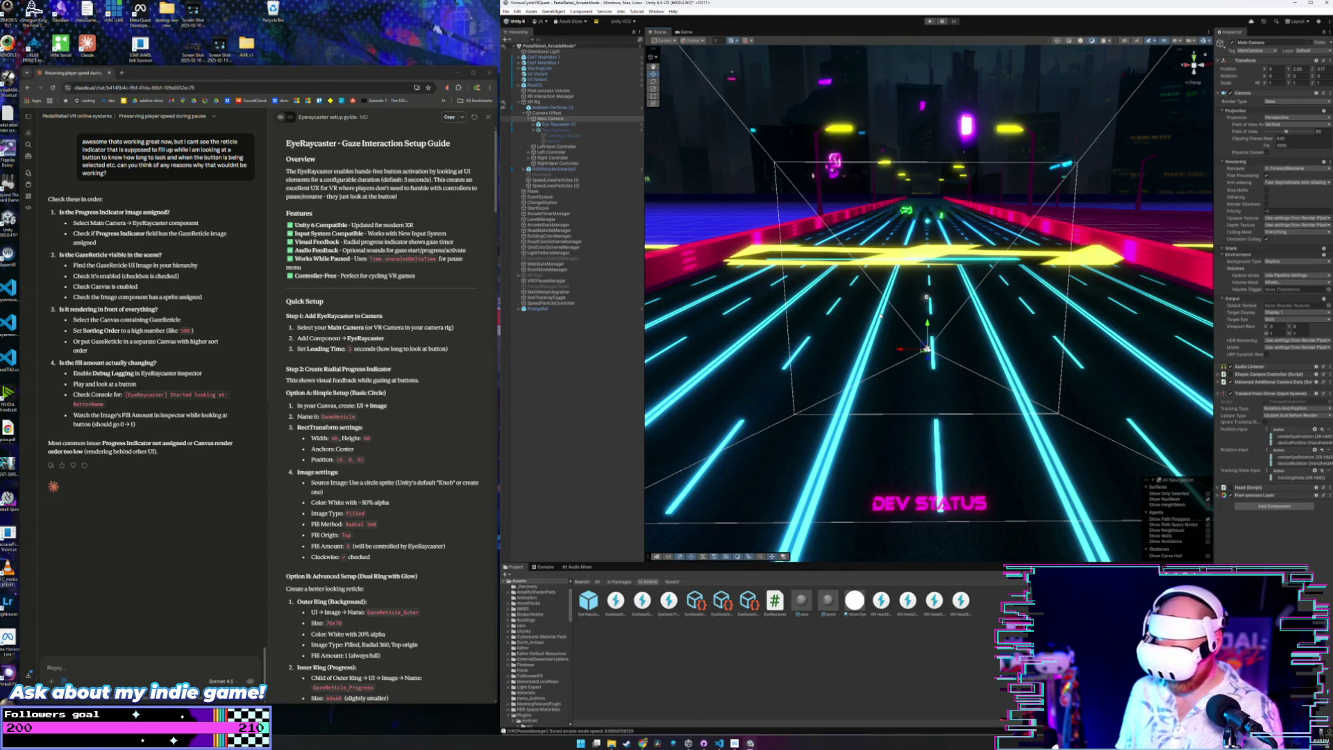
{"action": "left_click", "coordinate": [930, 21]}
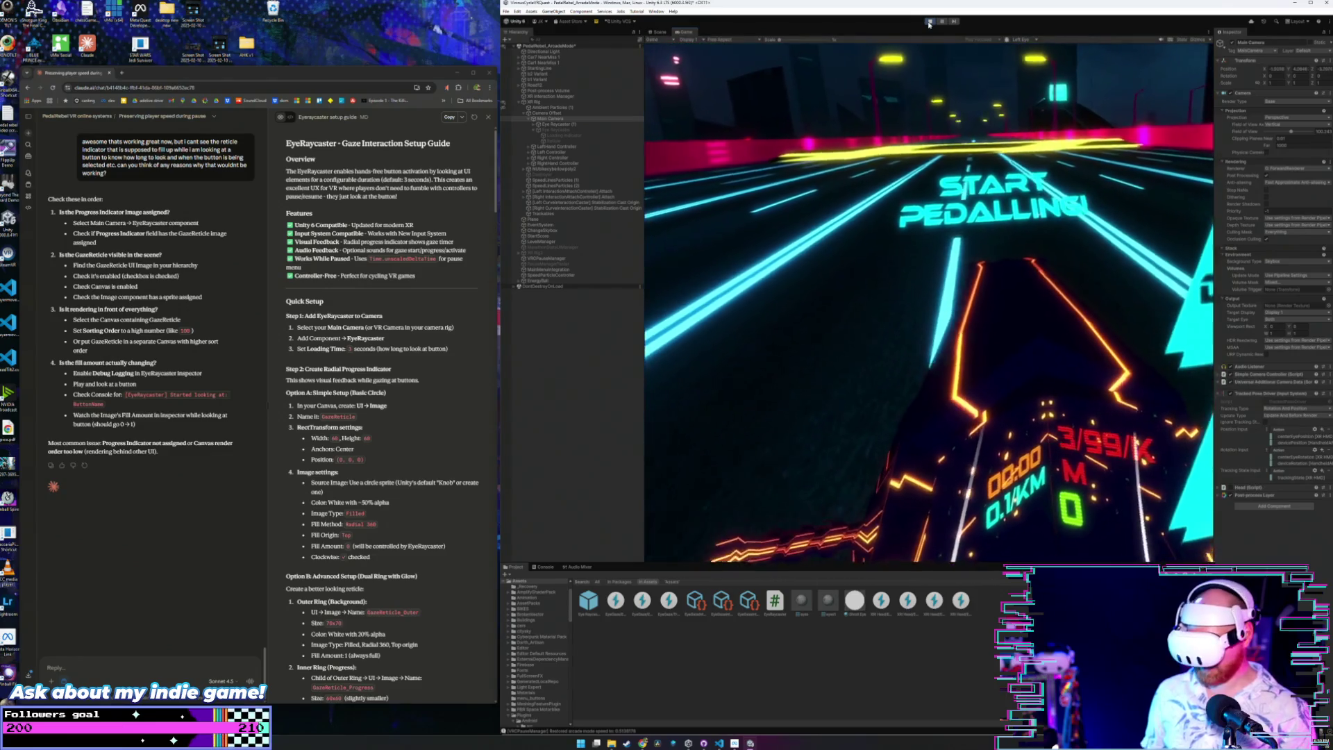
{"action": "key", "text": "ctrl+p"}
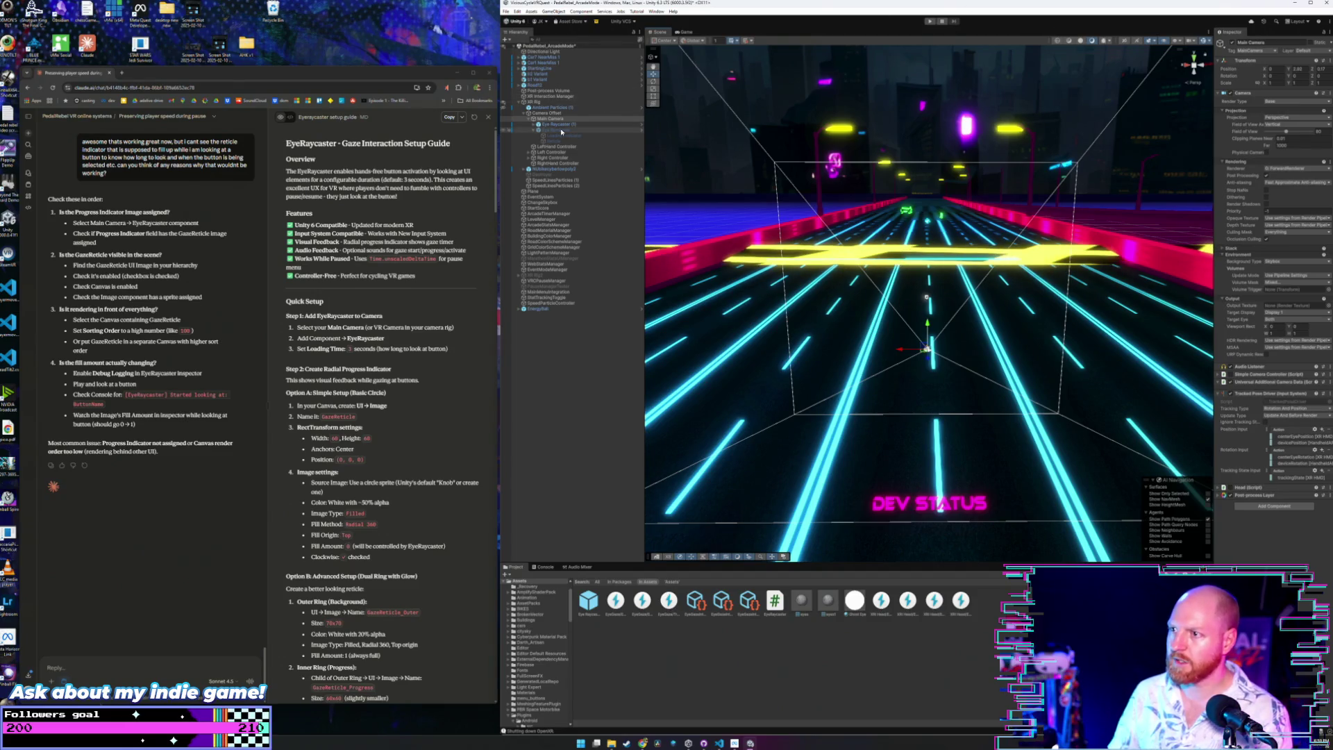
Delete the extra child object under Eye Raycaster (1) and select its Loading Indicator.
{"action": "left_click", "coordinate": [560, 130]}
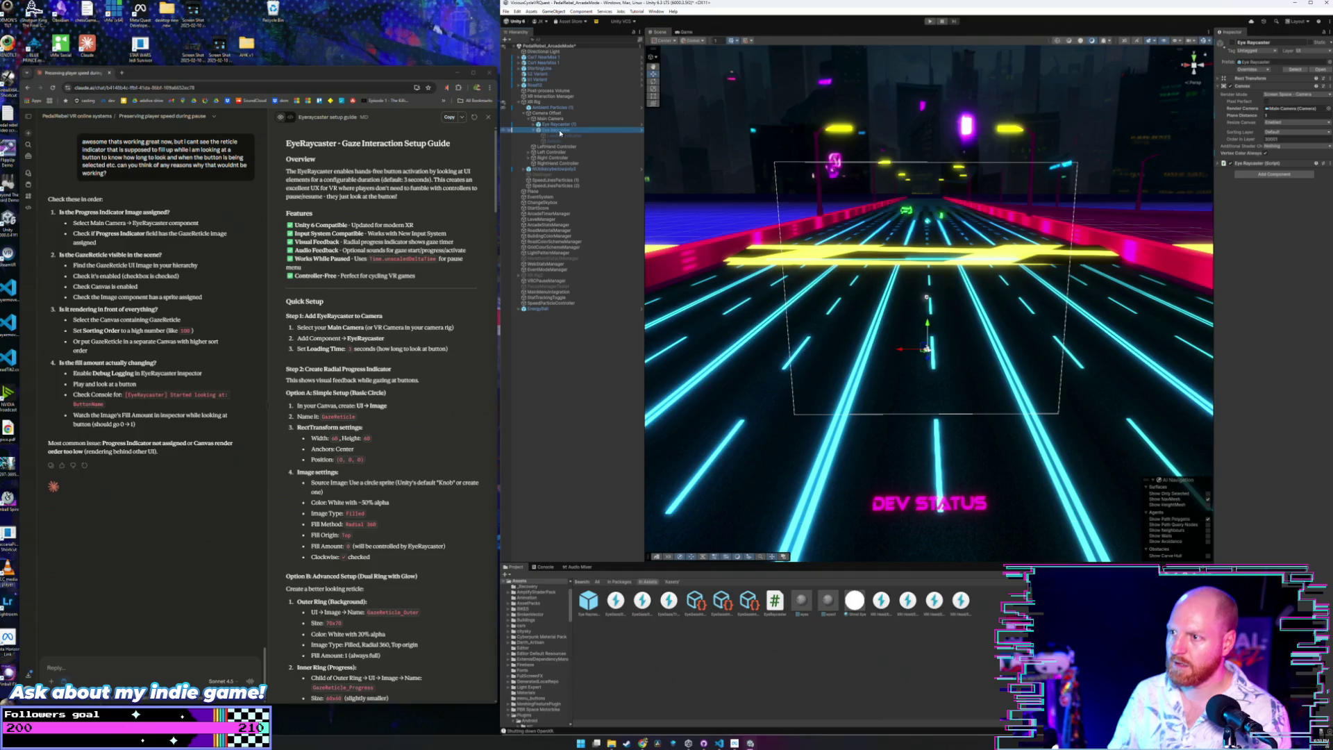
{"action": "key", "text": "Delete"}
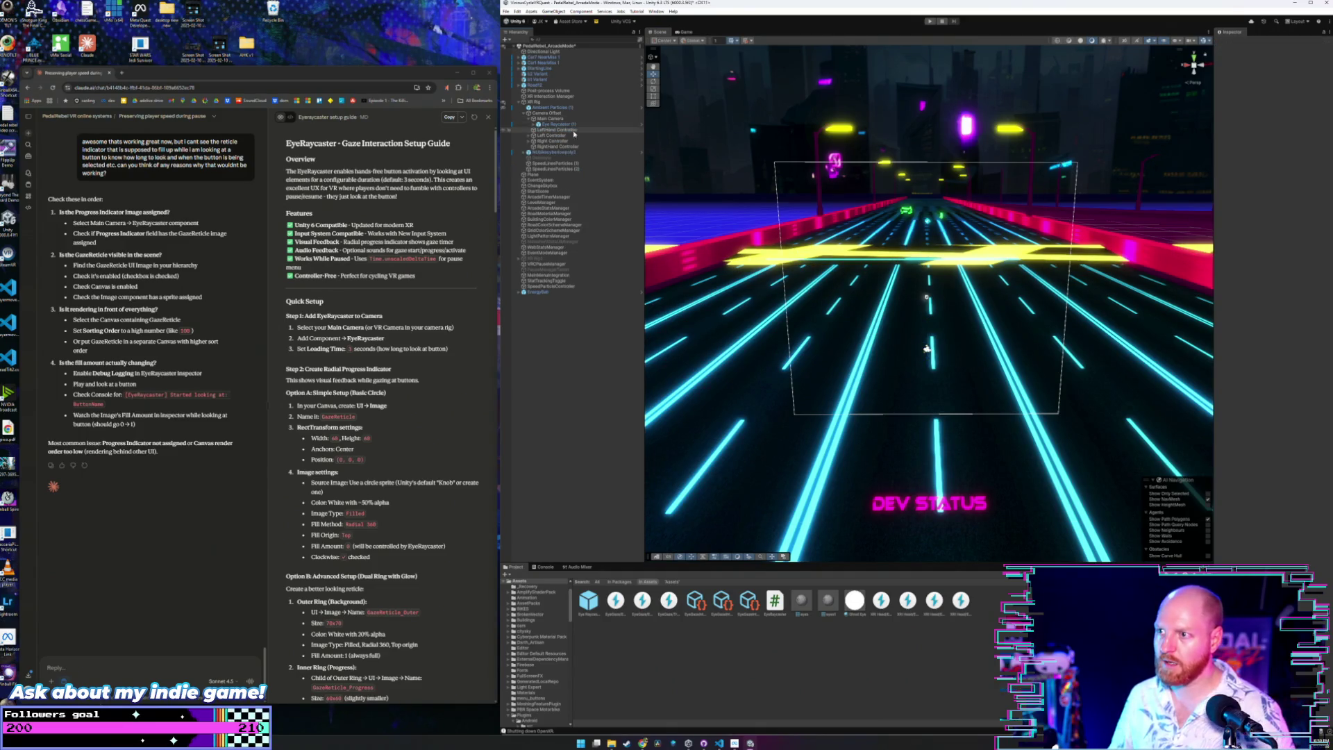
{"action": "left_click", "coordinate": [564, 125]}
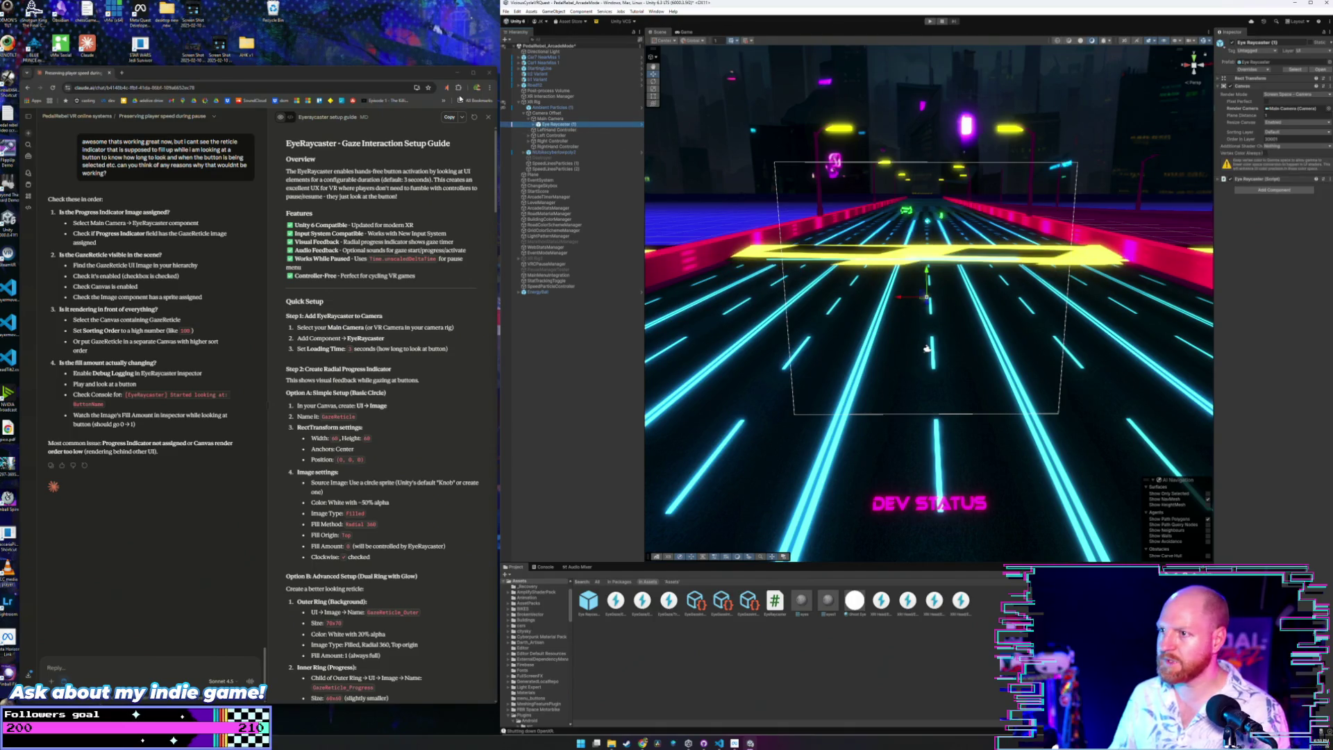
{"action": "left_click", "coordinate": [534, 125]}
{"action": "left_click", "coordinate": [554, 135]}
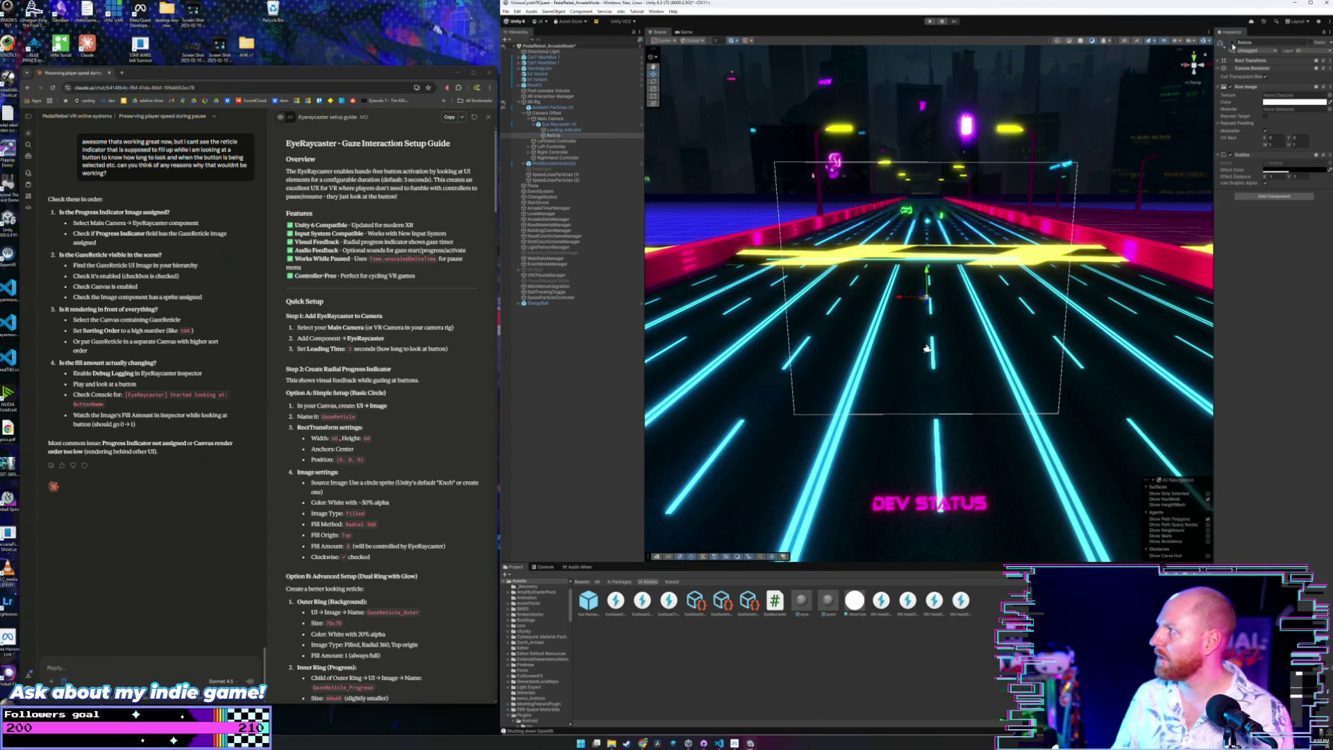
{"action": "left_click", "coordinate": [554, 137]}
{"action": "left_click", "coordinate": [559, 130]}
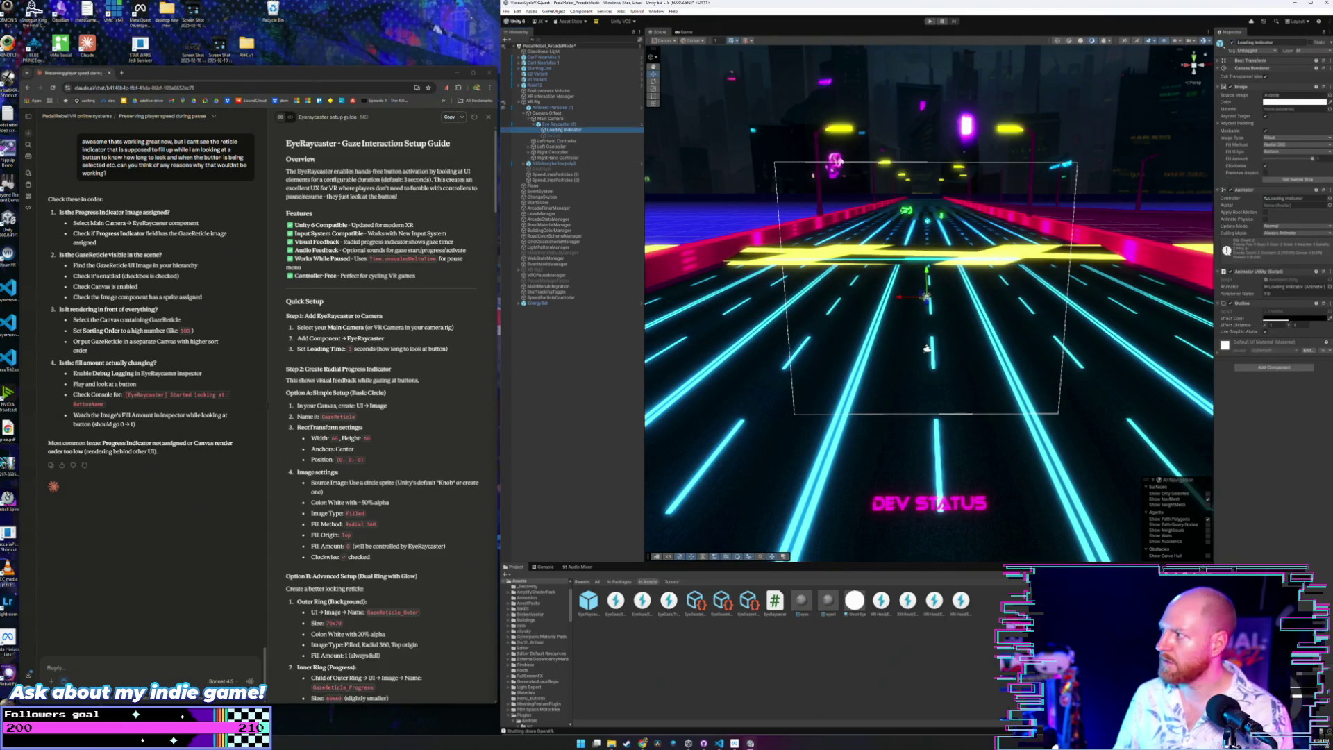
Make the Loading Indicator image a brighter red and save the scene.
{"action": "left_click", "coordinate": [1293, 104]}
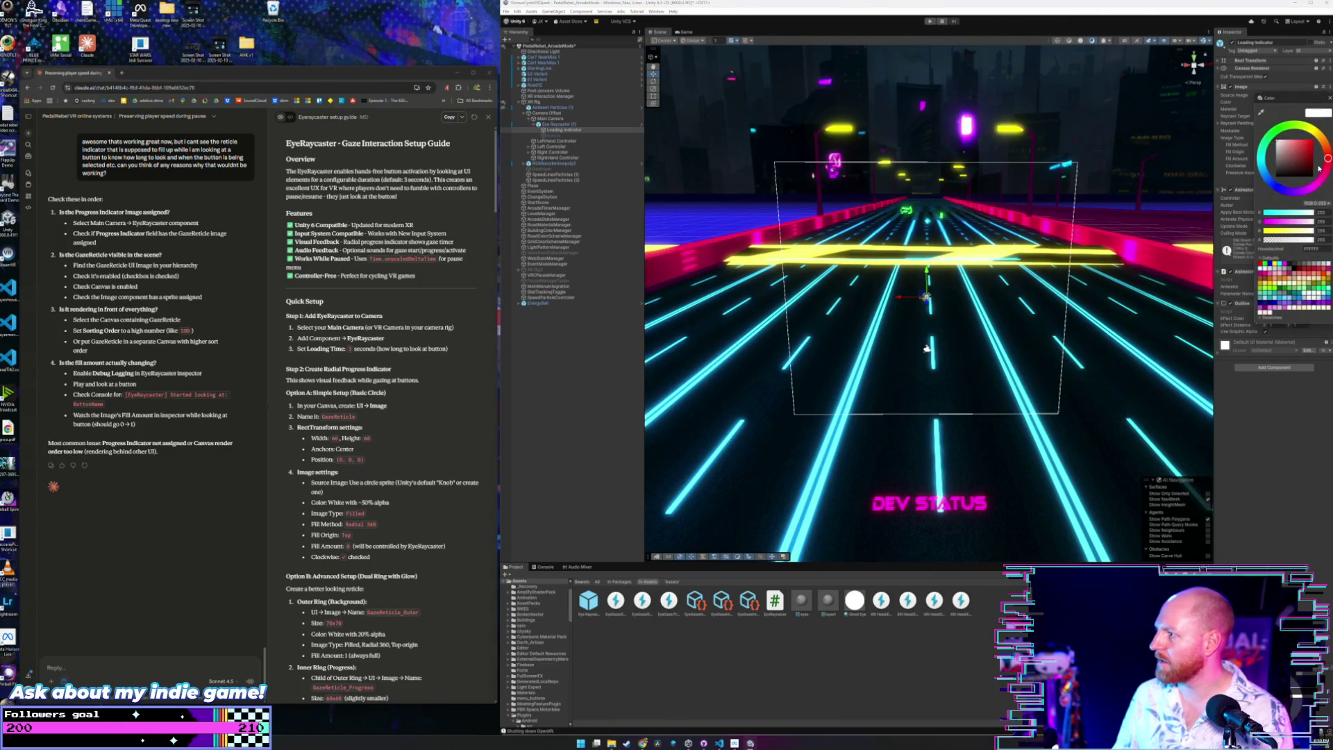
{"action": "left_click", "coordinate": [1073, 278]}
{"action": "mouse_move", "coordinate": [1072, 279]}
{"action": "left_mouse_down"}
{"action": "mouse_move", "coordinate": [1070, 262]}
{"action": "mouse_move", "coordinate": [1062, 321]}
{"action": "mouse_move", "coordinate": [1073, 288]}
{"action": "left_mouse_up"}
{"action": "left_click", "coordinate": [1295, 102]}
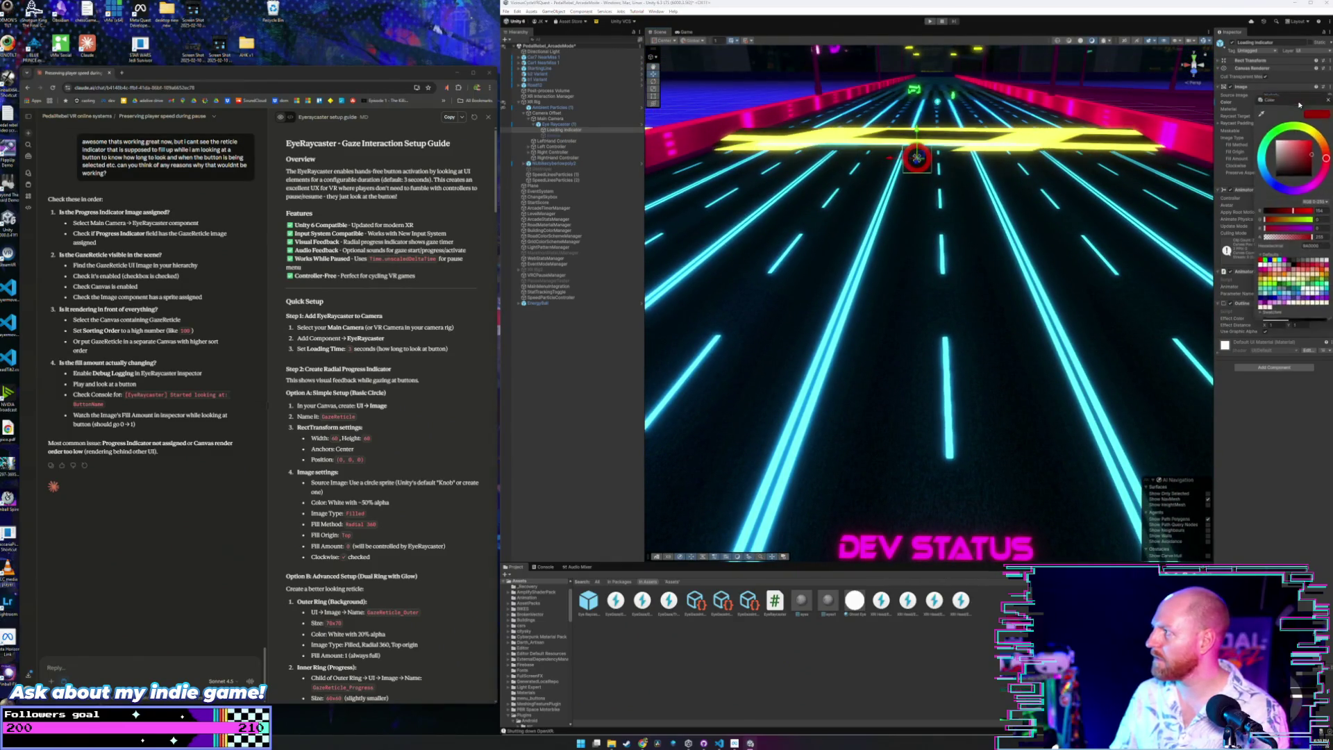
{"action": "left_click_drag", "start_coordinate": [1309, 155], "coordinate": [1318, 146]}
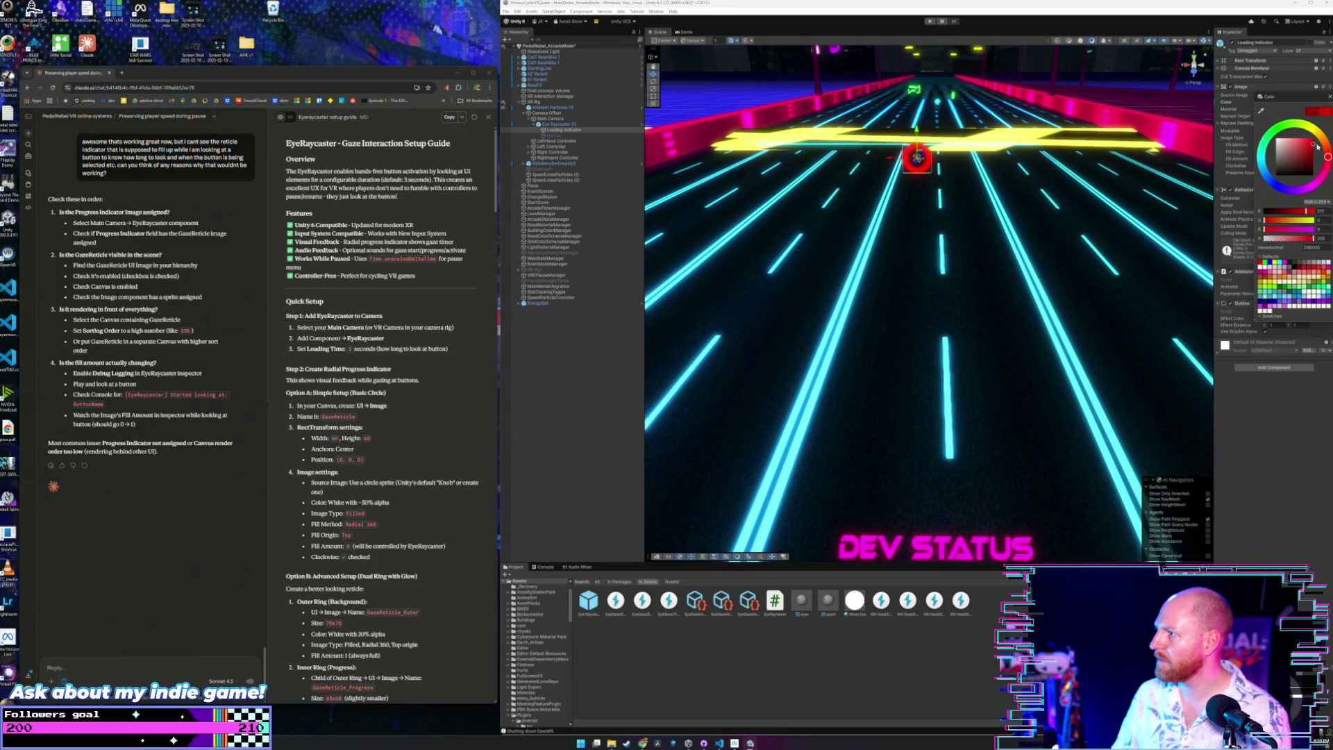
{"action": "left_click", "coordinate": [1328, 97]}
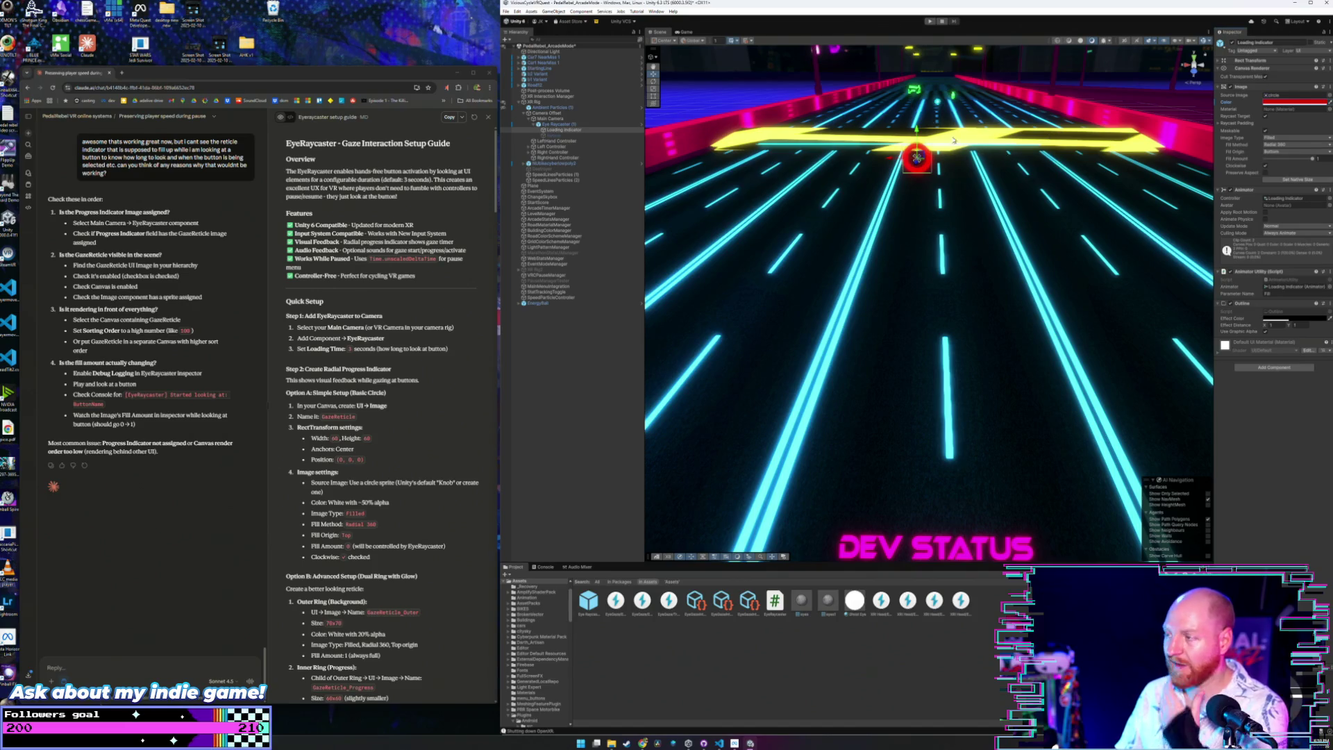
{"action": "left_click", "coordinate": [507, 12]}
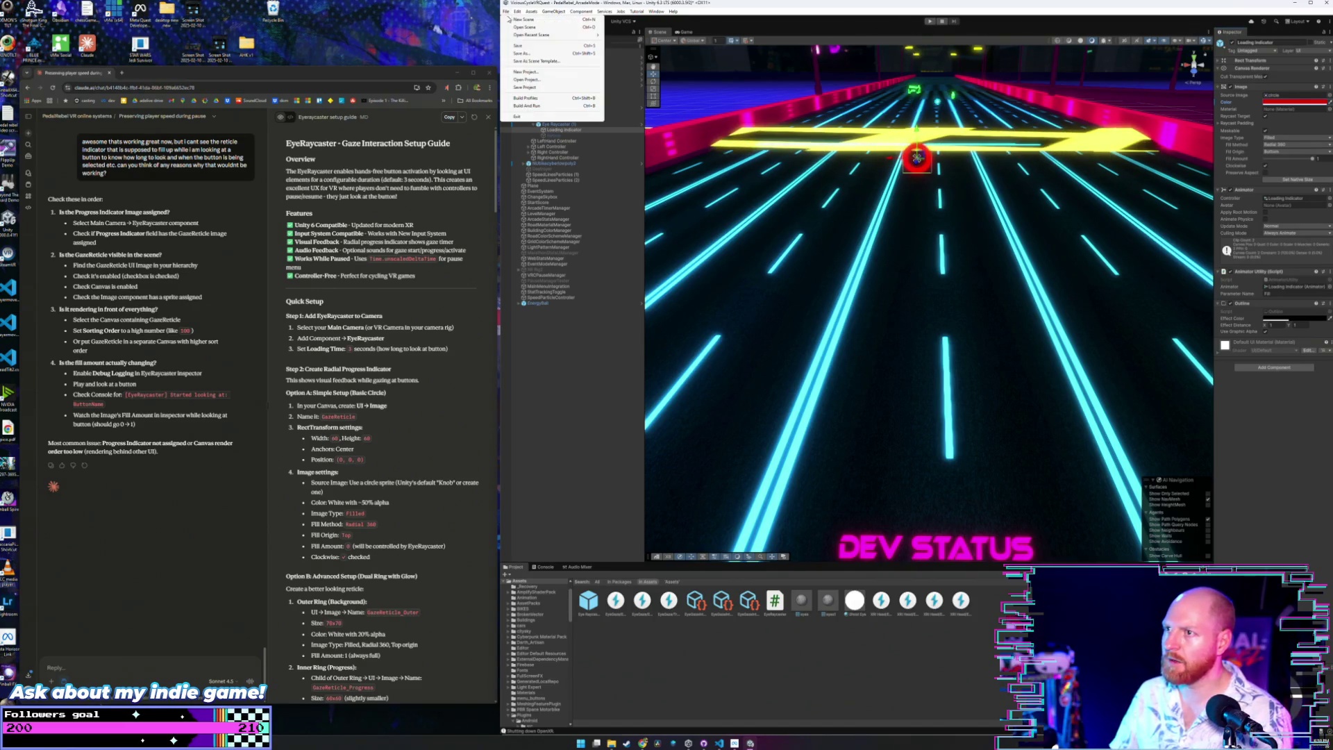
{"action": "left_click", "coordinate": [516, 46]}
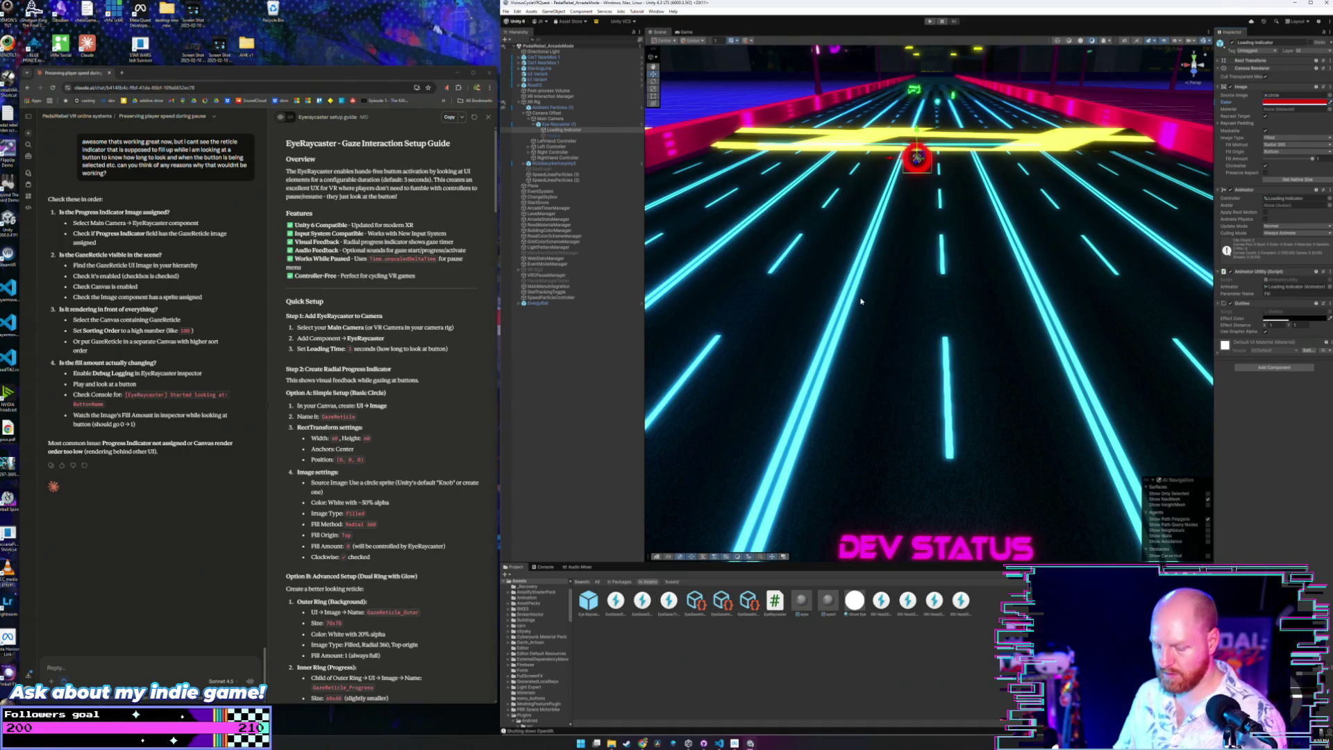
Fly the Scene view to the bike HUD and select the DevResume button.
{"action": "key", "text": "s"}
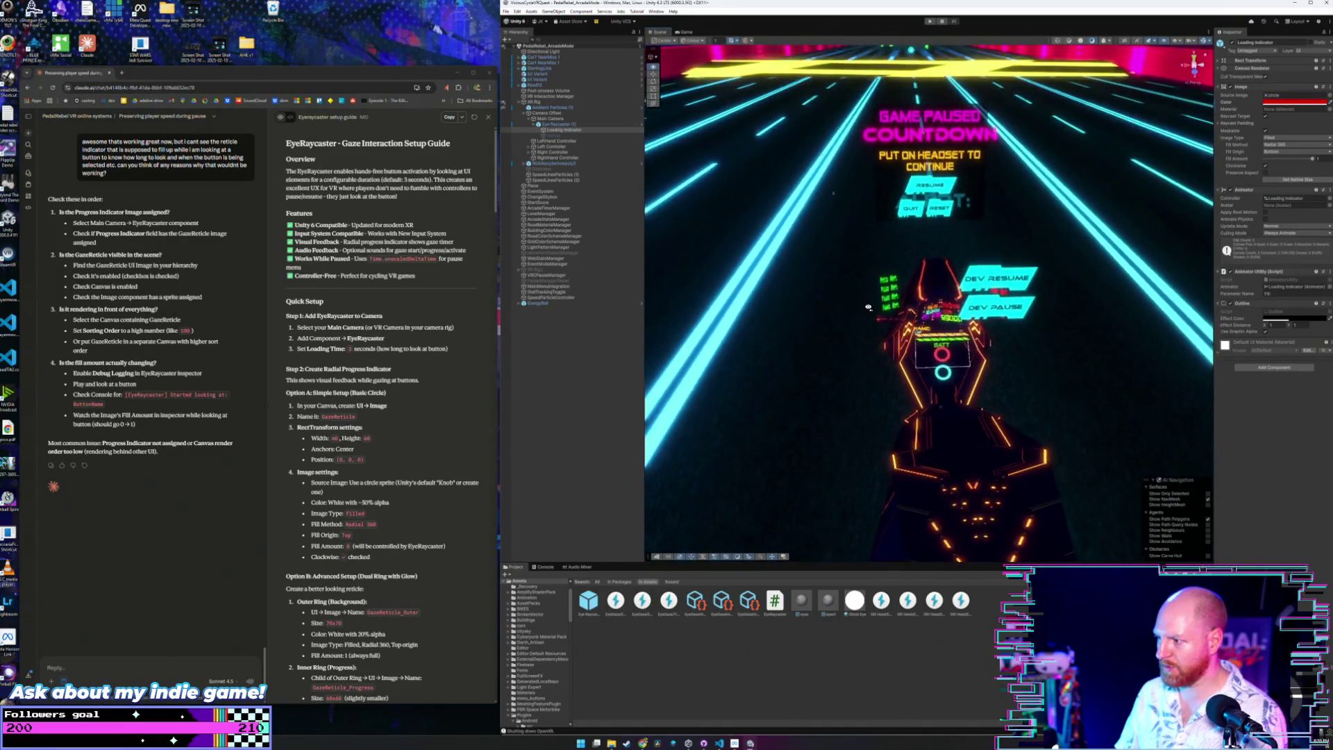
{"action": "key", "text": "w"}
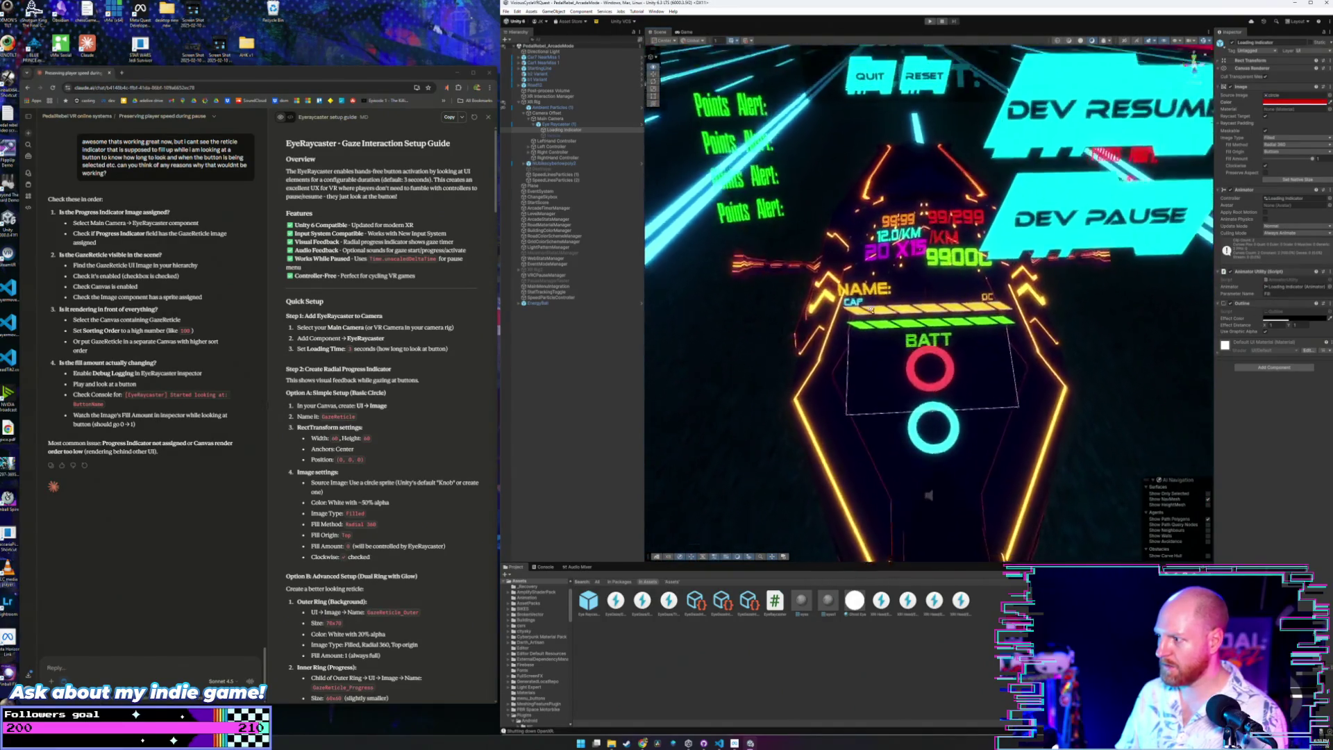
{"action": "key", "text": "s"}
{"action": "key", "text": "w"}
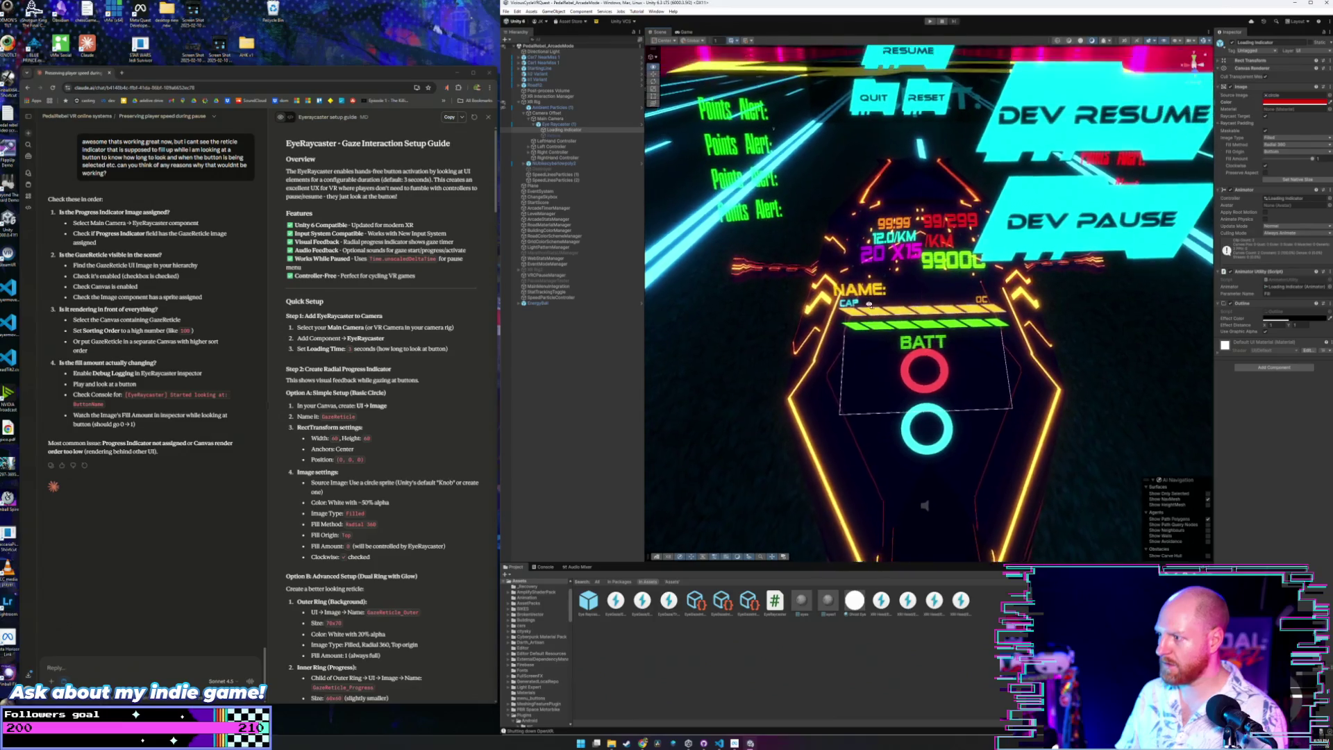
{"action": "key", "text": "s"}
{"action": "key", "text": "w"}
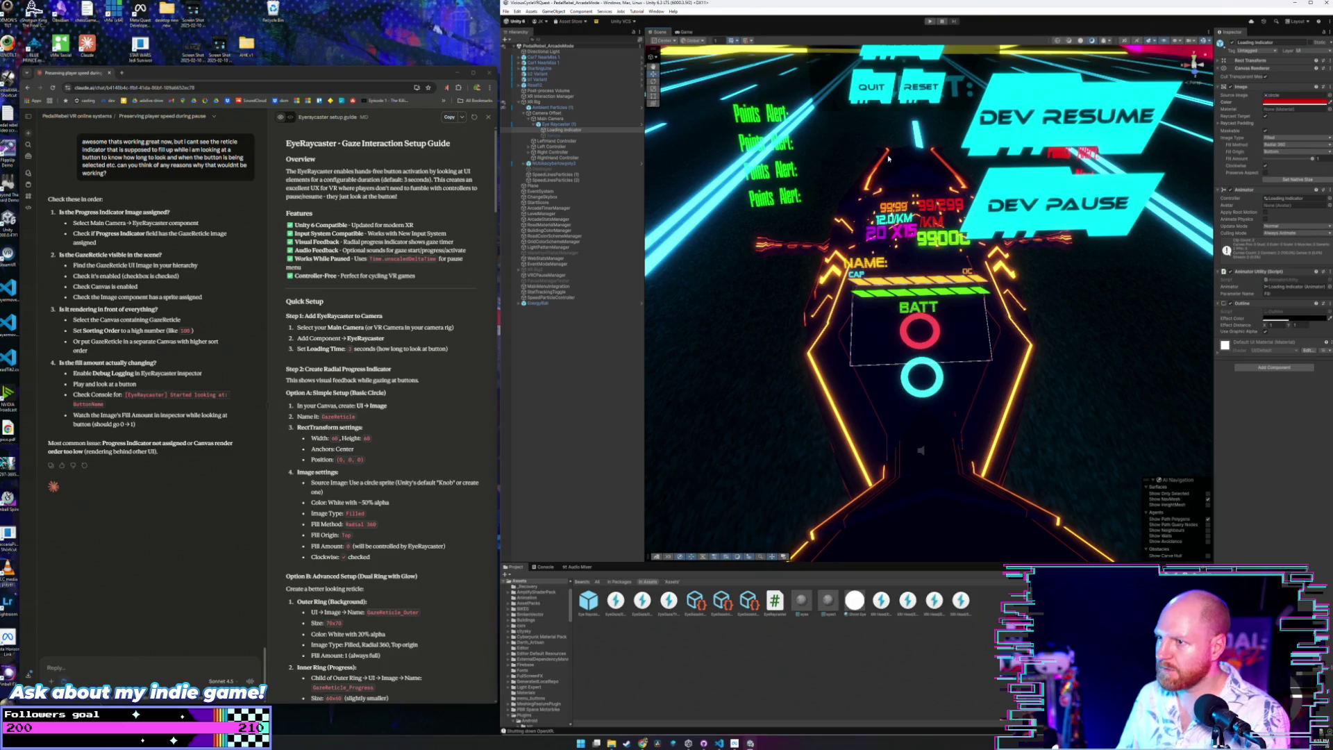
{"action": "left_click", "coordinate": [1074, 125]}
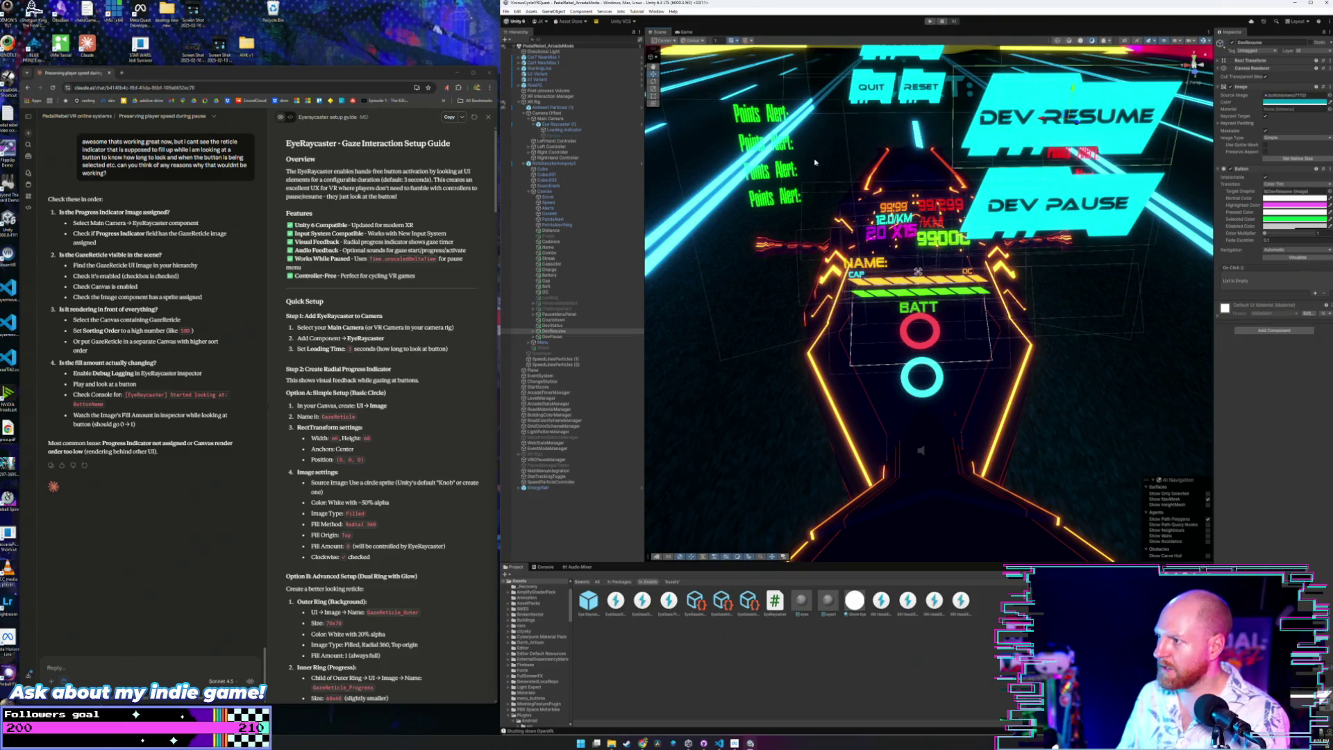
Inspect the DevPause button, then the VRCPauseManager object.
{"action": "left_click", "coordinate": [553, 337]}
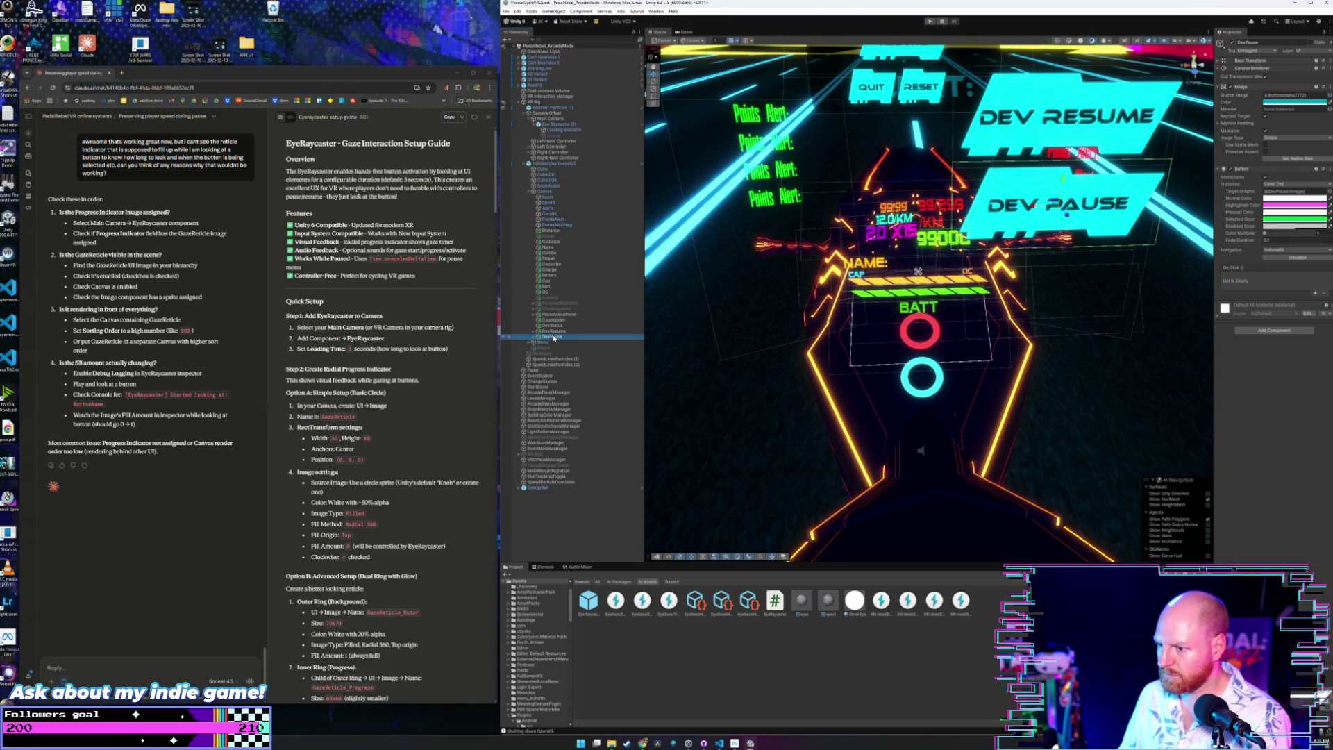
{"action": "left_click", "coordinate": [547, 460]}
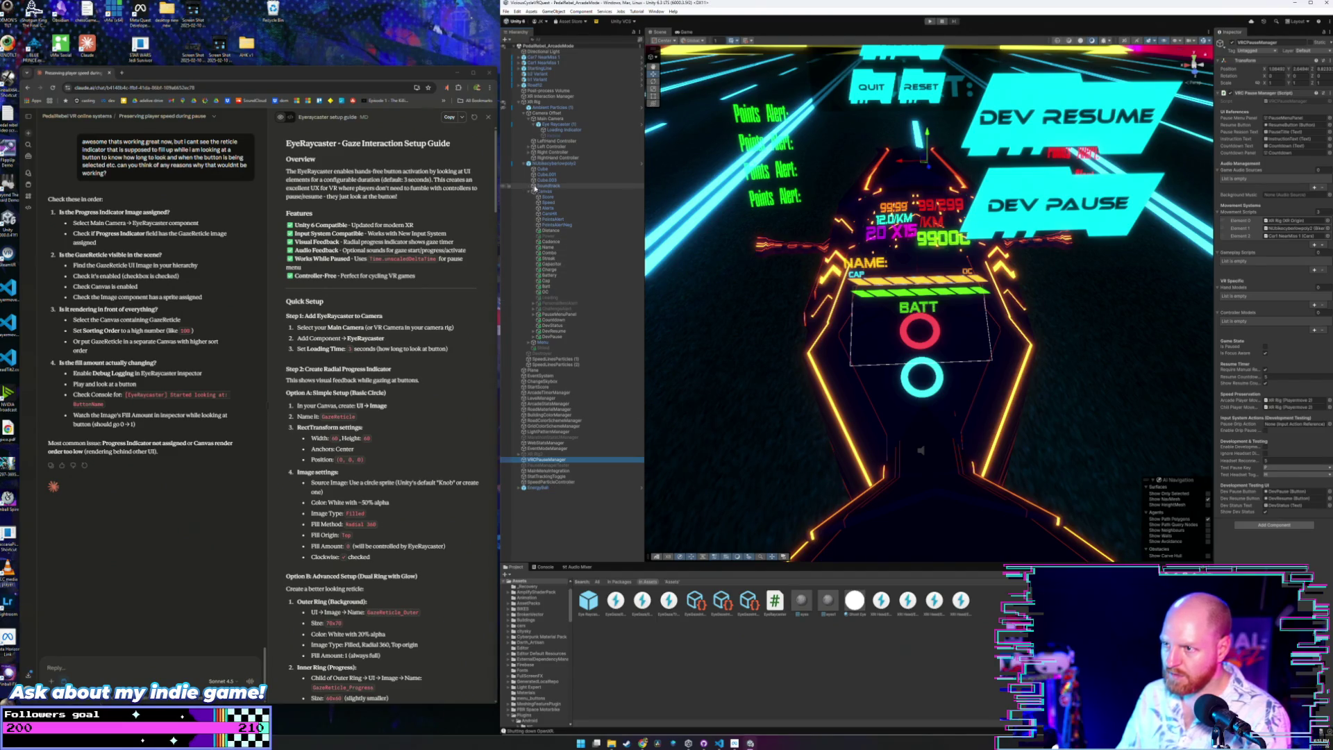
Expand Menu, compare the Quit and Reset buttons' On Click events, then select Next.
{"action": "left_click", "coordinate": [528, 342]}
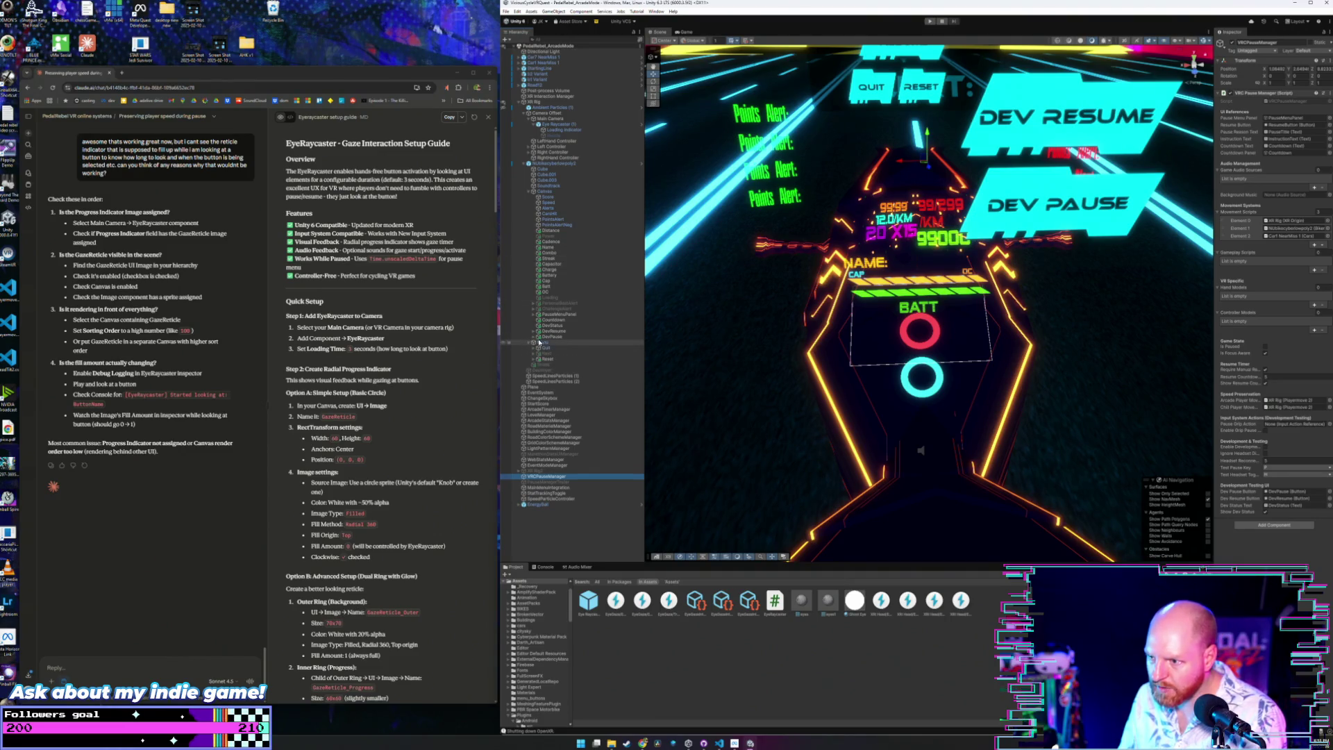
{"action": "left_click", "coordinate": [548, 348]}
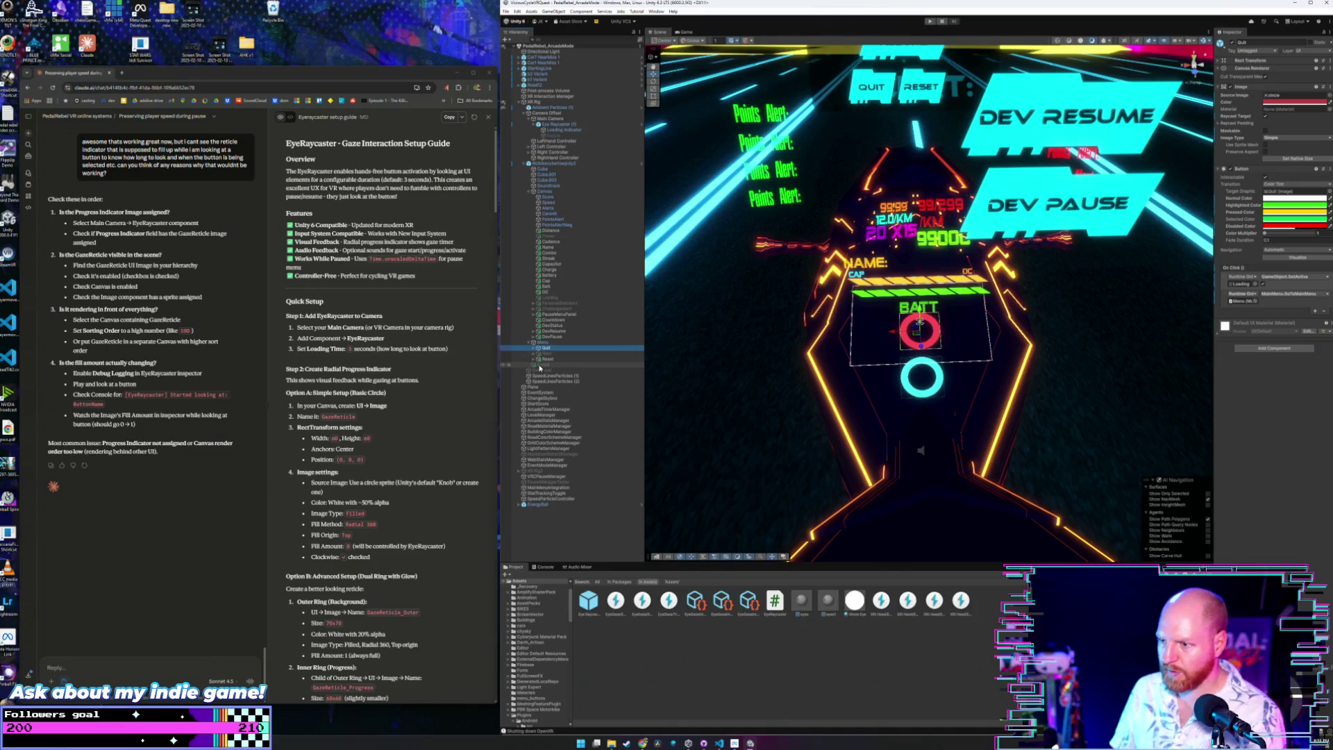
{"action": "left_click", "coordinate": [547, 359]}
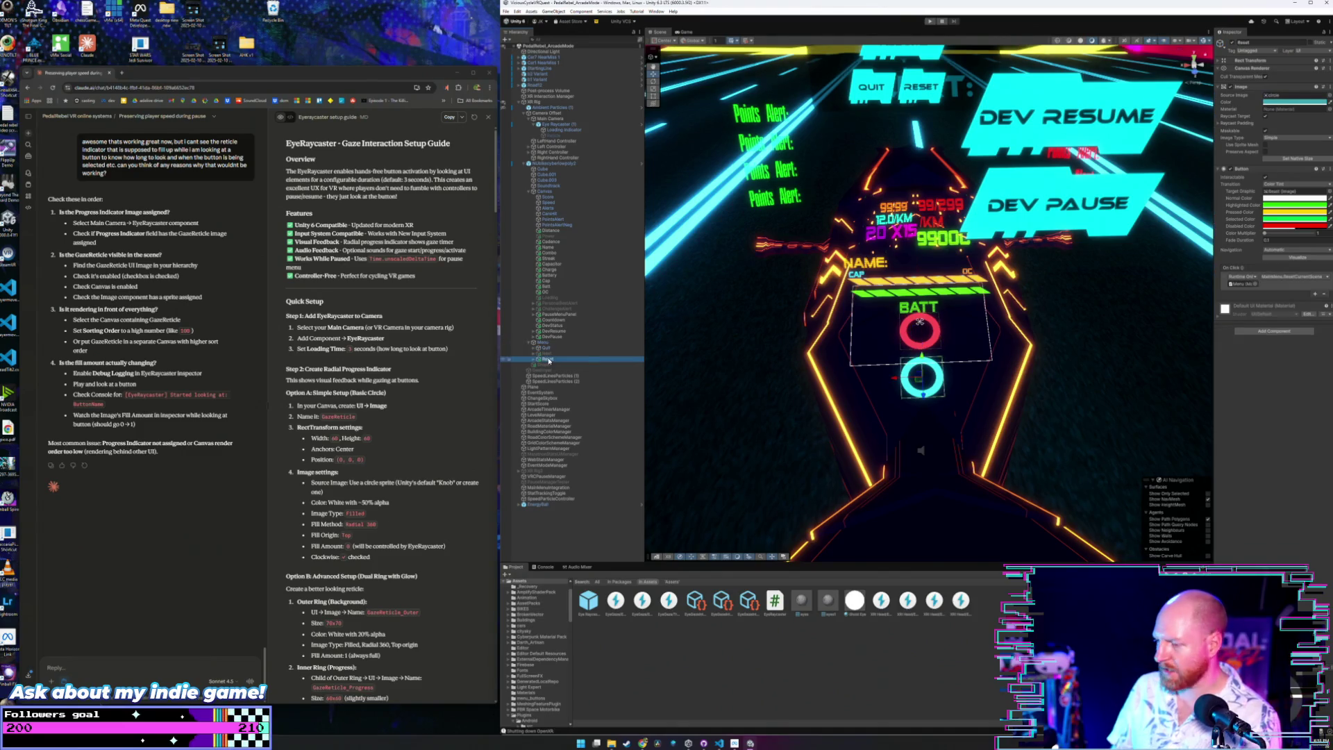
{"action": "left_click", "coordinate": [548, 348]}
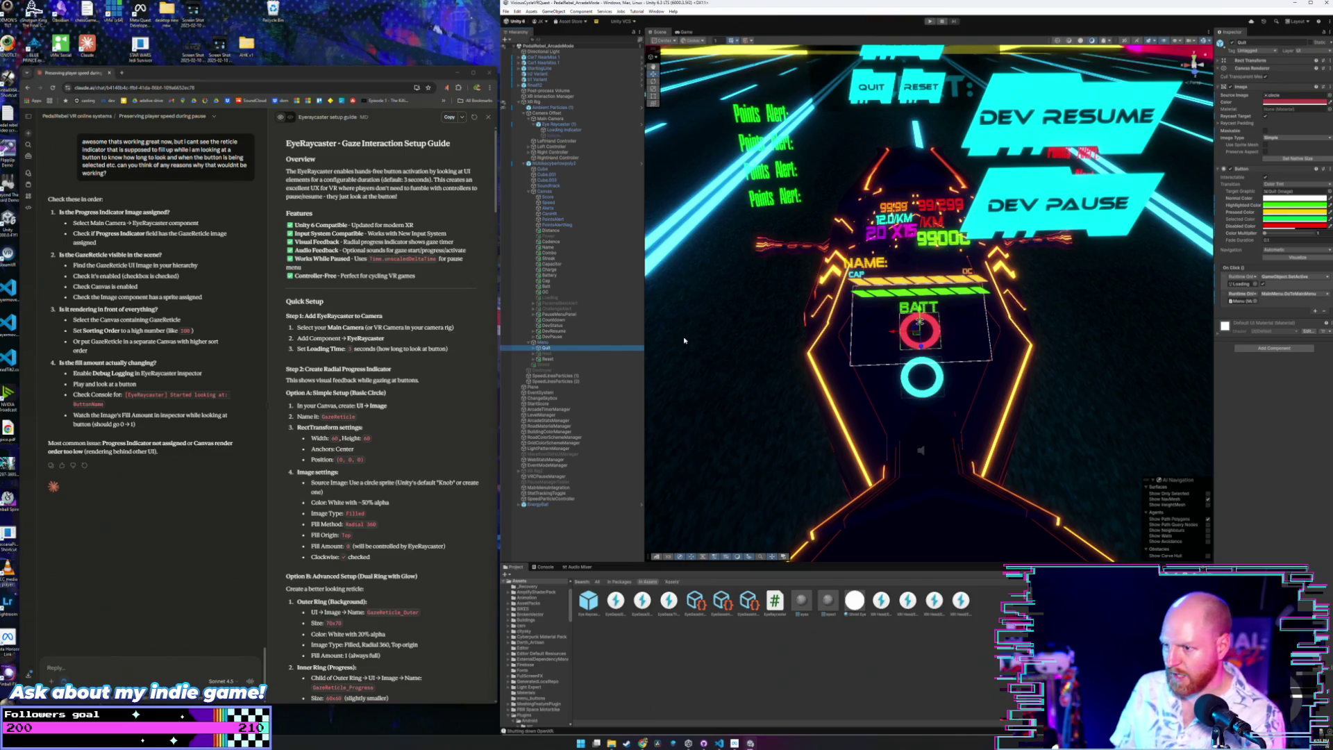
{"action": "left_click", "coordinate": [544, 354]}
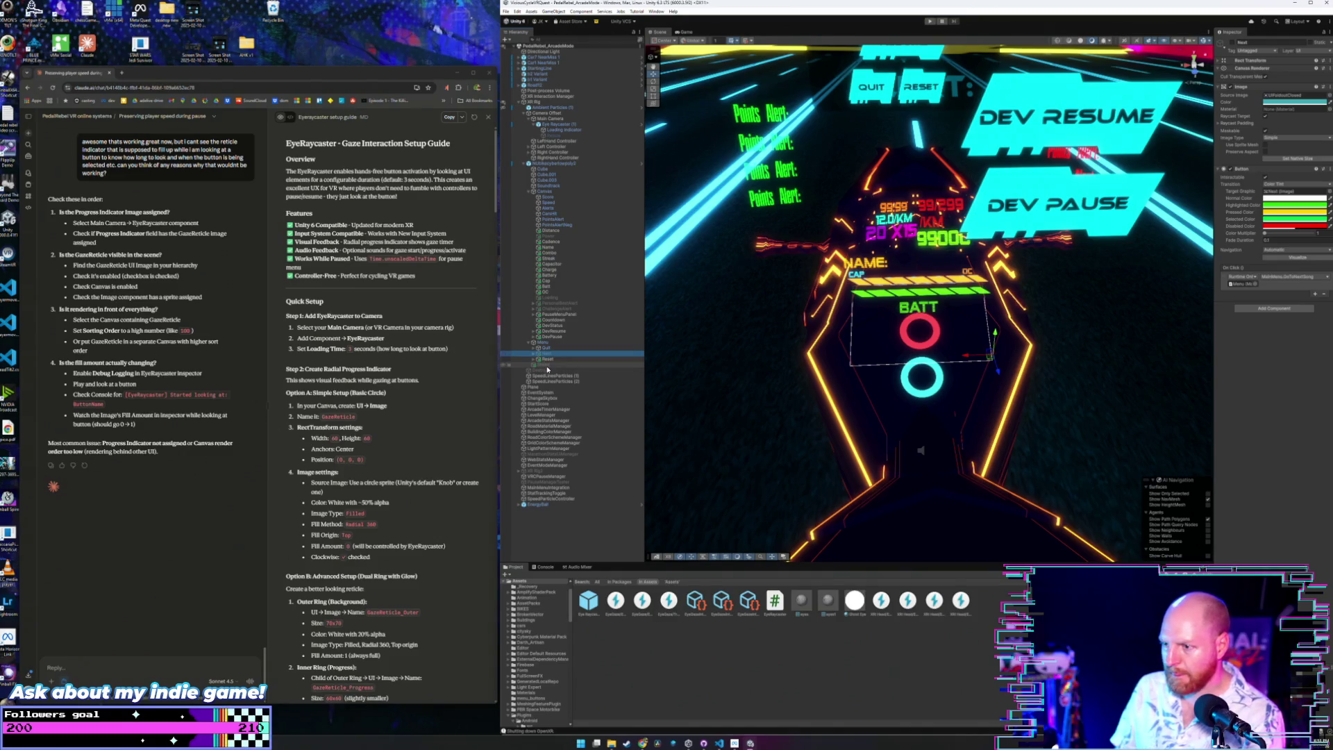
Delete the SetActive Loading and GoToMainMenu entries from the Quit button's On Click list.
{"action": "left_click", "coordinate": [546, 348]}
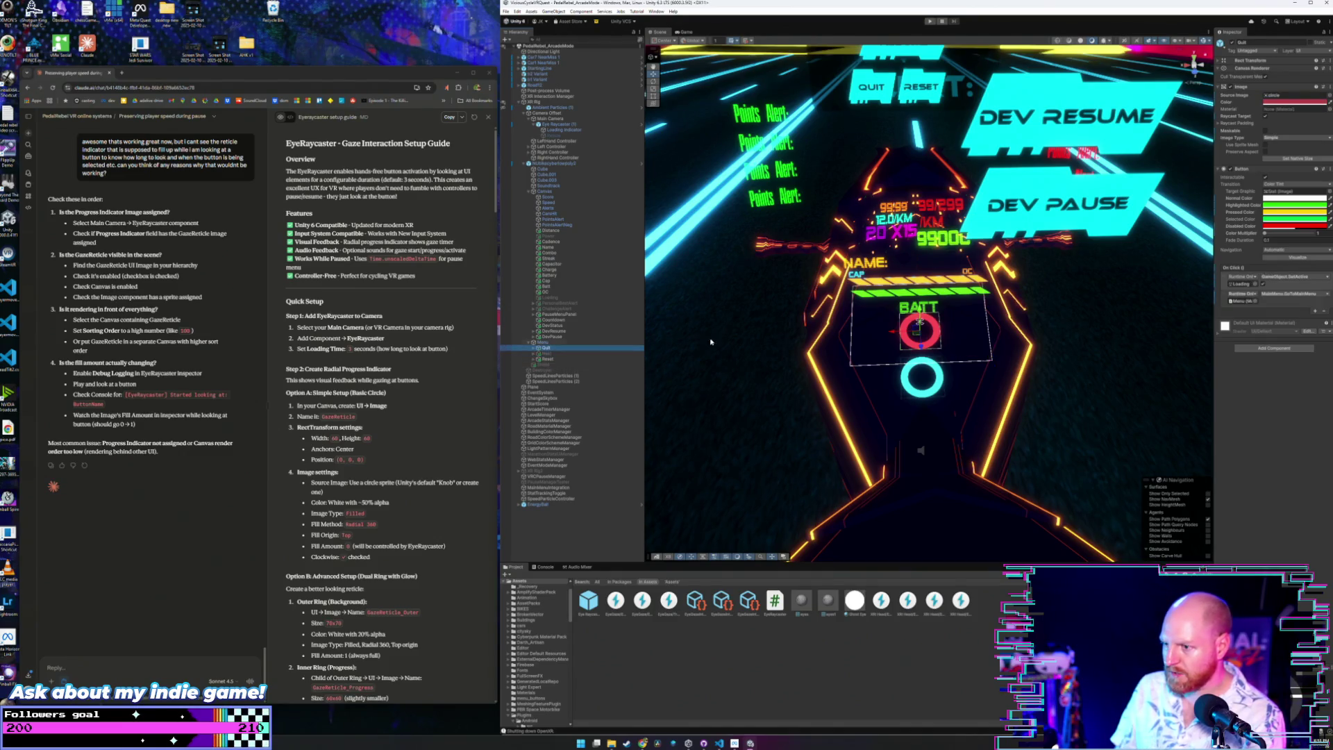
{"action": "left_click", "coordinate": [1327, 295]}
{"action": "left_click", "coordinate": [1302, 397]}
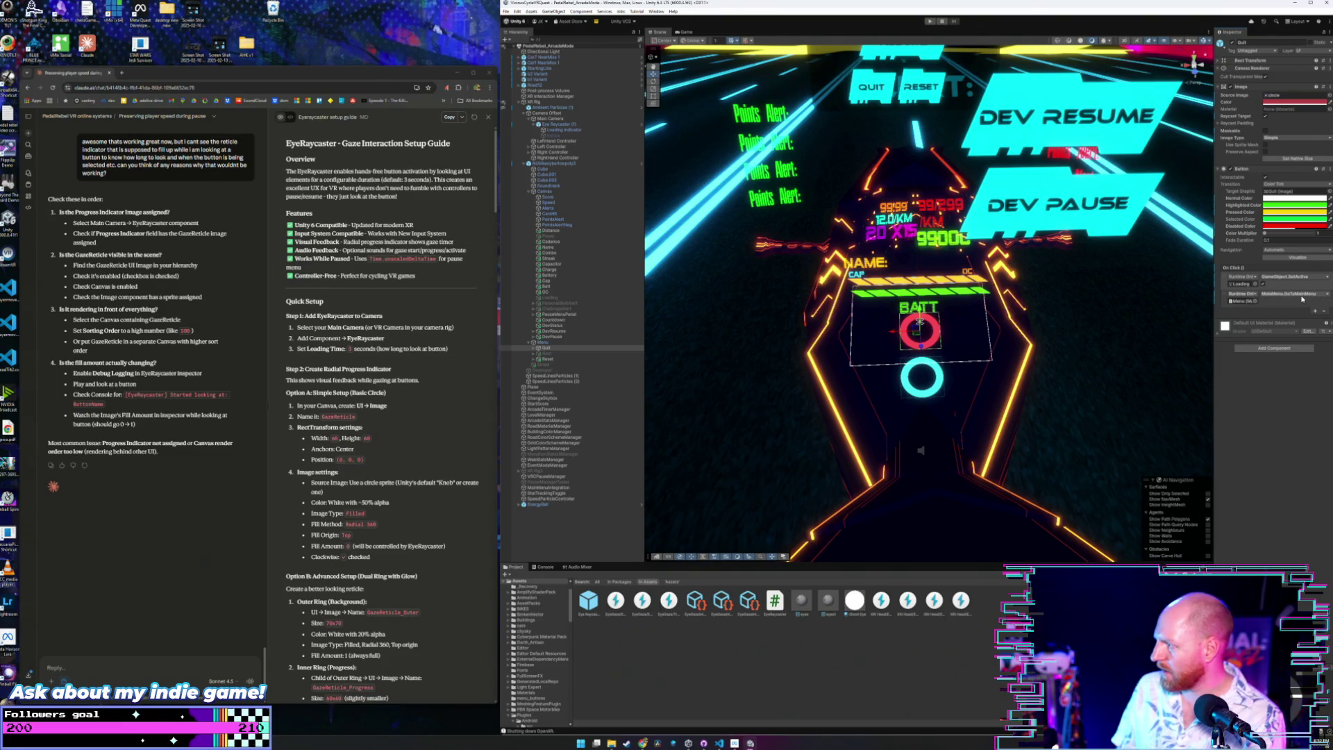
{"action": "left_click", "coordinate": [1325, 311]}
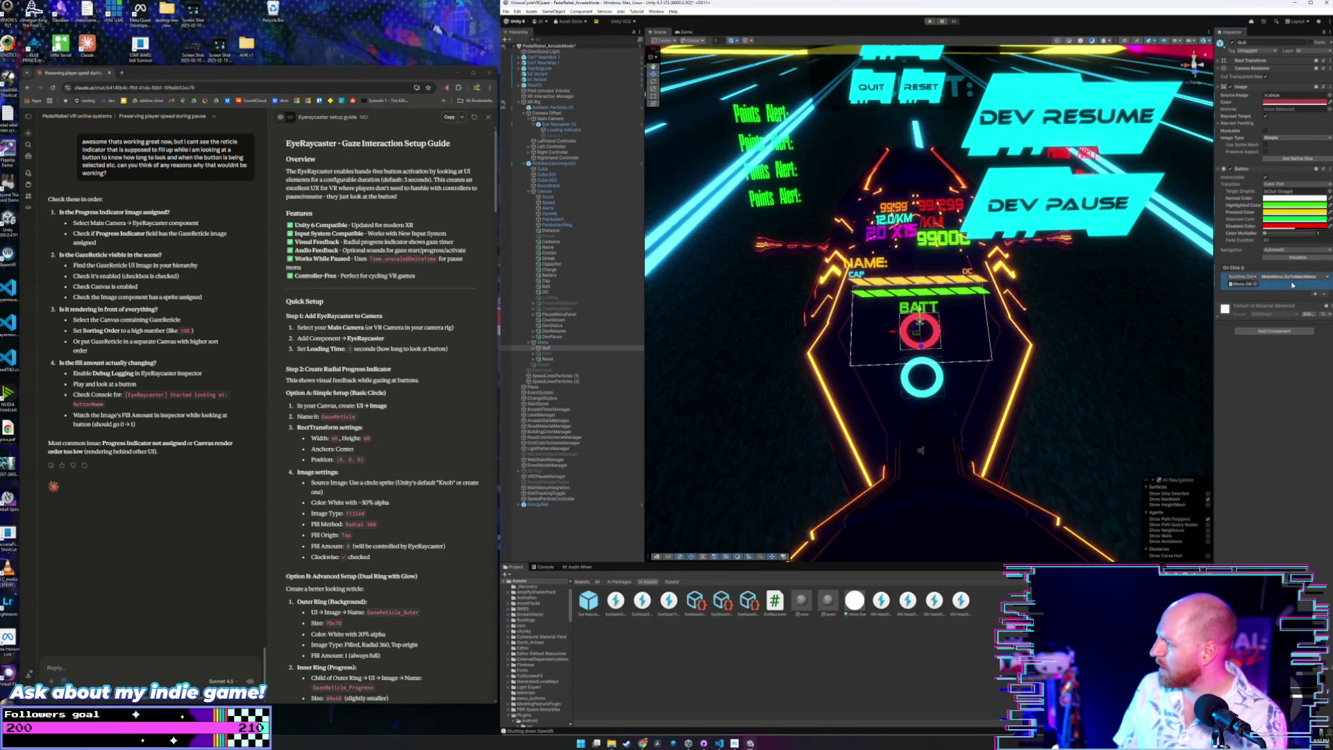
{"action": "key", "text": "ctrl+z"}
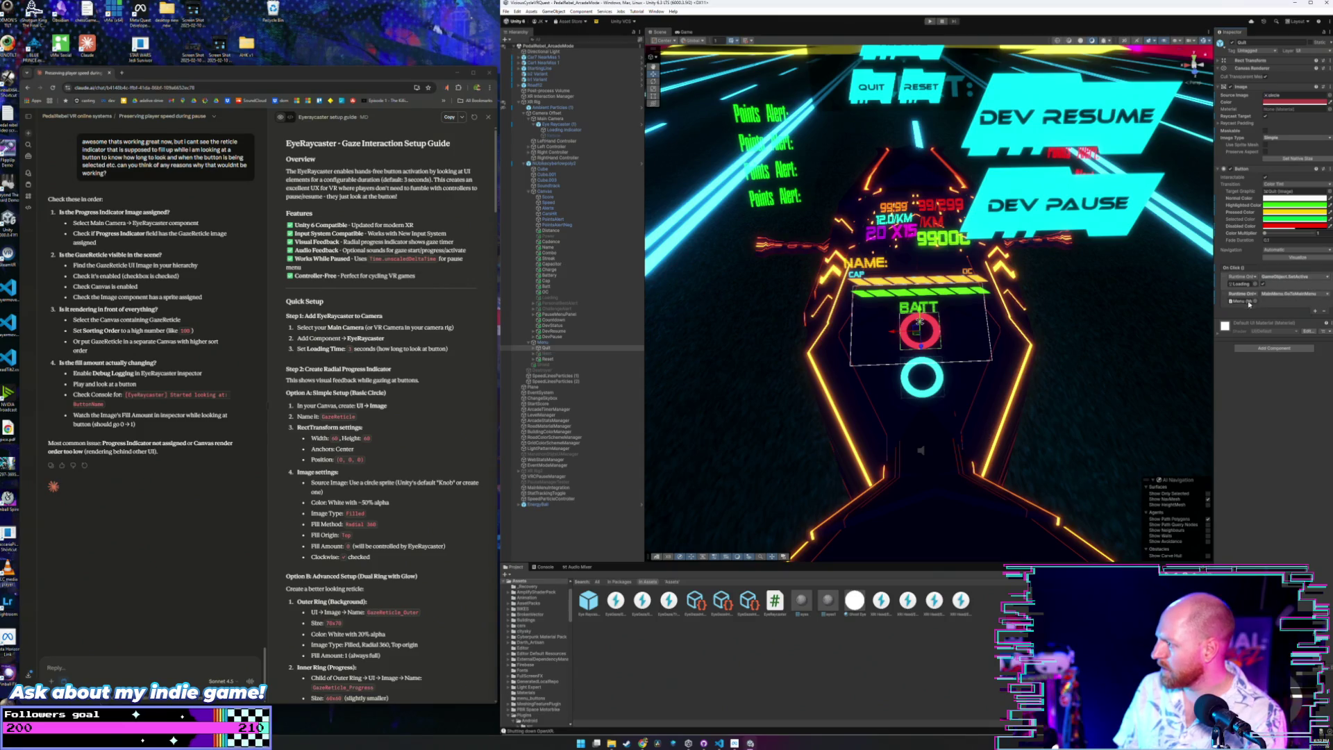
{"action": "left_click_drag", "start_coordinate": [1225, 298], "coordinate": [1223, 290]}
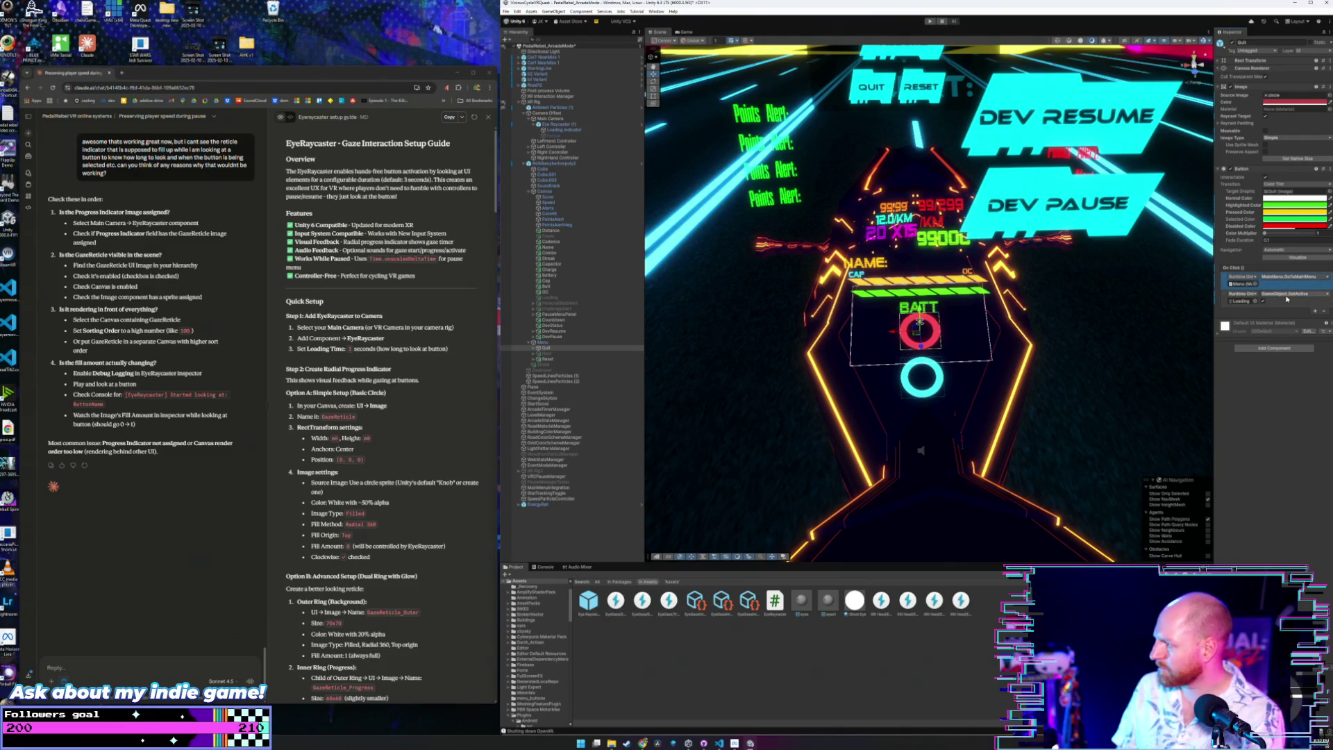
{"action": "left_click", "coordinate": [1324, 312]}
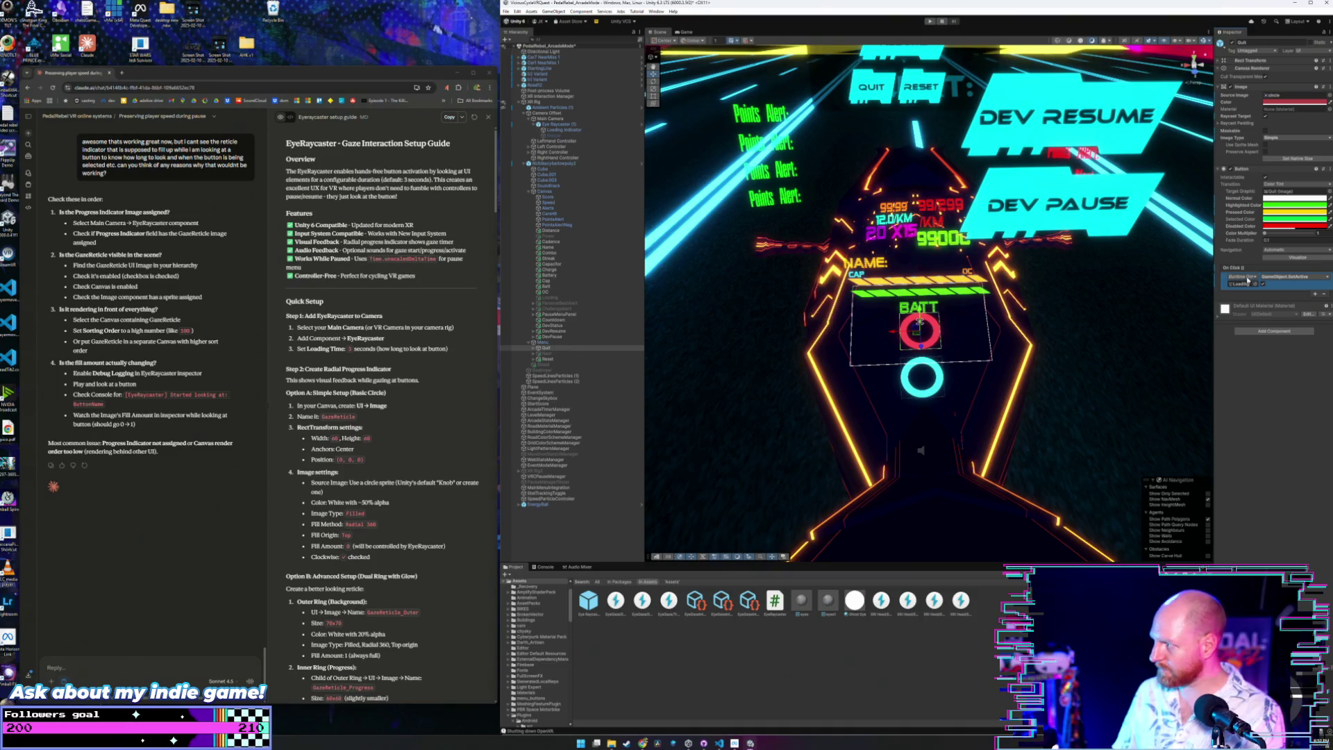
{"action": "left_click", "coordinate": [1324, 294]}
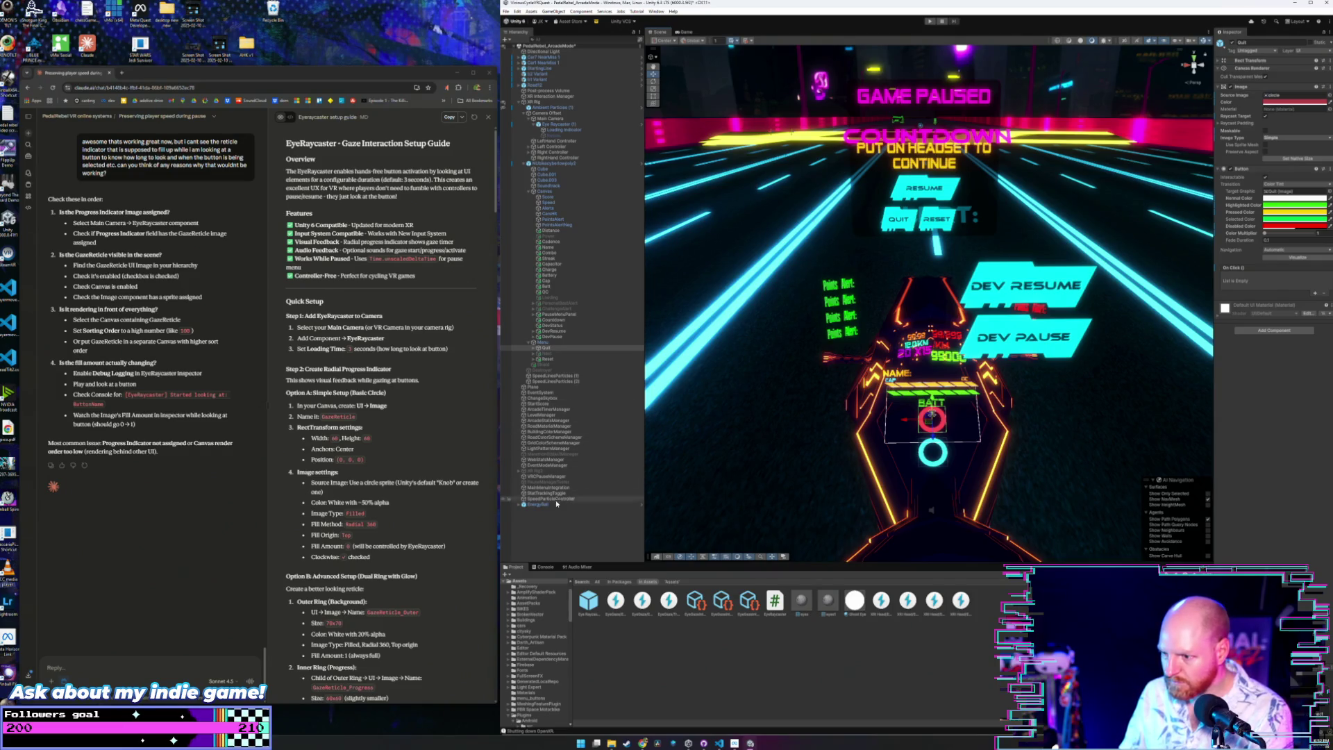
Select VRCPauseManager and ping the object assigned as its Dev Pause Button.
{"action": "left_click", "coordinate": [563, 477]}
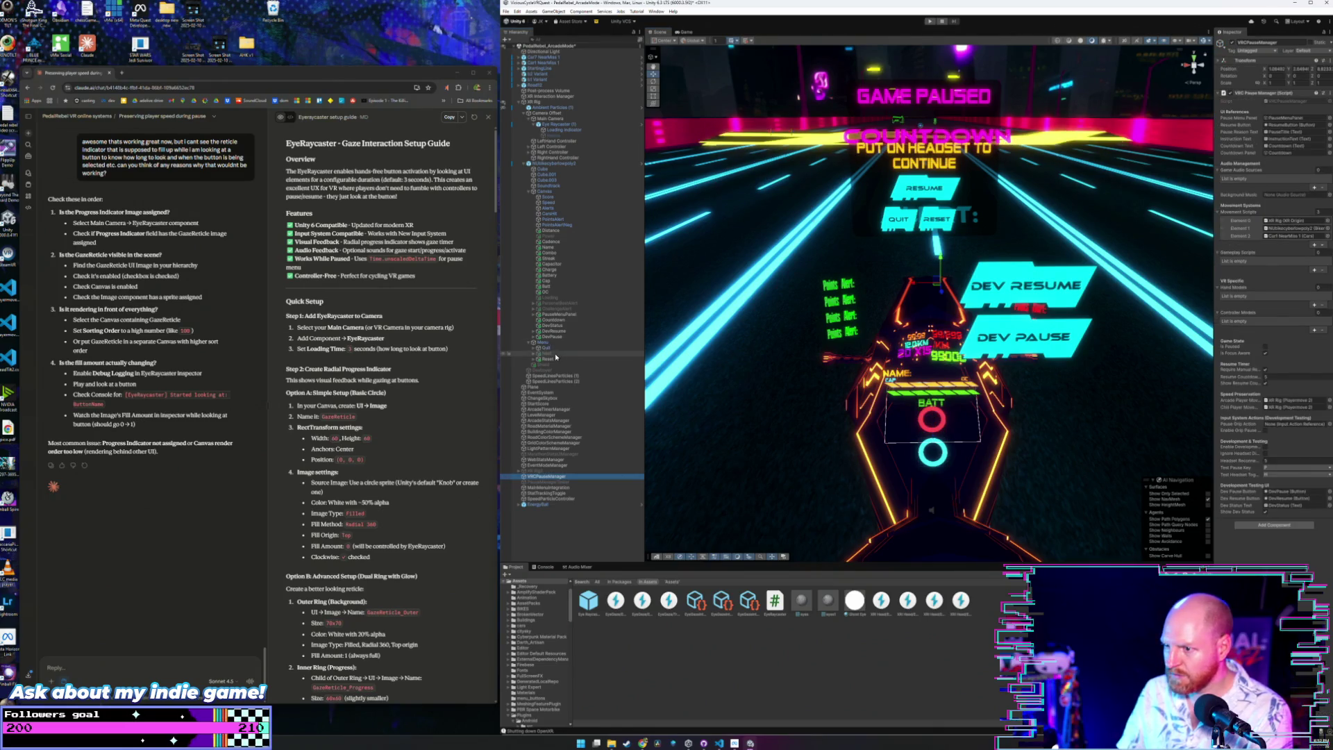
{"action": "left_click", "coordinate": [1276, 492]}
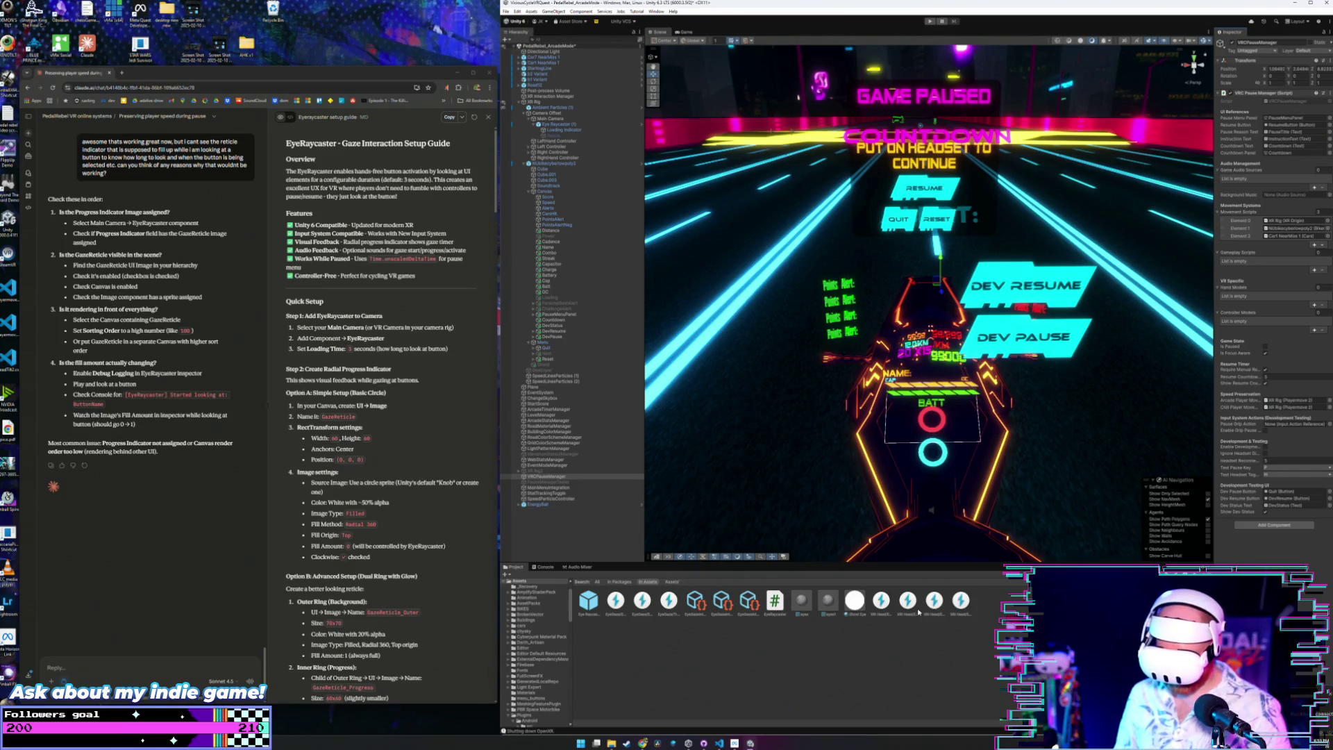
Start Play mode from the toolbar to try the pause menu on the headset.
{"action": "left_click", "coordinate": [929, 22]}
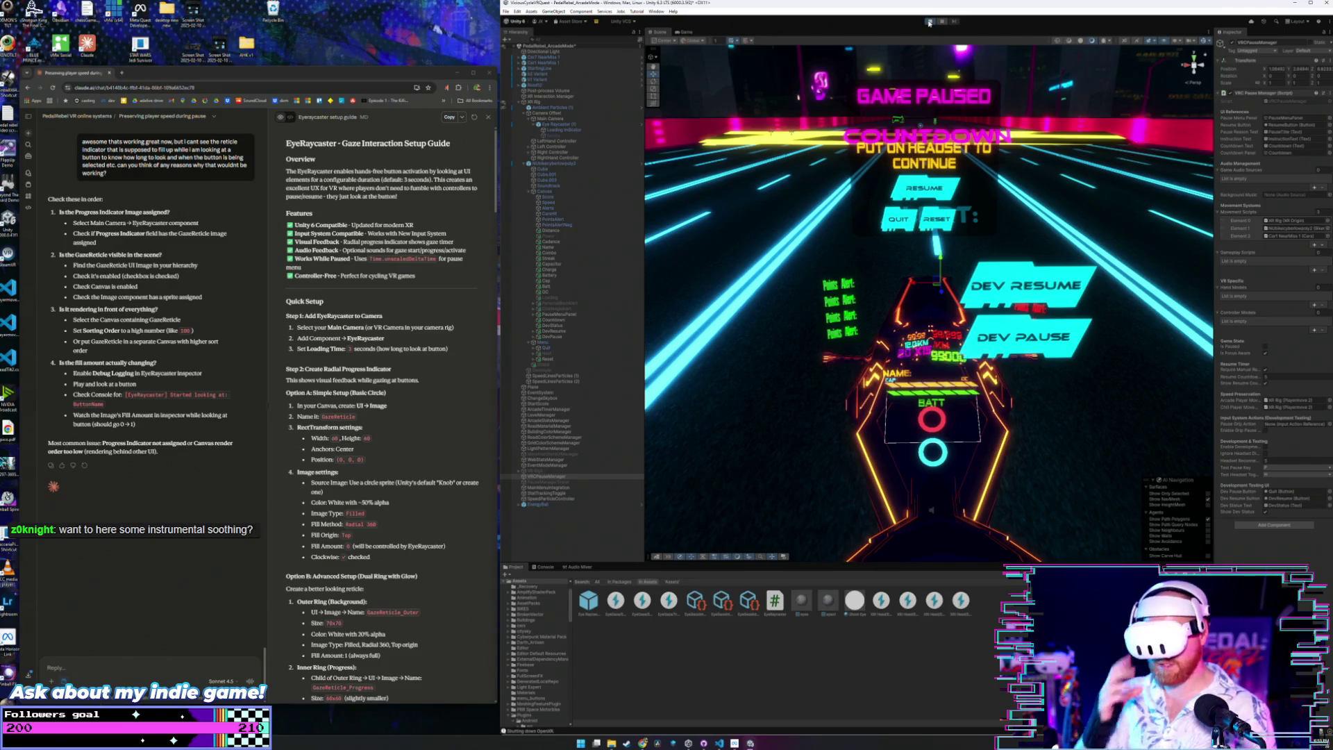
{"action": "left_click", "coordinate": [929, 23]}
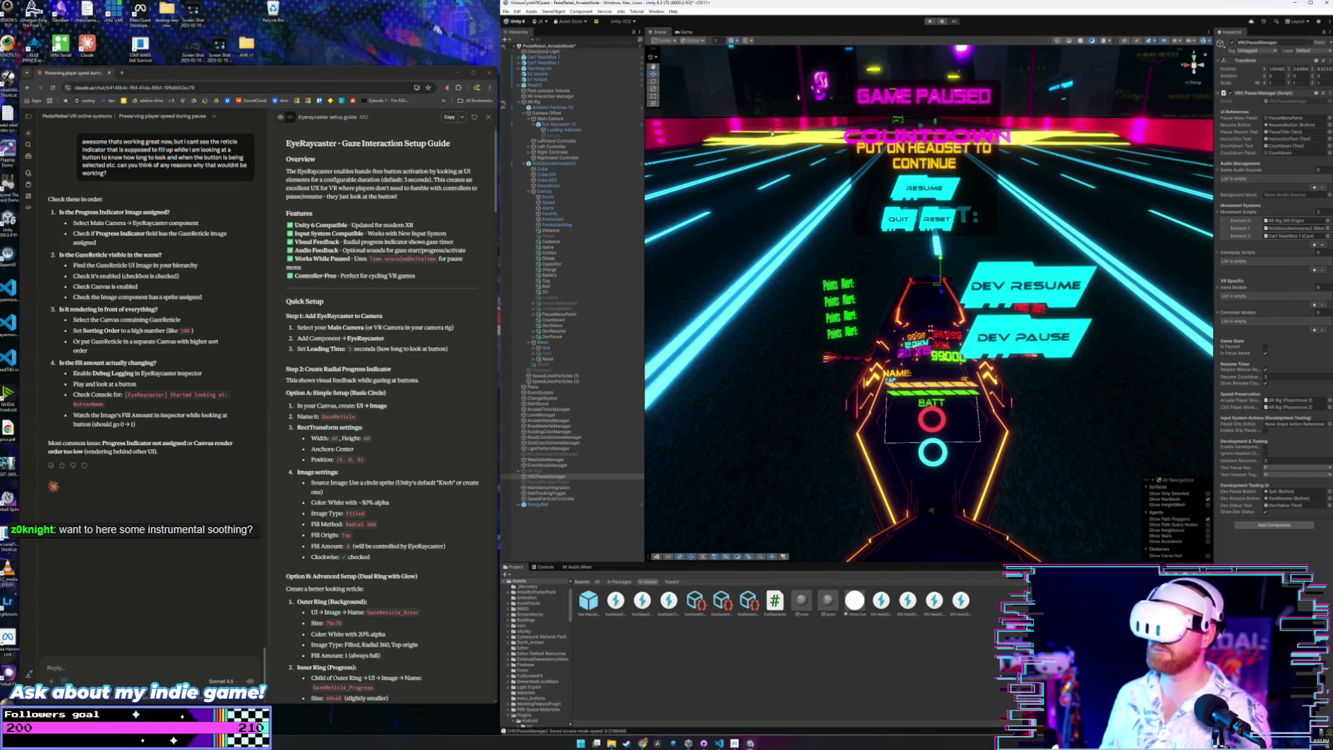
Recheck the Quit button and its Text child.
{"action": "left_click", "coordinate": [548, 348]}
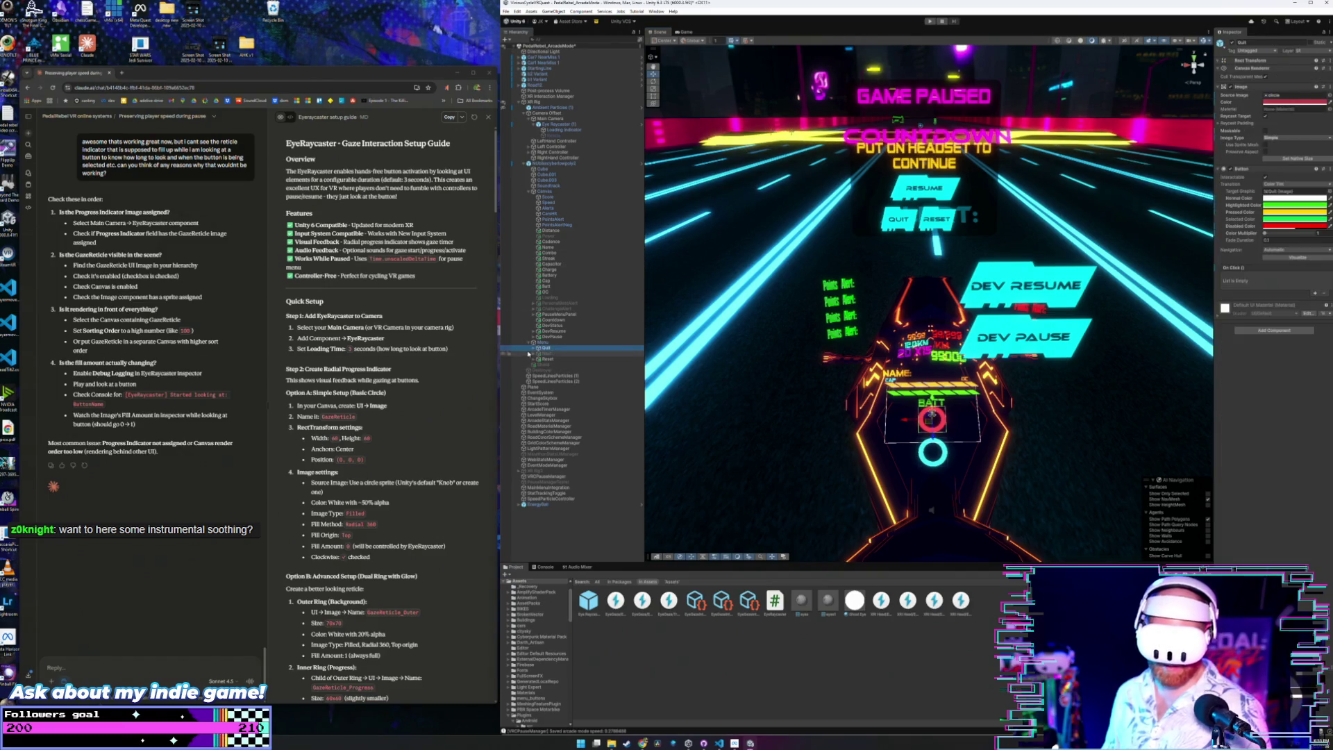
{"action": "left_click", "coordinate": [551, 354]}
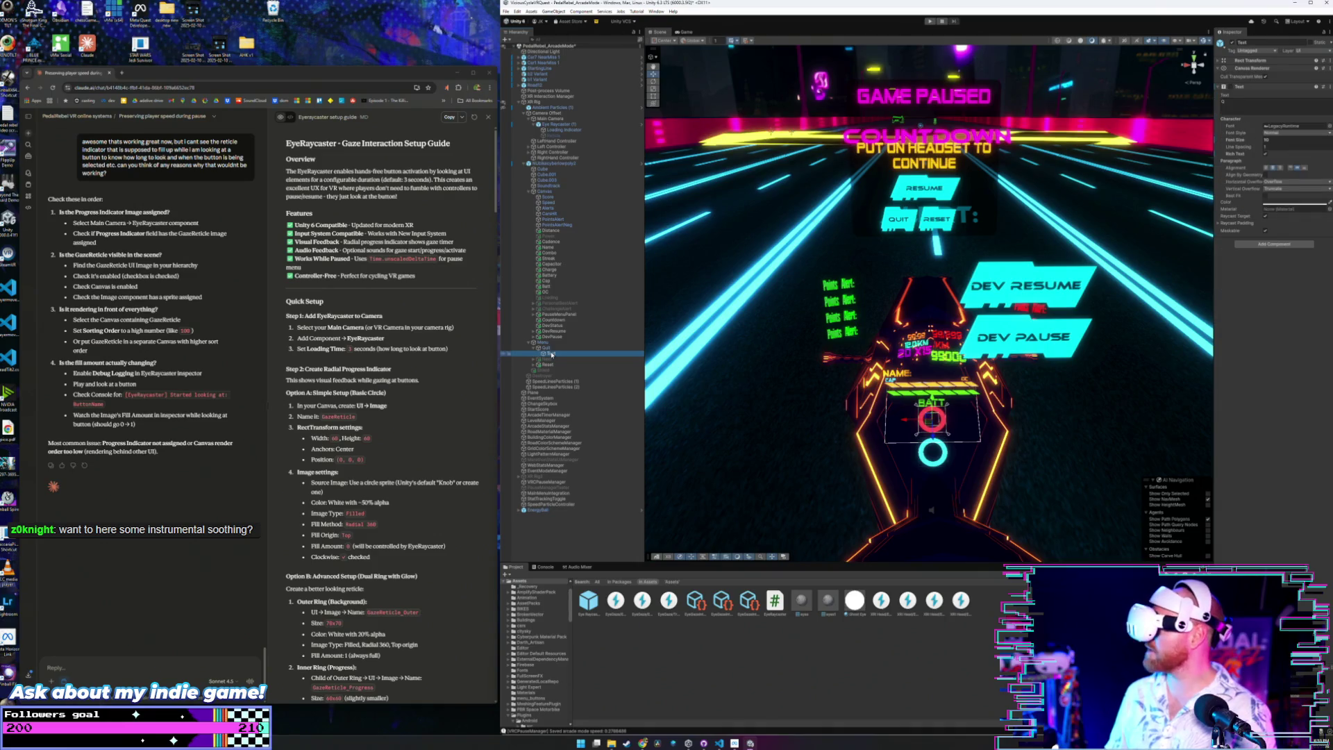
{"action": "left_click", "coordinate": [547, 348]}
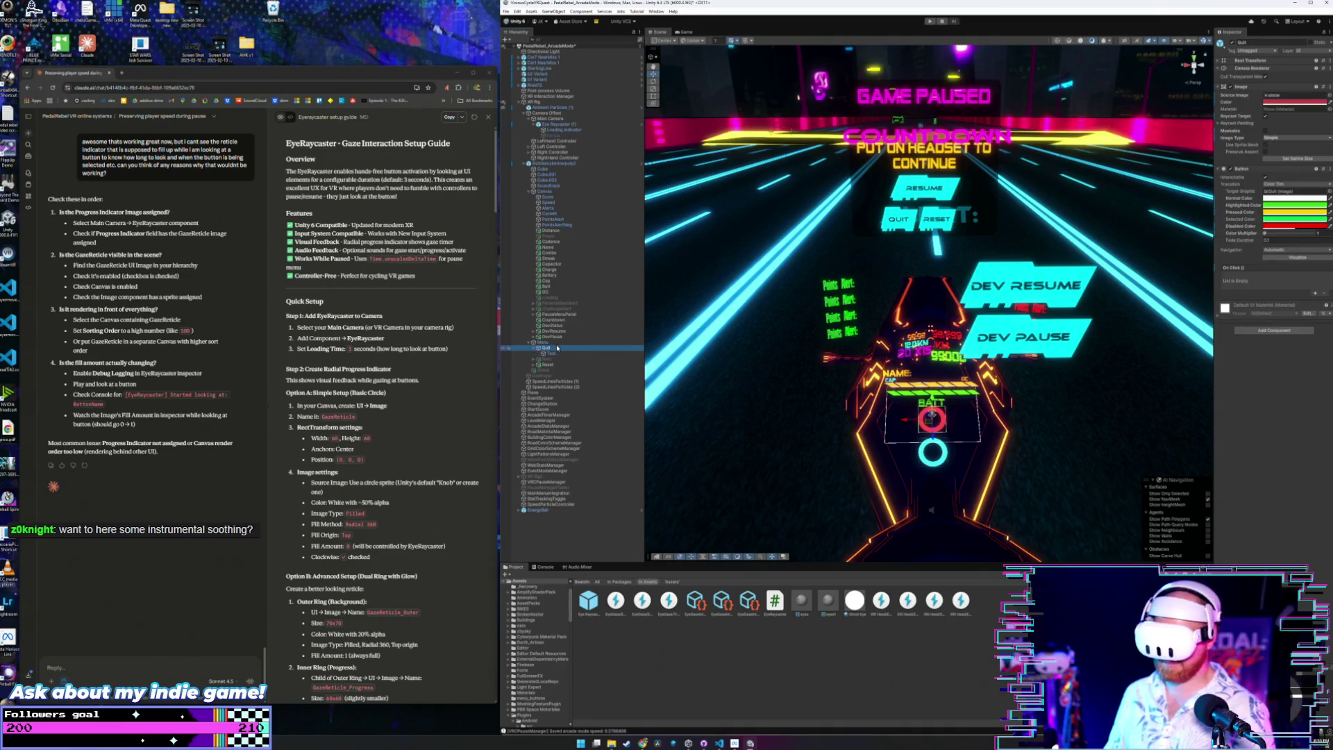
Clear MainMenuIntegration's Go To Main Menu button reference and show the full Assets folder.
{"action": "left_click", "coordinate": [559, 493]}
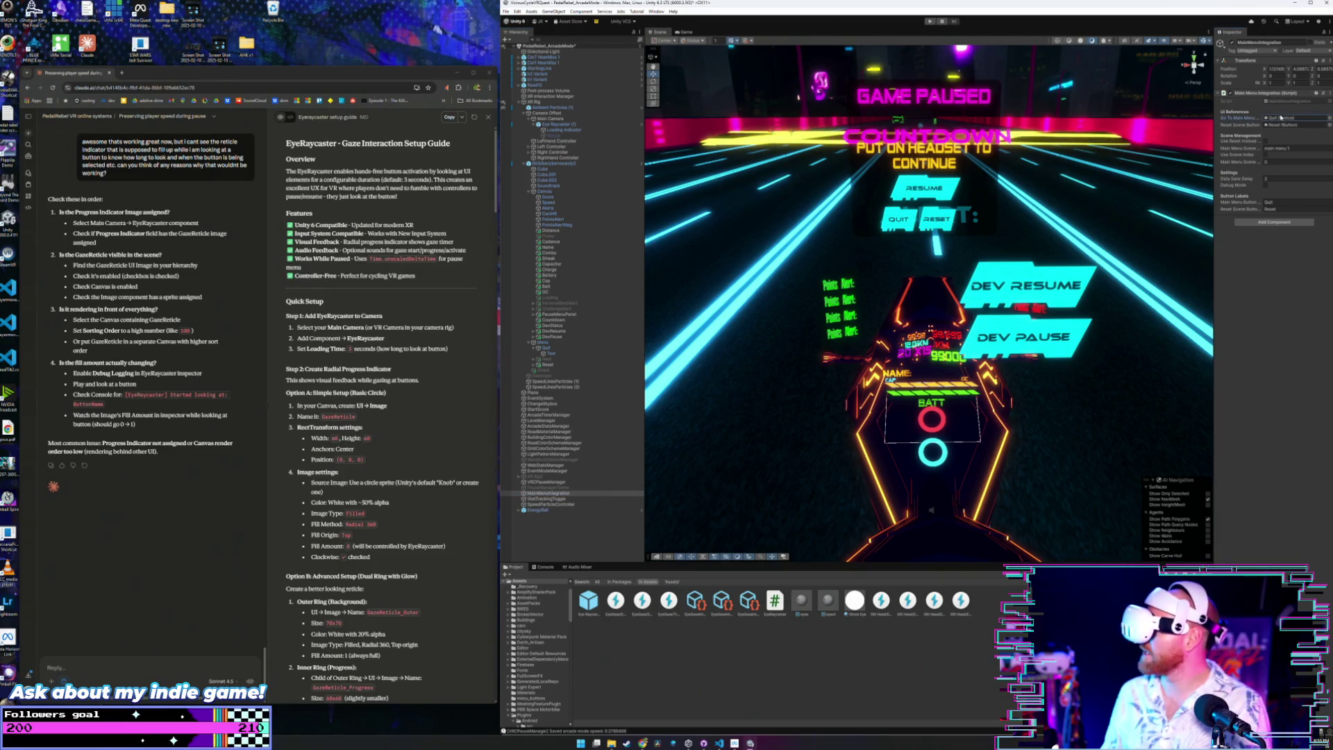
{"action": "left_click", "coordinate": [1289, 118]}
{"action": "key", "text": "Delete"}
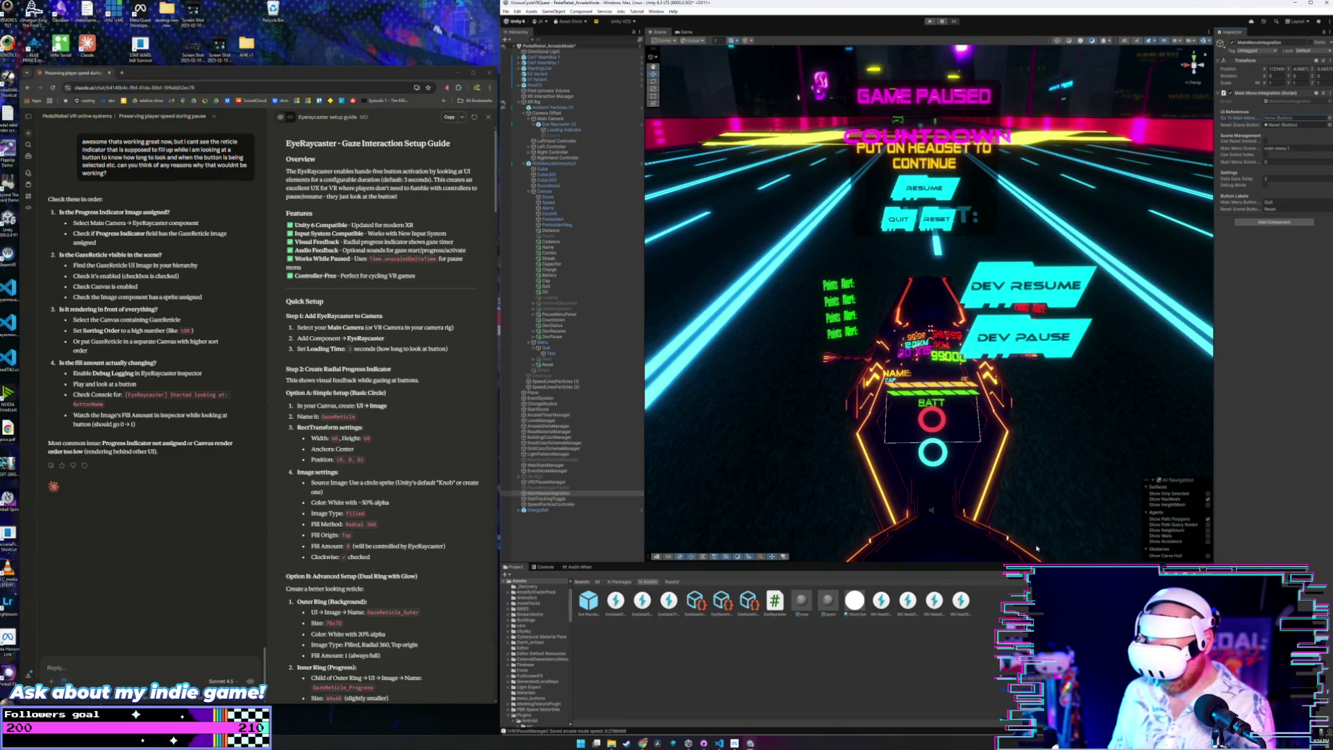
{"action": "left_click", "coordinate": [627, 626]}
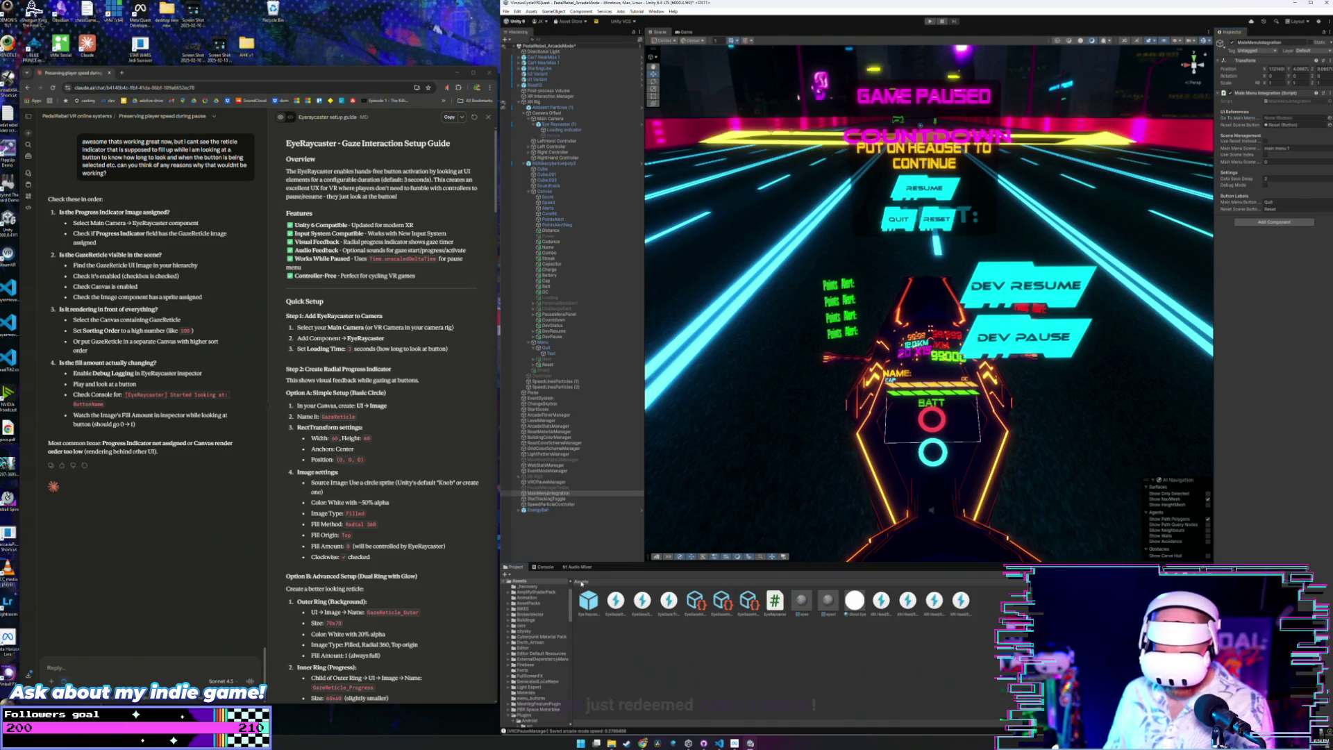
{"action": "left_click", "coordinate": [581, 582]}
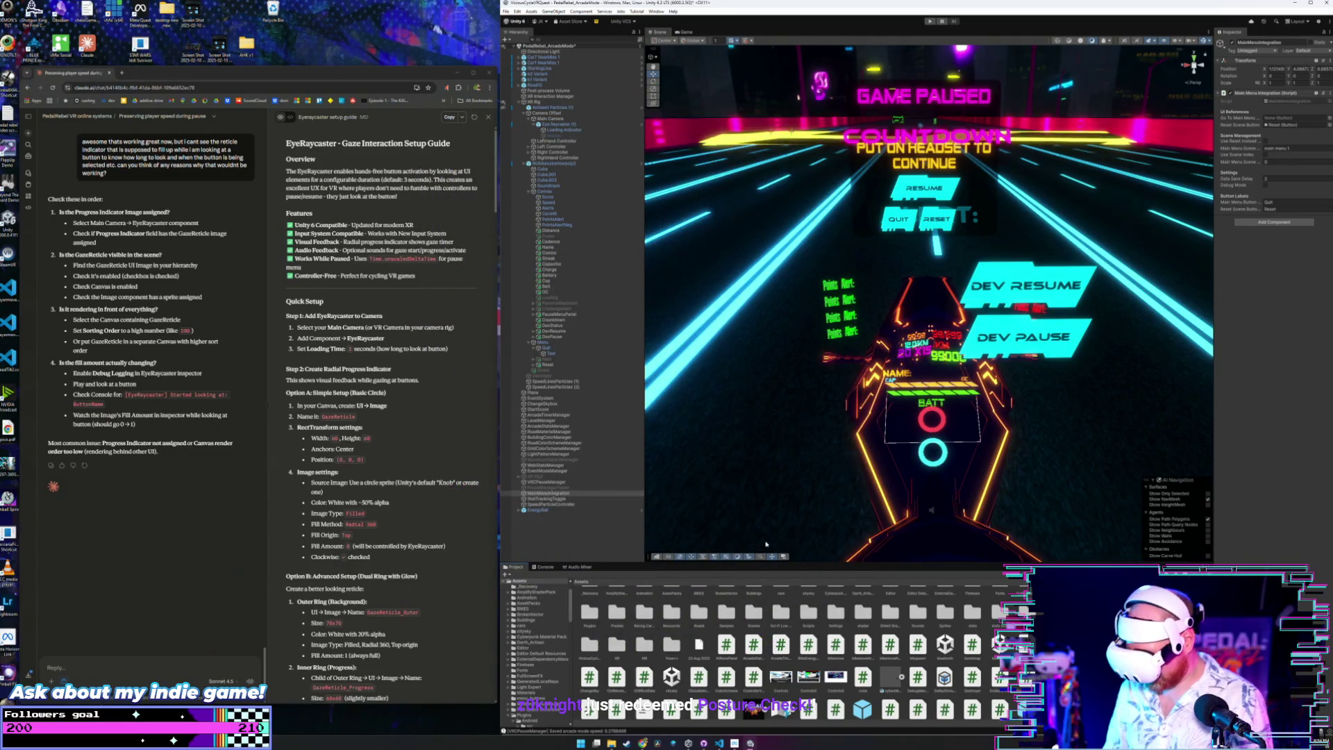
Deselect, check the Main menu 1 scene asset, and select the MainMenuIntegration object.
{"action": "scroll", "coordinate": [796, 616], "scroll_direction": "down", "scroll_amount": 2}
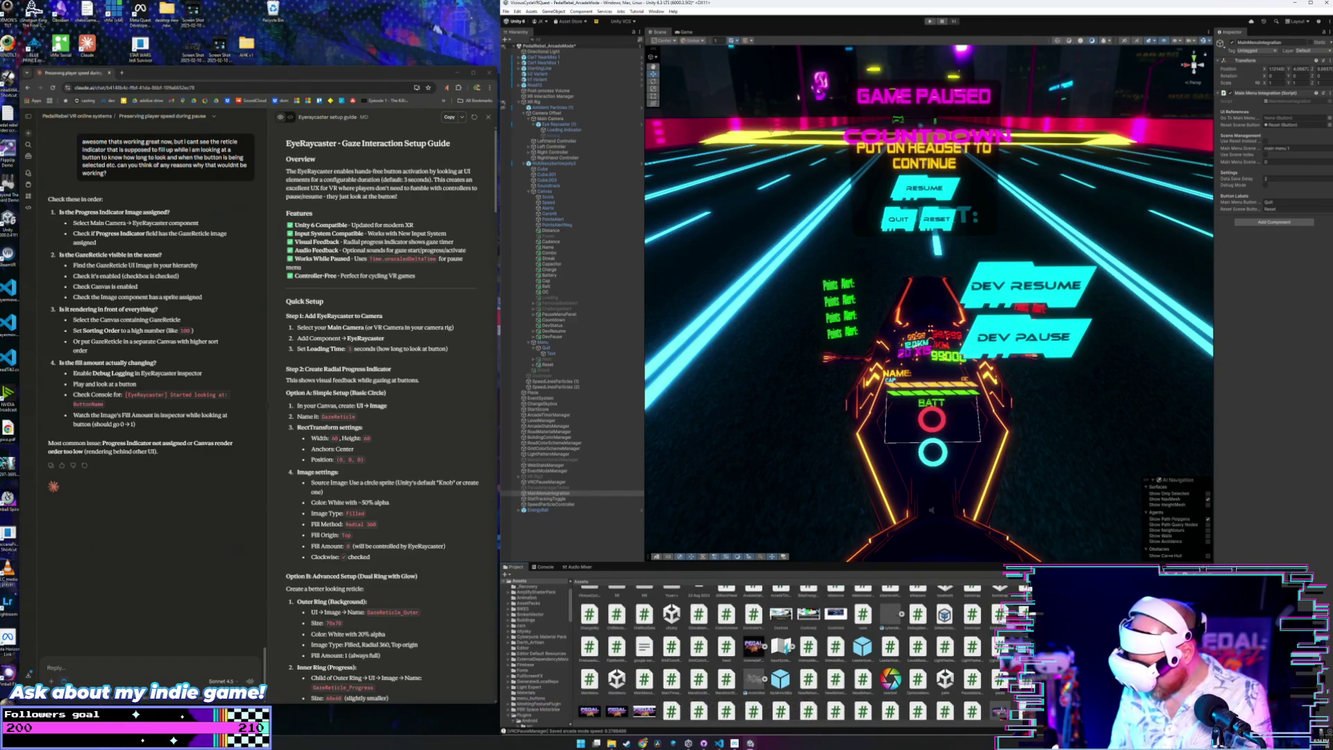
{"action": "key", "text": "Escape"}
{"action": "left_click", "coordinate": [617, 679]}
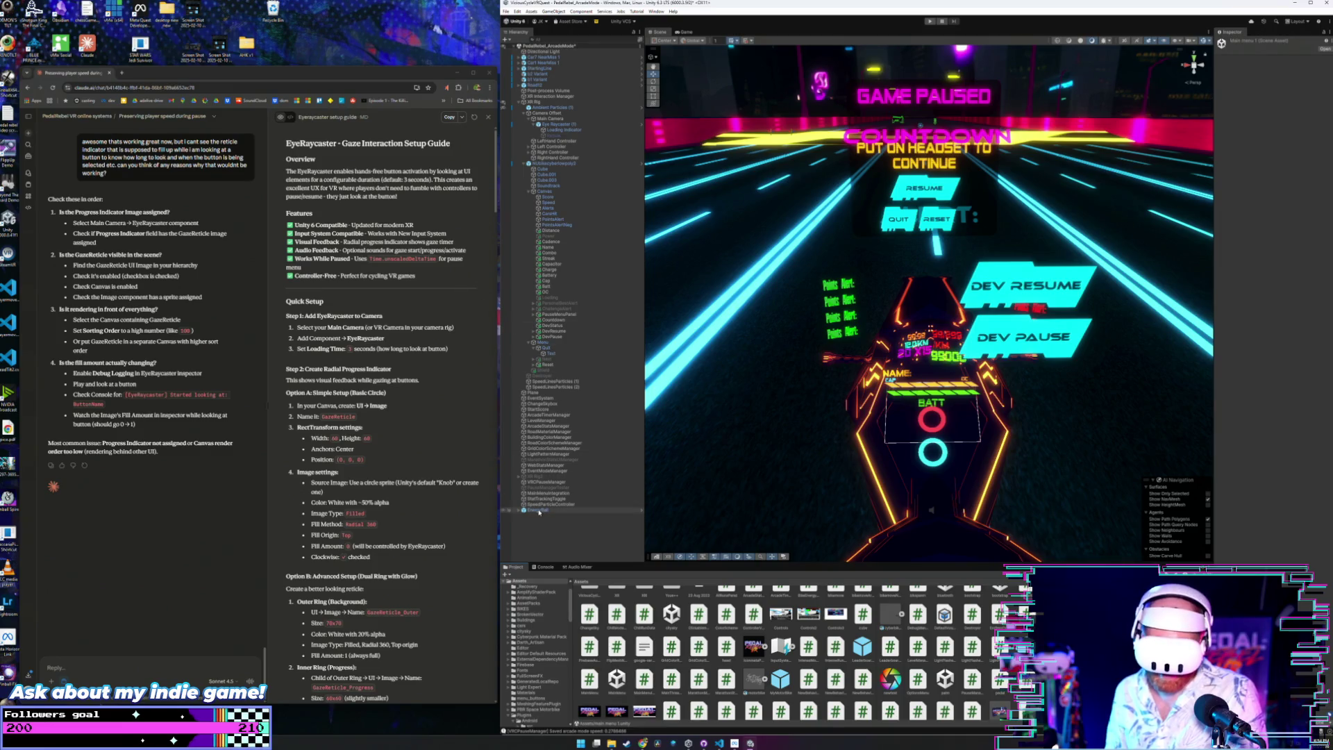
{"action": "left_click", "coordinate": [558, 493]}
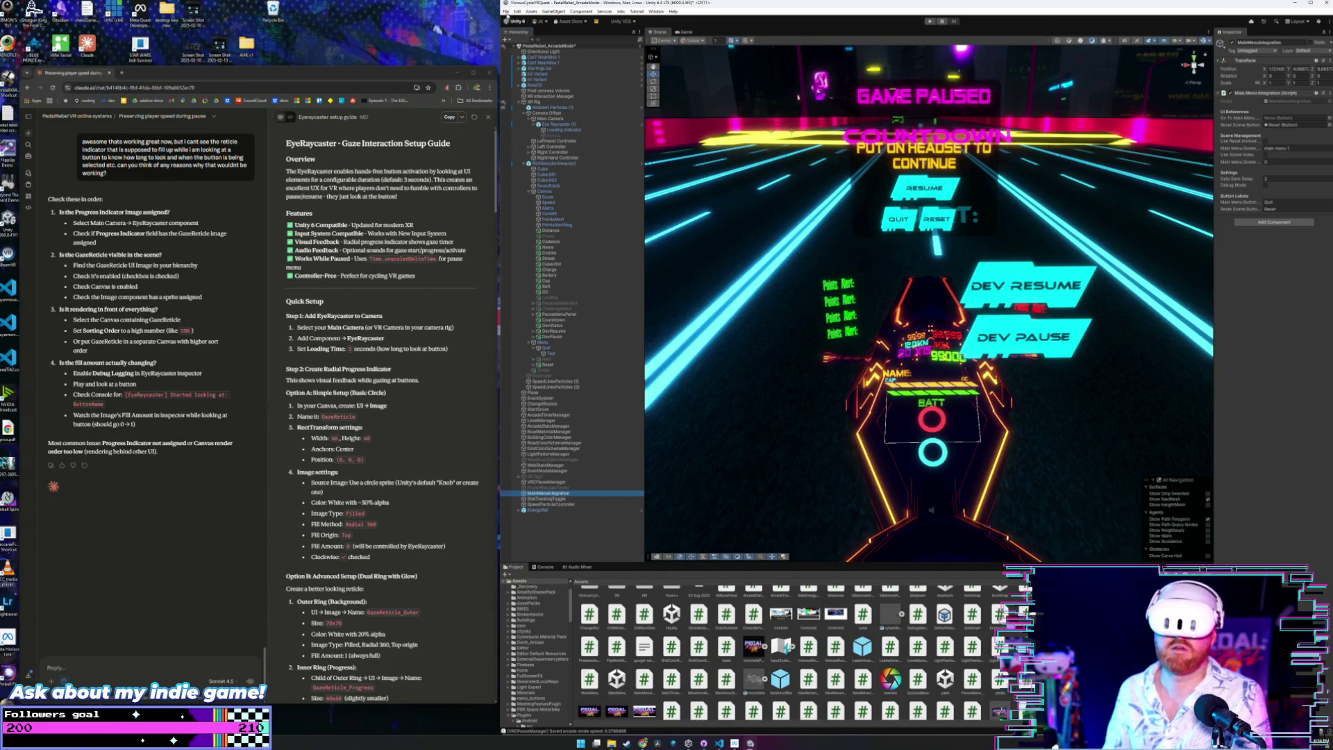
{"action": "left_click", "coordinate": [517, 11]}
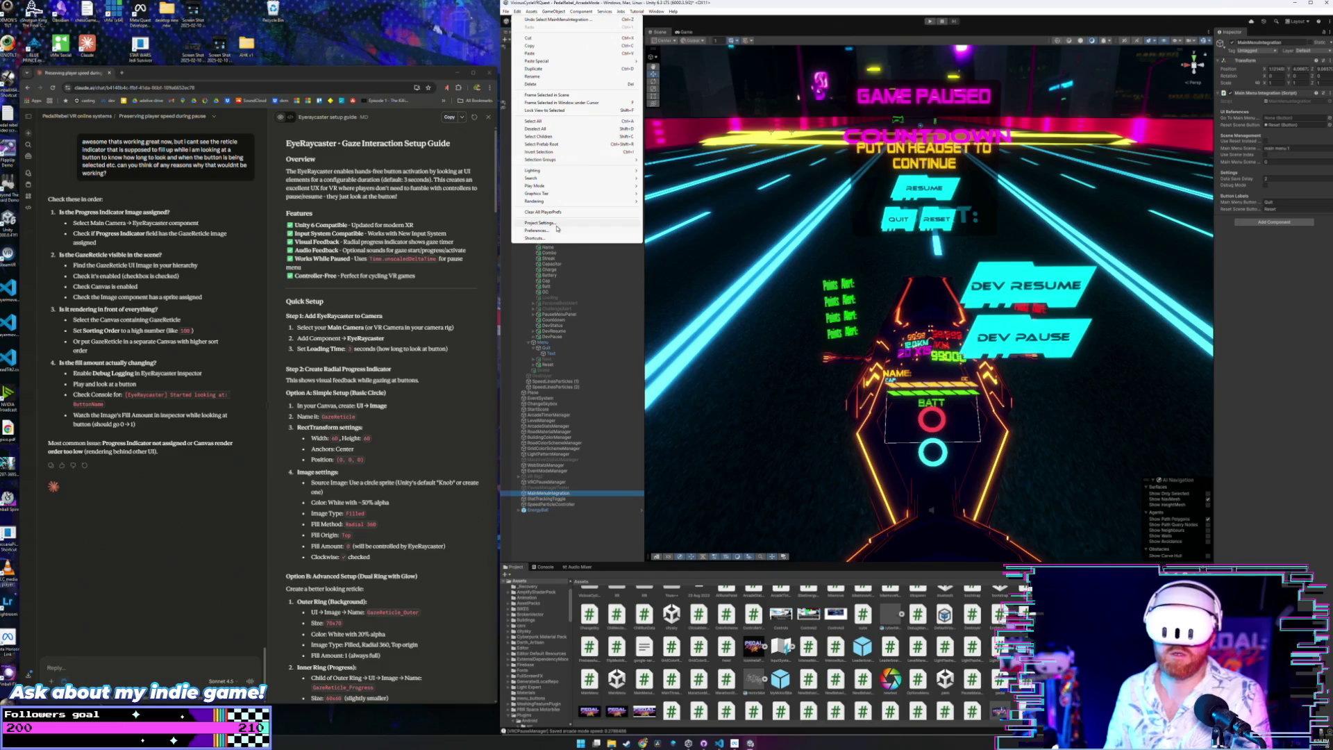
Open and close Build Profiles, then choose Build And Run from the File menu.
{"action": "mouse_move", "coordinate": [506, 11]}
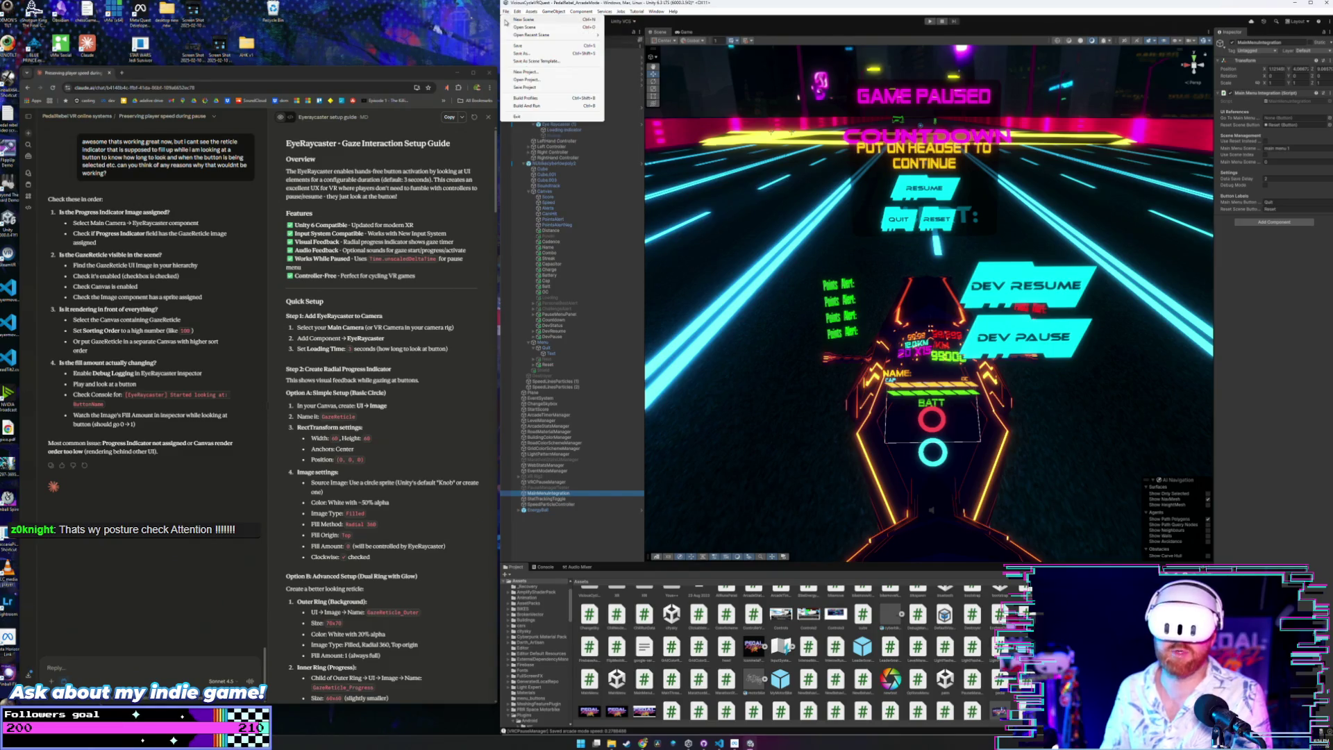
{"action": "left_click", "coordinate": [548, 100]}
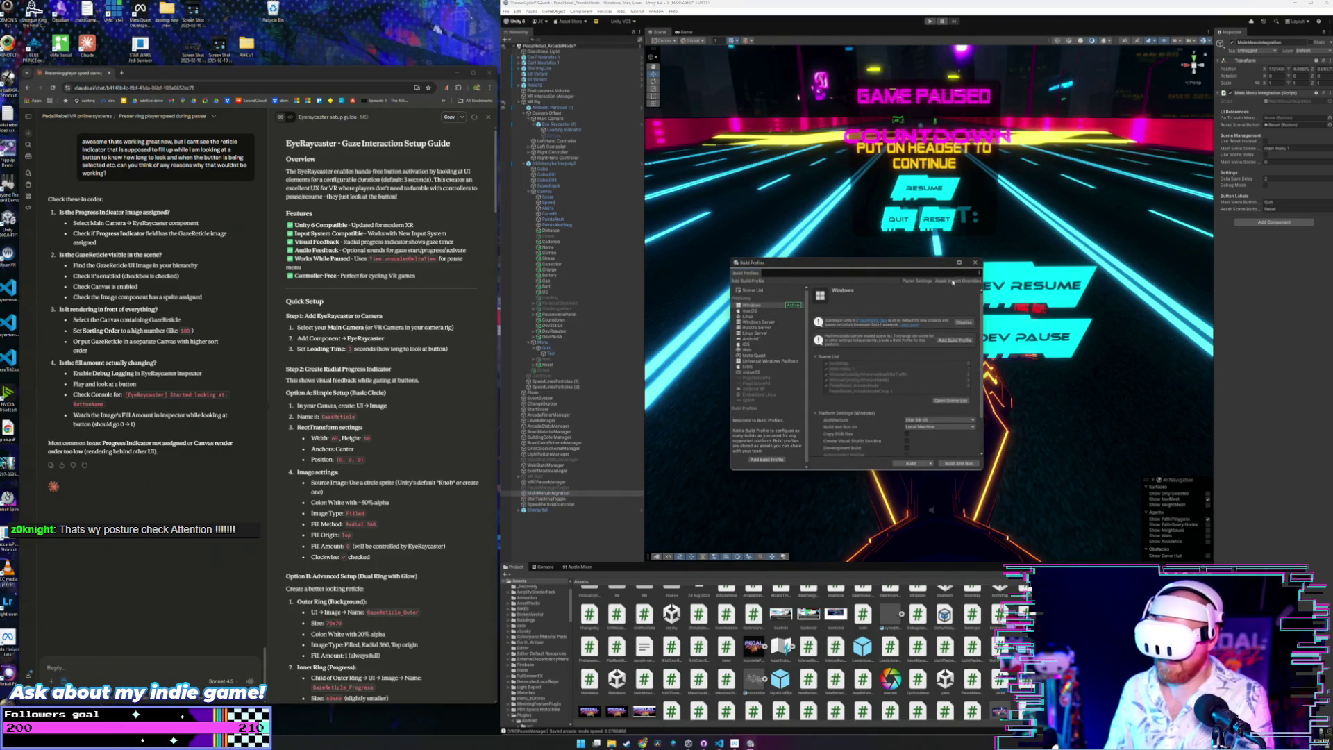
{"action": "left_click", "coordinate": [975, 262]}
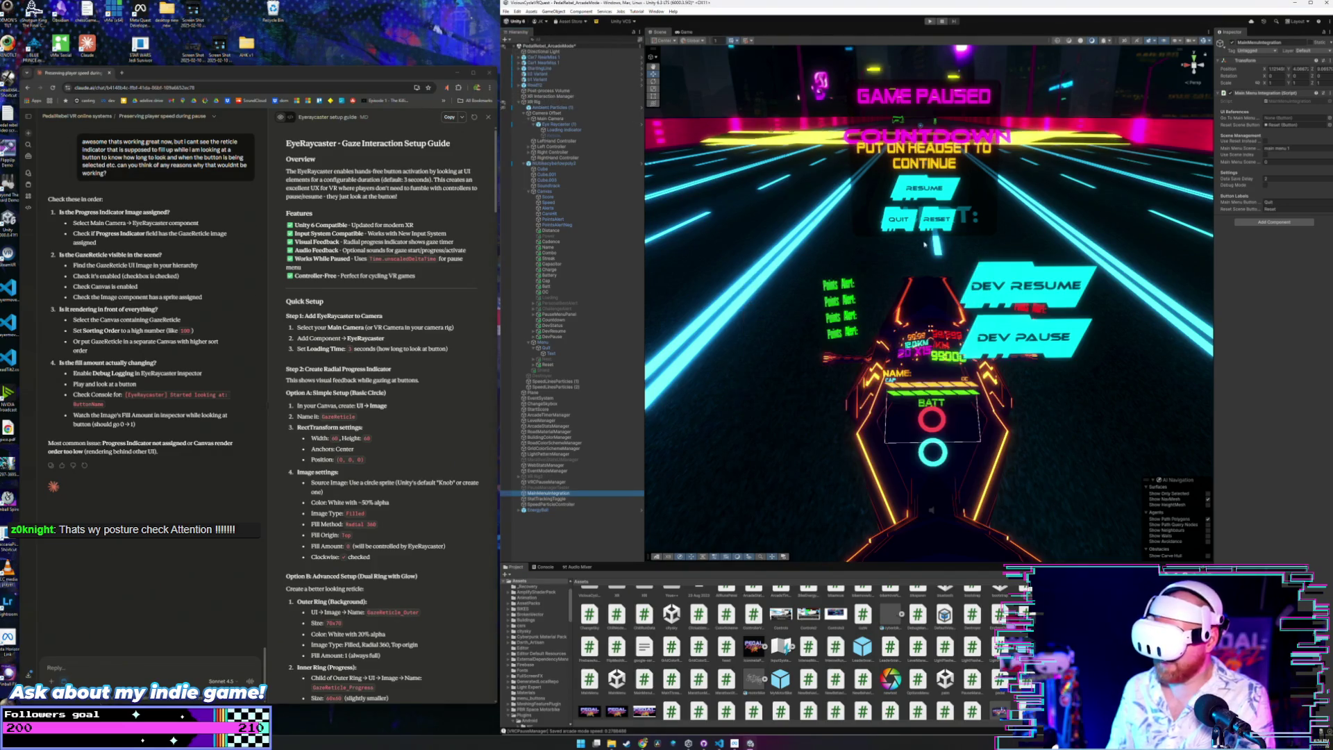
{"action": "left_click", "coordinate": [521, 12]}
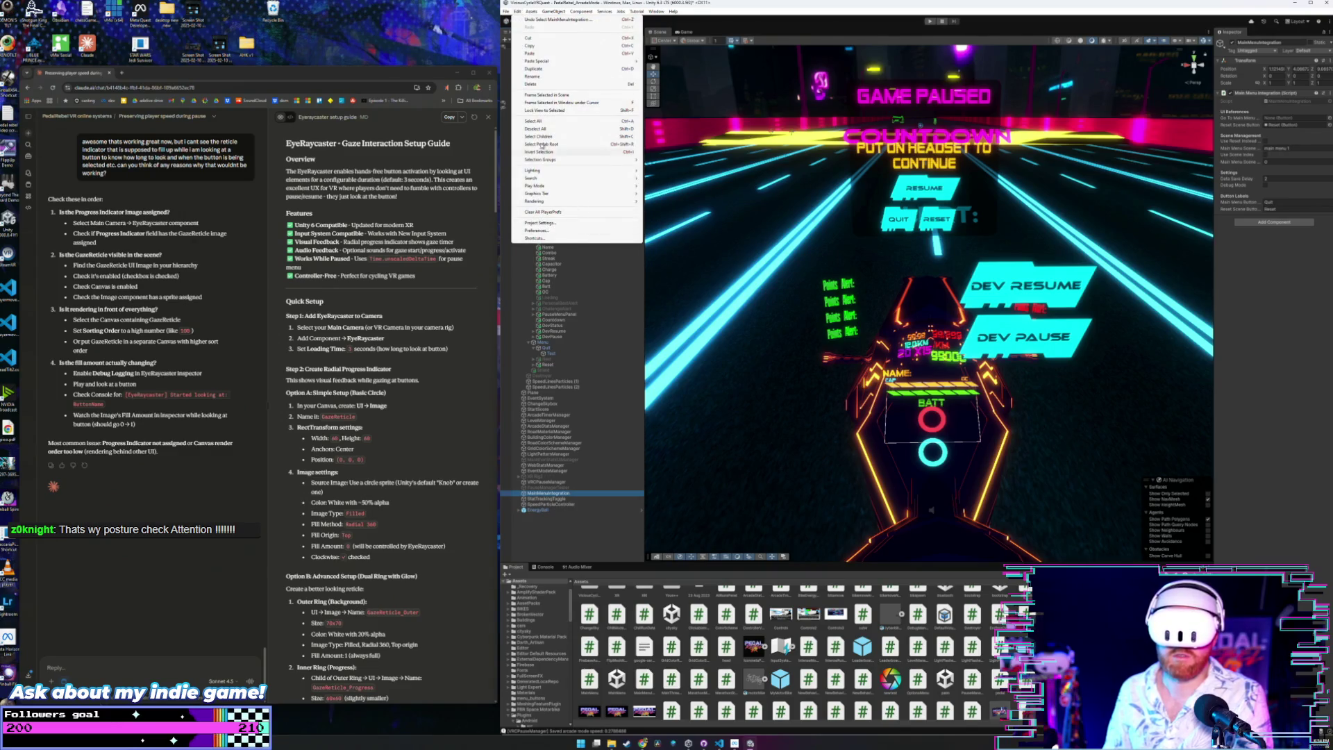
{"action": "mouse_move", "coordinate": [506, 11]}
{"action": "left_click", "coordinate": [544, 107]}
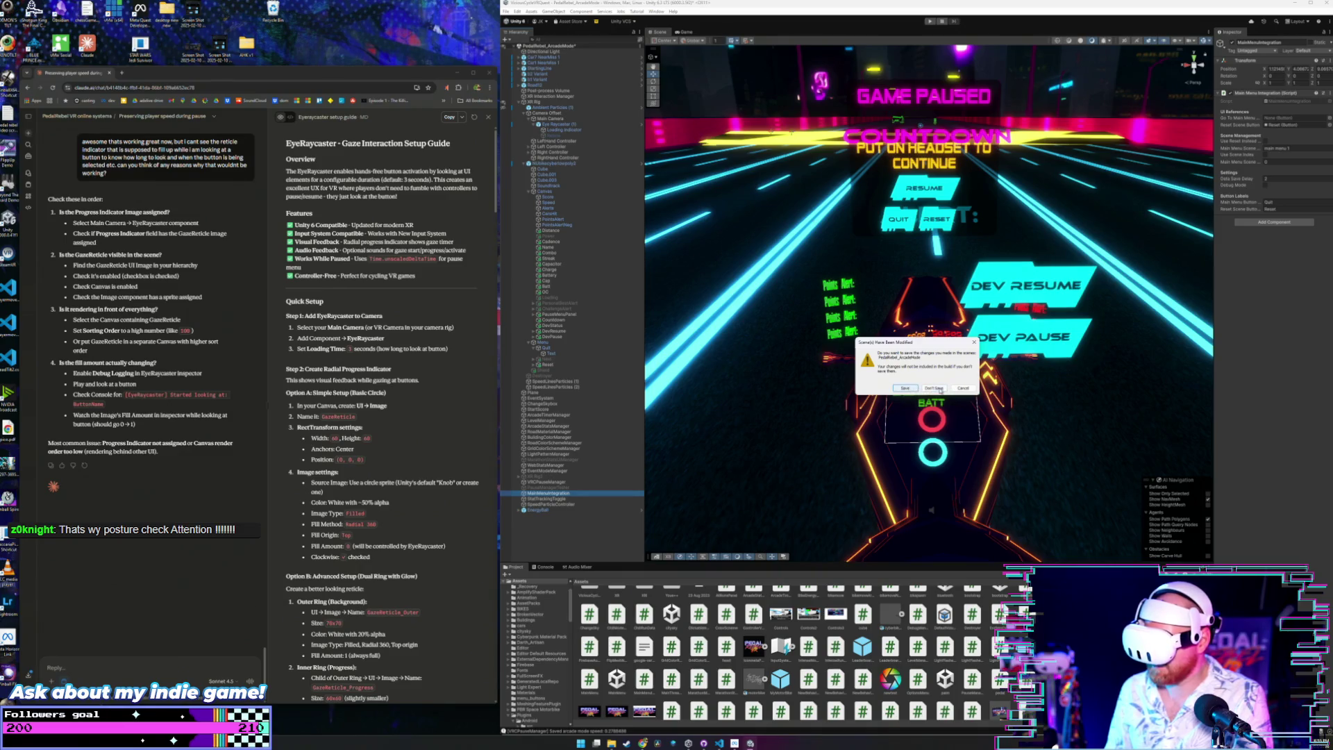
Discard the unsaved scene changes at the prompt, then save the current scene.
{"action": "left_click", "coordinate": [929, 388]}
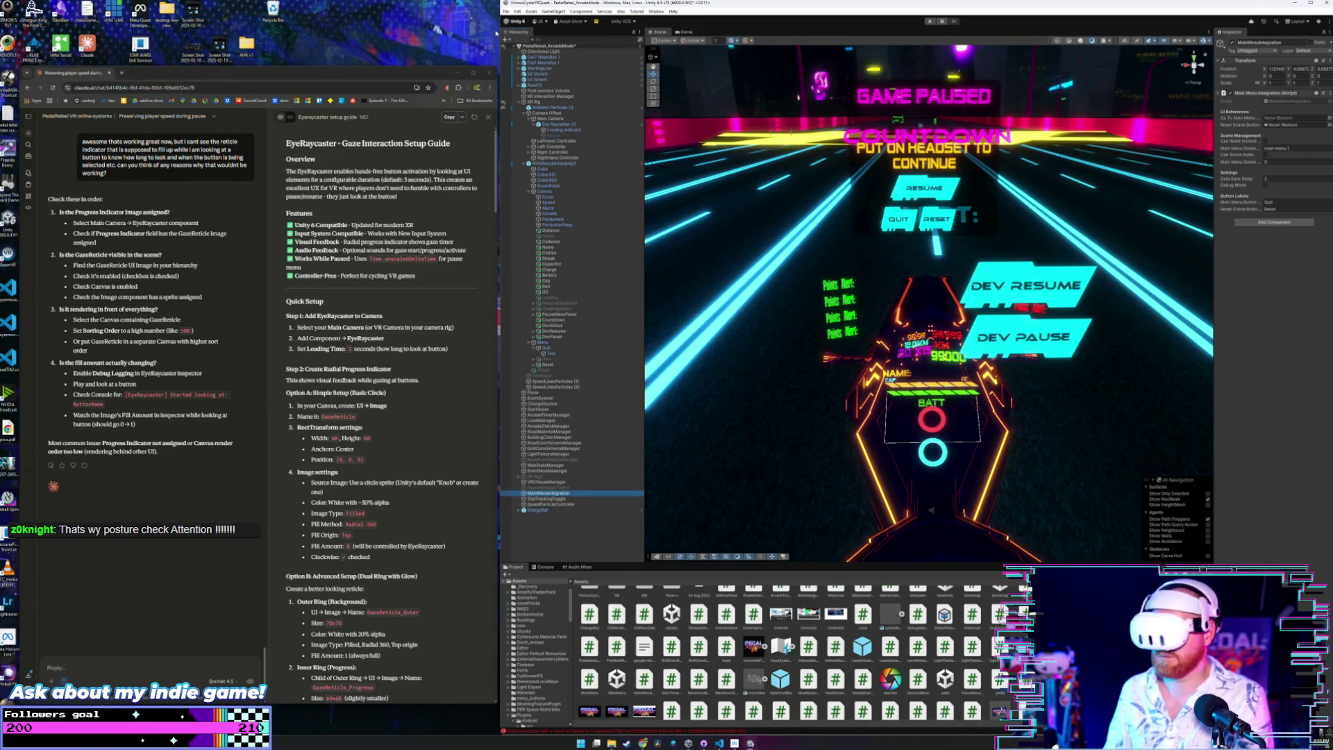
{"action": "left_click", "coordinate": [506, 11]}
{"action": "left_click", "coordinate": [517, 44]}
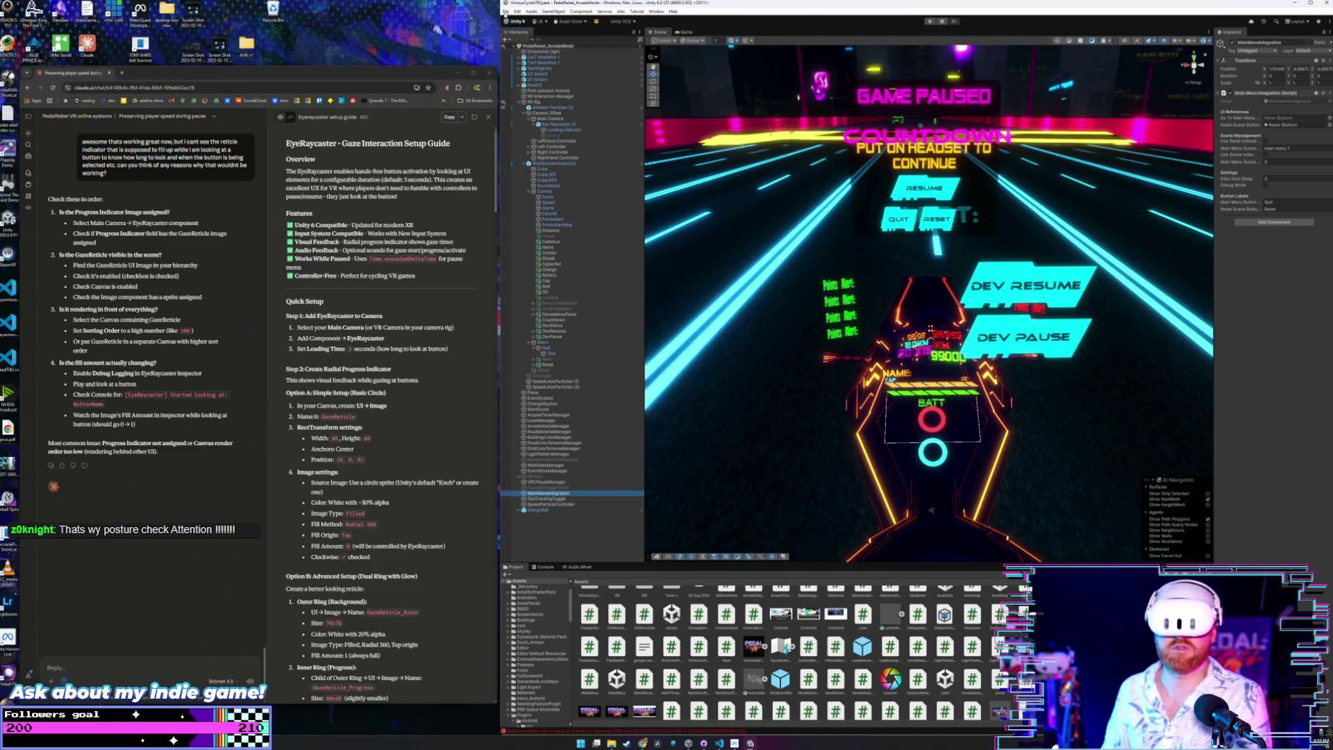
{"action": "left_click", "coordinate": [507, 11]}
{"action": "left_click", "coordinate": [522, 40]}
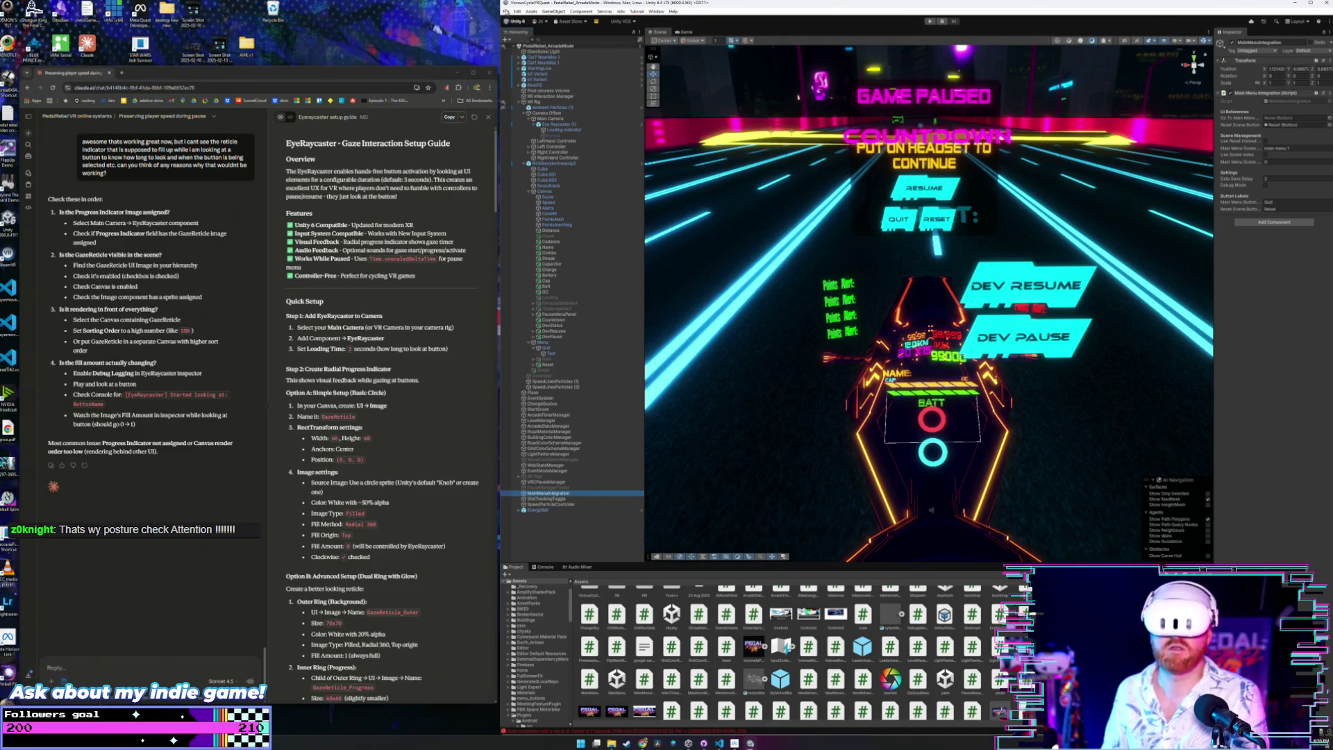
Start building the Windows version from the Build Profiles window.
{"action": "left_click", "coordinate": [506, 11]}
{"action": "left_click", "coordinate": [535, 104]}
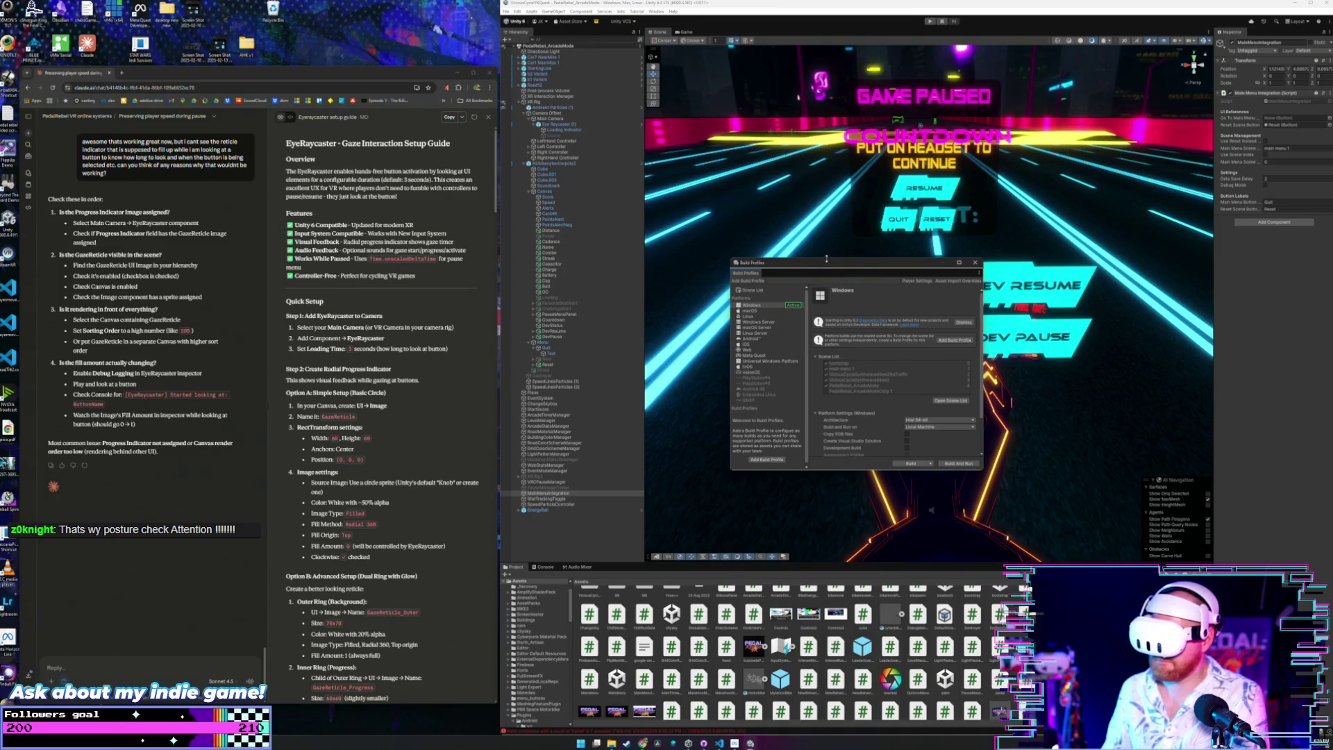
{"action": "mouse_move", "coordinate": [827, 258]}
{"action": "left_mouse_down"}
{"action": "mouse_move", "coordinate": [826, 198]}
{"action": "mouse_move", "coordinate": [827, 222]}
{"action": "left_mouse_up"}
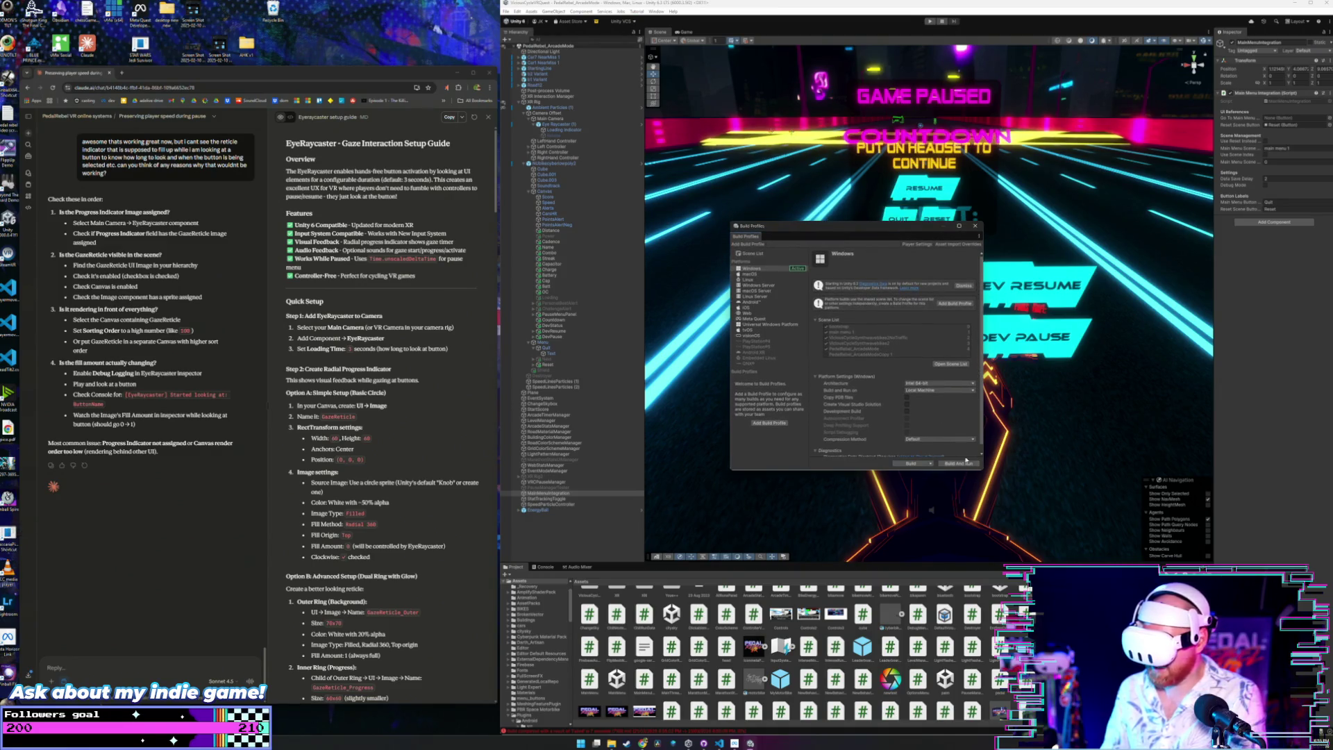
{"action": "left_click", "coordinate": [930, 464]}
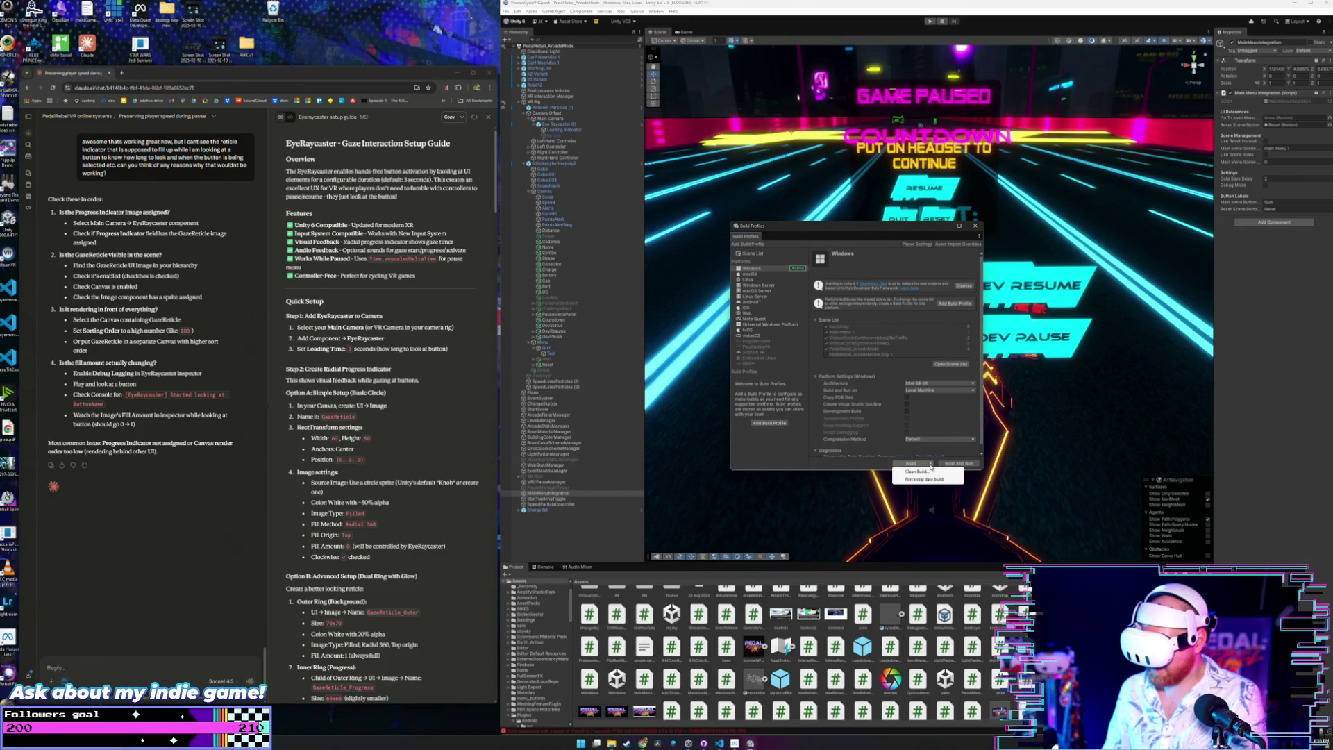
{"action": "left_click", "coordinate": [931, 464]}
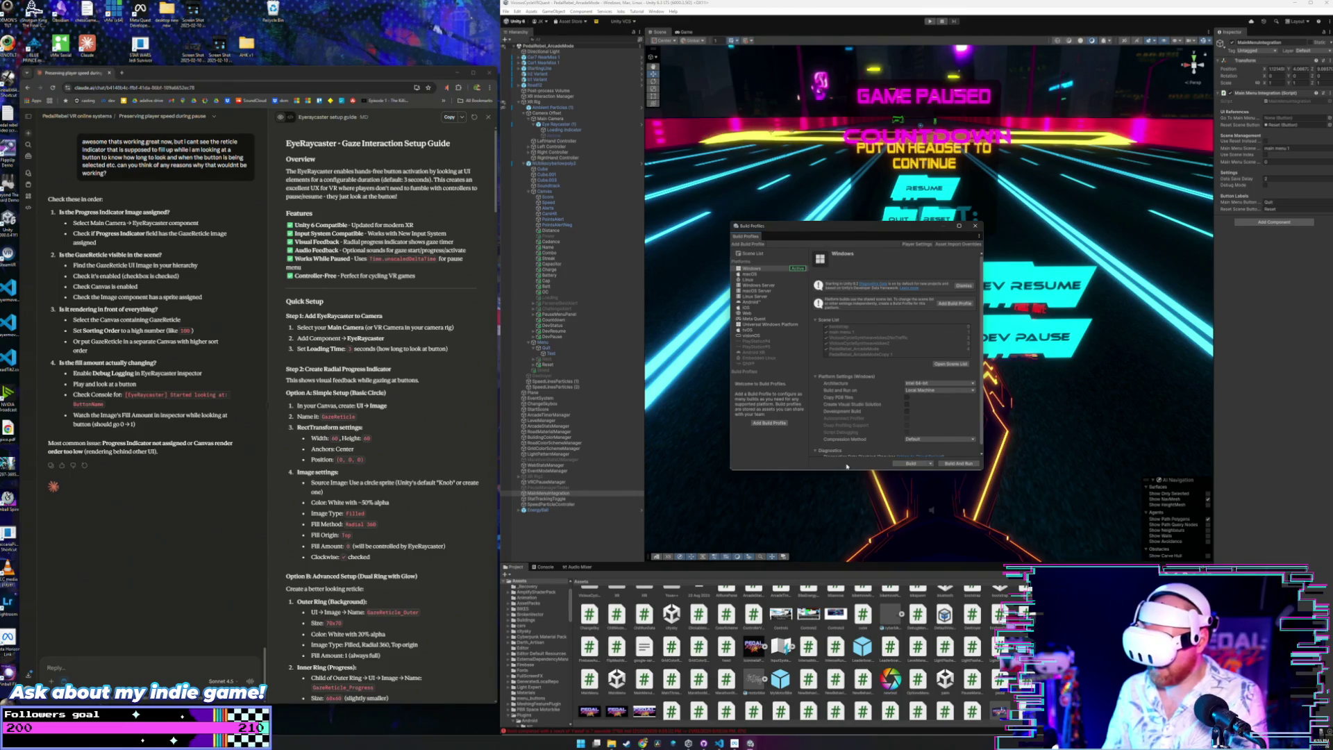
{"action": "left_click", "coordinate": [906, 463]}
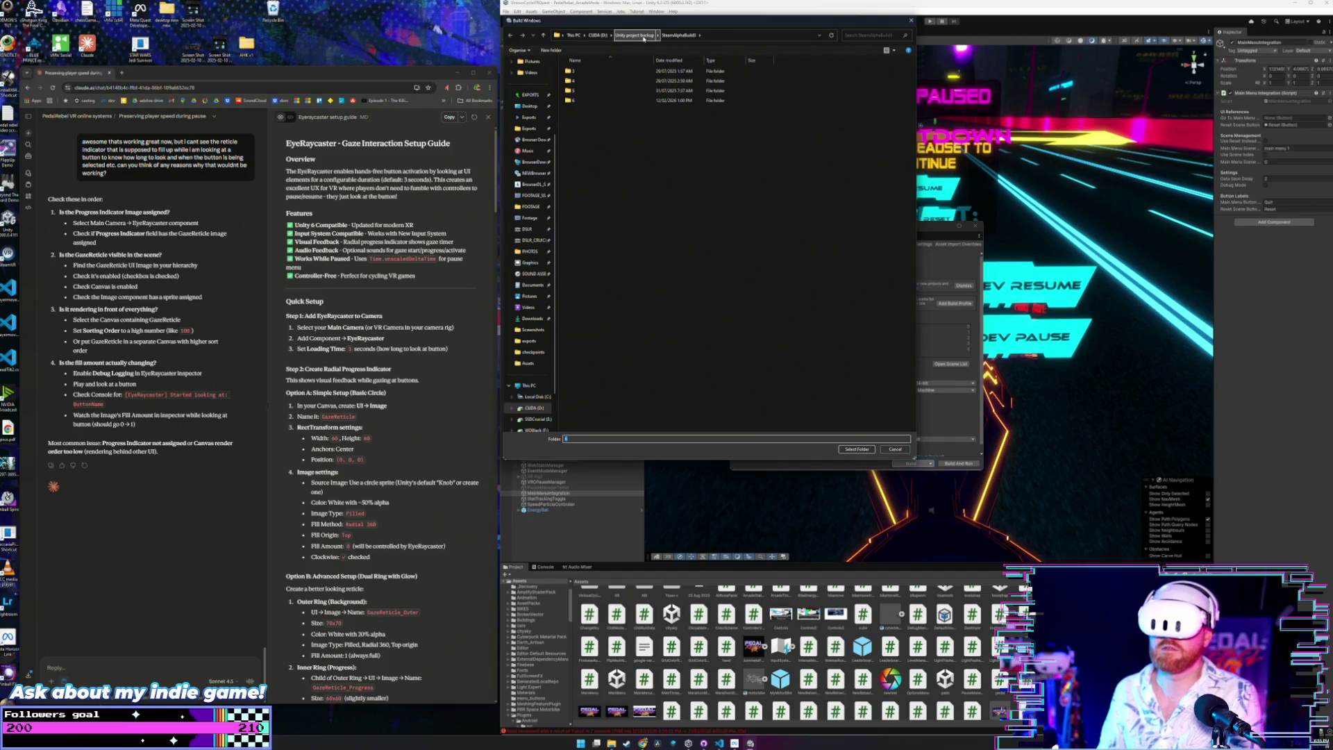
Create a new folder named 7 as the build destination, then close Build Profiles.
{"action": "left_click", "coordinate": [553, 52]}
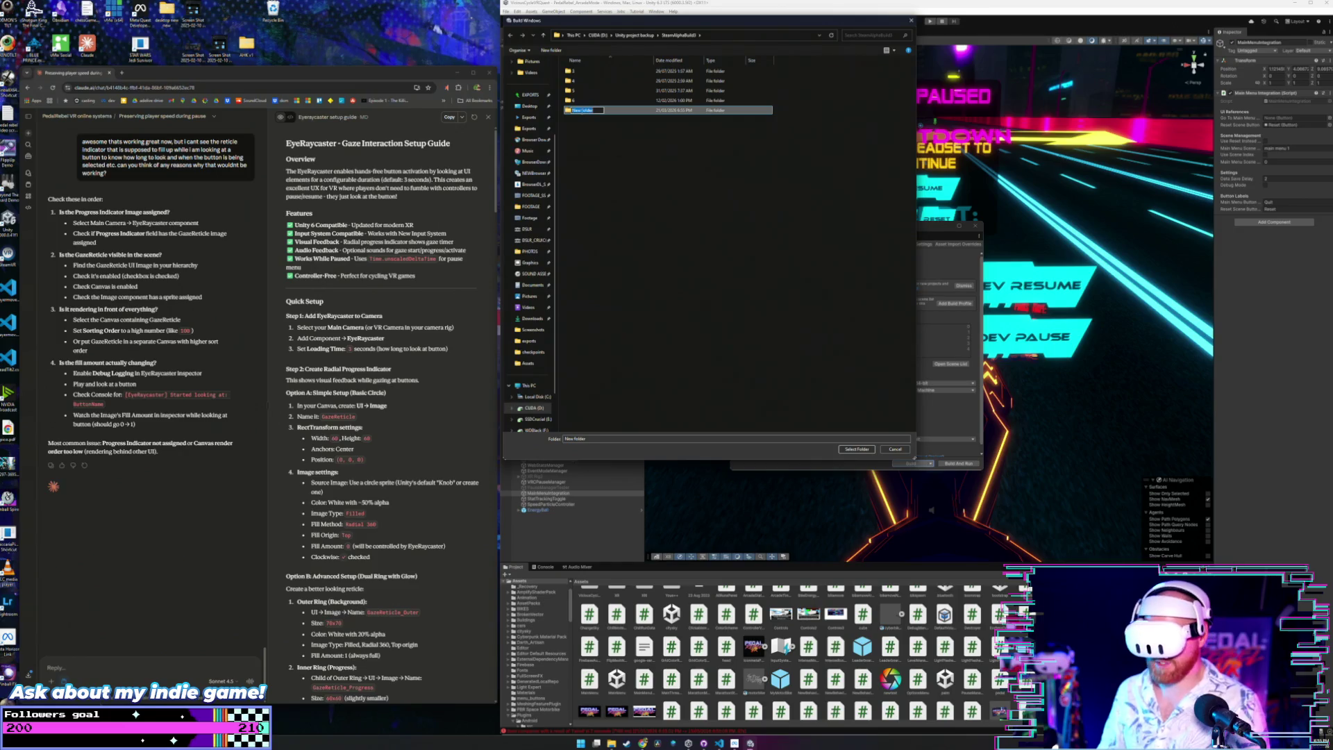
{"action": "type", "text": "7"}
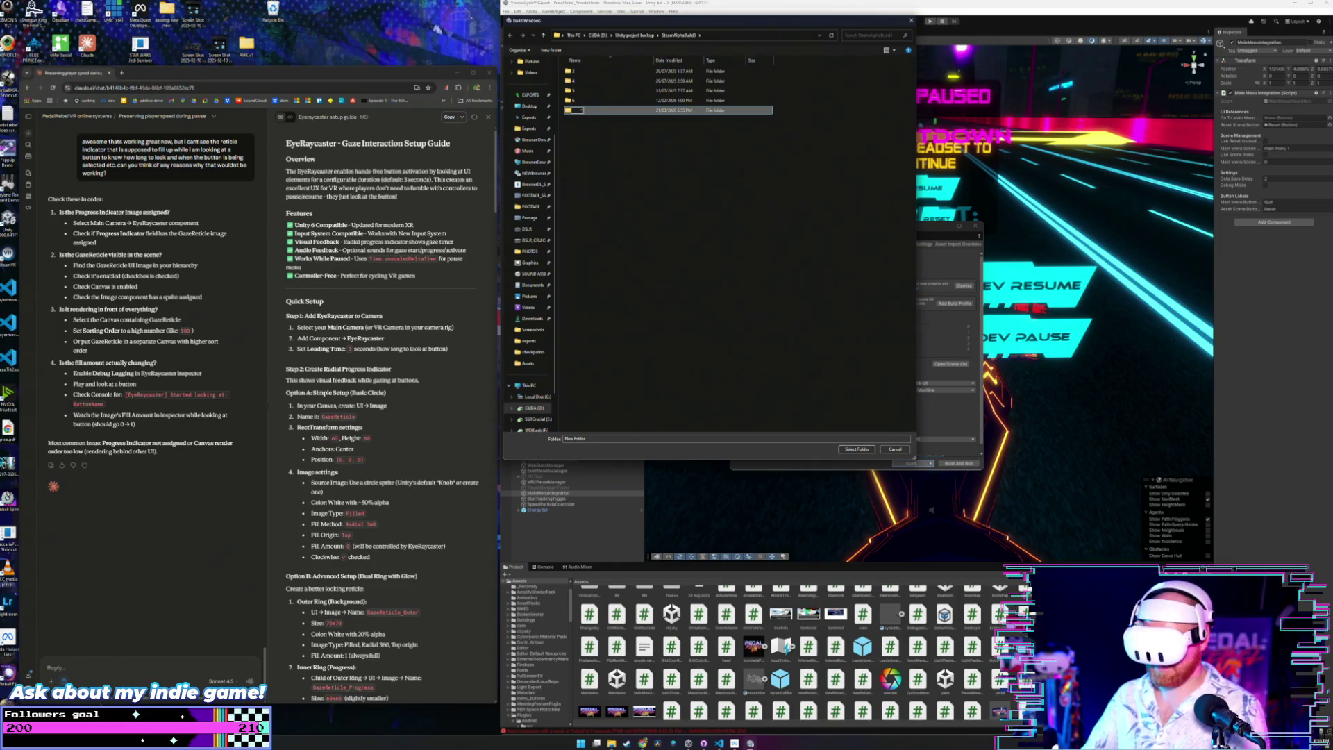
{"action": "key", "text": "Return"}
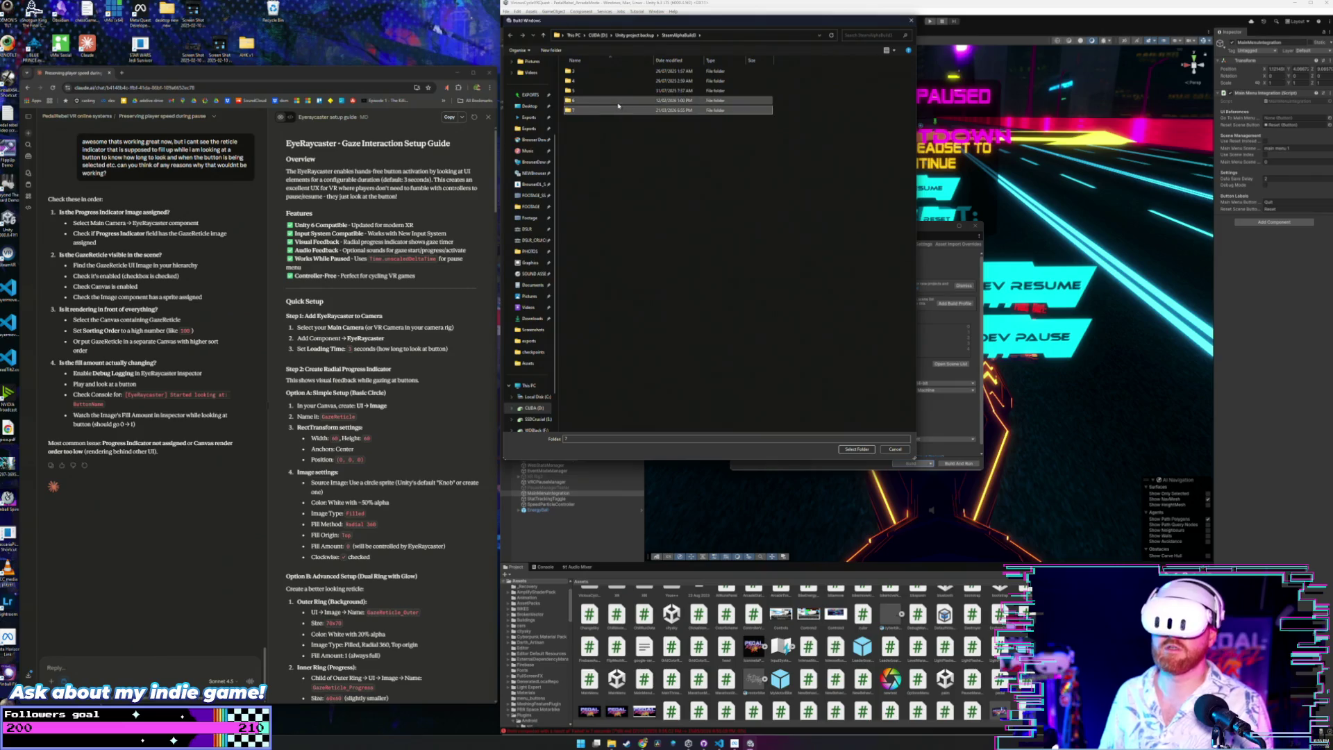
{"action": "double_click", "coordinate": [612, 109]}
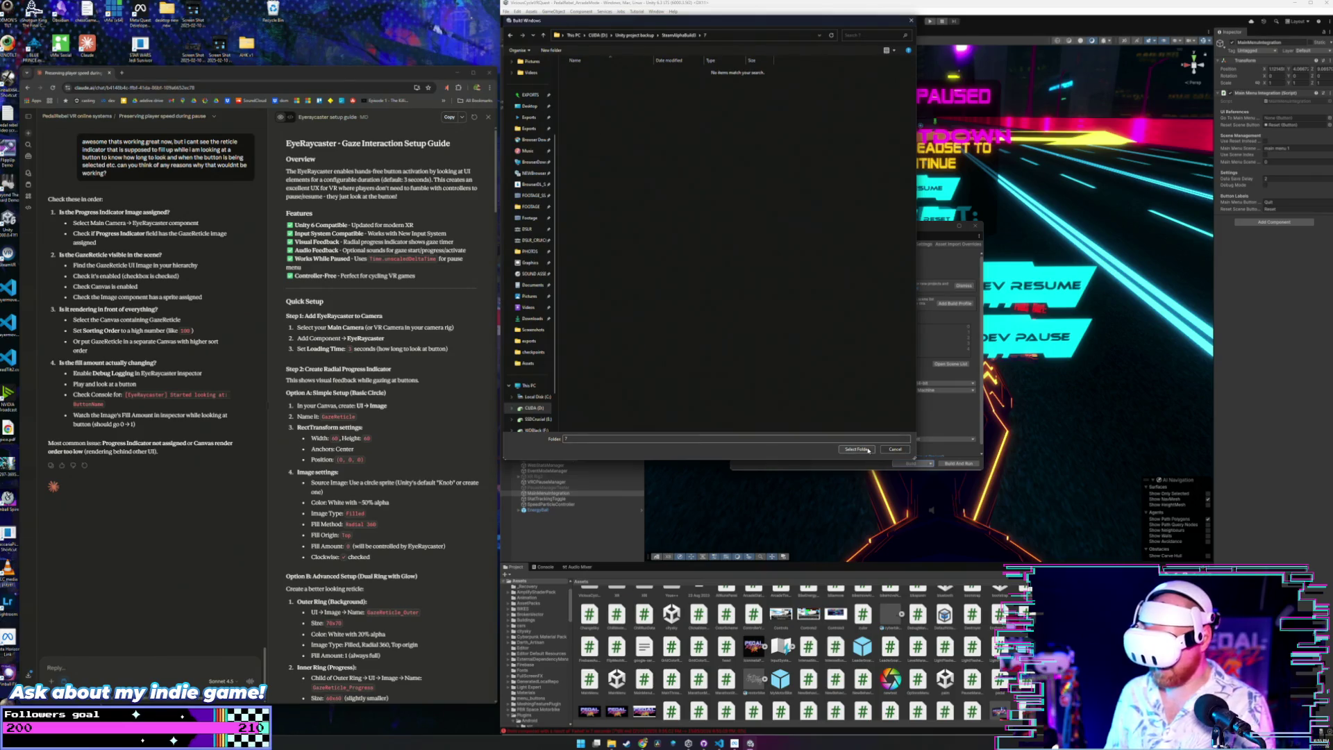
{"action": "left_click", "coordinate": [868, 450]}
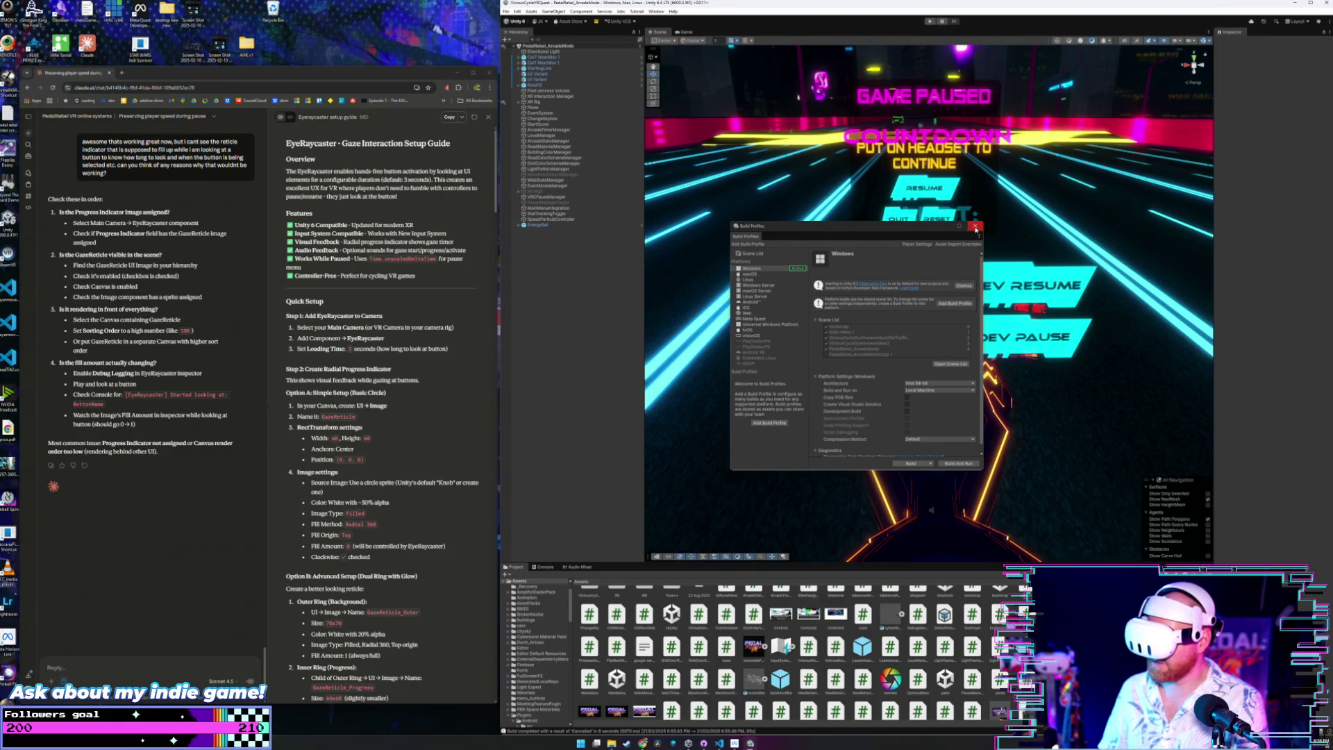
{"action": "left_click", "coordinate": [976, 227]}
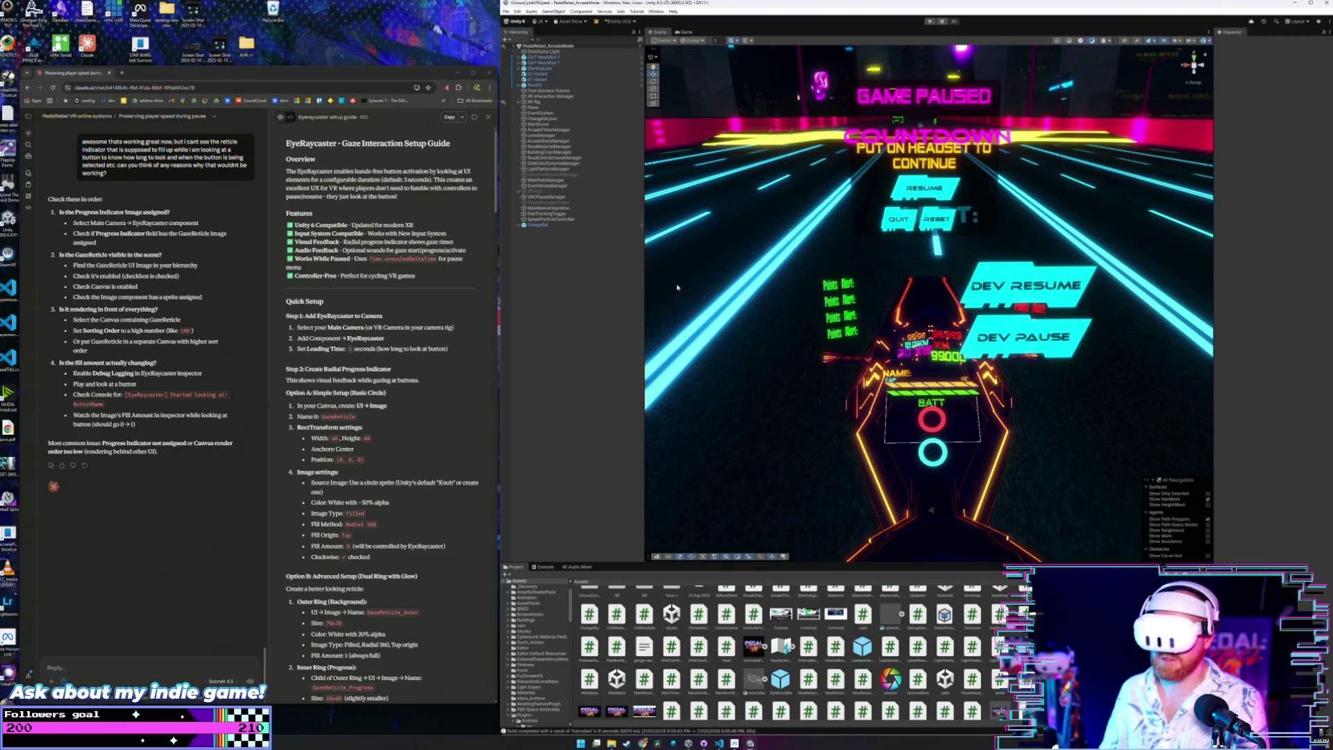
Set MainMenuIntegration's Main Menu Scene index to 13.
{"action": "left_click", "coordinate": [549, 208]}
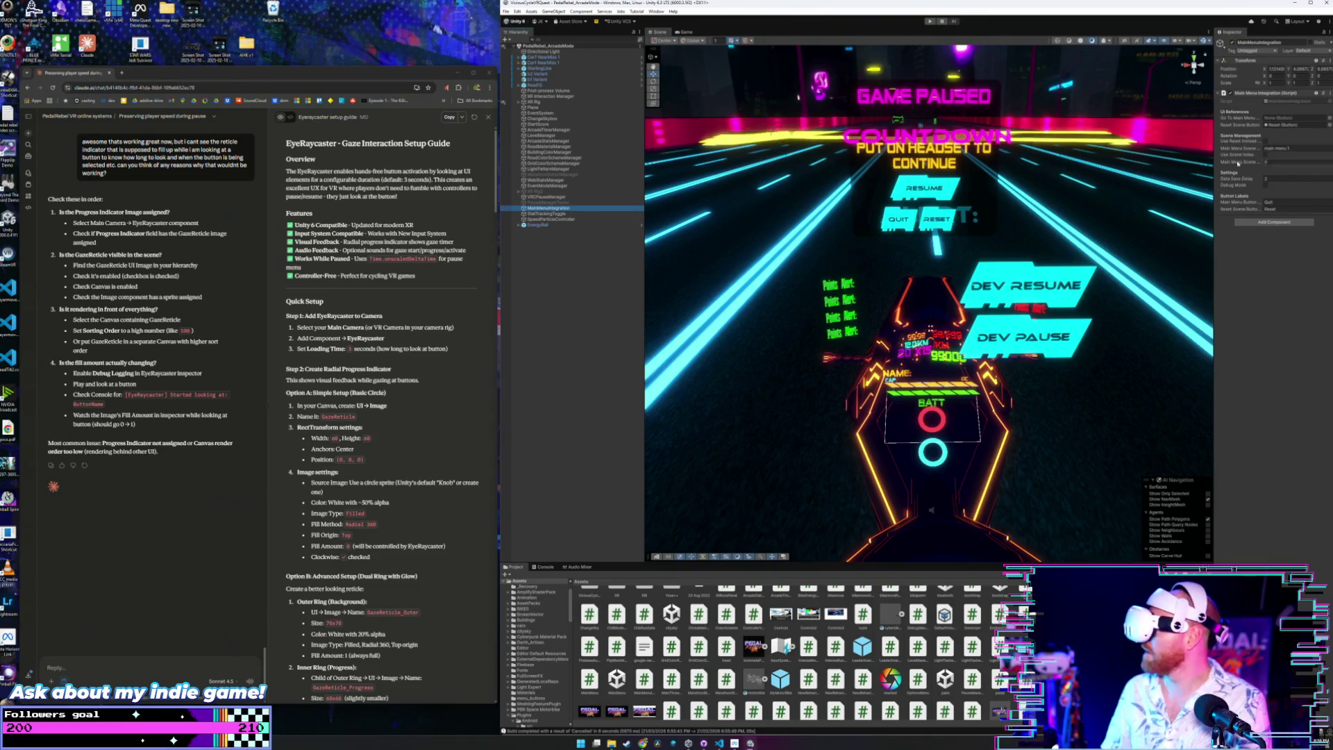
{"action": "mouse_move", "coordinate": [1258, 162]}
{"action": "left_mouse_down"}
{"action": "mouse_move", "coordinate": [1326, 161]}
{"action": "mouse_move", "coordinate": [1255, 165]}
{"action": "mouse_move", "coordinate": [1286, 171]}
{"action": "left_mouse_up"}
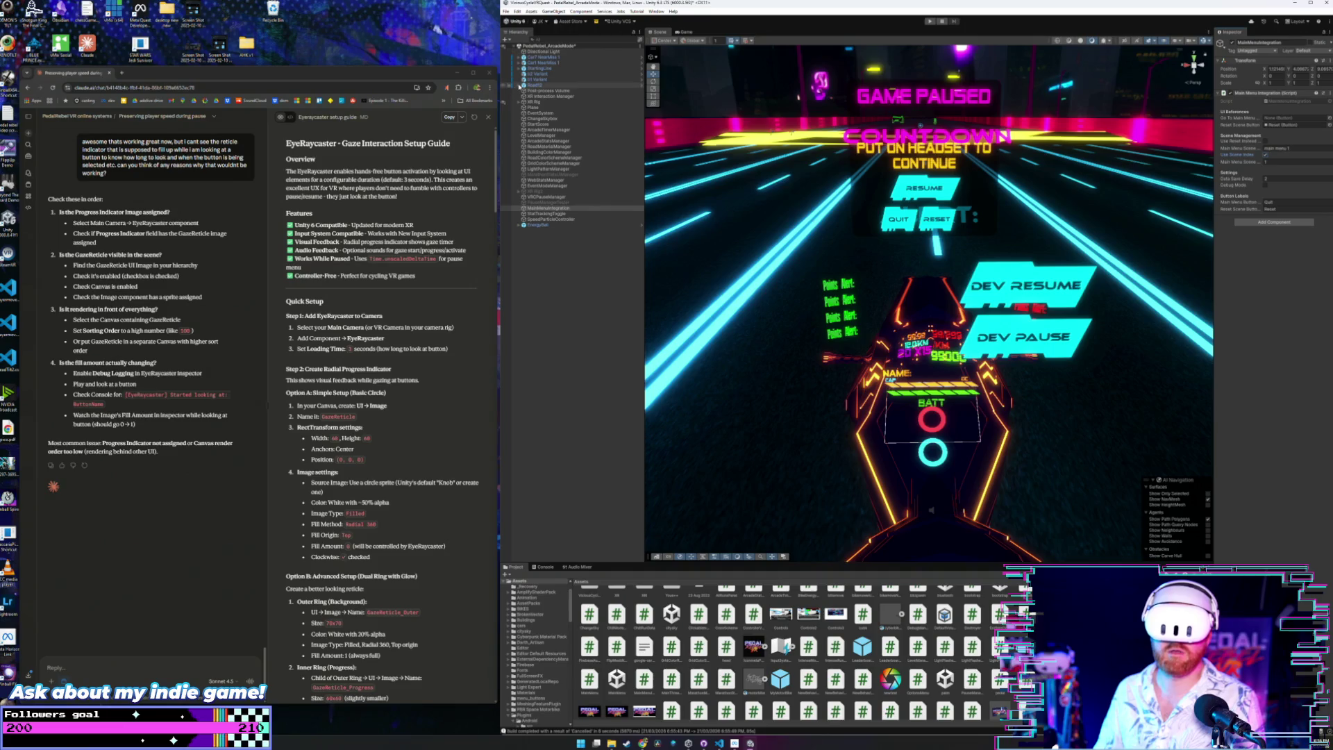
{"action": "left_click", "coordinate": [548, 208]}
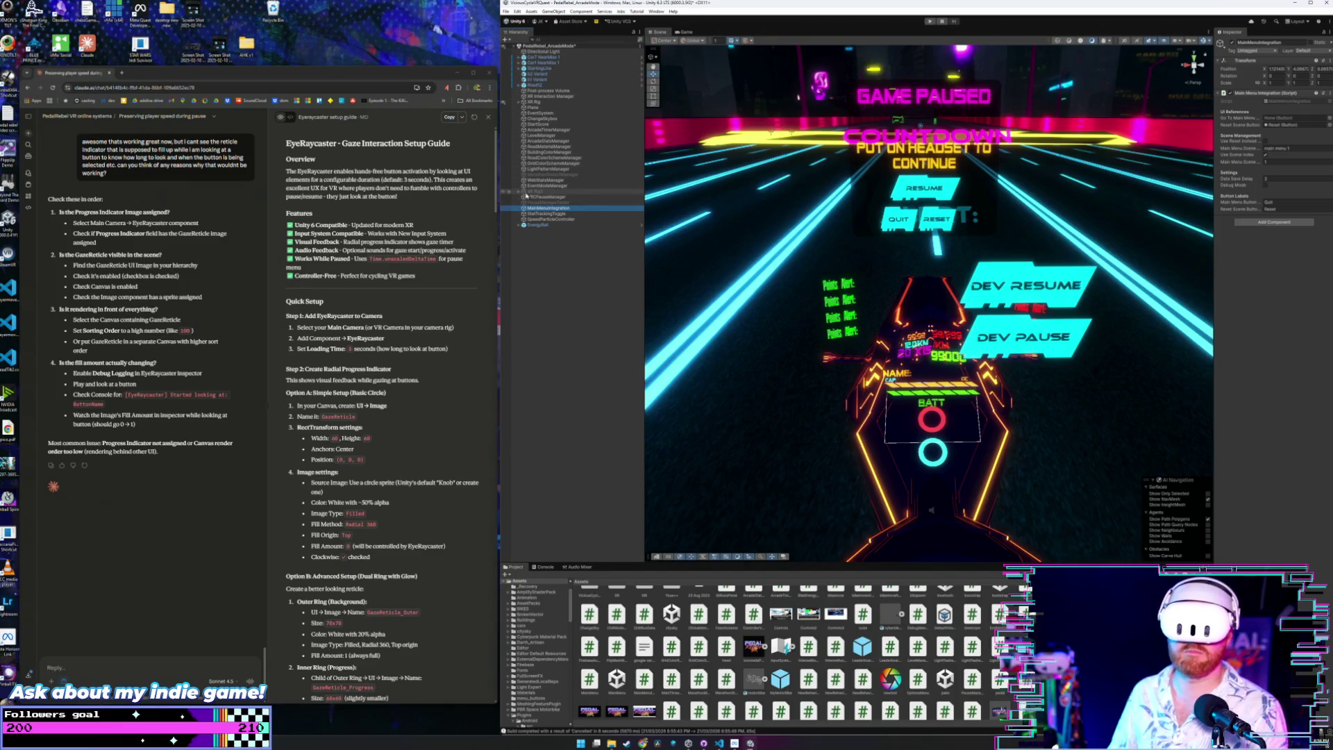
Expand XR Rig's menu hierarchy to find the Quit button, then reselect MainMenuIntegration's script.
{"action": "left_click", "coordinate": [520, 102]}
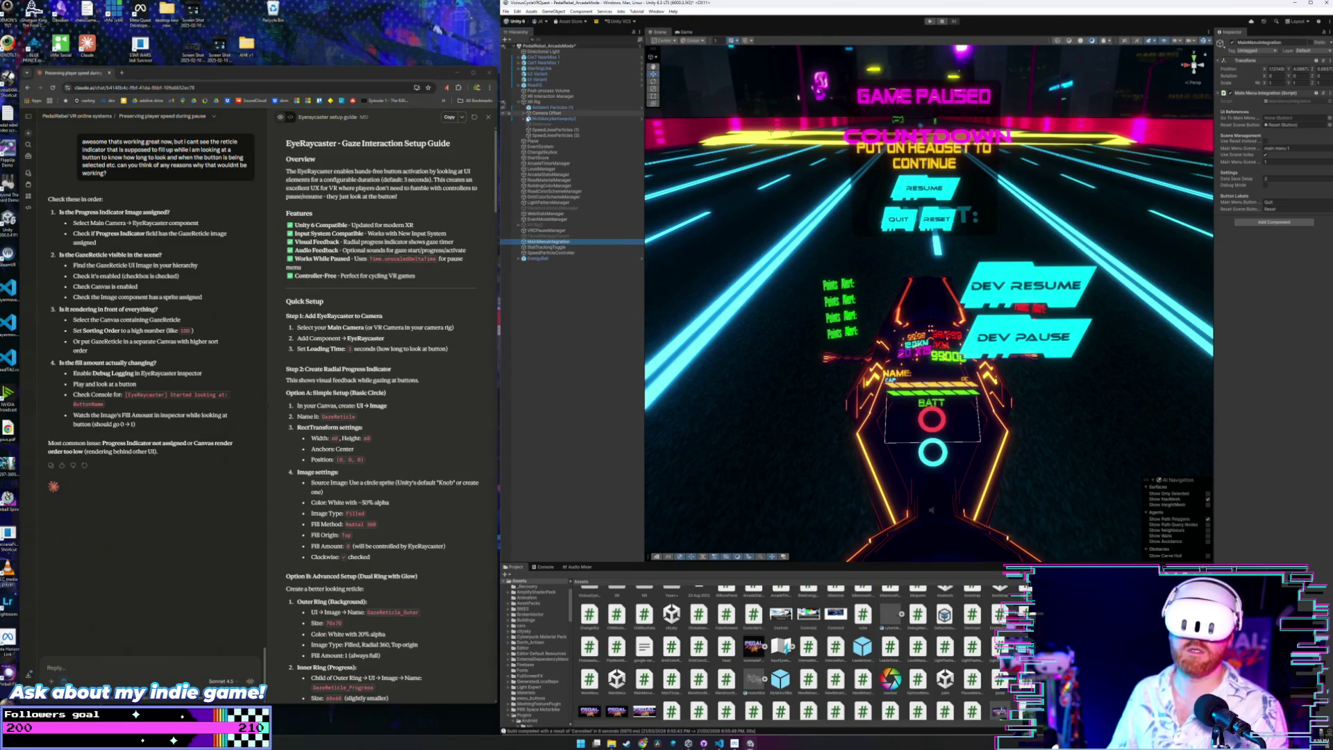
{"action": "left_click", "coordinate": [525, 119]}
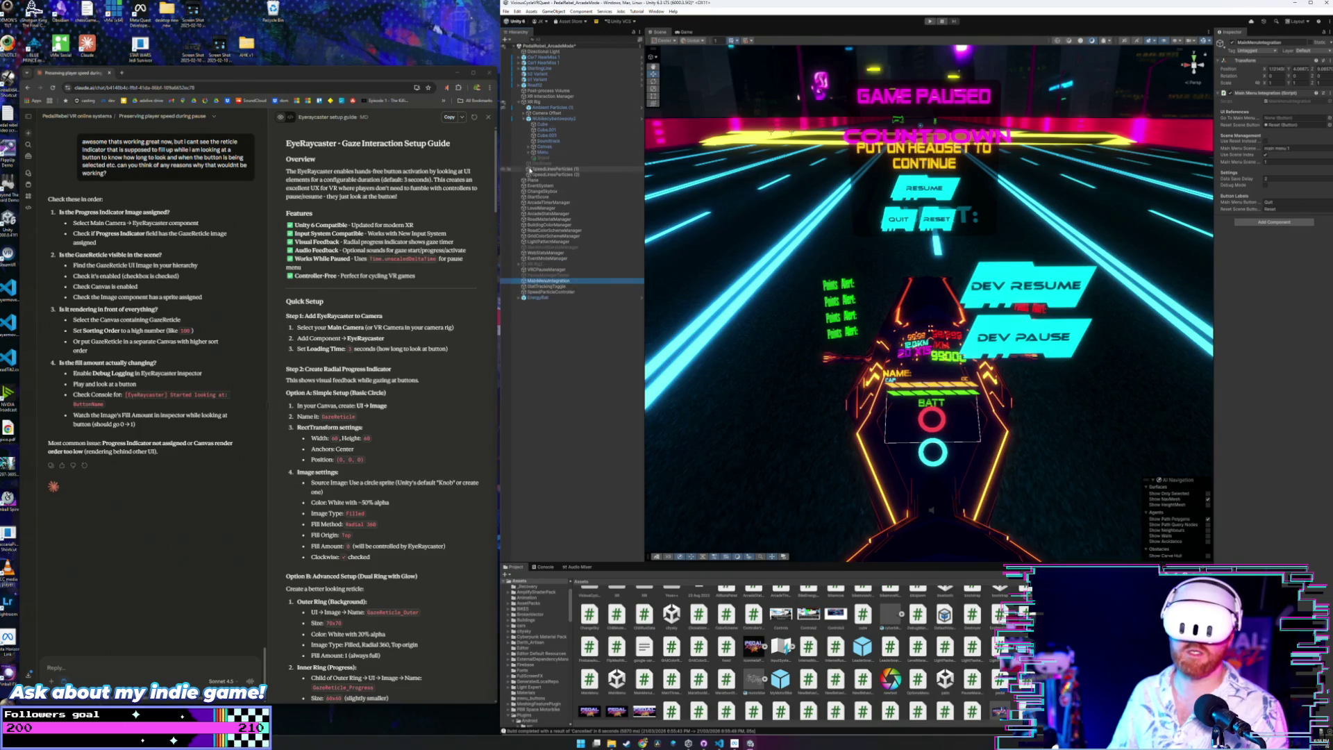
{"action": "left_click", "coordinate": [528, 152]}
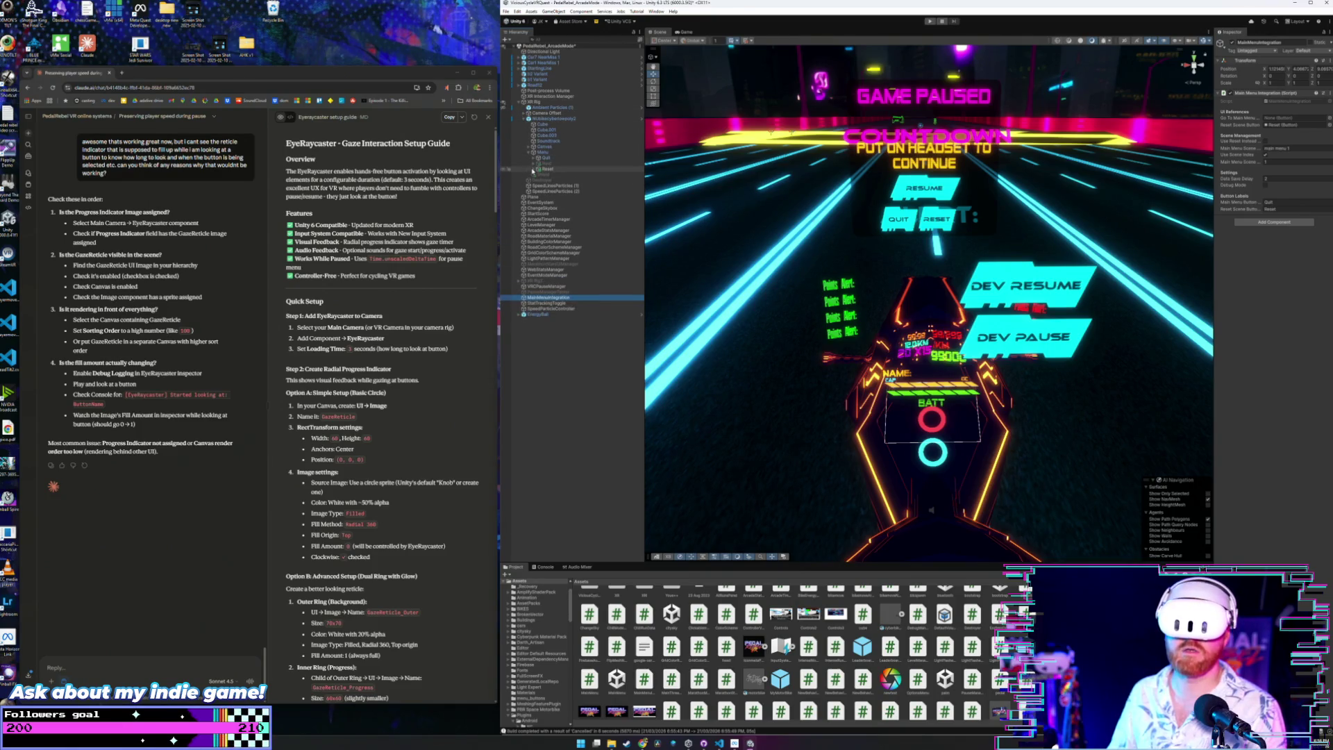
{"action": "left_click", "coordinate": [533, 159]}
{"action": "left_click", "coordinate": [546, 159]}
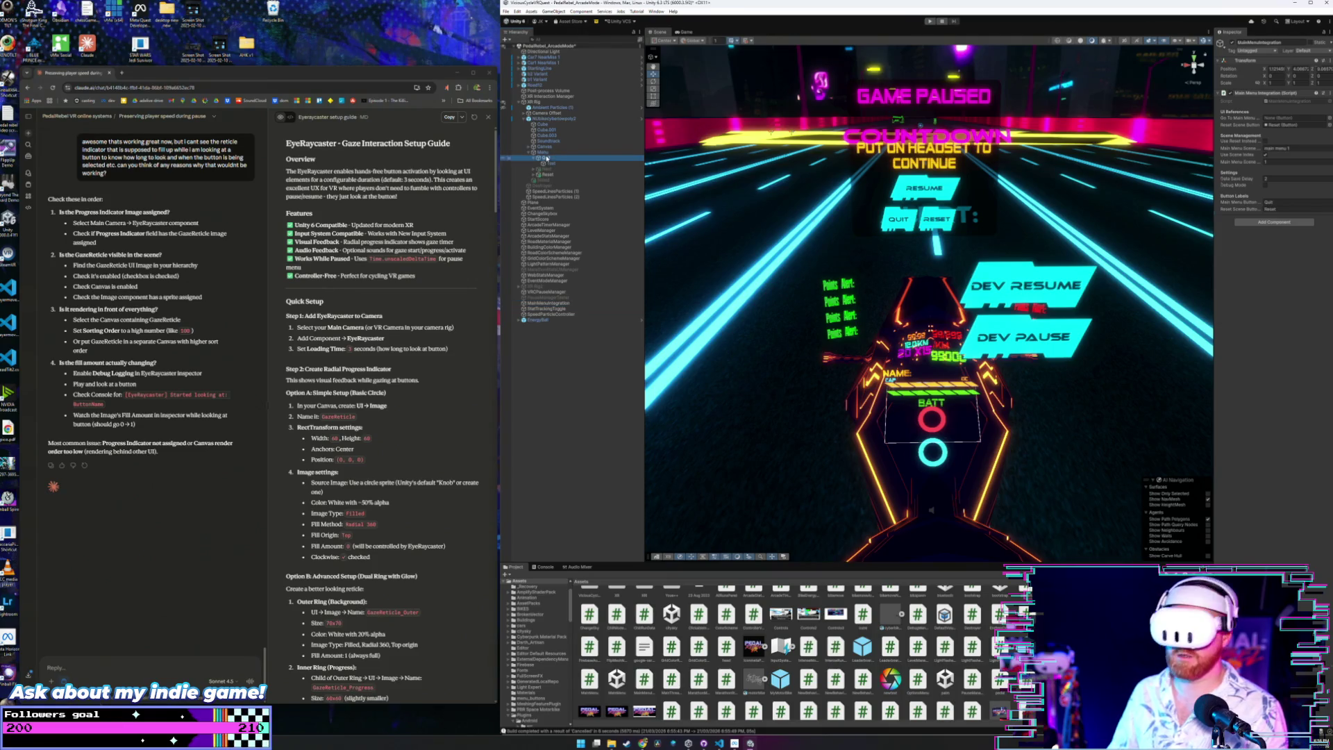
{"action": "left_click", "coordinate": [552, 304]}
{"action": "left_click", "coordinate": [1295, 102]}
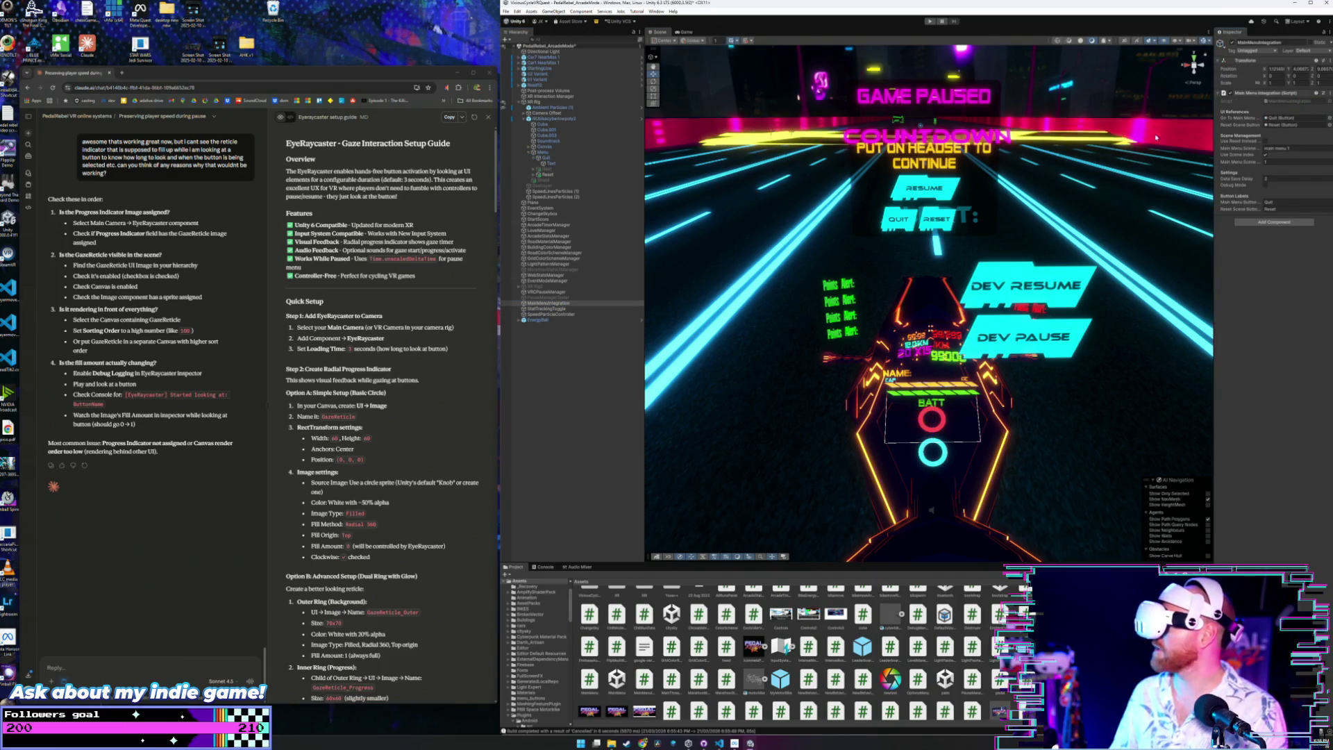
Play-test the pause menu, then clear the Go To Main Menu button reference to None.
{"action": "left_click", "coordinate": [929, 22]}
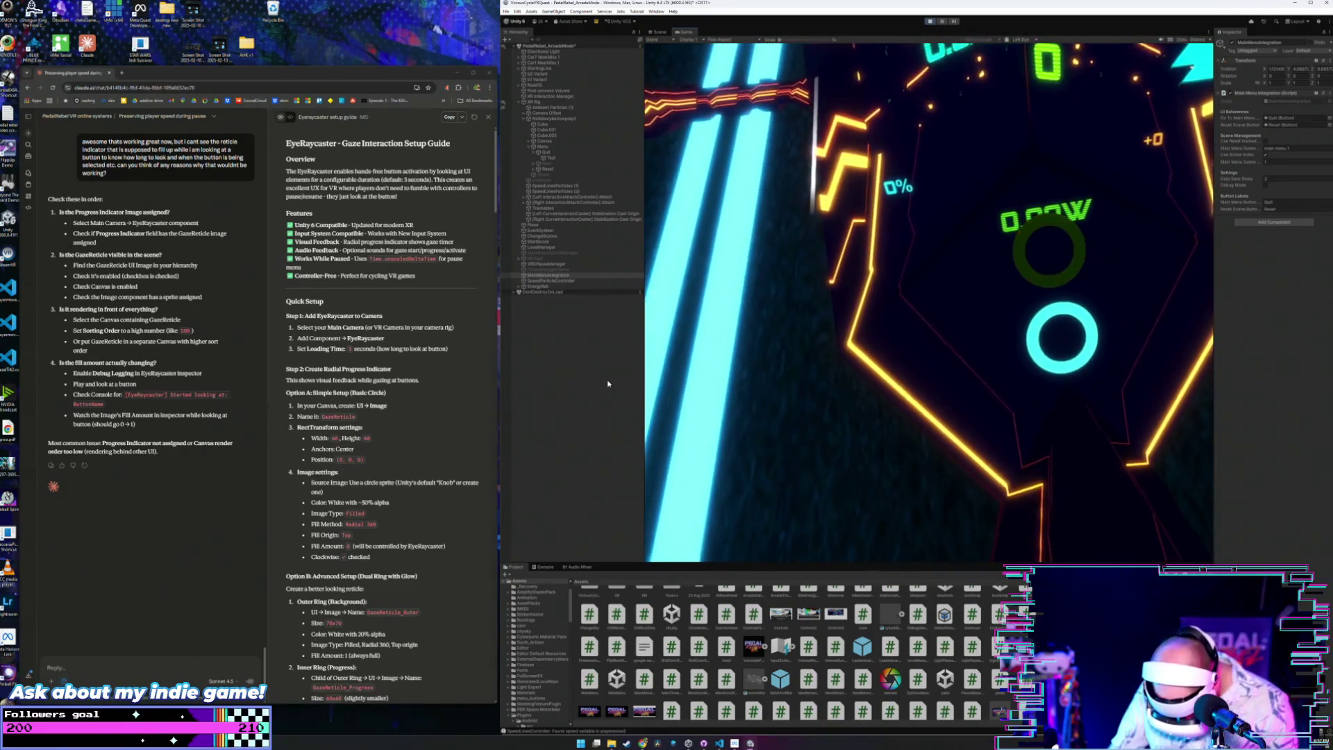
{"action": "key", "text": "ctrl+1"}
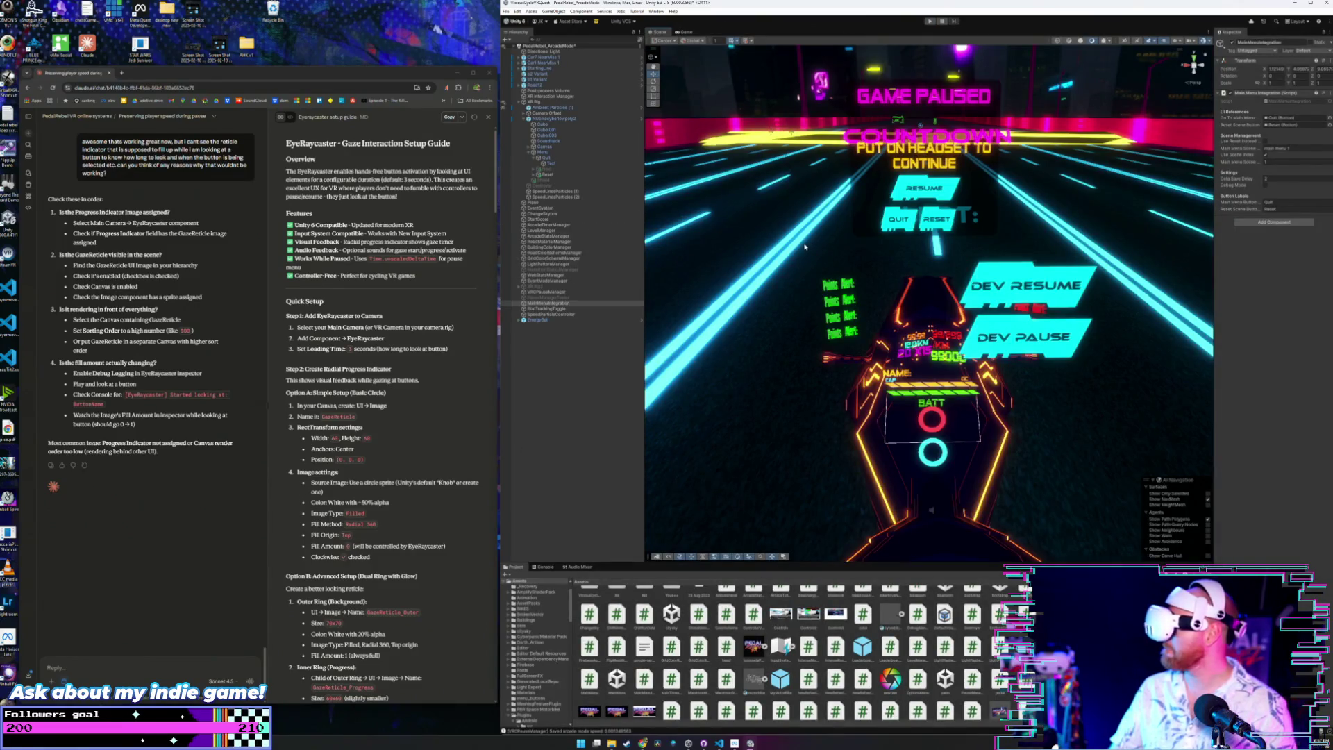
{"action": "left_click", "coordinate": [1268, 119]}
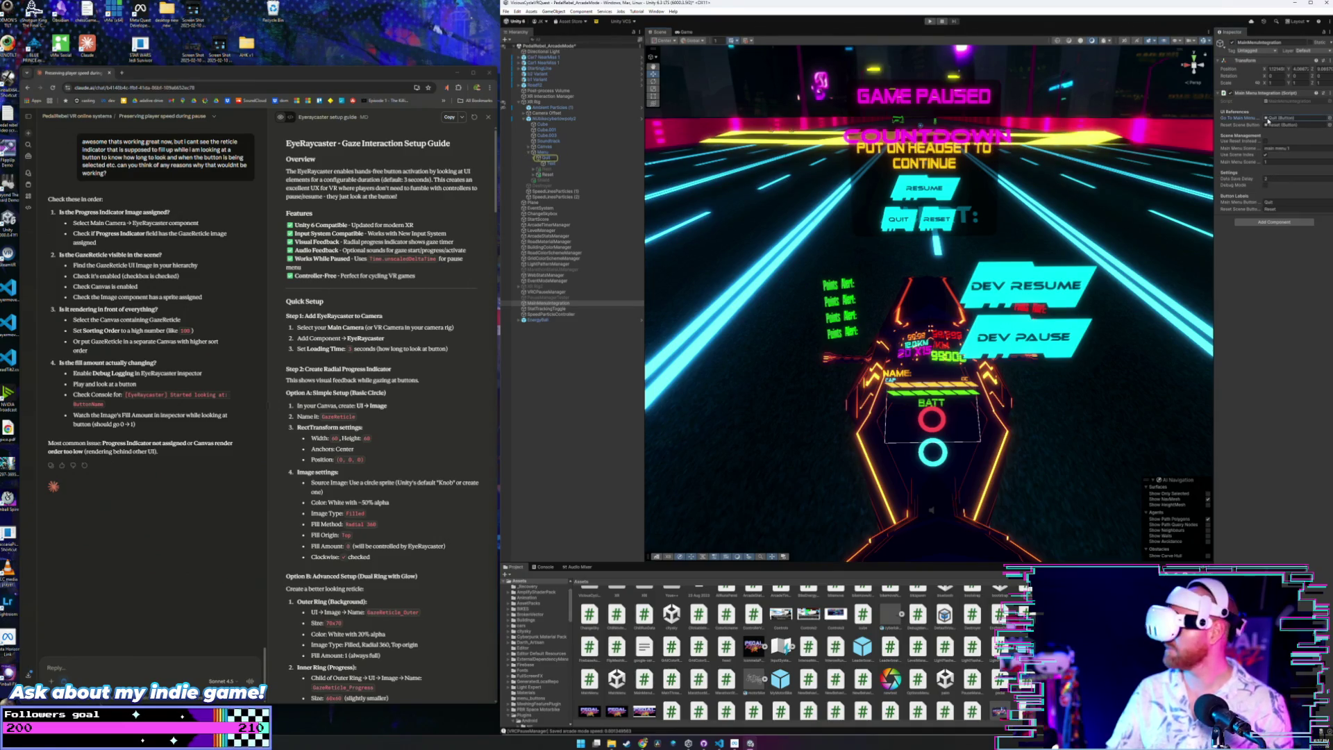
{"action": "key", "text": "Delete"}
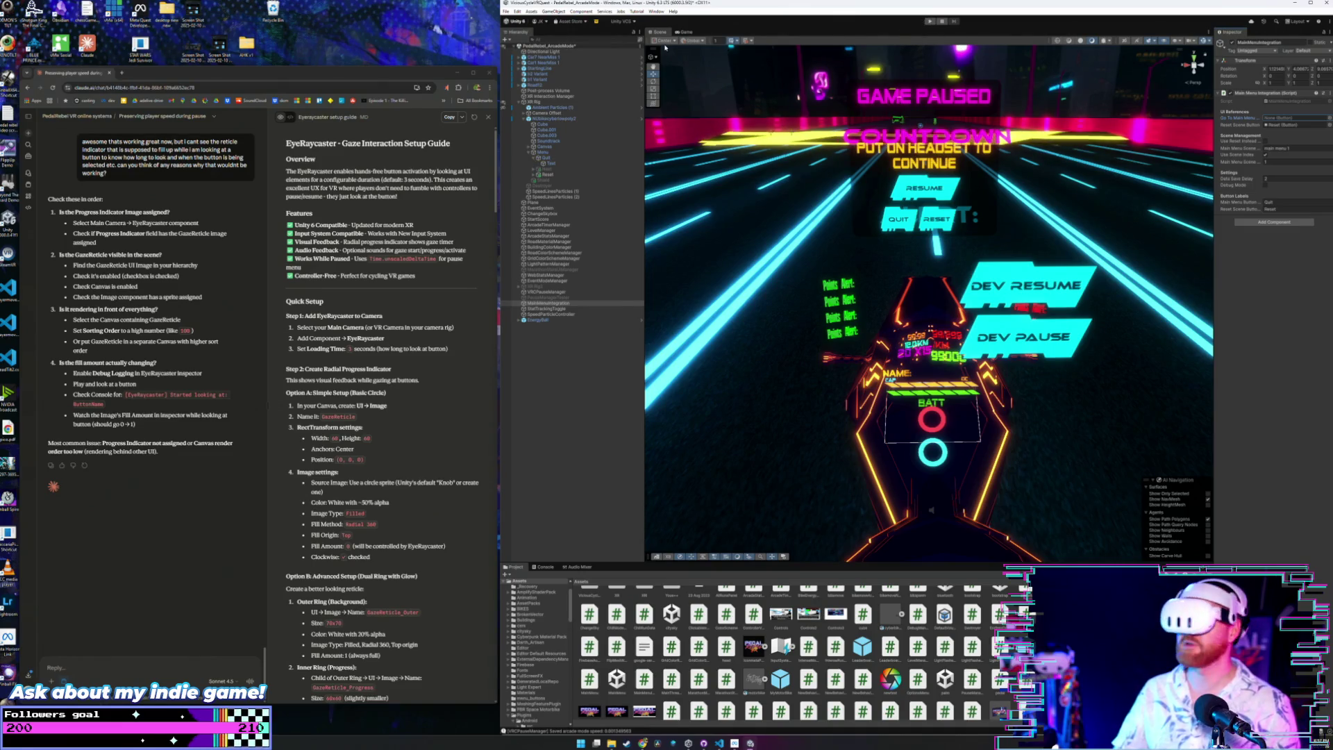
Save the project and run the game in Play mode again.
{"action": "left_click", "coordinate": [506, 12]}
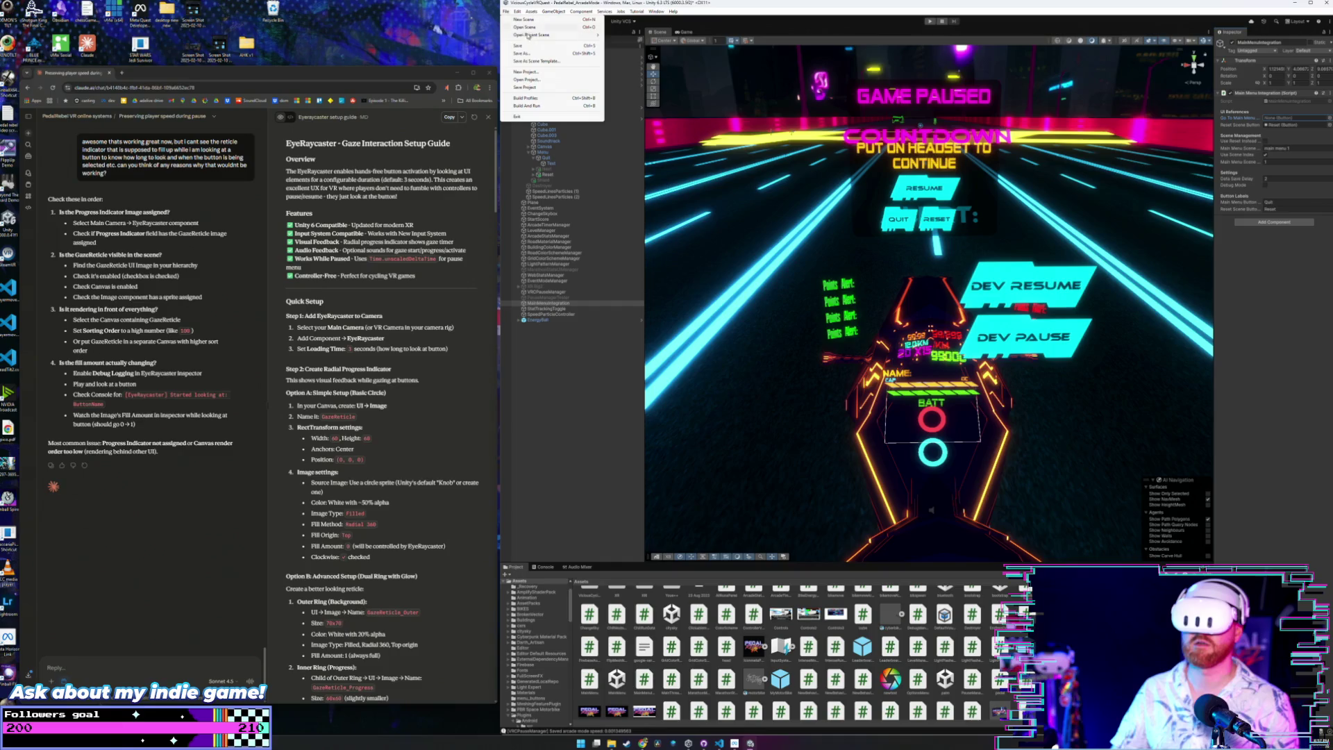
{"action": "left_click", "coordinate": [507, 12]}
{"action": "left_click", "coordinate": [506, 12]}
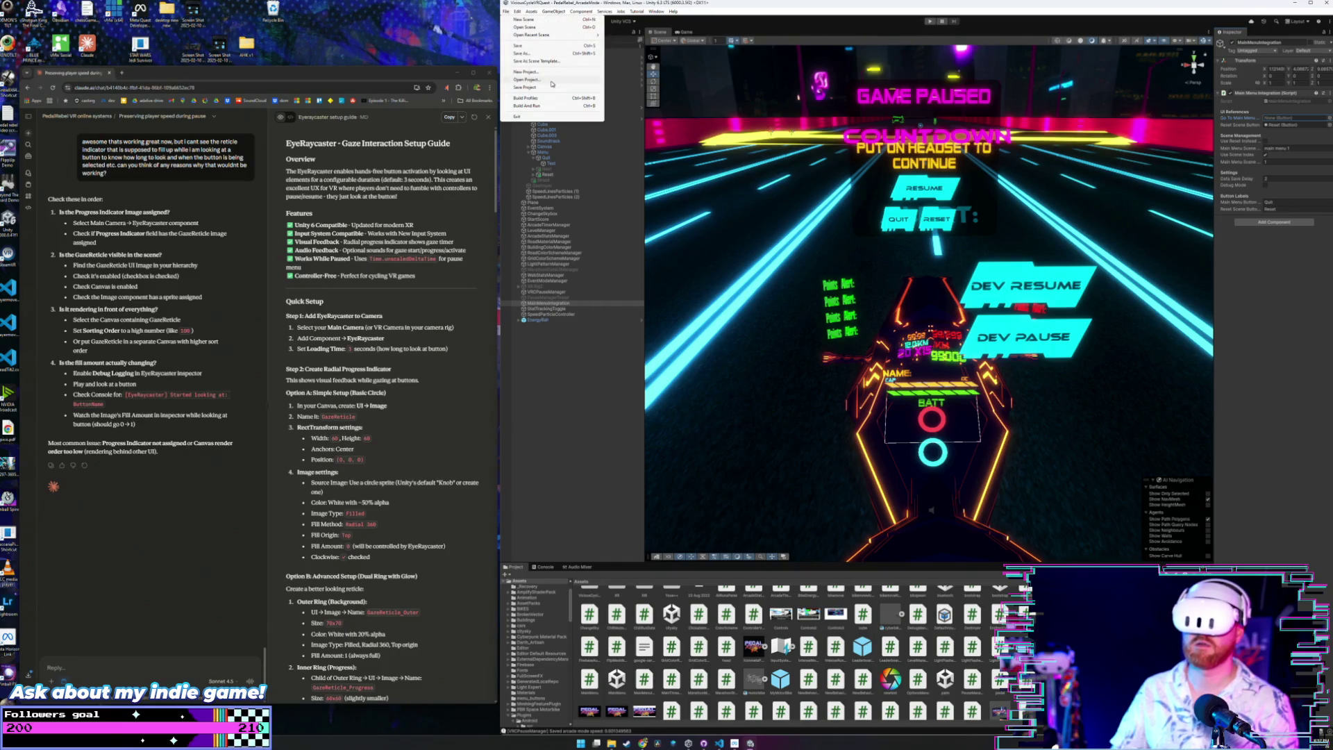
{"action": "left_click", "coordinate": [551, 86]}
{"action": "key", "text": "ctrl+p"}
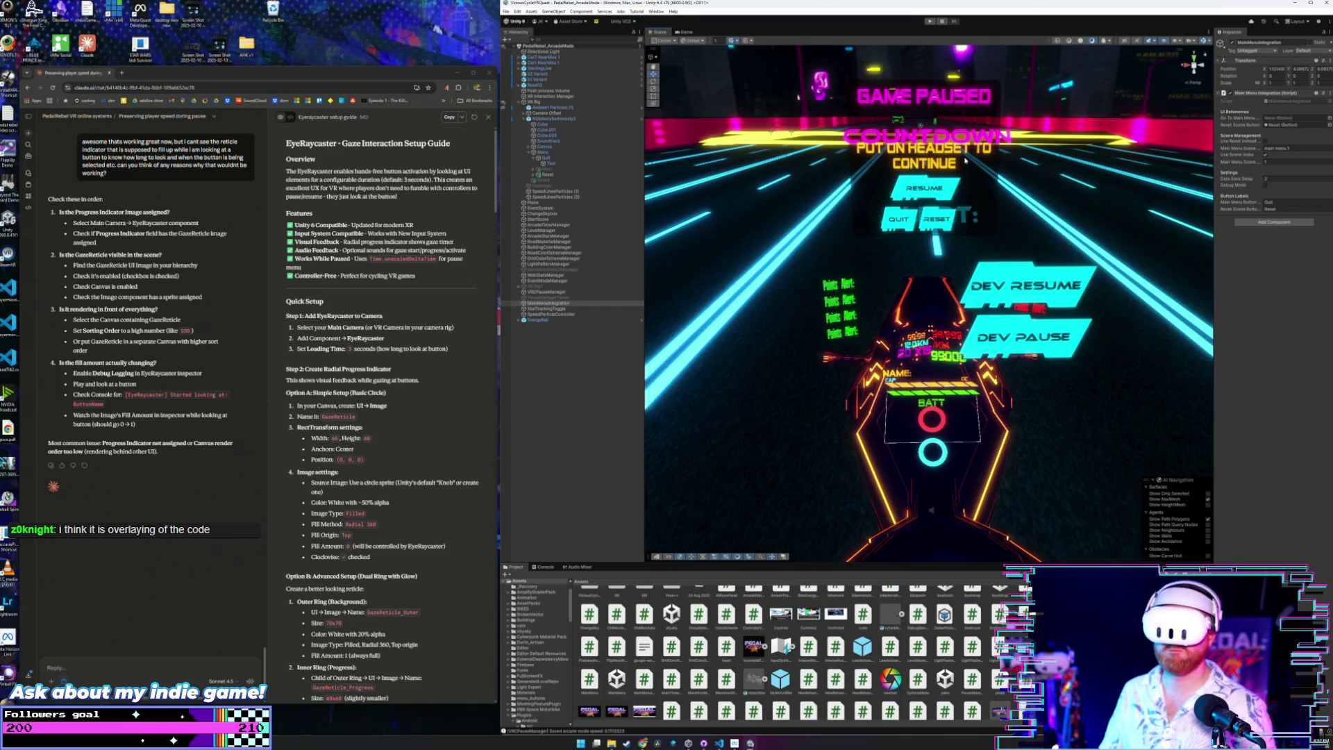
Open the MainMenuIntegration component's script in the code editor via Edit Script.
{"action": "left_click", "coordinate": [560, 158]}
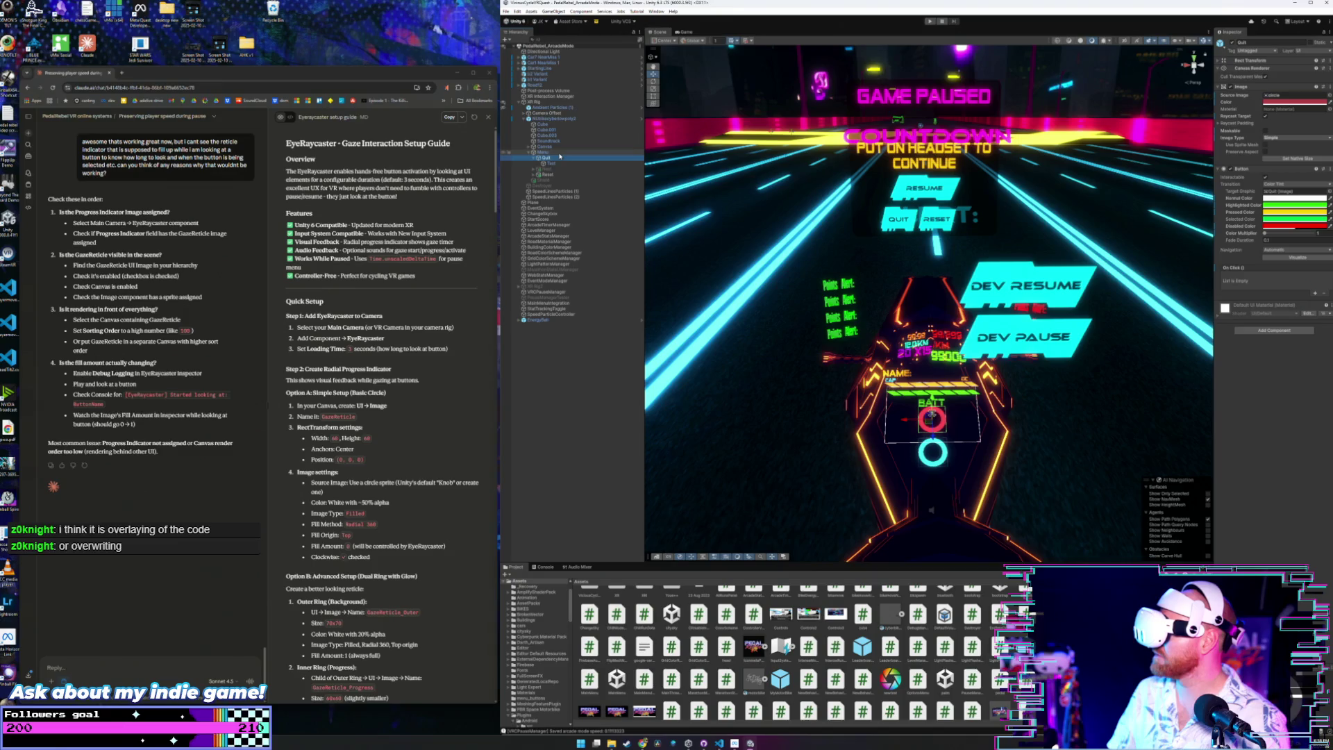
{"action": "left_click", "coordinate": [565, 304]}
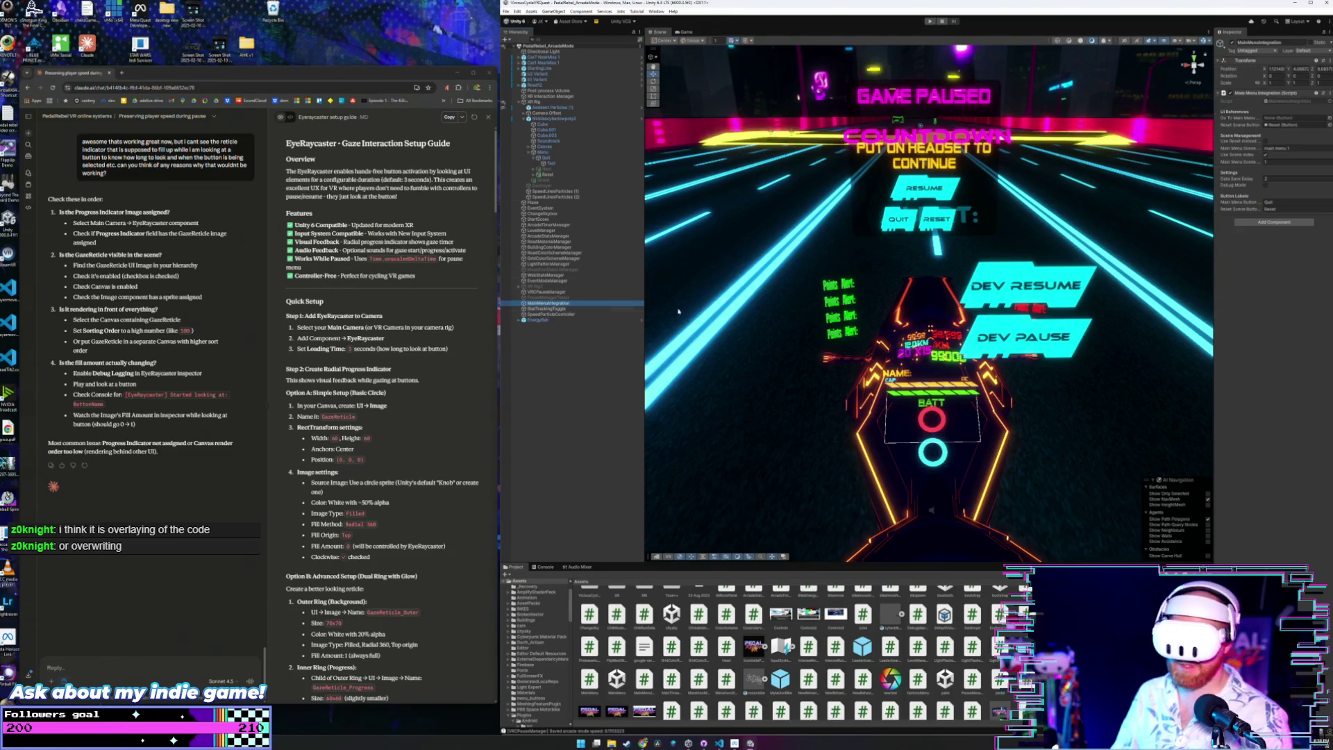
{"action": "right_click", "coordinate": [1296, 95]}
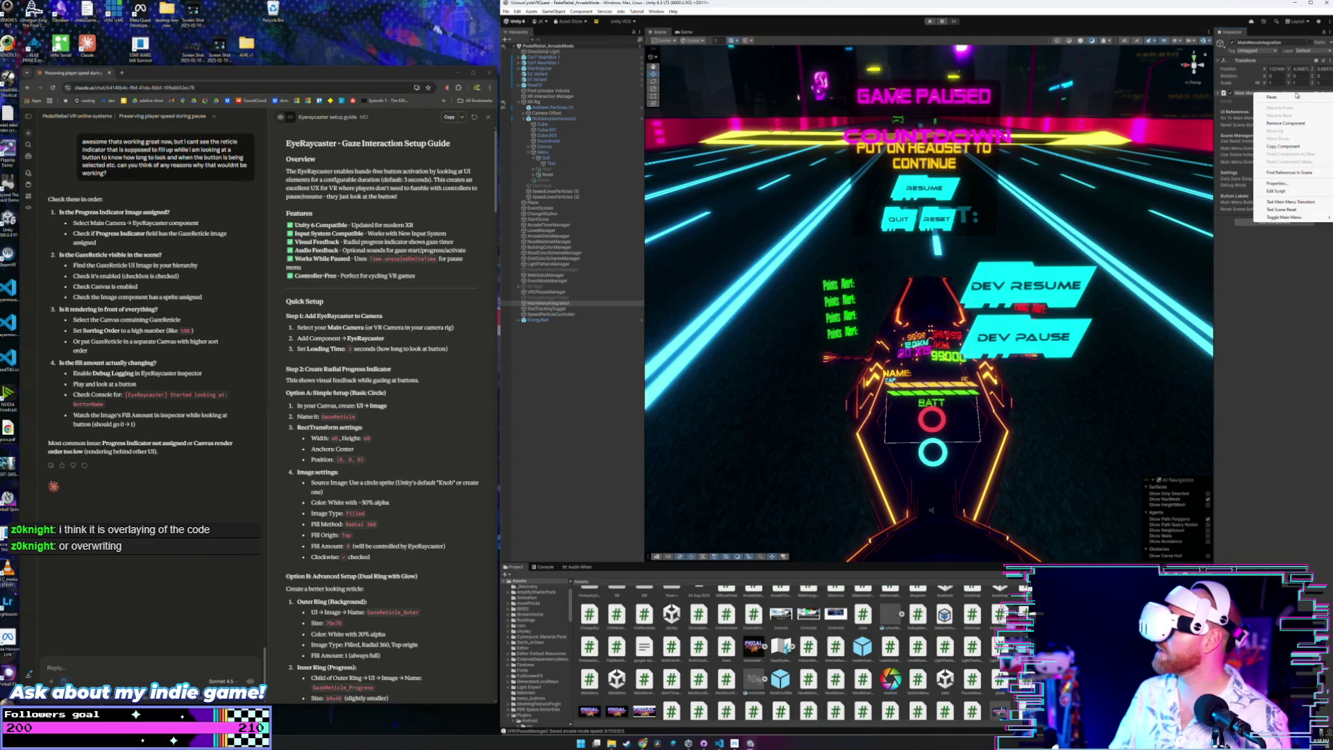
{"action": "left_click", "coordinate": [1291, 192]}
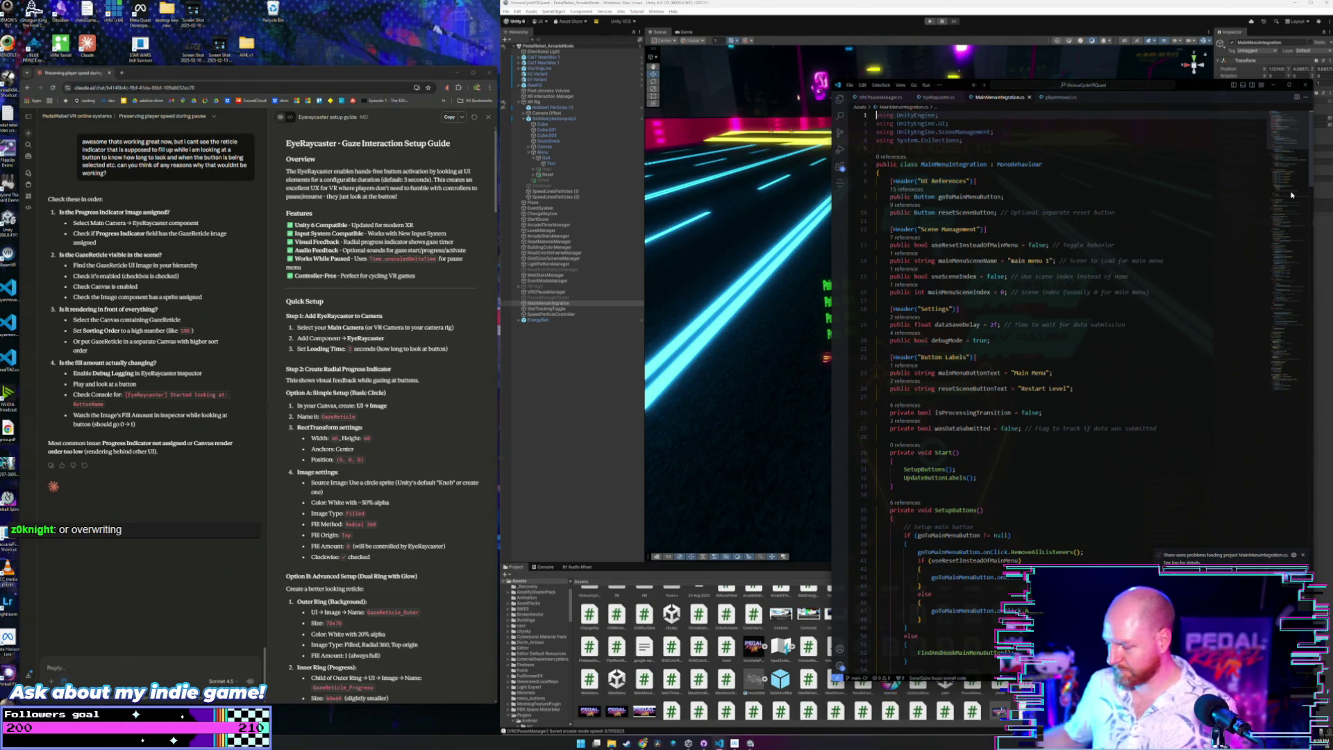
Review SetupButtons, UpdateButtonLabels and the MainMenu, BackToMenu and Reset button lookups.
{"action": "scroll", "coordinate": [1178, 363], "scroll_direction": "down", "scroll_amount": 4}
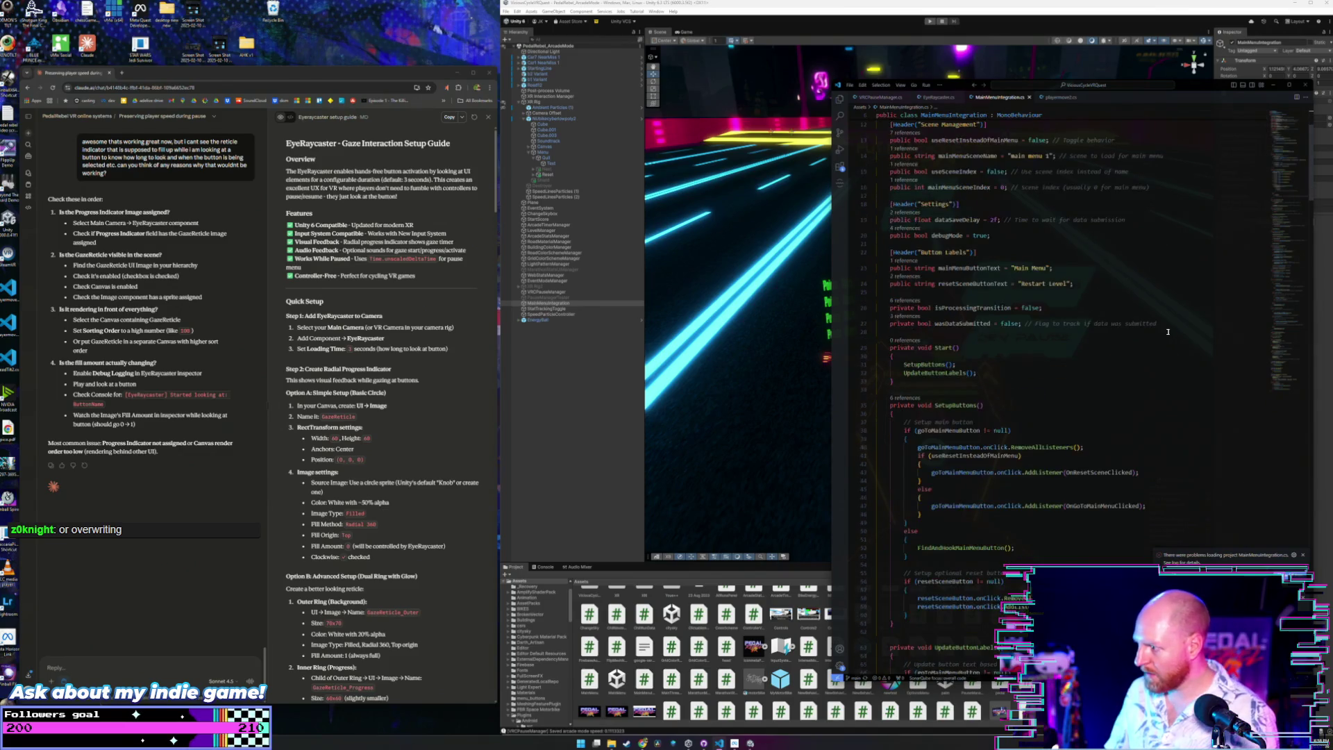
{"action": "scroll", "coordinate": [1112, 316], "scroll_direction": "down", "scroll_amount": 3}
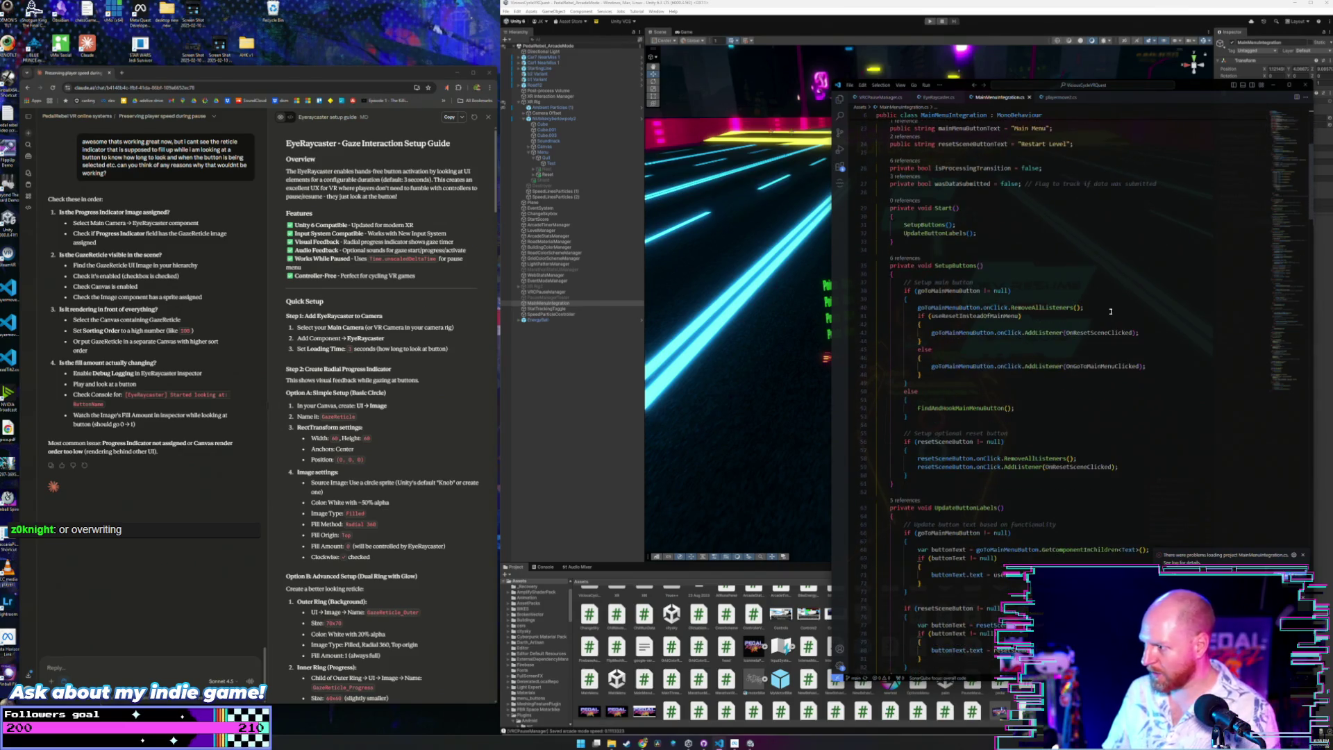
{"action": "left_click", "coordinate": [1027, 291]}
{"action": "scroll", "coordinate": [1028, 271], "scroll_direction": "down", "scroll_amount": 6}
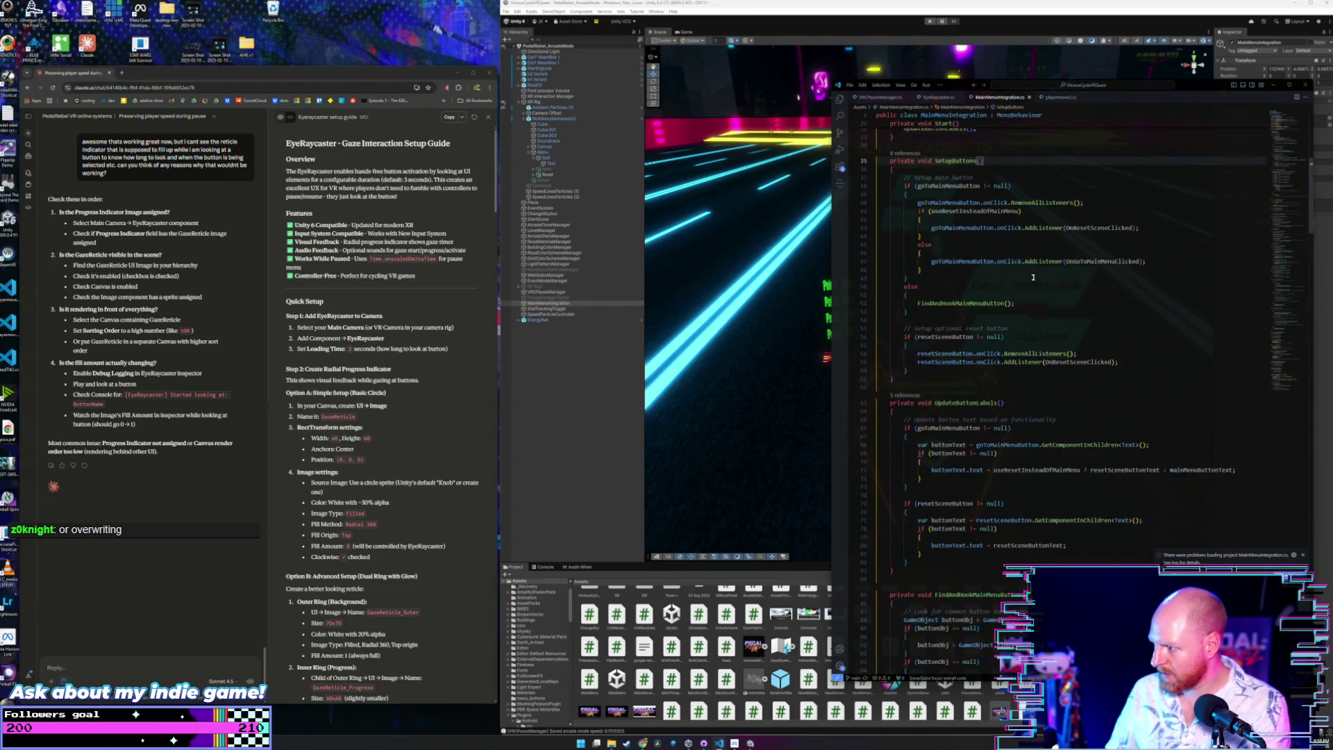
{"action": "left_click", "coordinate": [1033, 353]}
{"action": "scroll", "coordinate": [1033, 355], "scroll_direction": "down", "scroll_amount": 3}
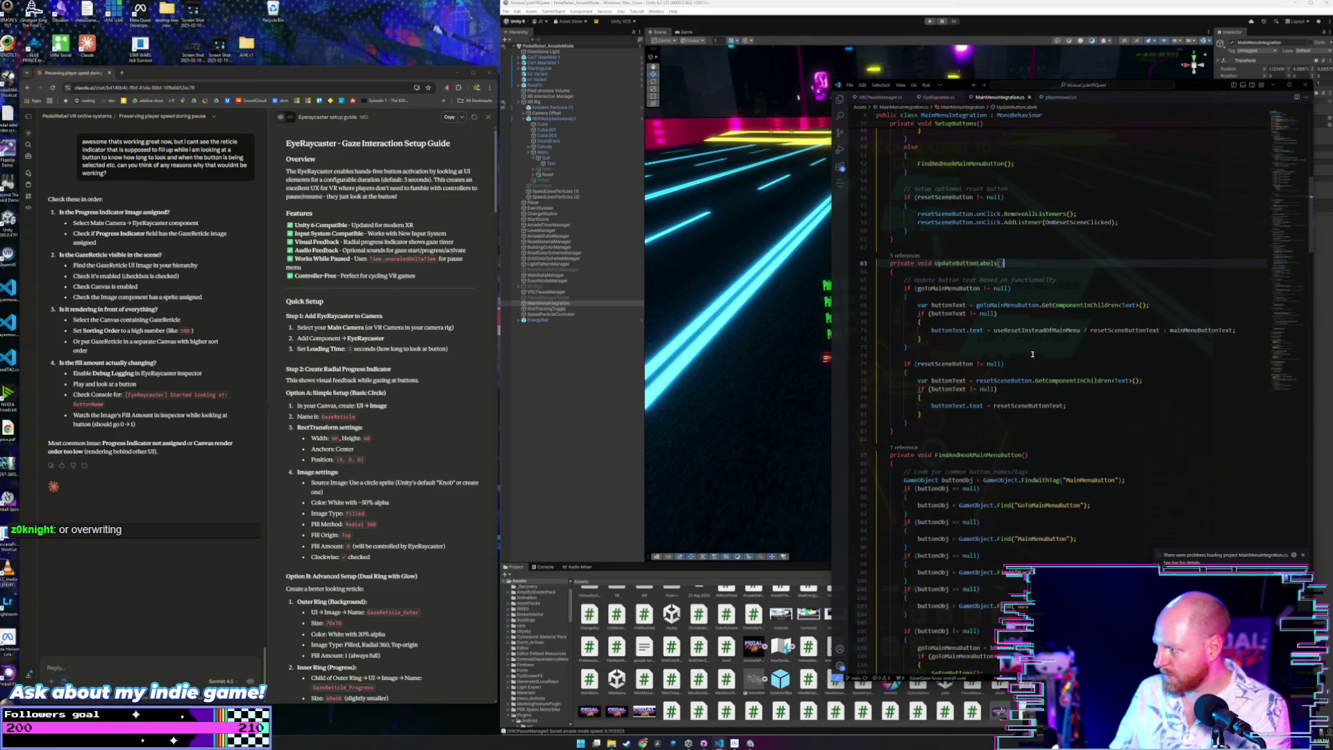
{"action": "scroll", "coordinate": [1032, 354], "scroll_direction": "down", "scroll_amount": 4}
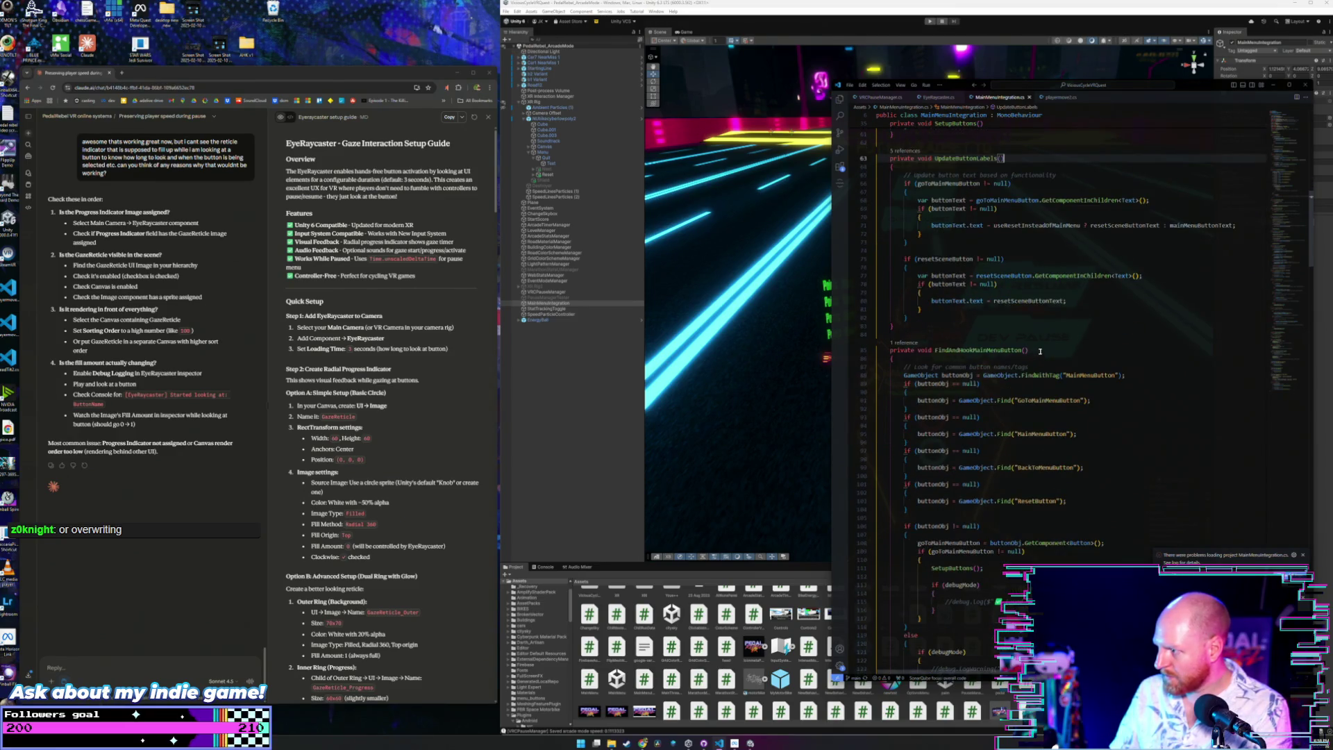
{"action": "left_click", "coordinate": [1040, 351]}
{"action": "scroll", "coordinate": [1042, 350], "scroll_direction": "down", "scroll_amount": 3}
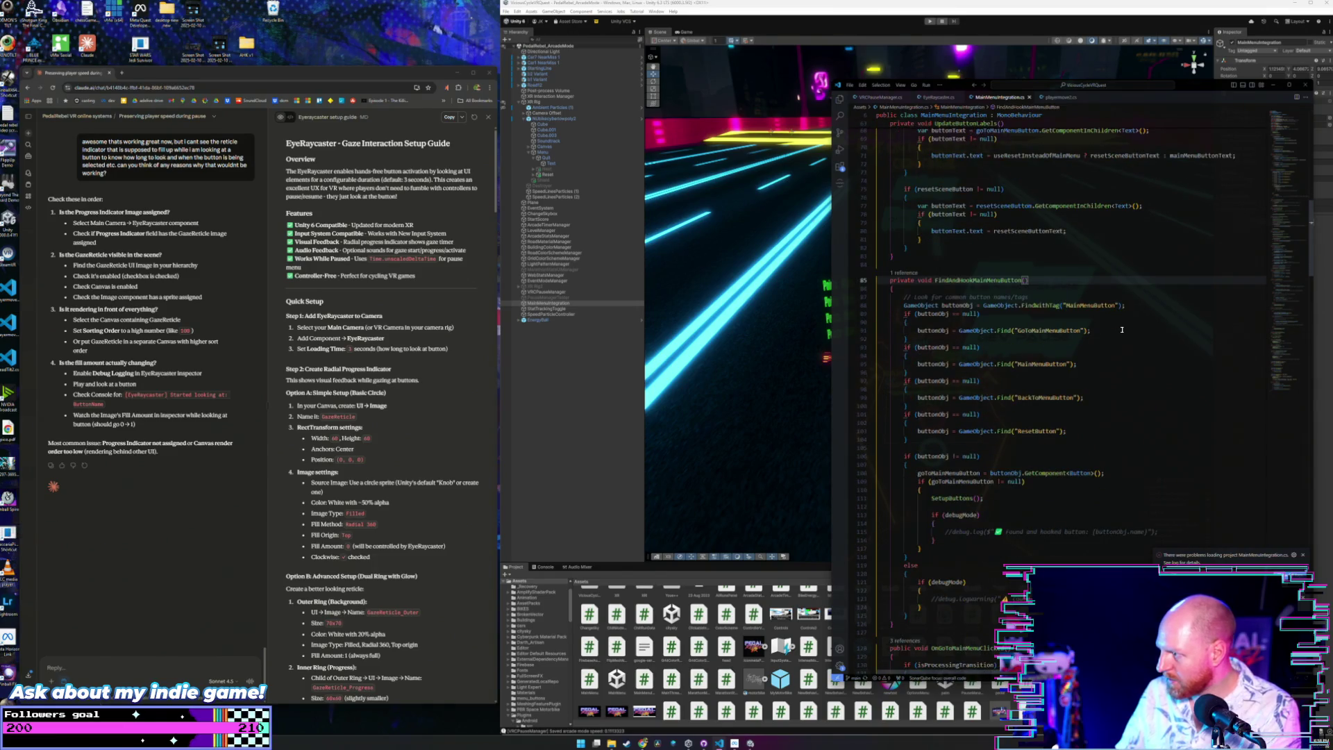
{"action": "left_click", "coordinate": [1081, 432]}
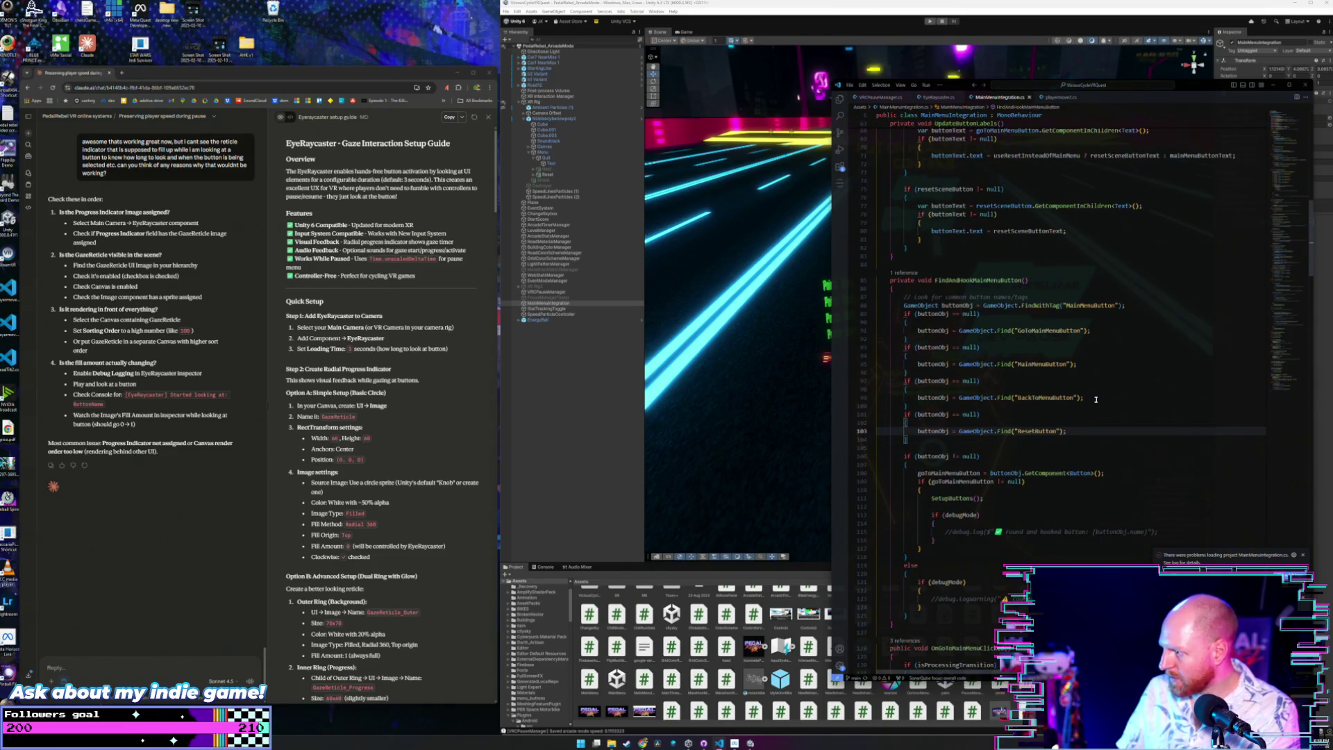
{"action": "left_click", "coordinate": [1097, 398]}
{"action": "left_click", "coordinate": [1100, 364]}
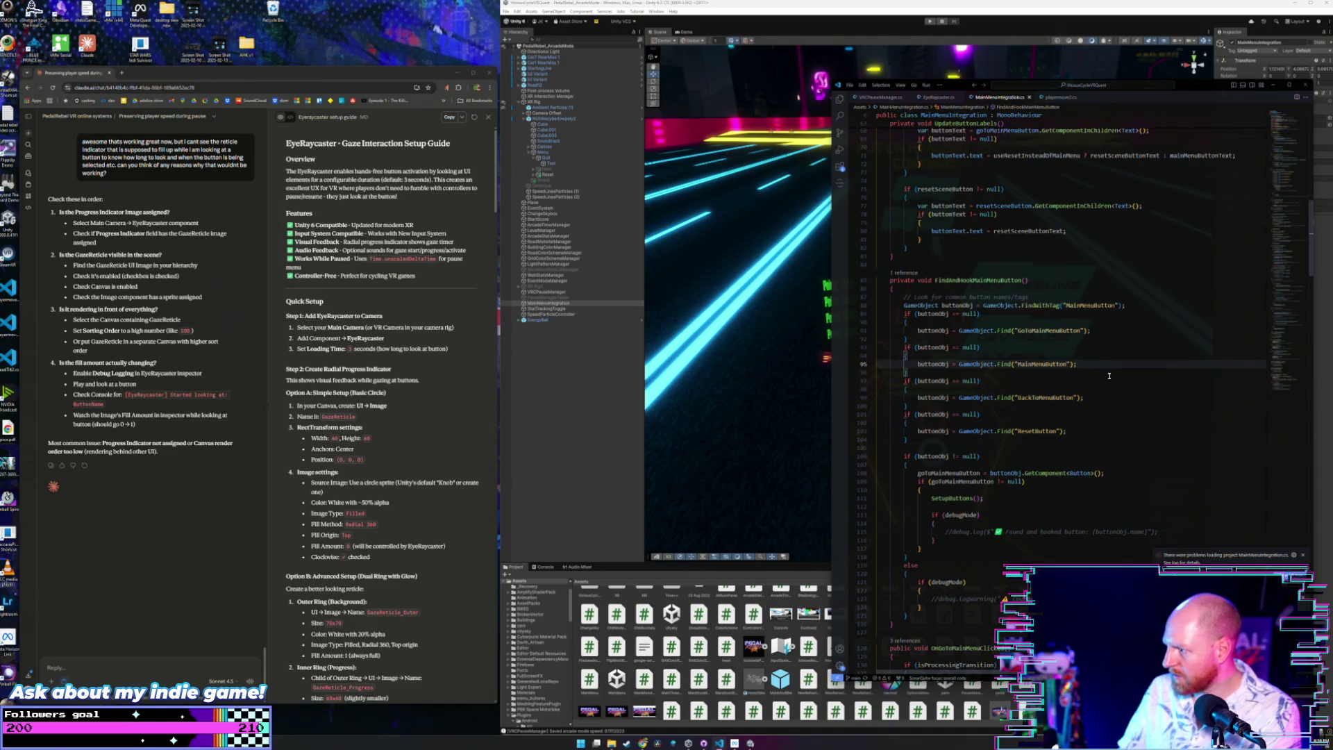
Scroll through the rest of MainMenuIntegration.cs, then return to the Unity editor.
{"action": "scroll", "coordinate": [1109, 376], "scroll_direction": "down", "scroll_amount": 10}
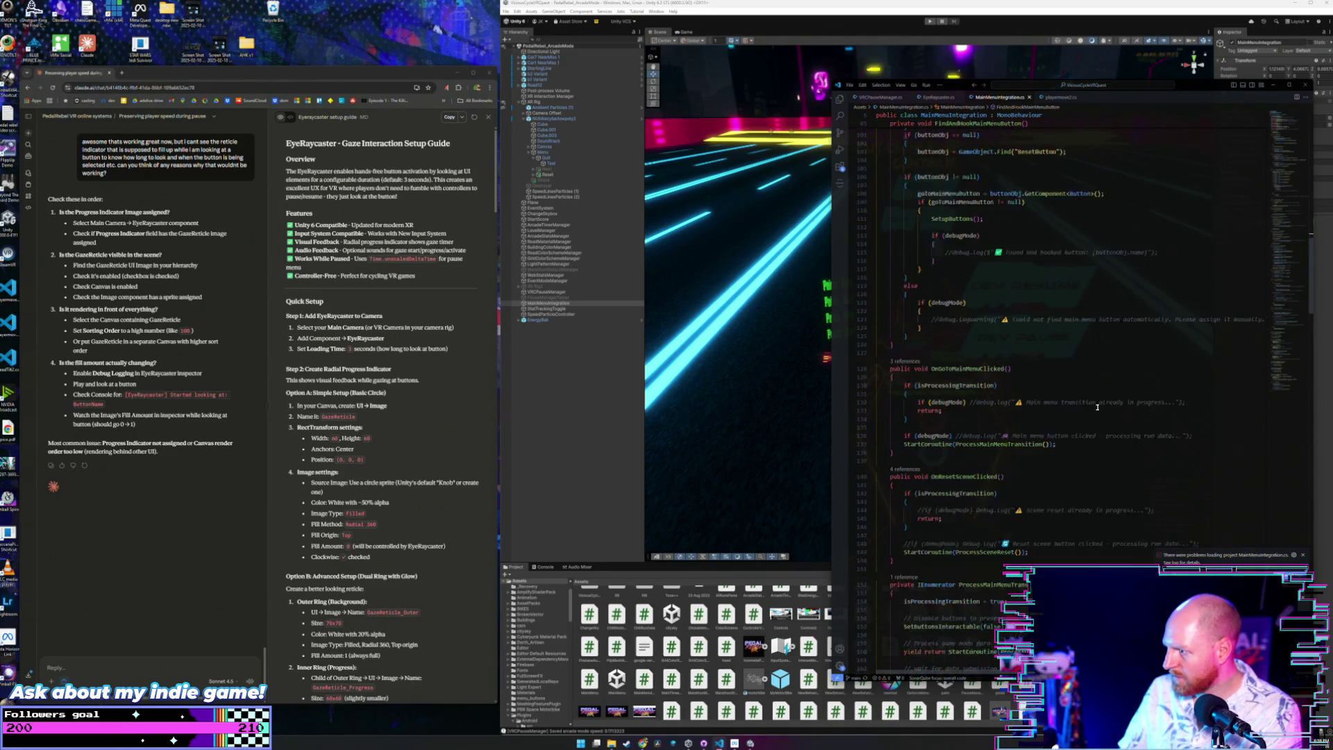
{"action": "scroll", "coordinate": [1097, 407], "scroll_direction": "down", "scroll_amount": 3}
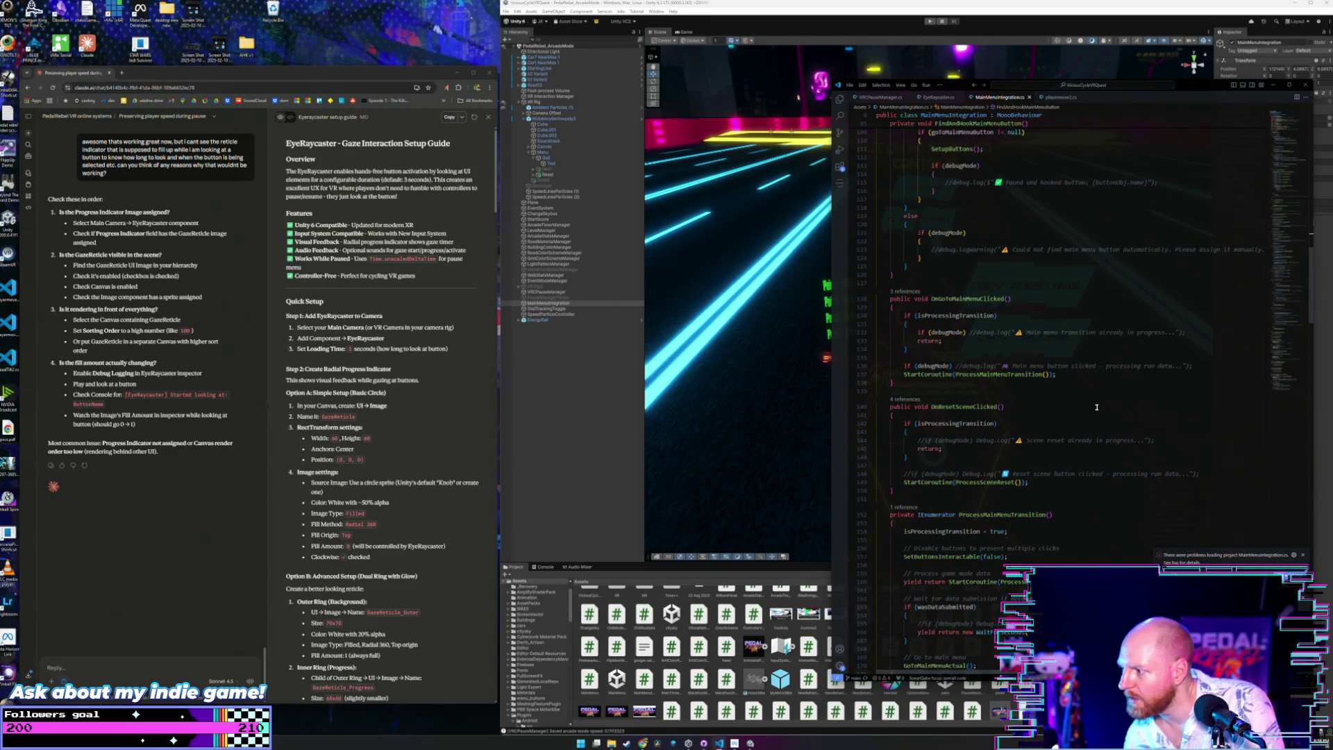
{"action": "scroll", "coordinate": [1087, 390], "scroll_direction": "down", "scroll_amount": 5}
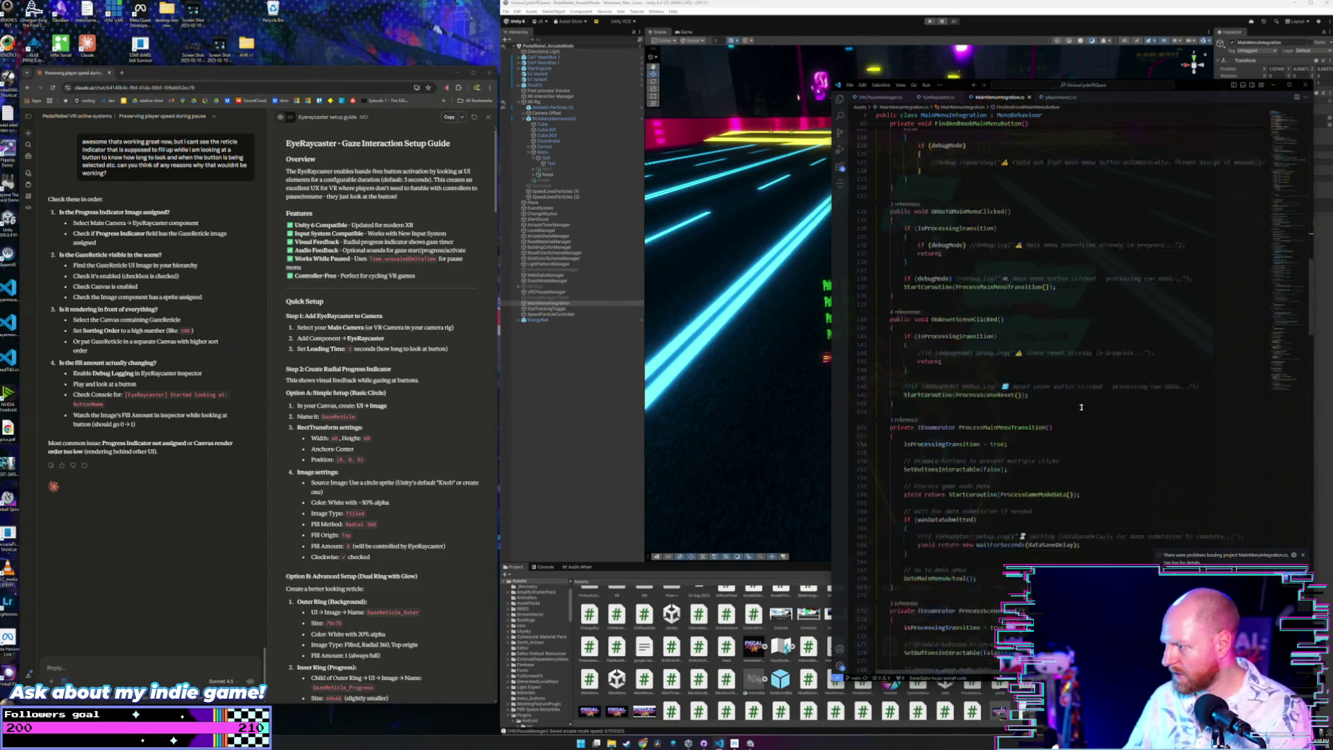
{"action": "scroll", "coordinate": [1090, 384], "scroll_direction": "down", "scroll_amount": 2}
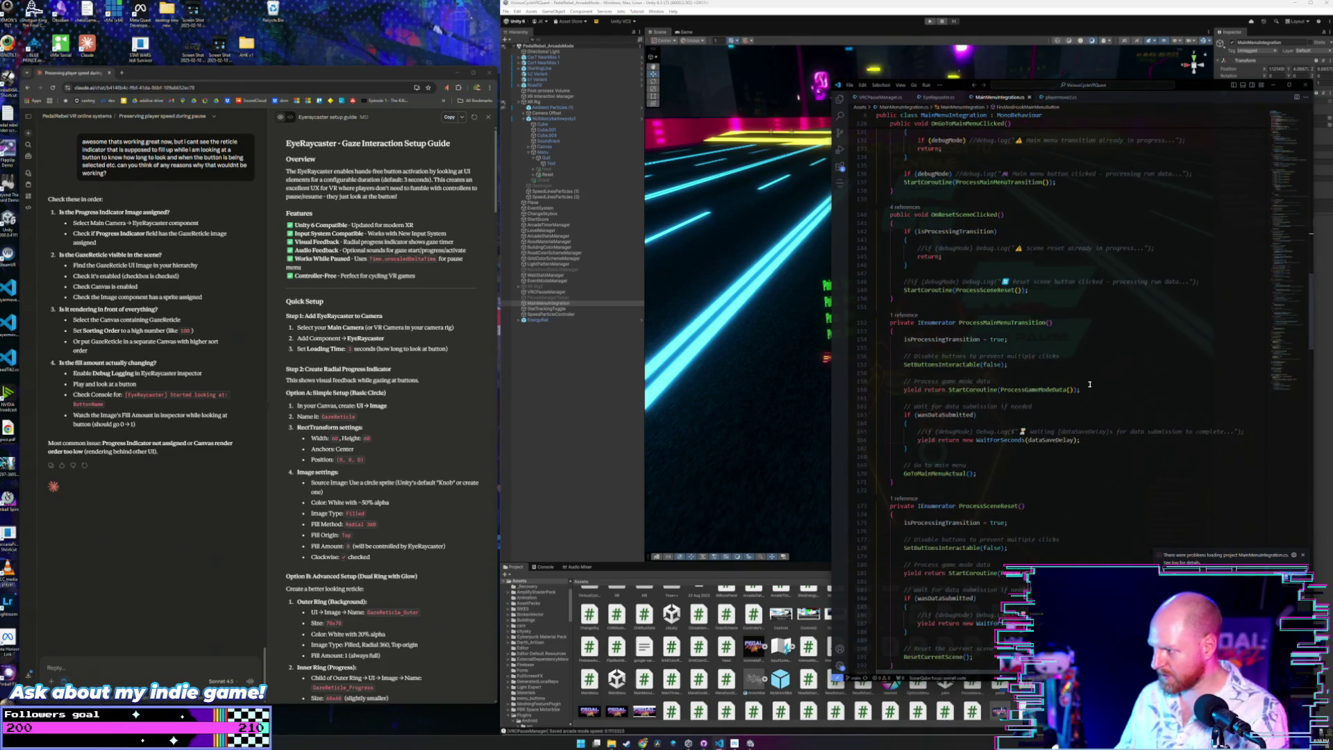
{"action": "scroll", "coordinate": [1088, 384], "scroll_direction": "down", "scroll_amount": 3}
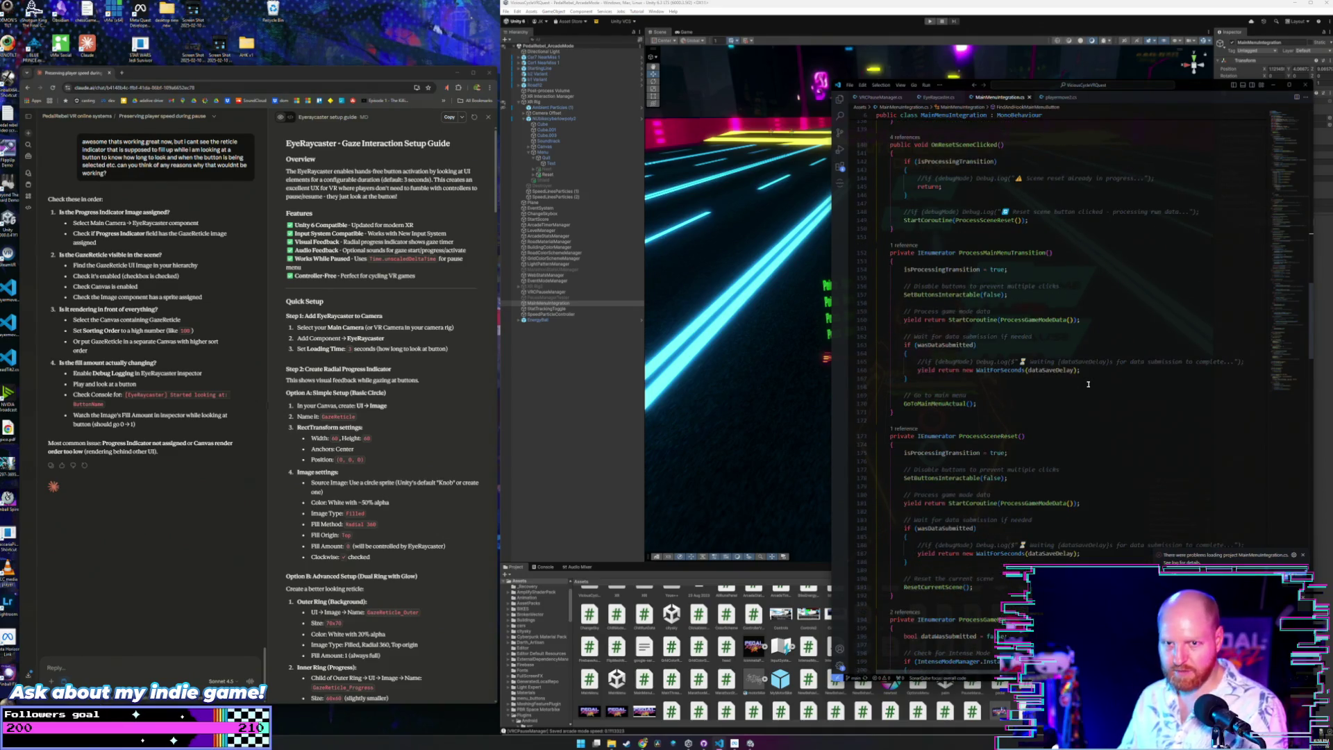
{"action": "scroll", "coordinate": [1088, 384], "scroll_direction": "down", "scroll_amount": 9}
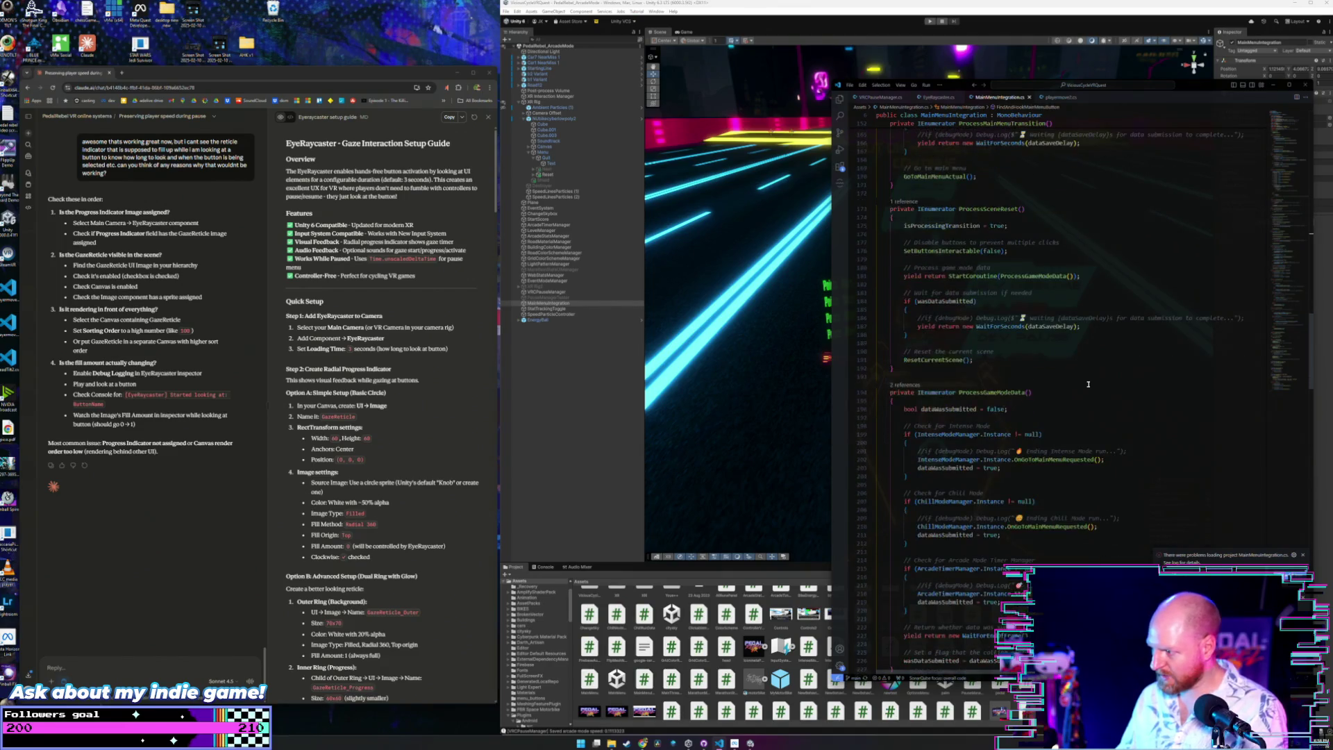
{"action": "scroll", "coordinate": [1088, 384], "scroll_direction": "down", "scroll_amount": 14}
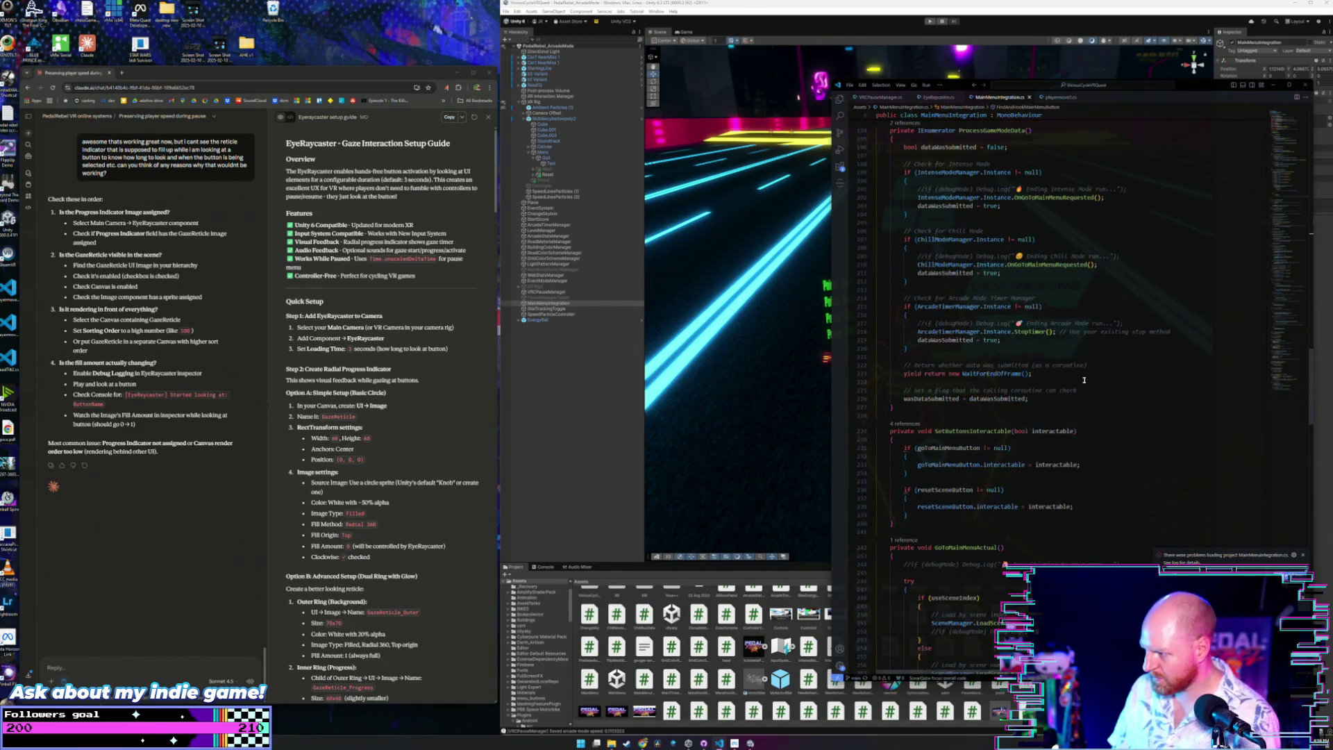
{"action": "scroll", "coordinate": [1083, 378], "scroll_direction": "down", "scroll_amount": 2}
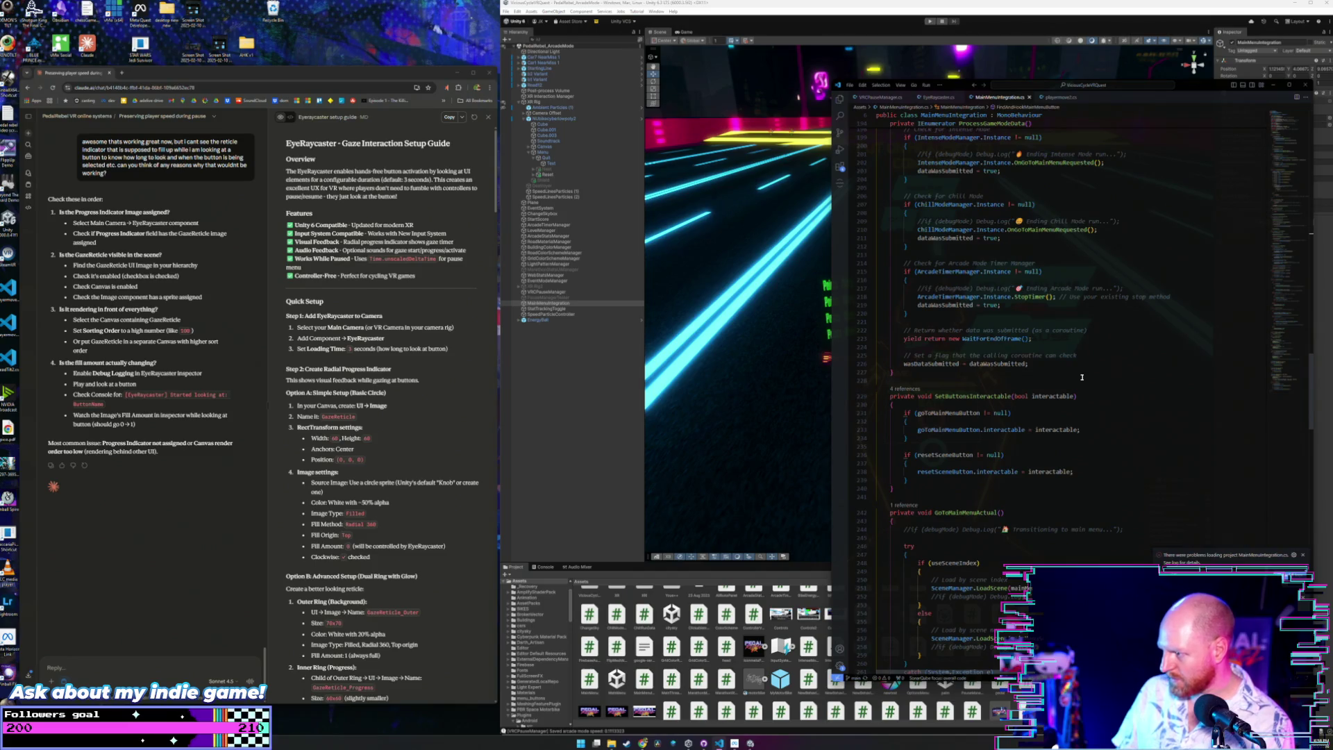
{"action": "scroll", "coordinate": [1082, 377], "scroll_direction": "down", "scroll_amount": 7}
{"action": "scroll", "coordinate": [1082, 377], "scroll_direction": "down", "scroll_amount": 11}
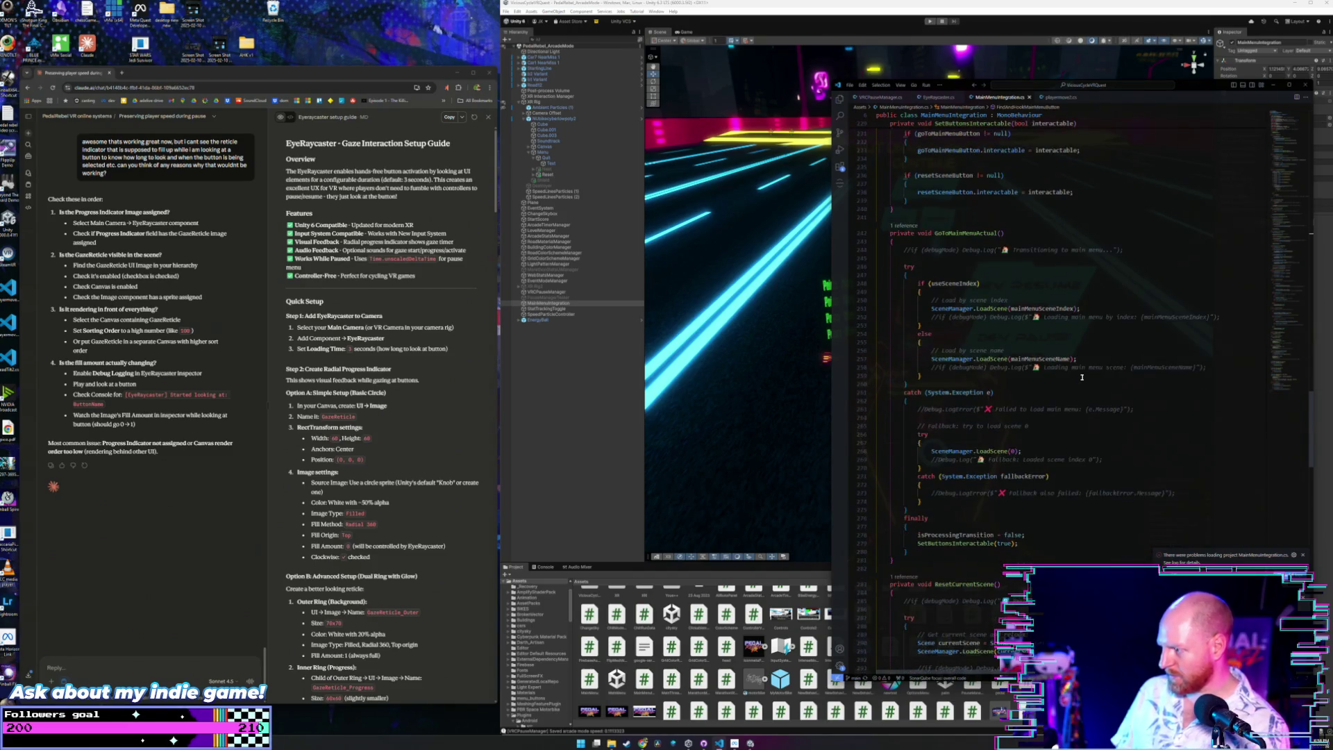
{"action": "scroll", "coordinate": [1082, 377], "scroll_direction": "down", "scroll_amount": 7}
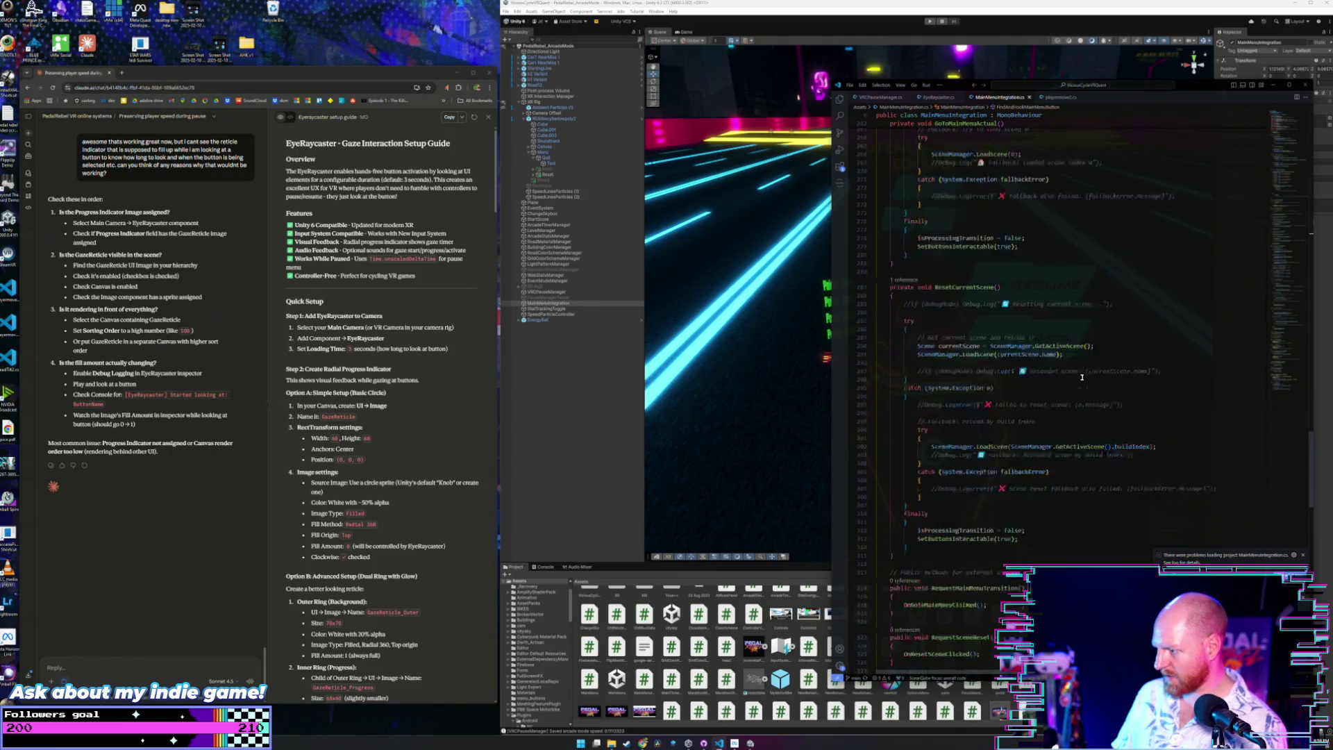
{"action": "scroll", "coordinate": [1082, 377], "scroll_direction": "down", "scroll_amount": 3}
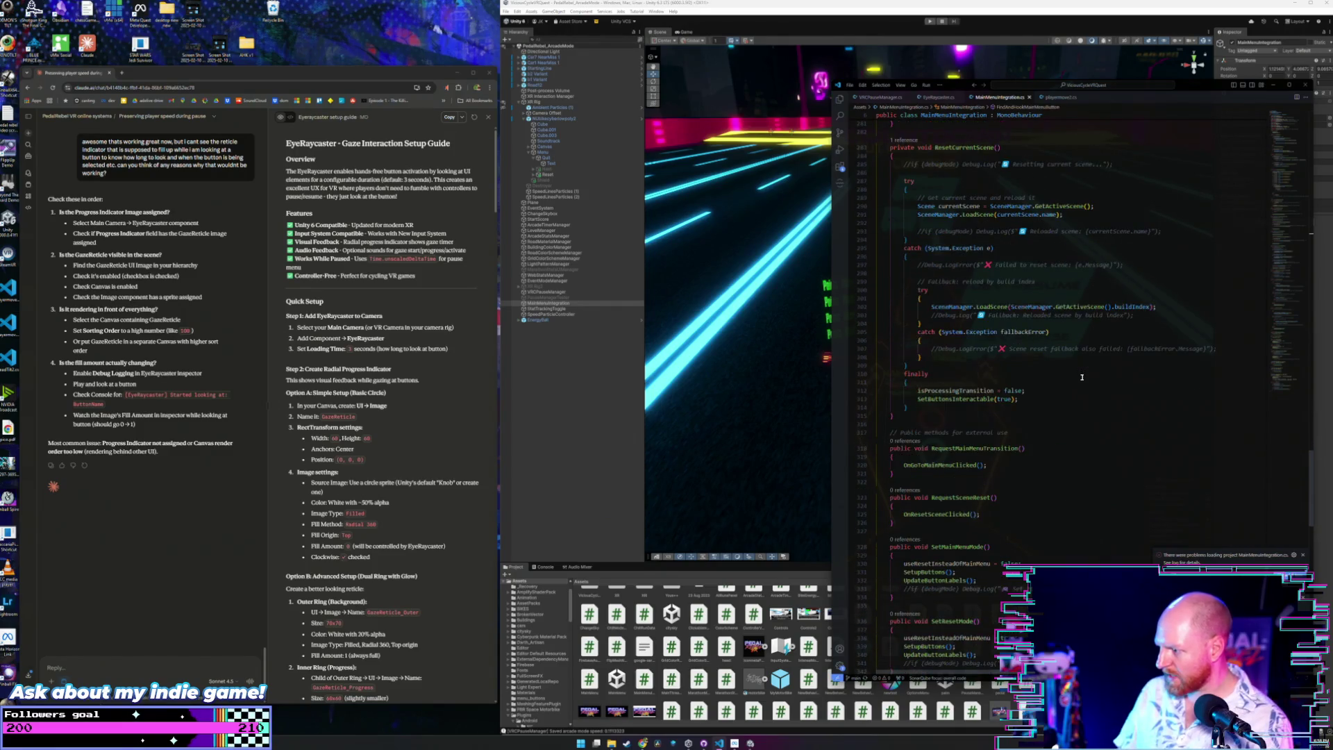
{"action": "scroll", "coordinate": [1077, 374], "scroll_direction": "down", "scroll_amount": 6}
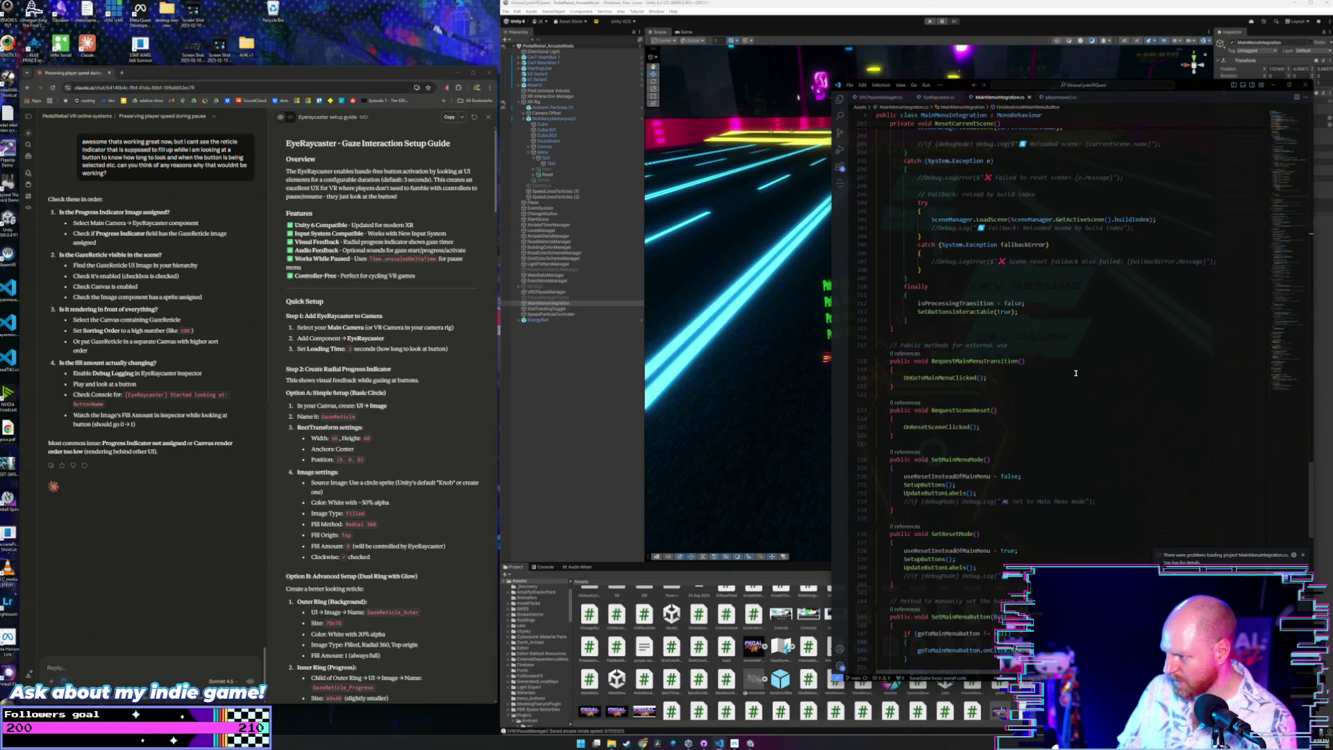
{"action": "scroll", "coordinate": [1076, 374], "scroll_direction": "down", "scroll_amount": 8}
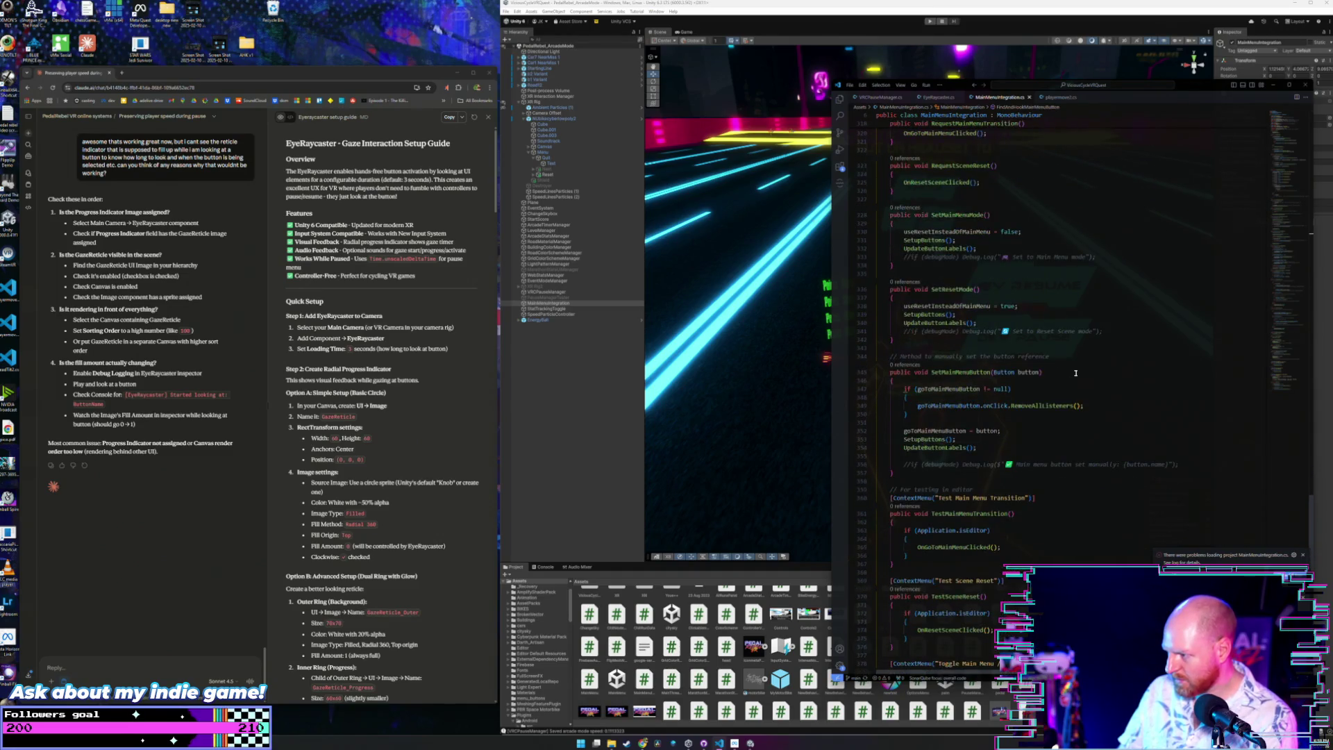
{"action": "scroll", "coordinate": [1076, 374], "scroll_direction": "down", "scroll_amount": 8}
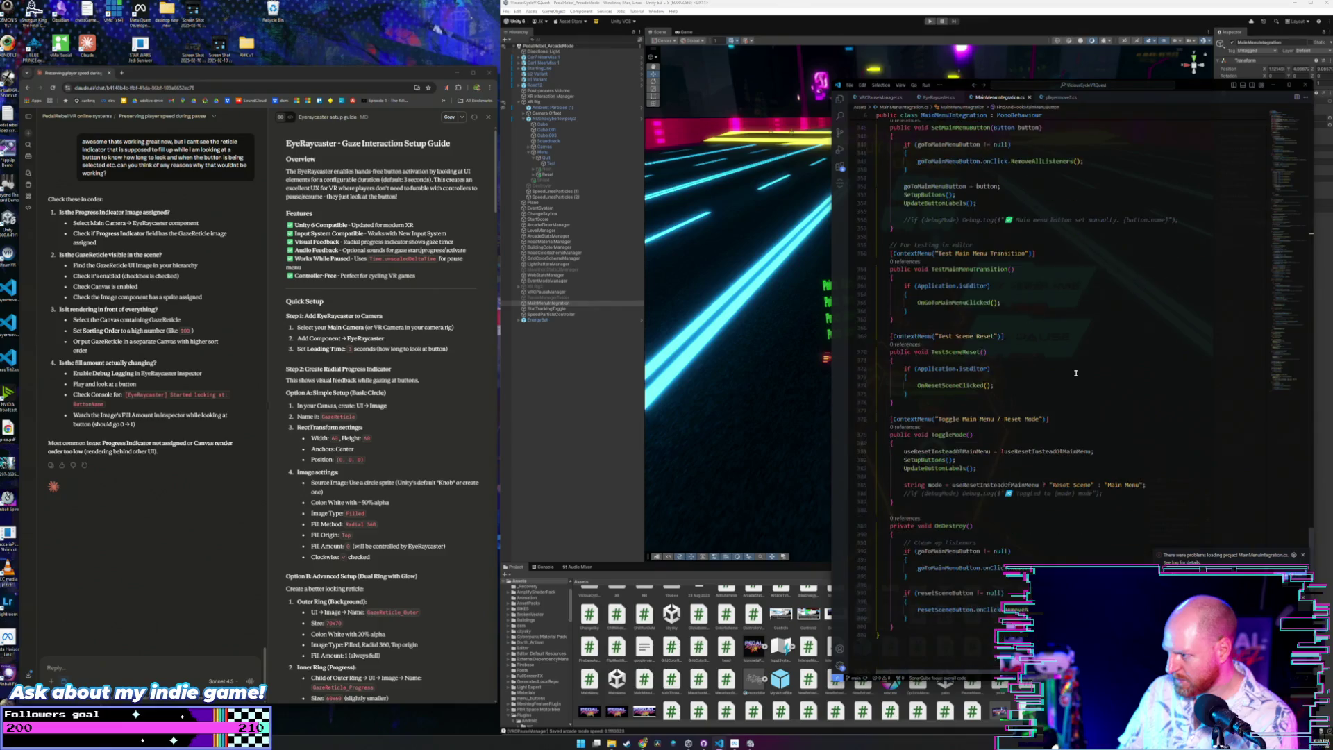
{"action": "left_click", "coordinate": [600, 408]}
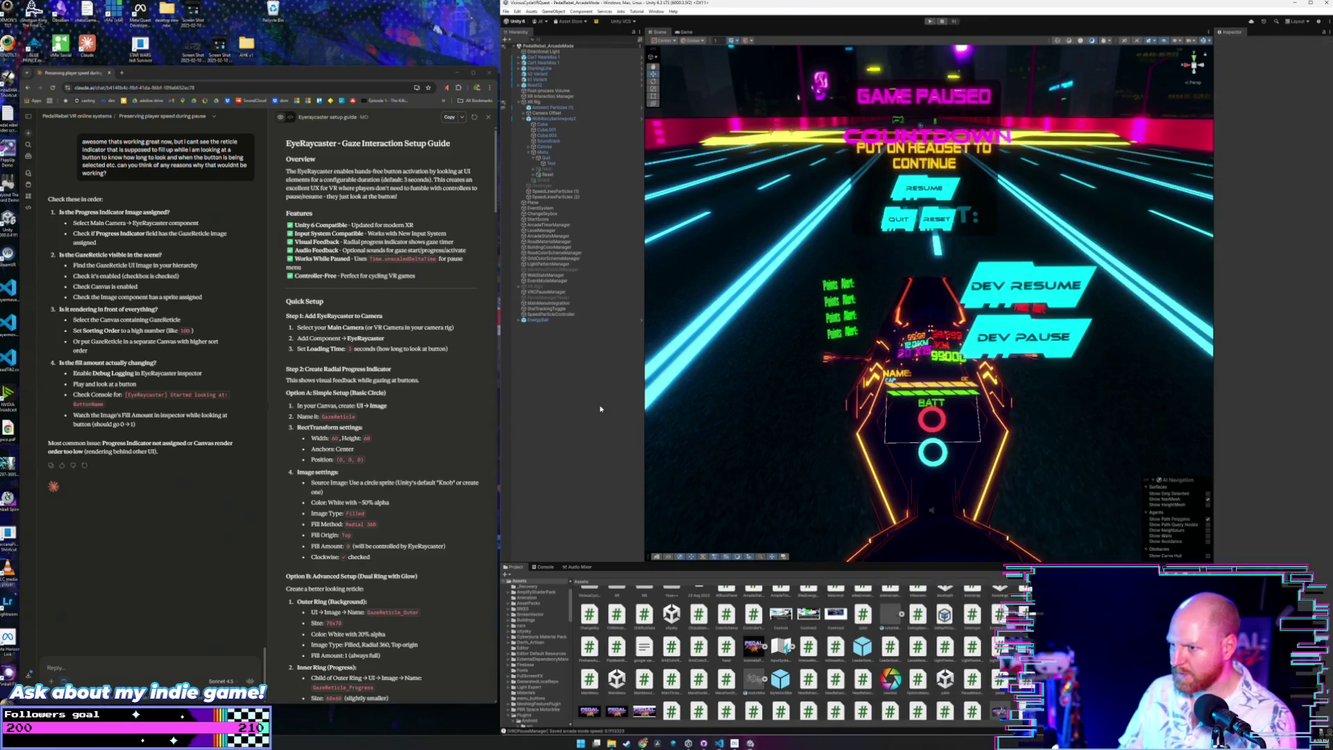
{"action": "left_click", "coordinate": [548, 304]}
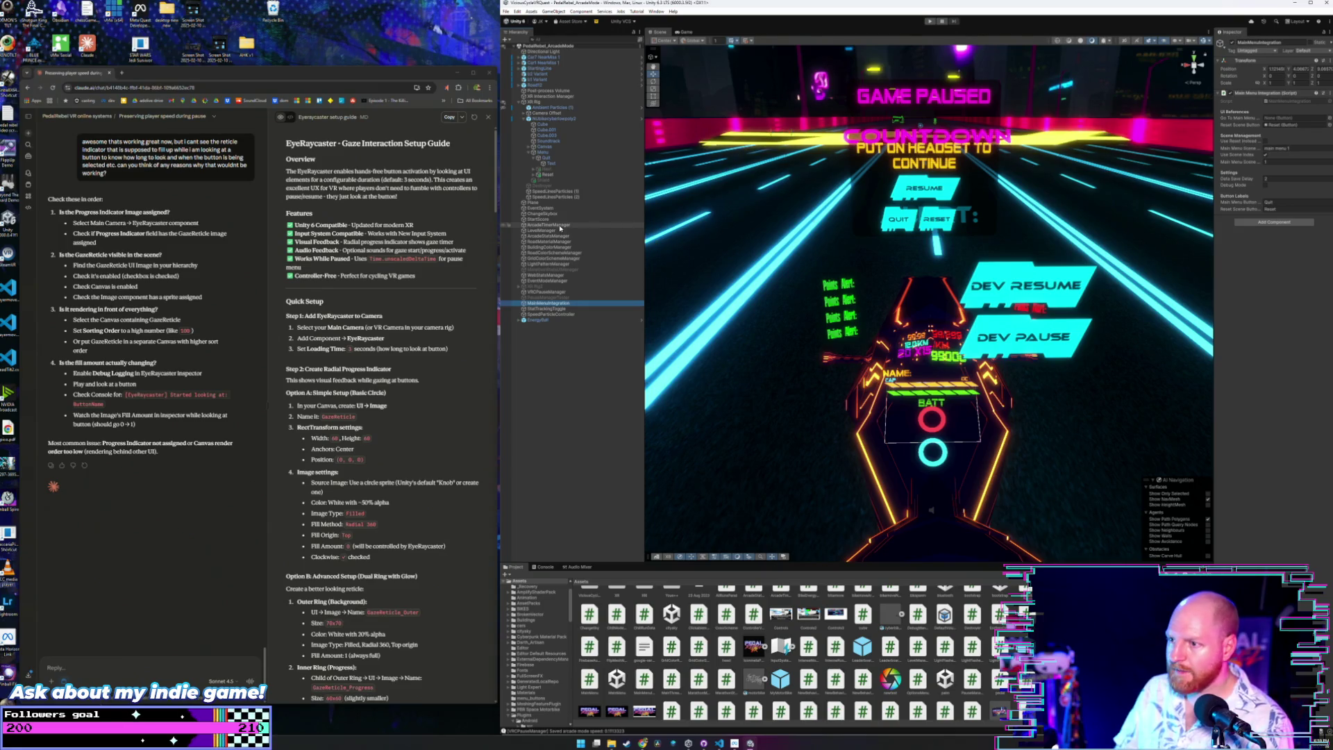
{"action": "left_click", "coordinate": [547, 157]}
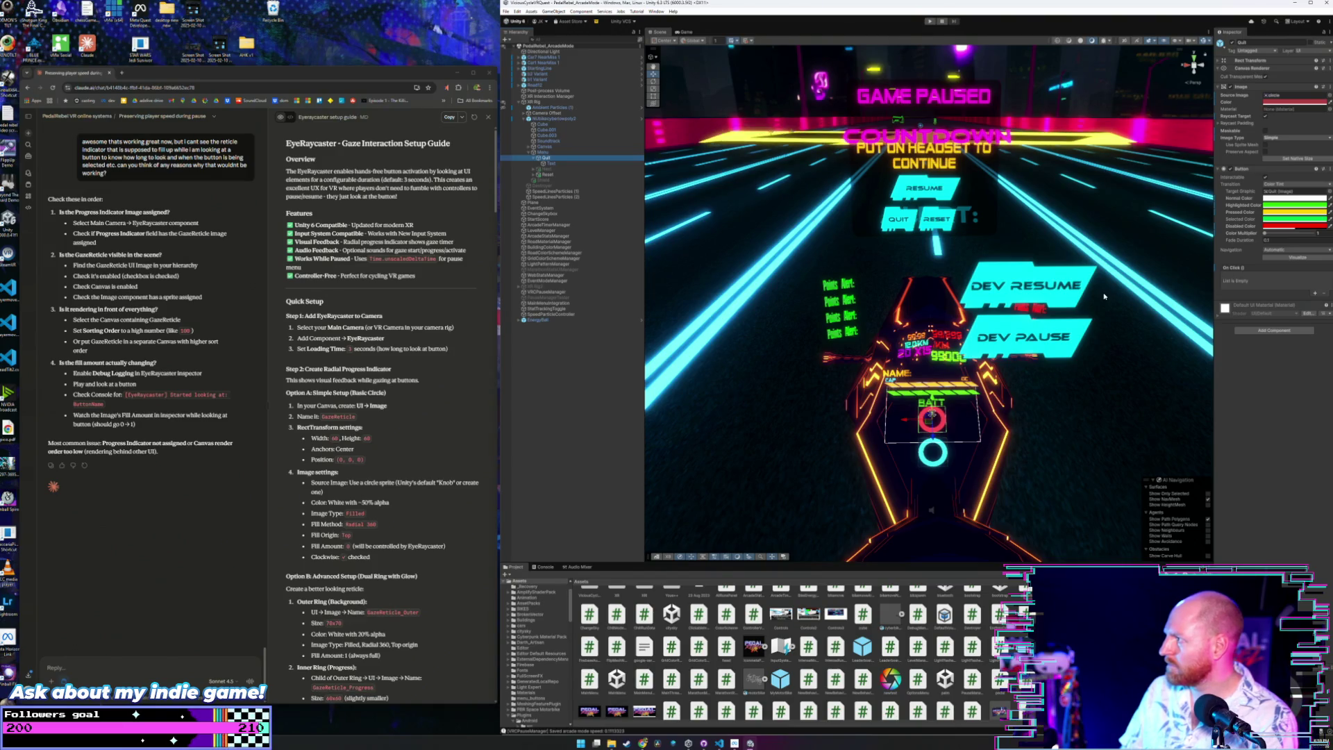
{"action": "left_click", "coordinate": [568, 164]}
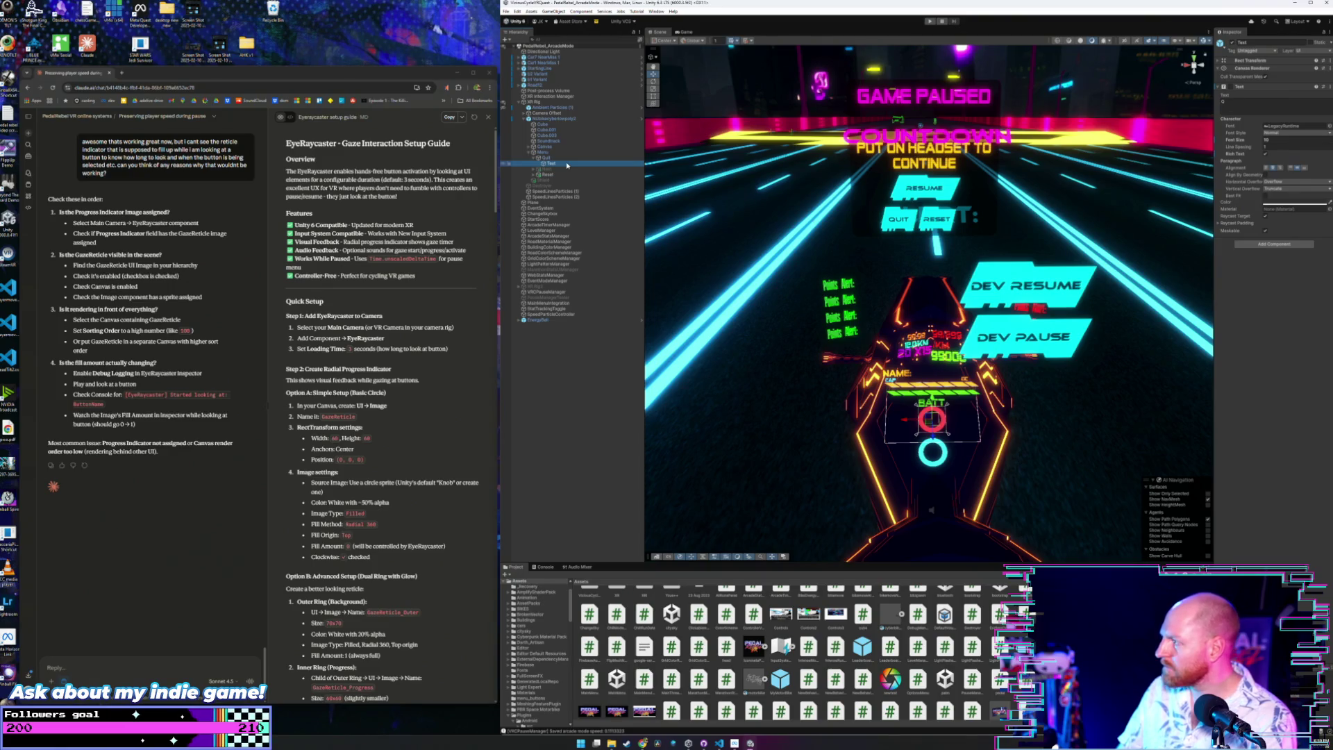
{"action": "left_click", "coordinate": [547, 158]}
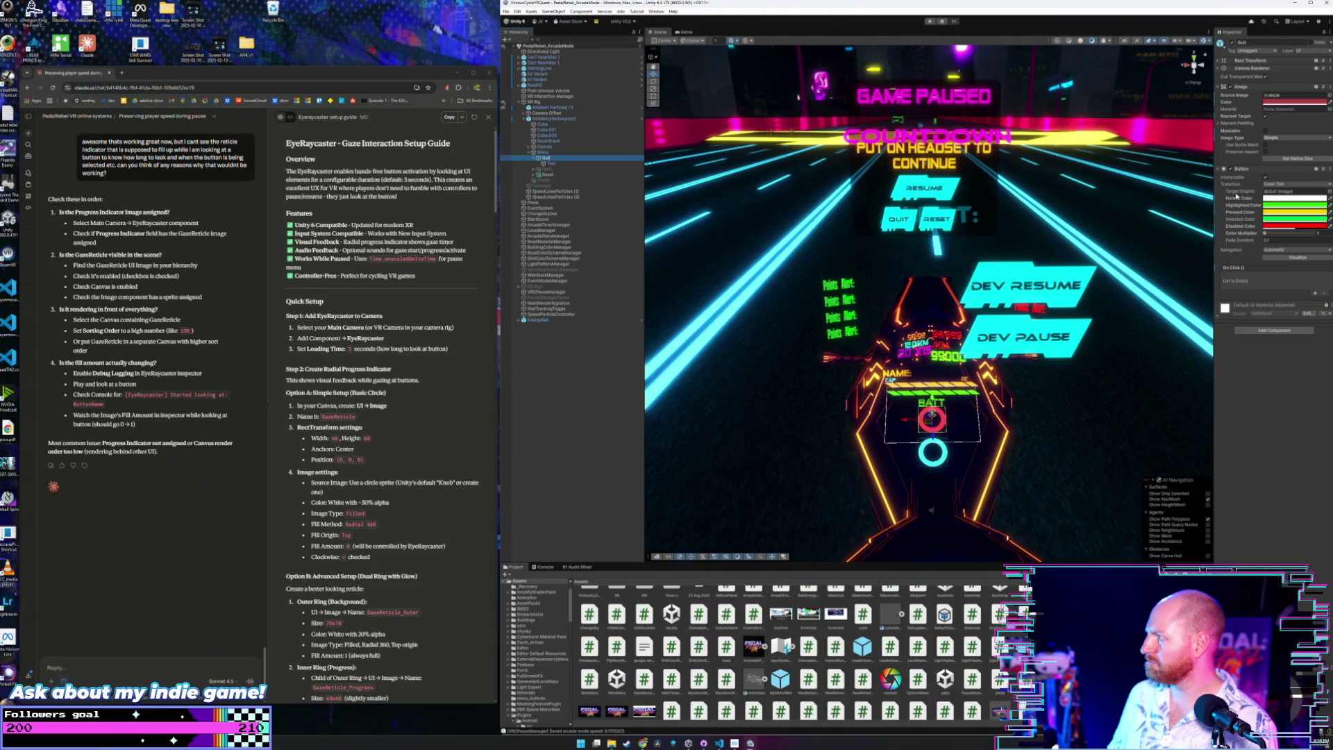
{"action": "left_click", "coordinate": [556, 152]}
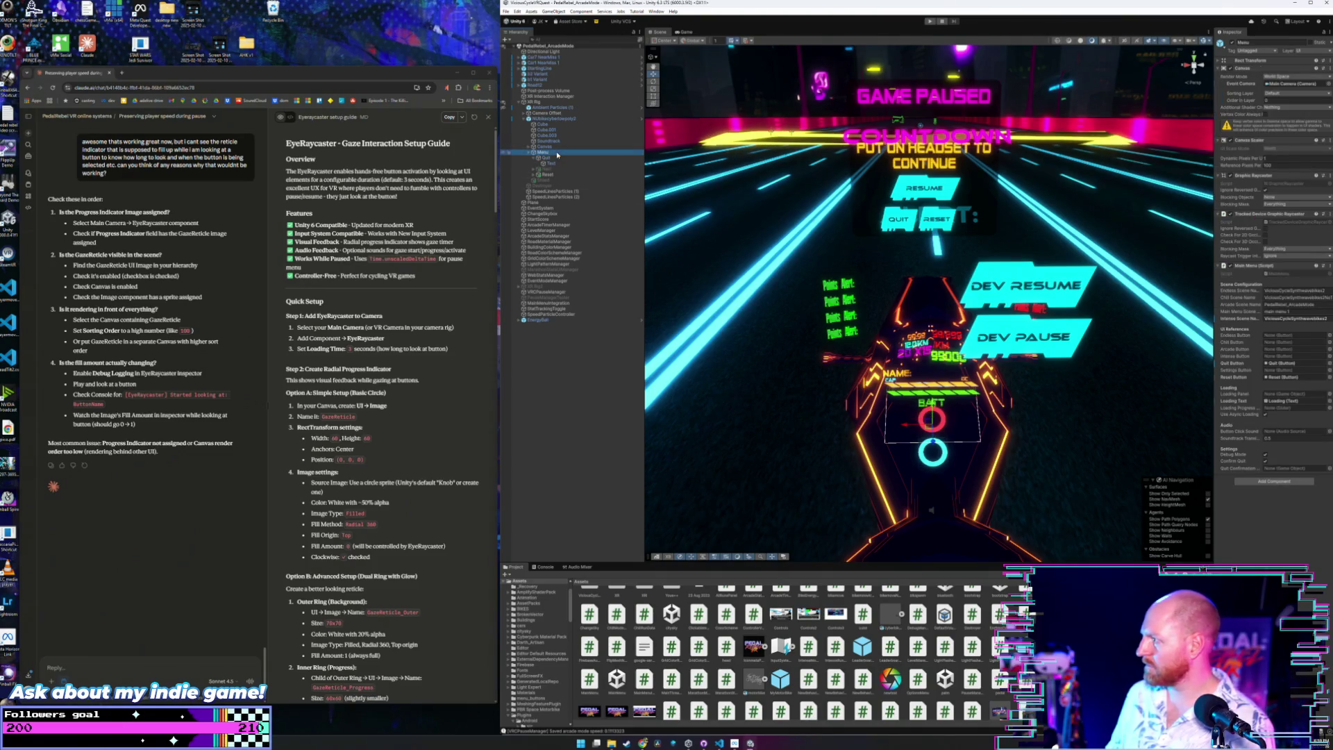
{"action": "left_click", "coordinate": [1281, 363]}
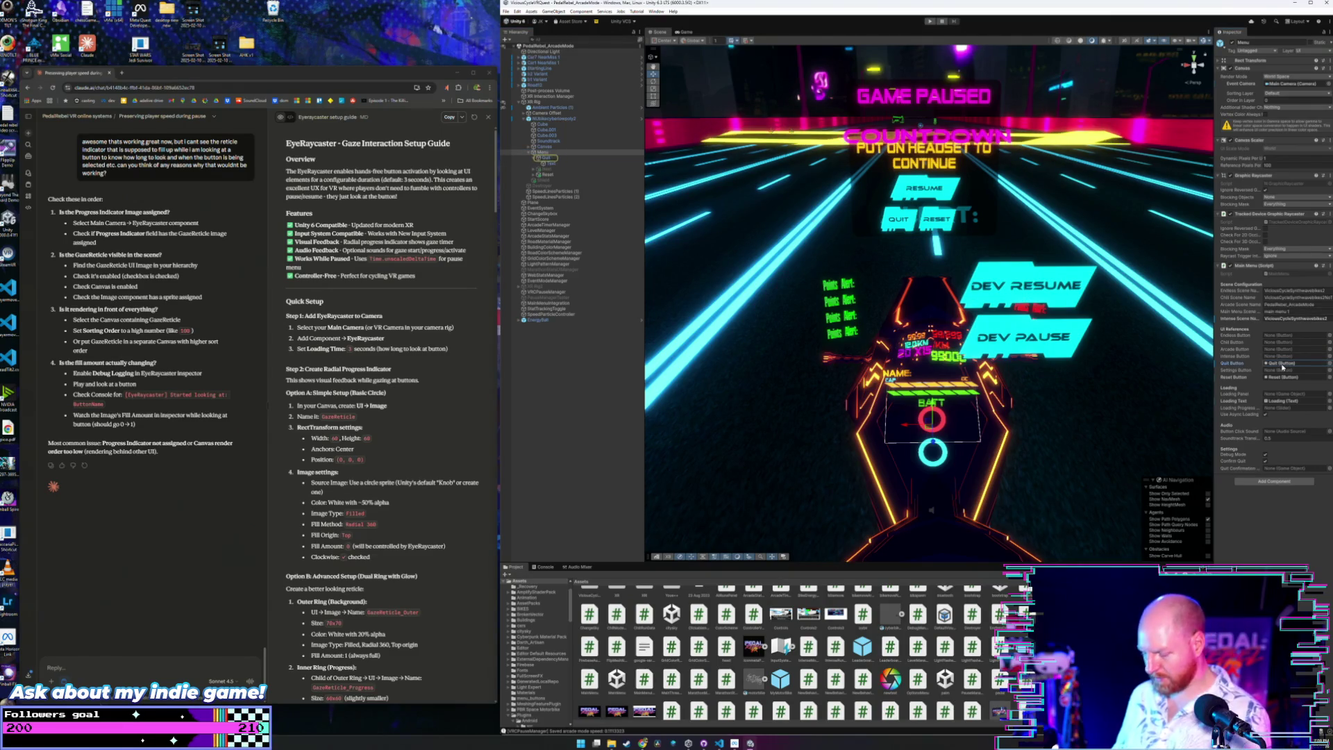
Set the pause menu's Quit Button reference to None and run the game for a headset test.
{"action": "key", "text": "Delete"}
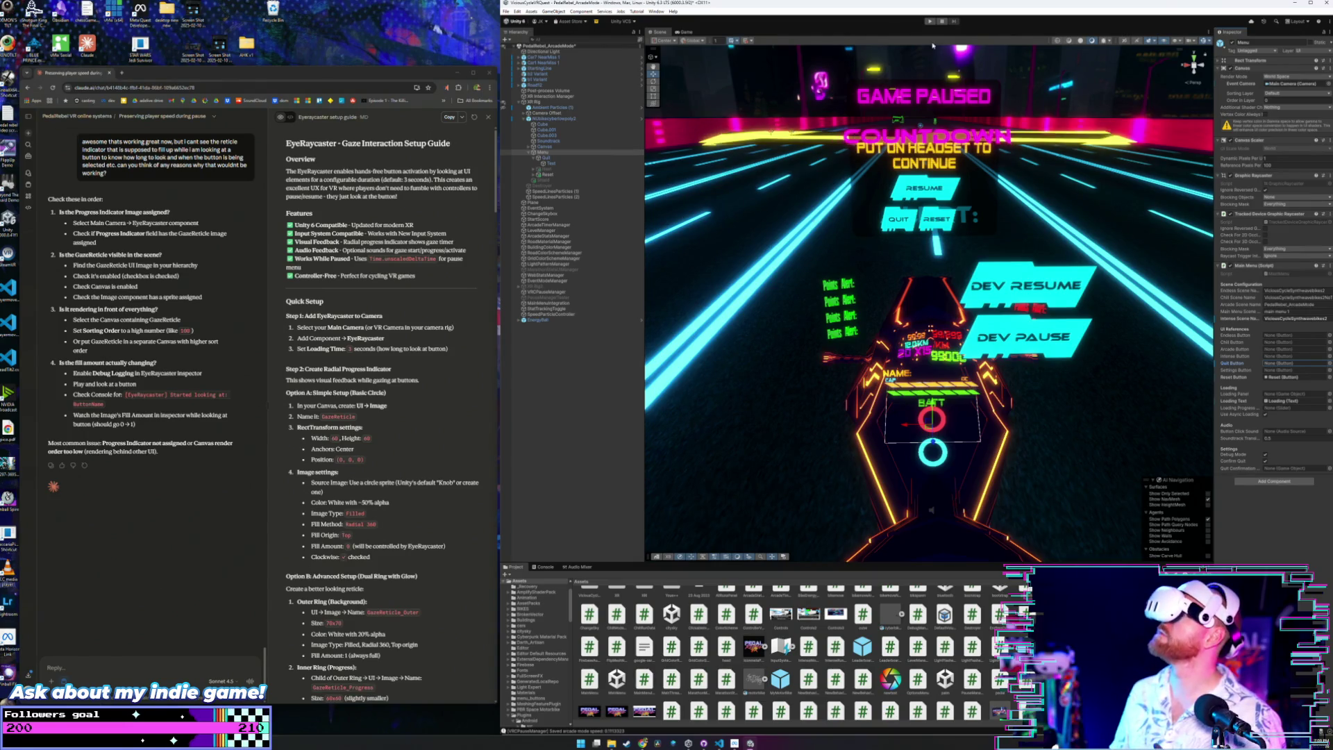
{"action": "key", "text": "ctrl+p"}
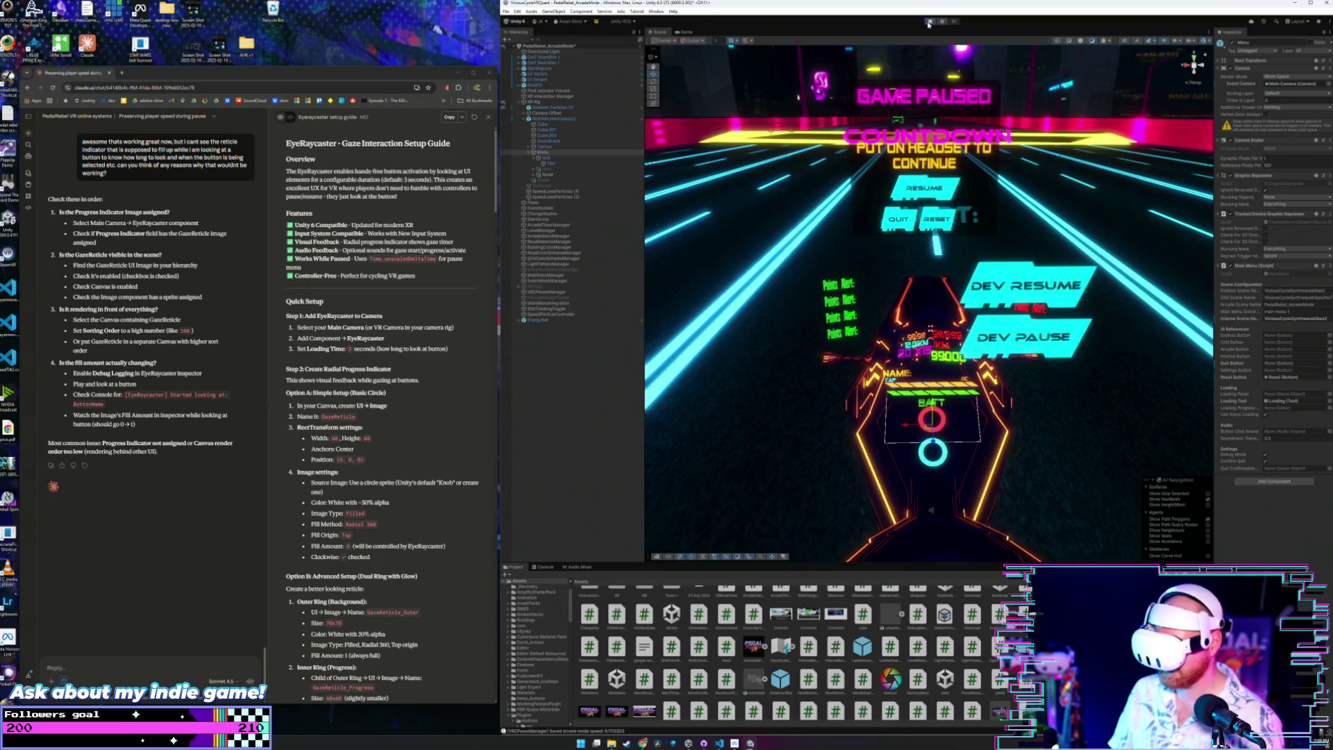
{"action": "left_click", "coordinate": [929, 23]}
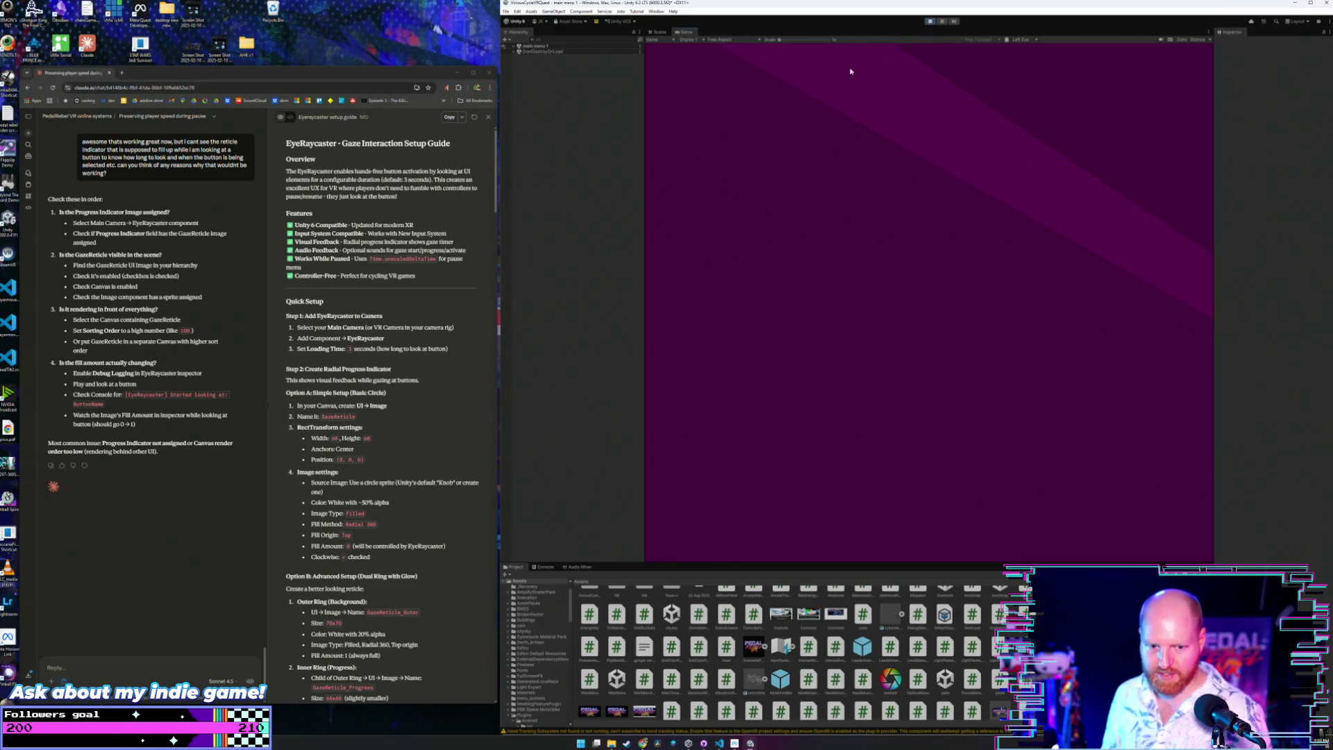
Exit Play mode and save the PedalRebel_ArcadeMode scene.
{"action": "left_click", "coordinate": [931, 21]}
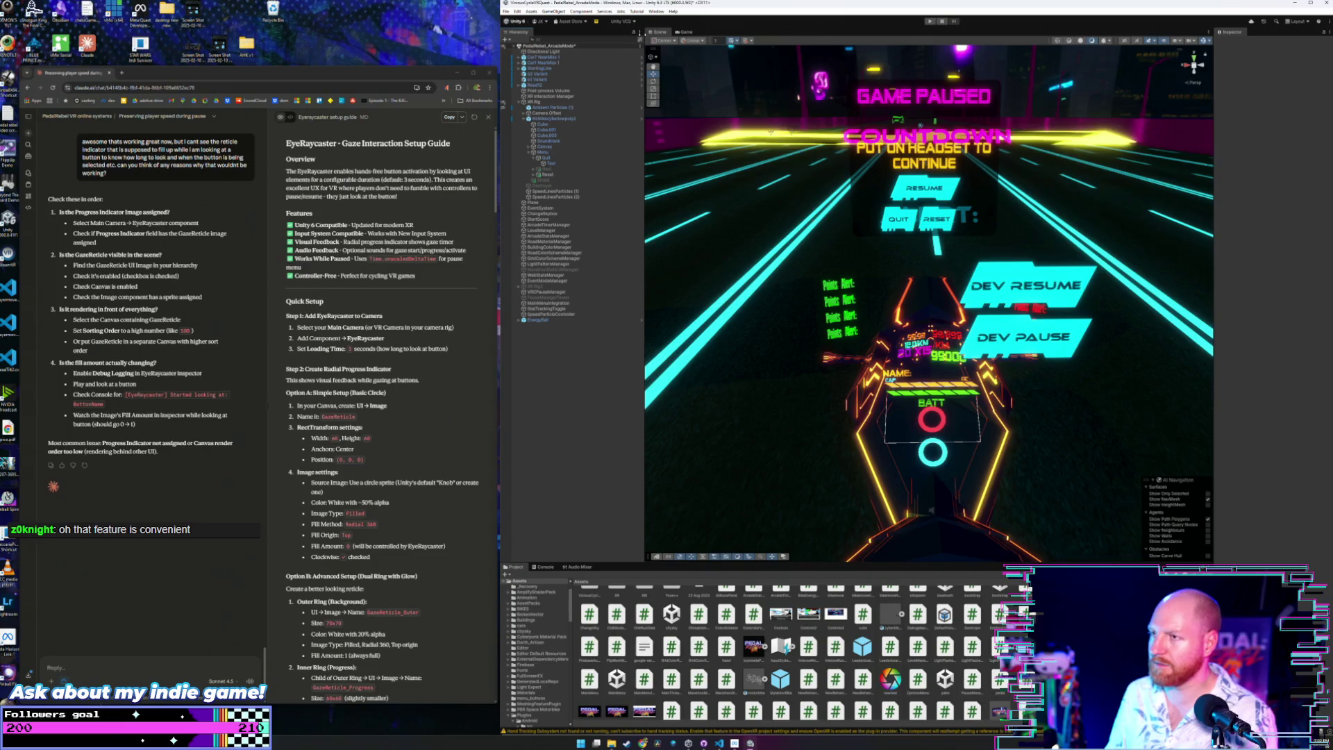
{"action": "left_click", "coordinate": [506, 12]}
{"action": "left_click", "coordinate": [545, 46]}
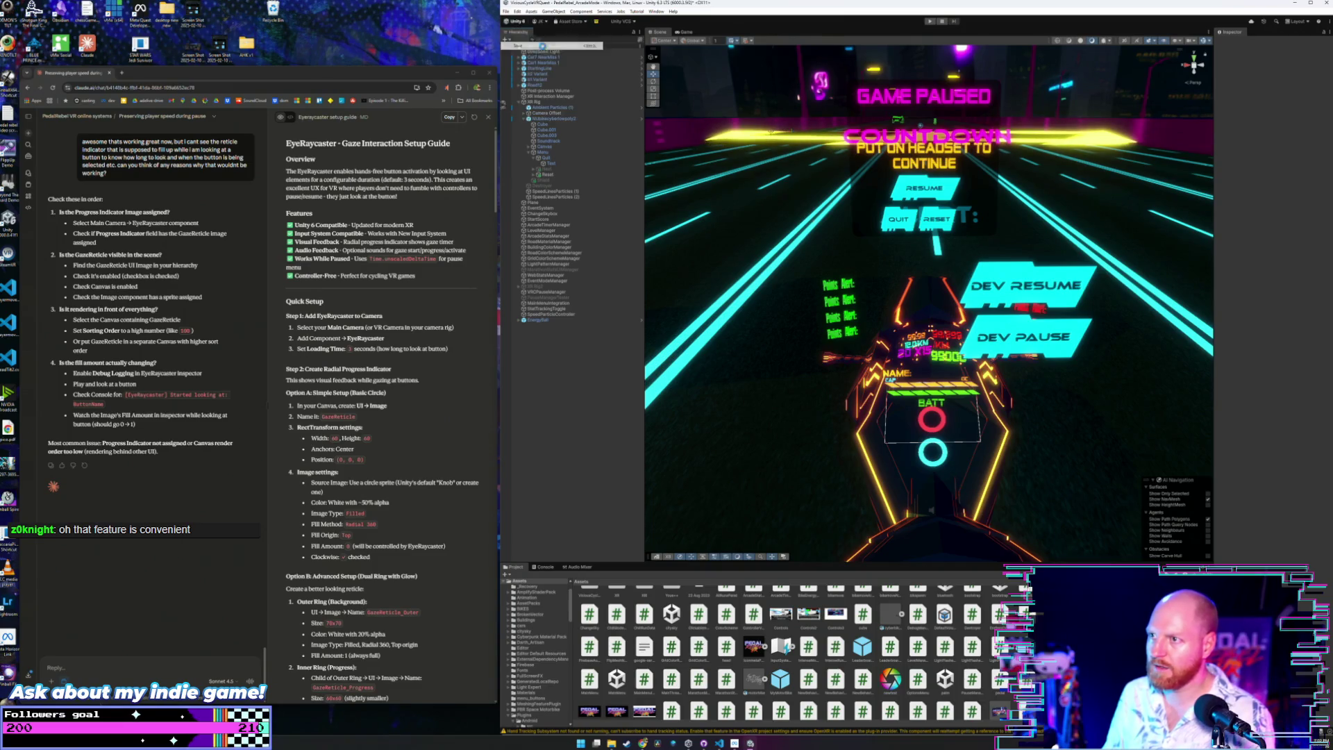
{"action": "left_click", "coordinate": [504, 12]}
{"action": "left_click", "coordinate": [749, 5]}
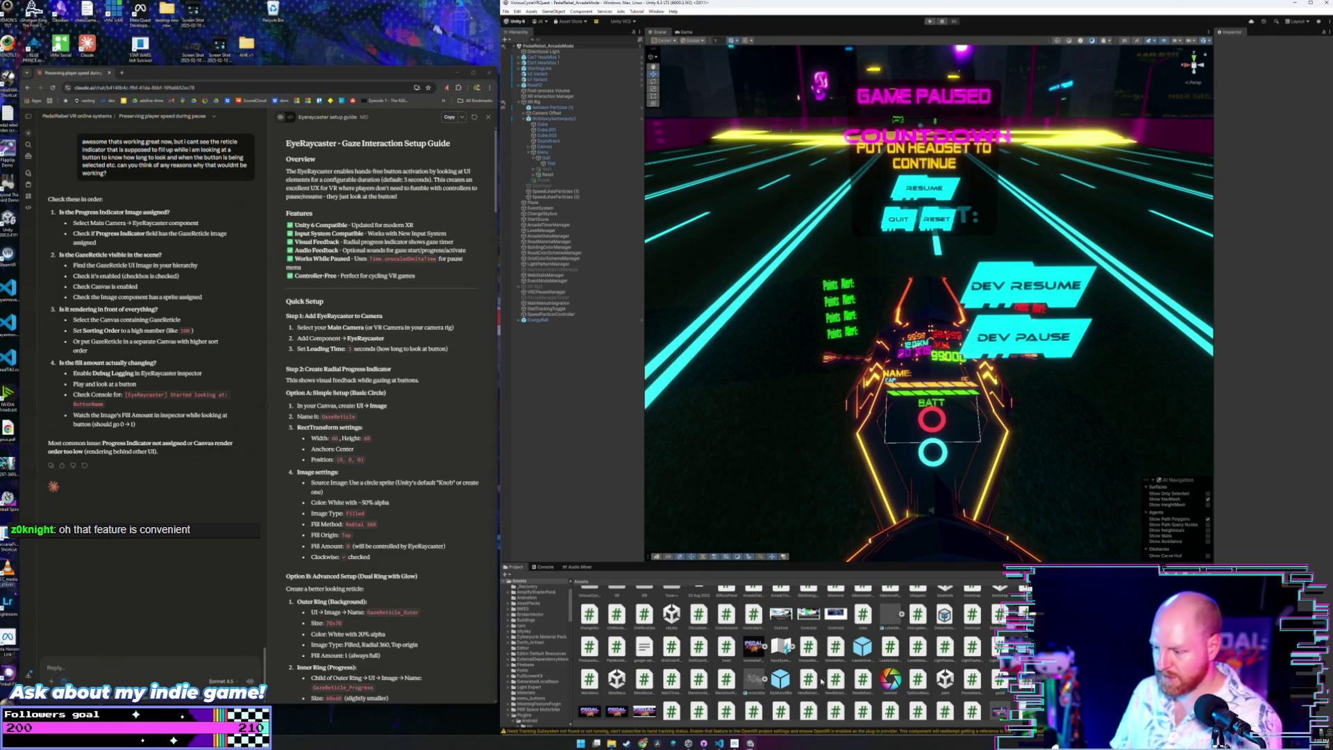
Find the main menu 1 scene in the Project panel and open it.
{"action": "scroll", "coordinate": [805, 653], "scroll_direction": "down", "scroll_amount": 1}
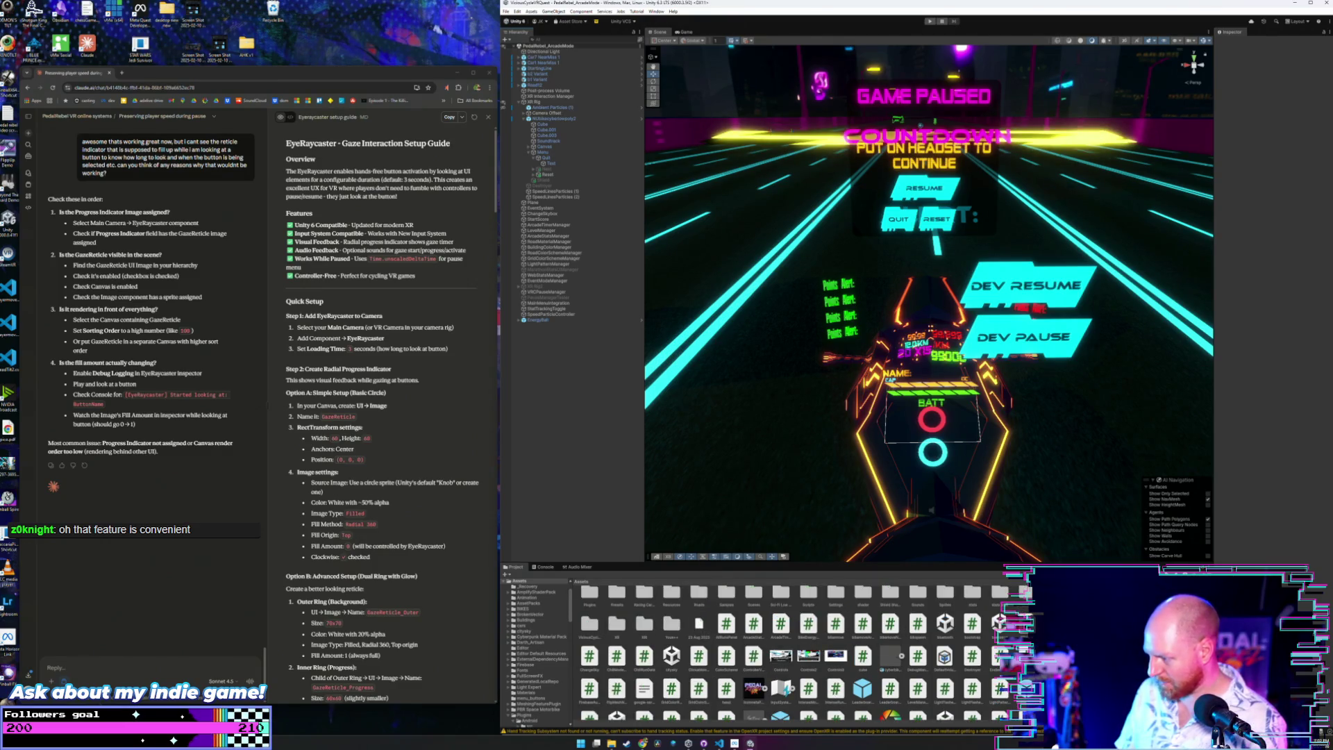
{"action": "scroll", "coordinate": [792, 653], "scroll_direction": "down", "scroll_amount": 1}
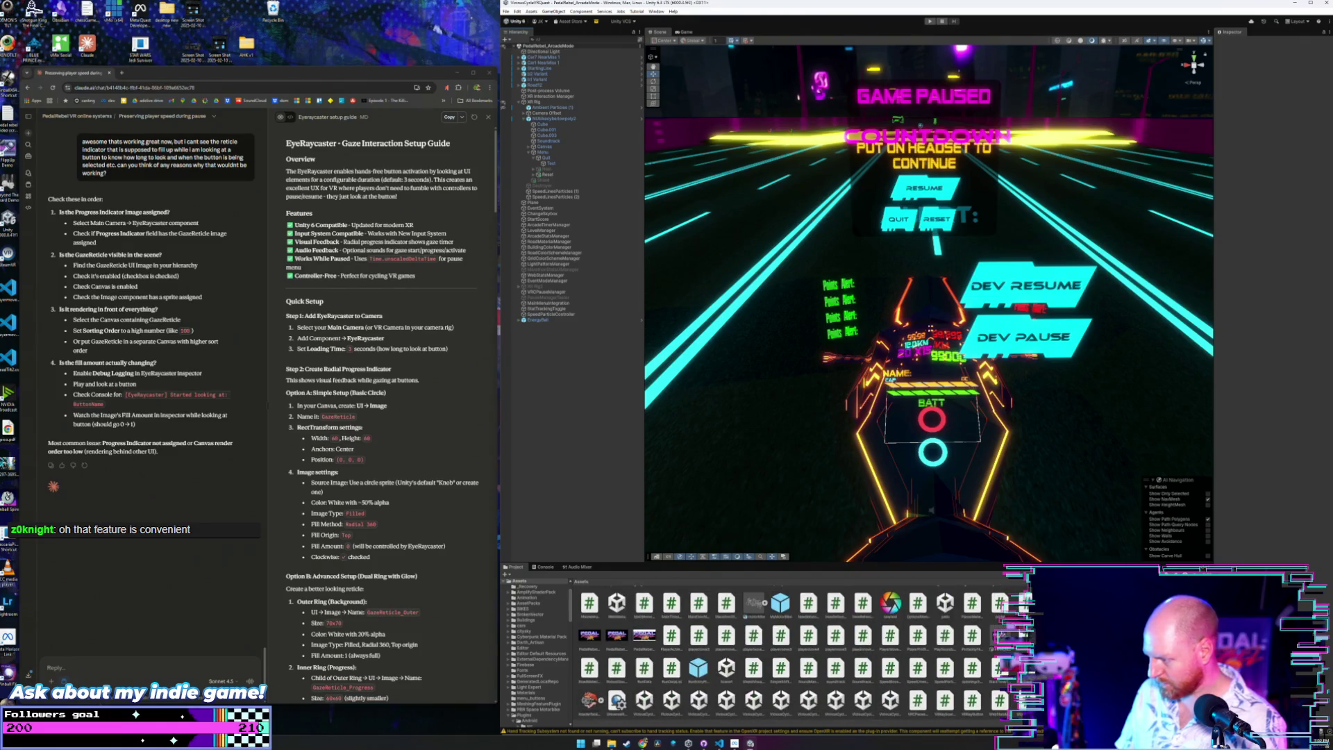
{"action": "scroll", "coordinate": [805, 652], "scroll_direction": "up", "scroll_amount": 3}
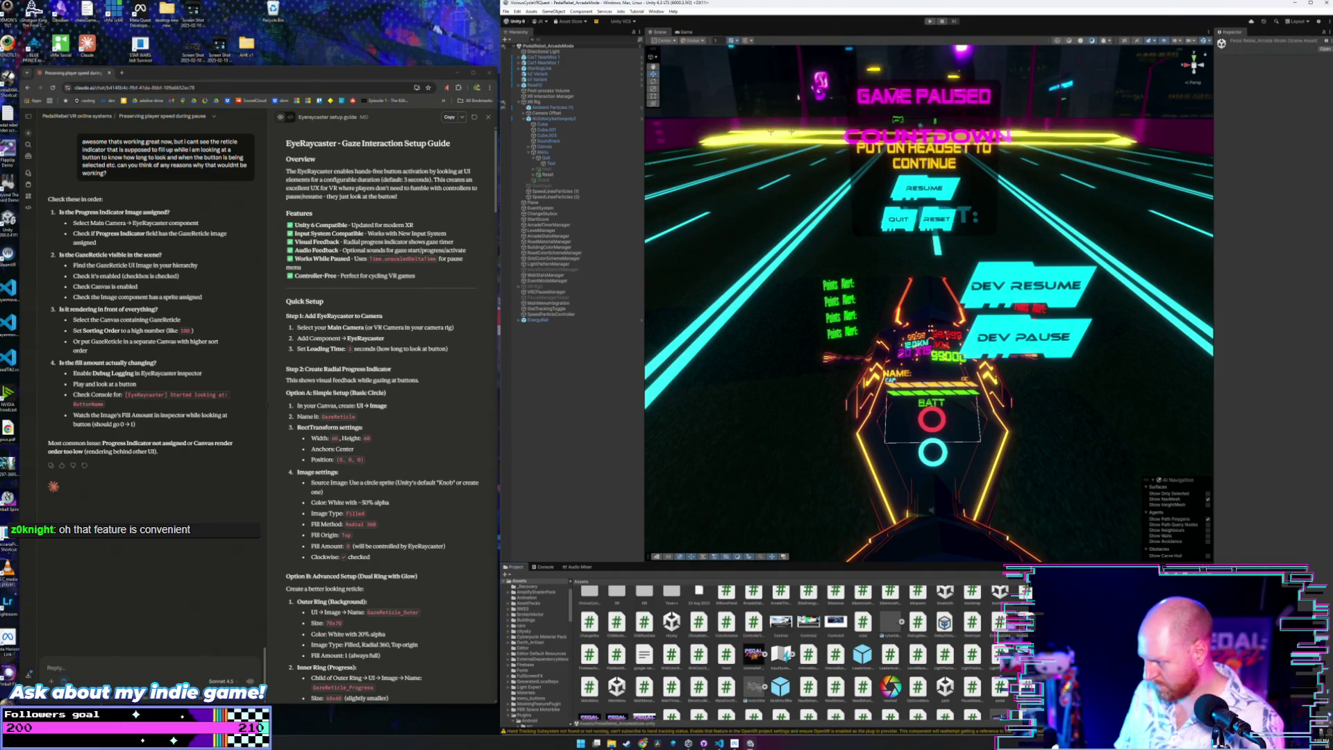
{"action": "scroll", "coordinate": [806, 653], "scroll_direction": "up", "scroll_amount": 1}
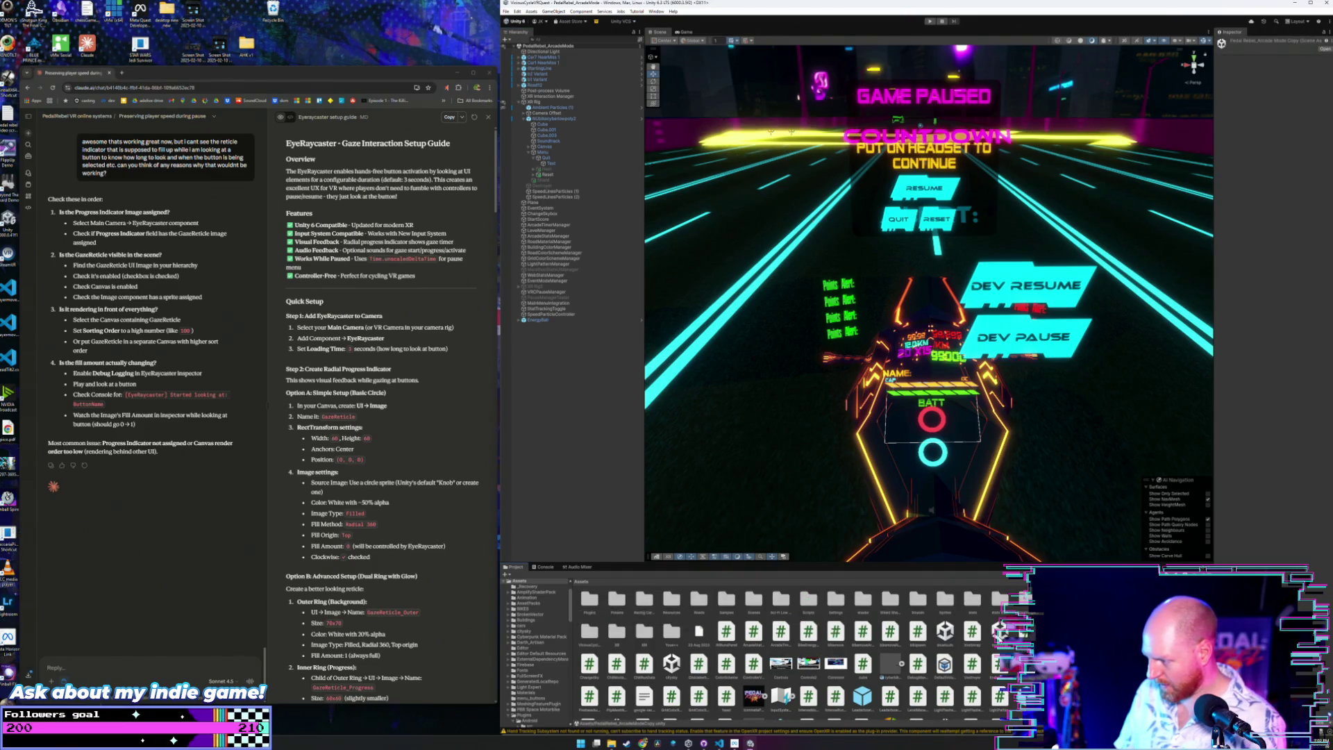
{"action": "scroll", "coordinate": [792, 652], "scroll_direction": "down", "scroll_amount": 3}
{"action": "scroll", "coordinate": [792, 653], "scroll_direction": "up", "scroll_amount": 2}
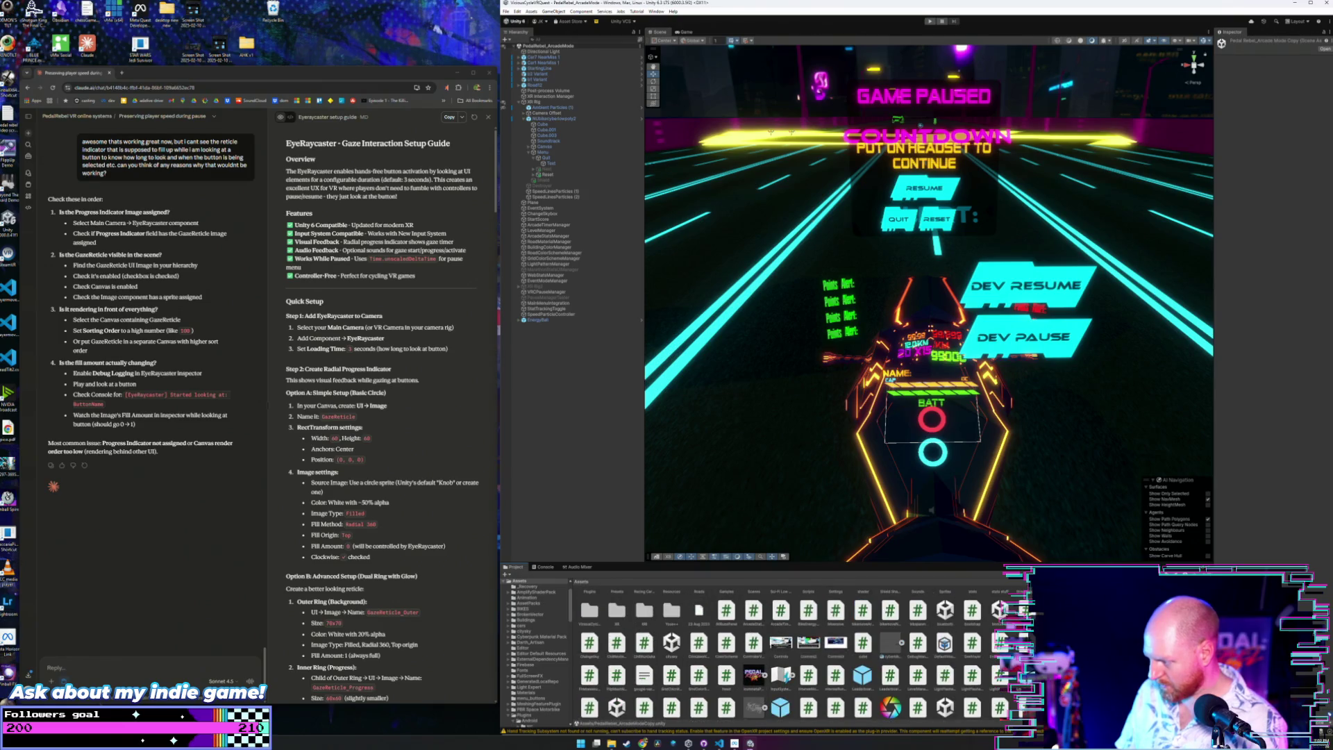
{"action": "double_click", "coordinate": [616, 707]}
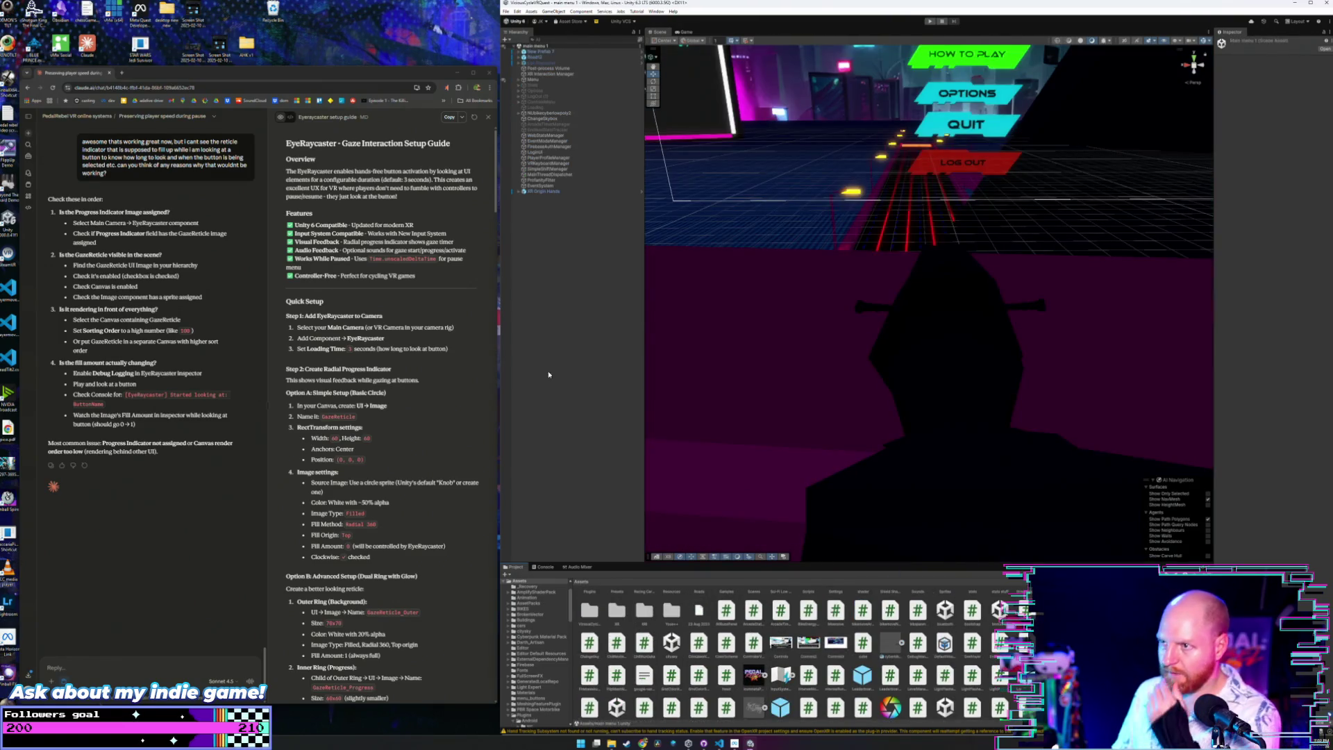
Expand XR Origin Hands > Camera Offset and select the Main Camera.
{"action": "left_click", "coordinate": [531, 79]}
{"action": "left_click", "coordinate": [518, 79]}
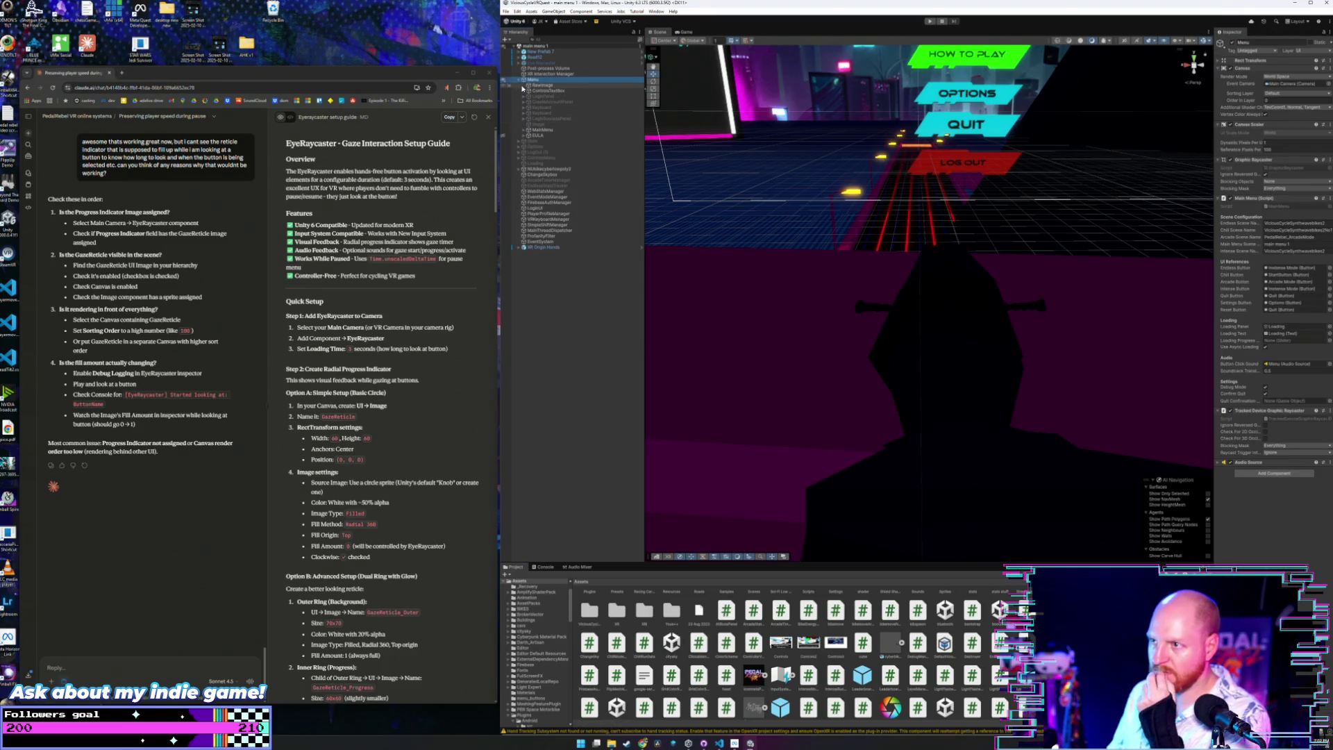
{"action": "left_click", "coordinate": [519, 80]}
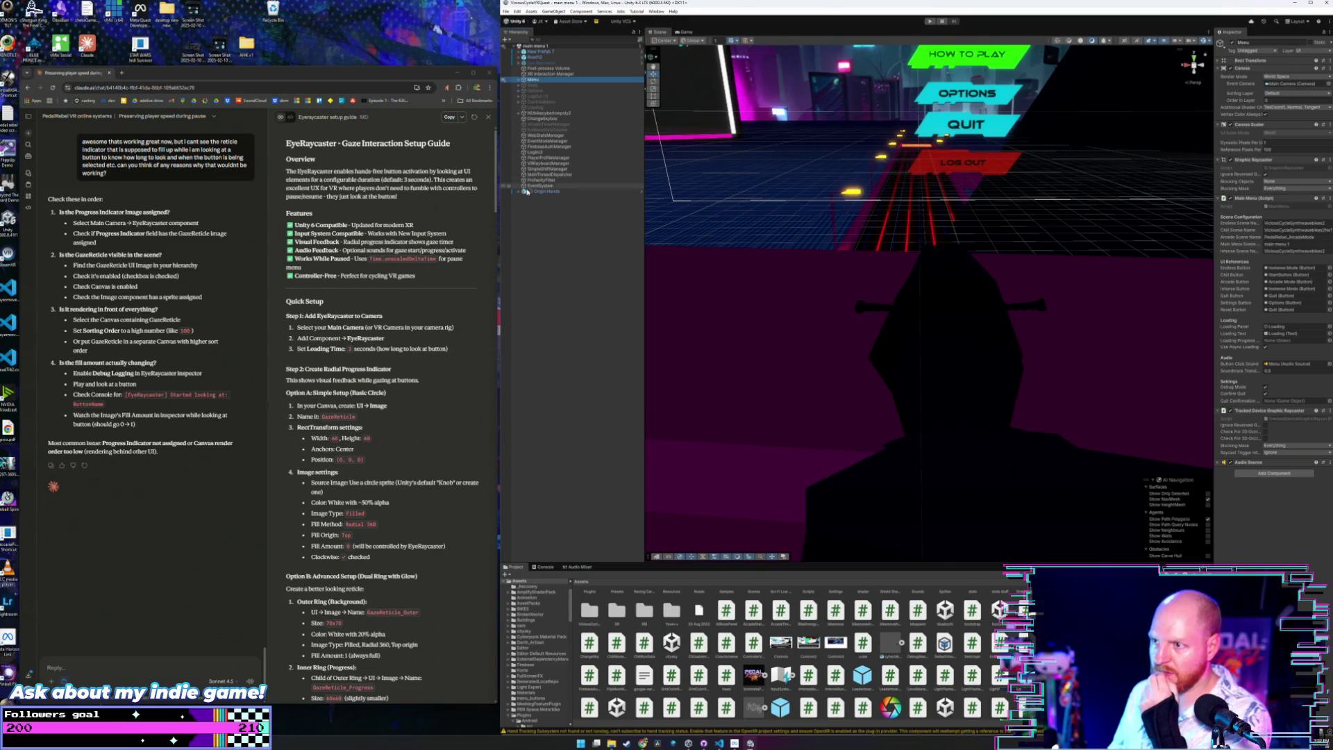
{"action": "left_click", "coordinate": [521, 192]}
{"action": "left_click", "coordinate": [519, 192]}
{"action": "left_click", "coordinate": [522, 197]}
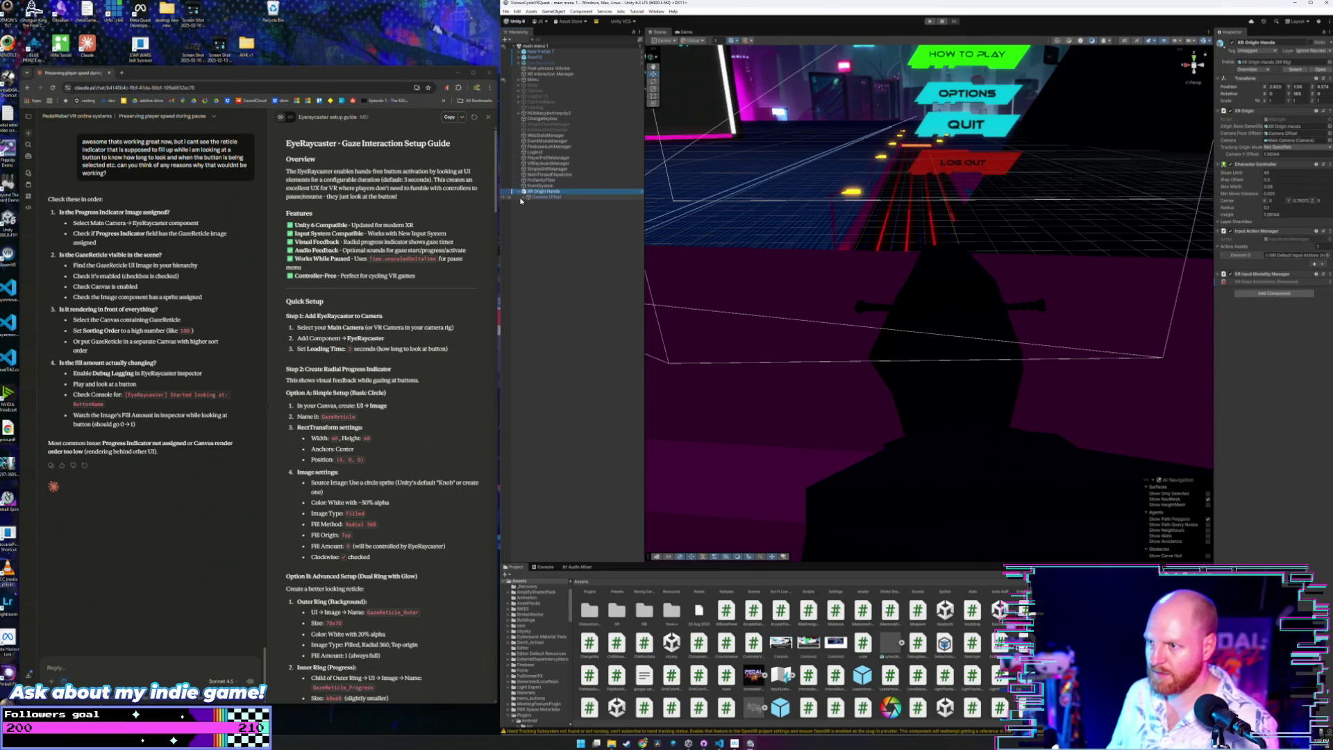
{"action": "left_click", "coordinate": [524, 198]}
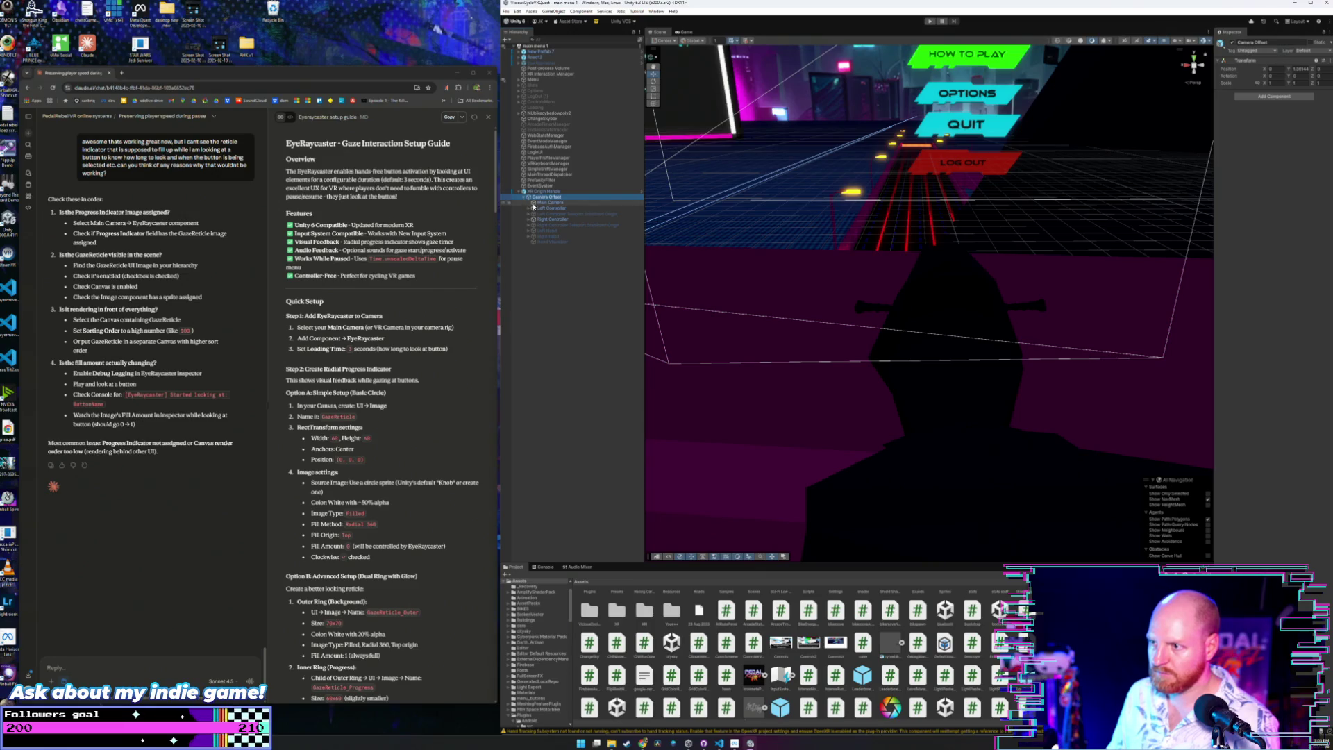
{"action": "left_click", "coordinate": [550, 202]}
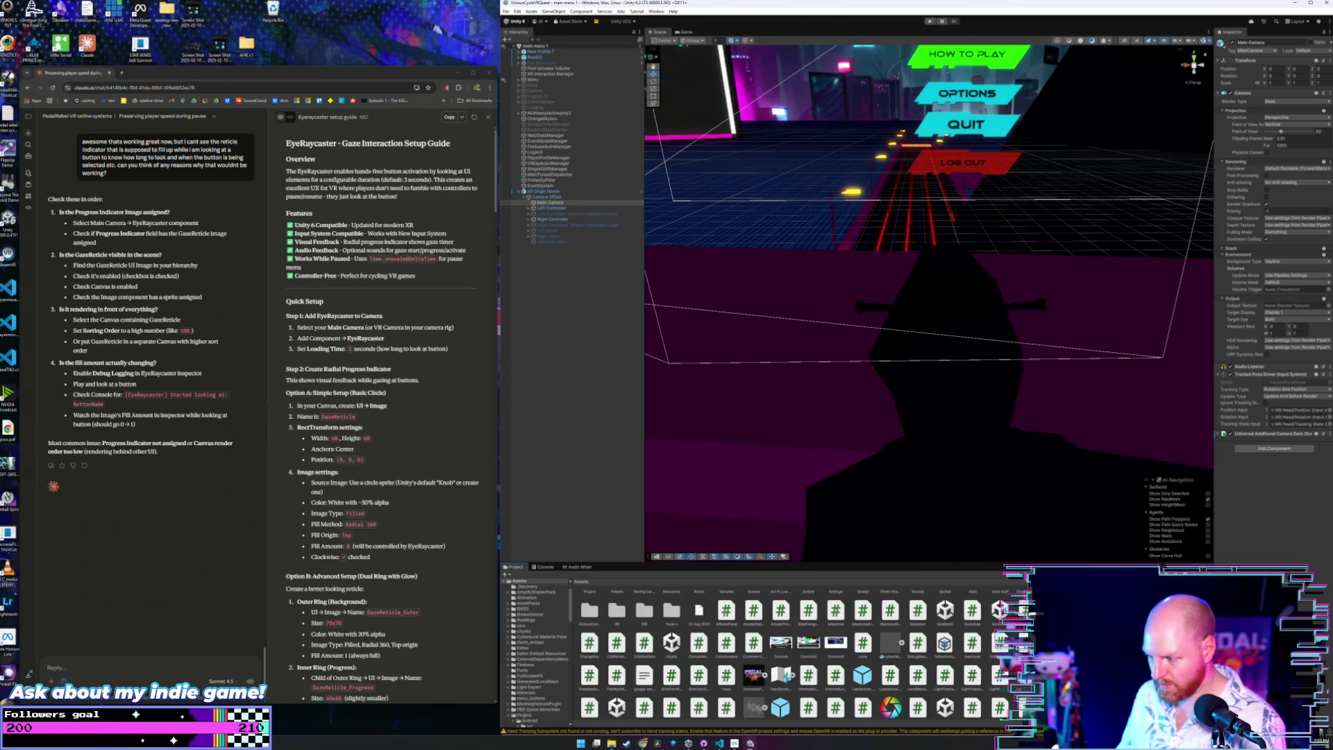
Search 'eye' and parent an EyeRaycaster under Main Camera, revealing its Reticle and Loading Indicator.
{"action": "type", "text": "eye"}
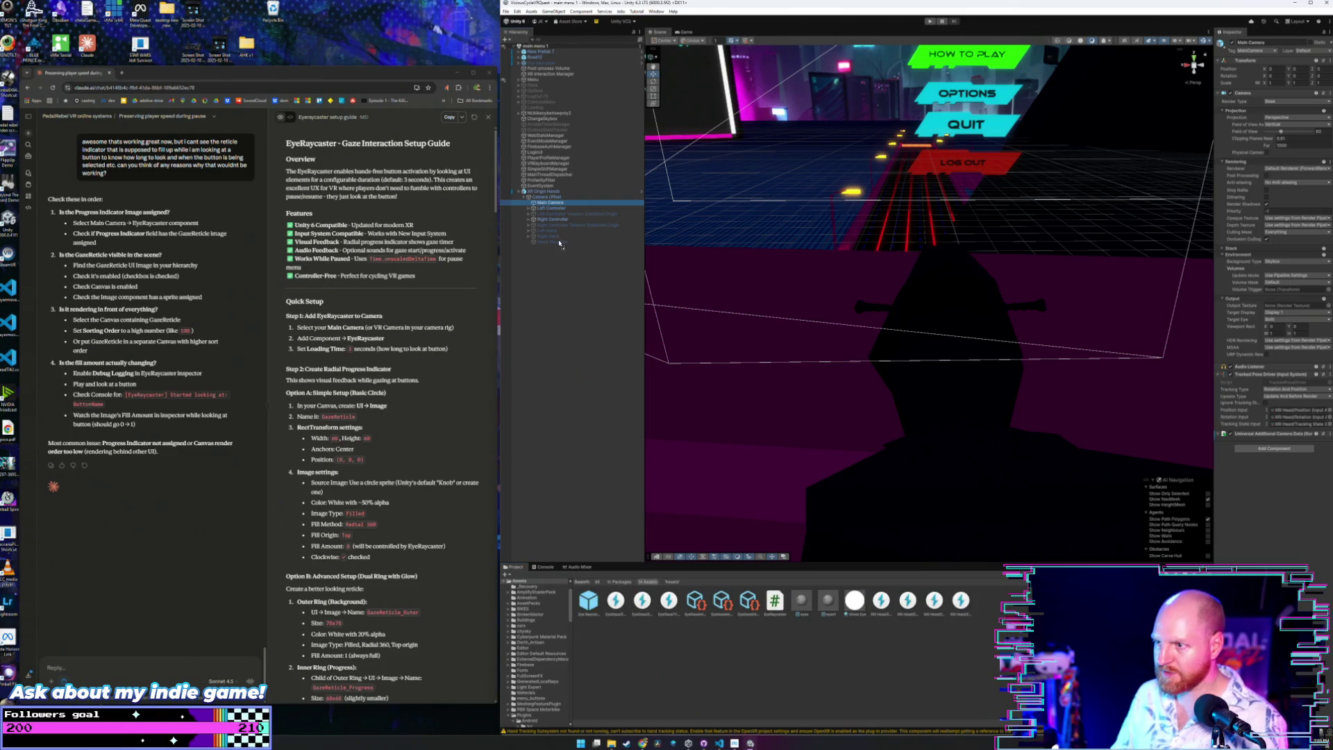
{"action": "left_click_drag", "start_coordinate": [559, 206], "coordinate": [558, 204]}
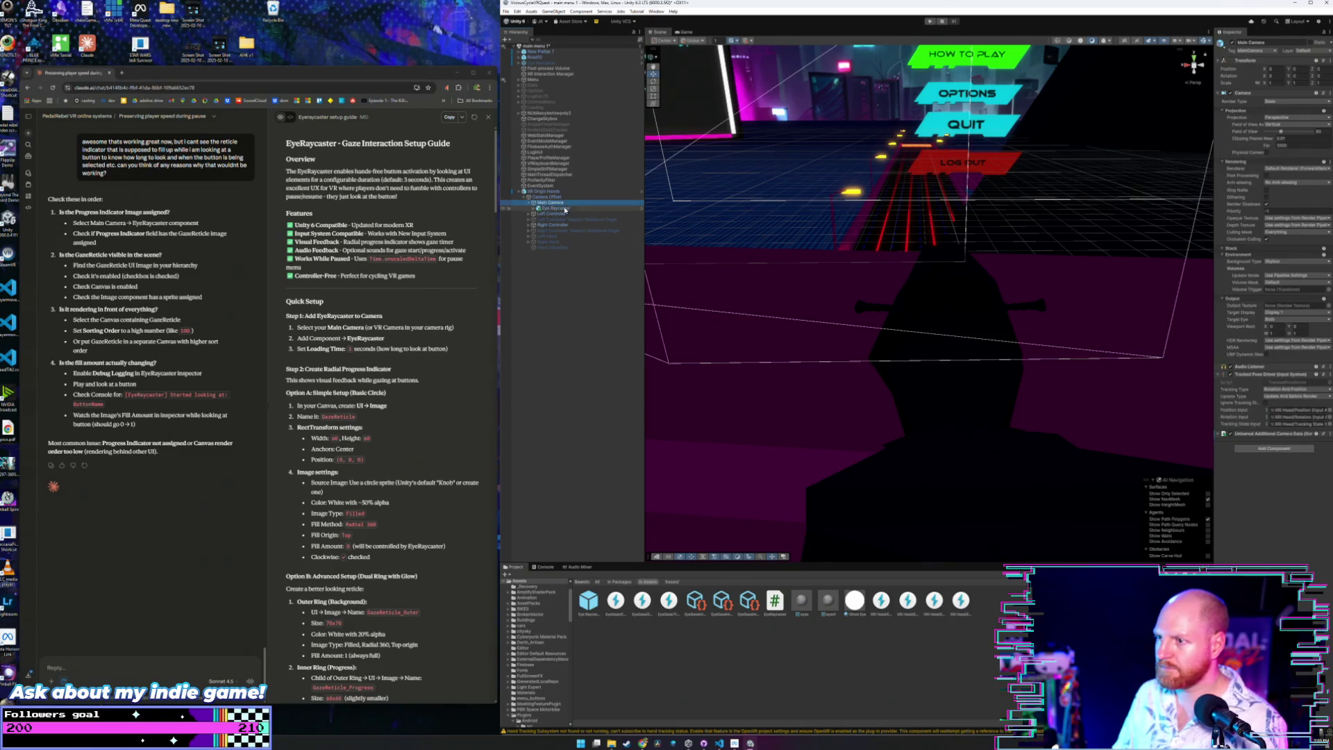
{"action": "left_click", "coordinate": [535, 207]}
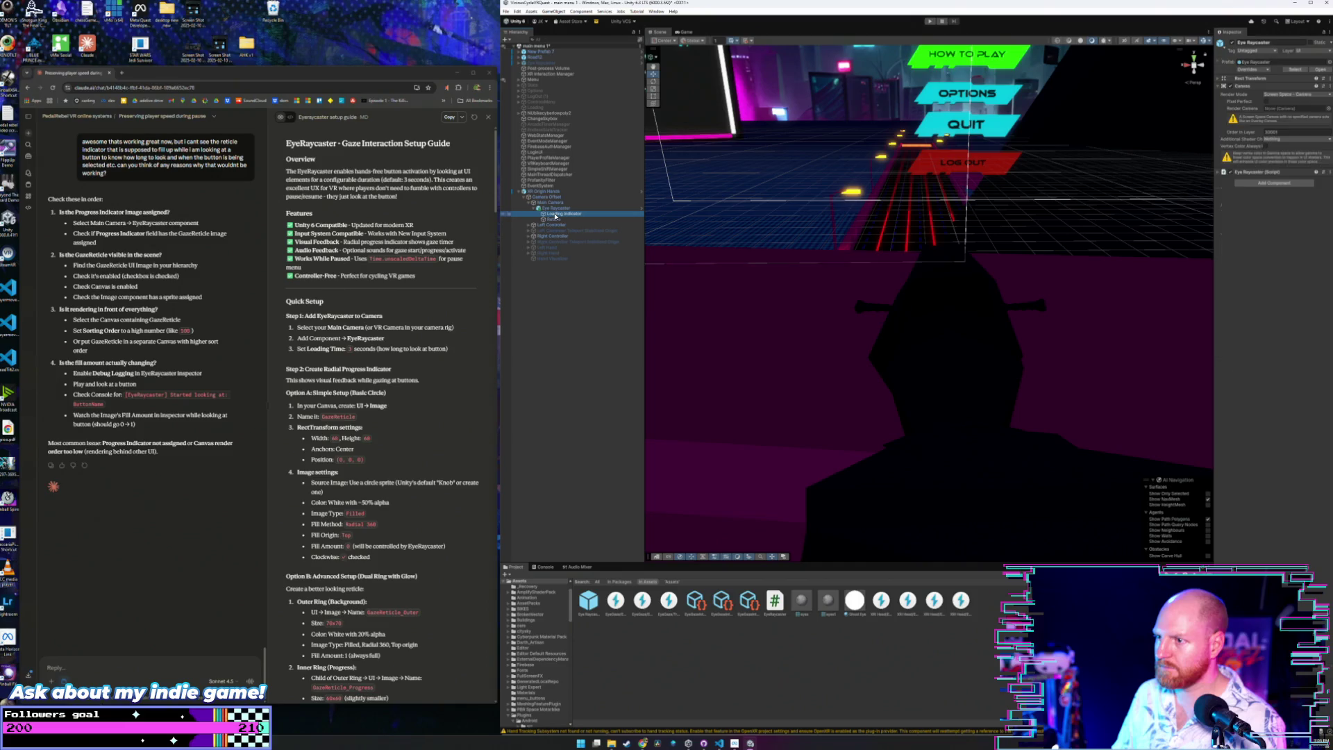
{"action": "left_click", "coordinate": [554, 219]}
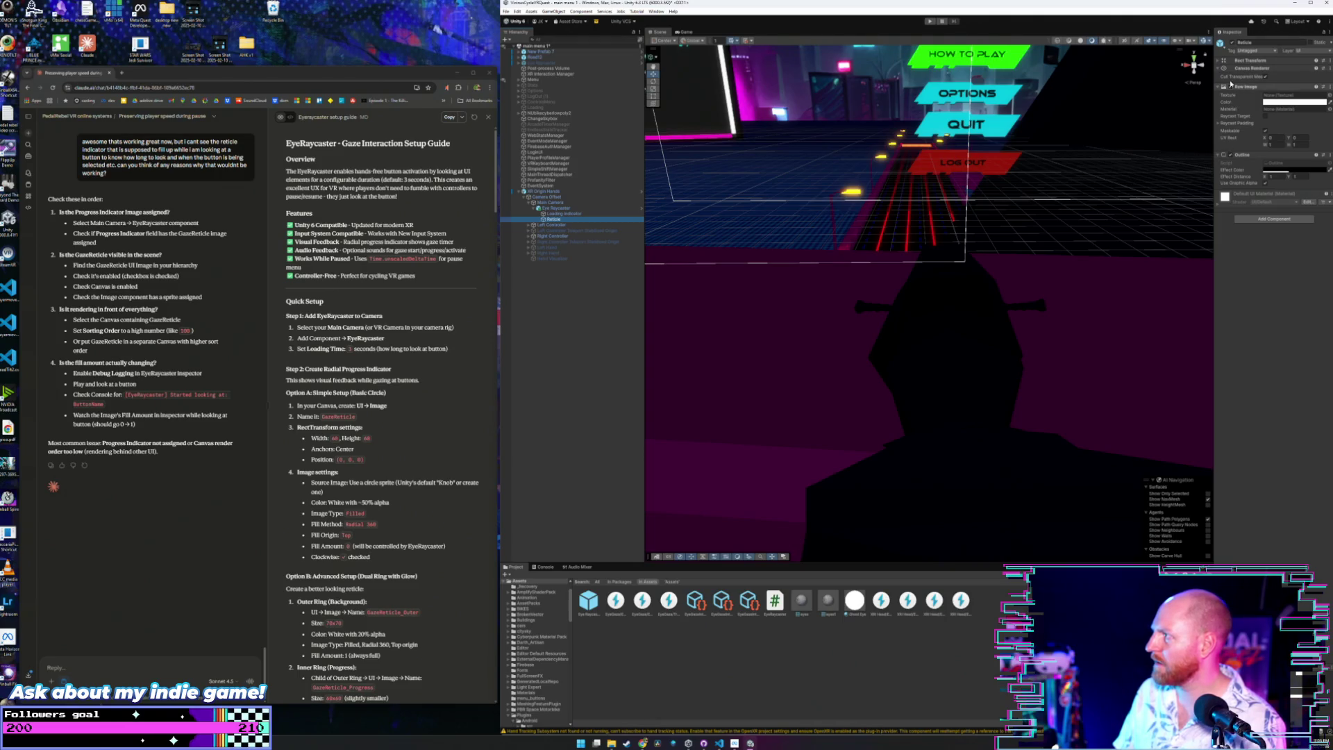
Deactivate the Reticle and tint the Loading Indicator image red.
{"action": "left_click", "coordinate": [1233, 43]}
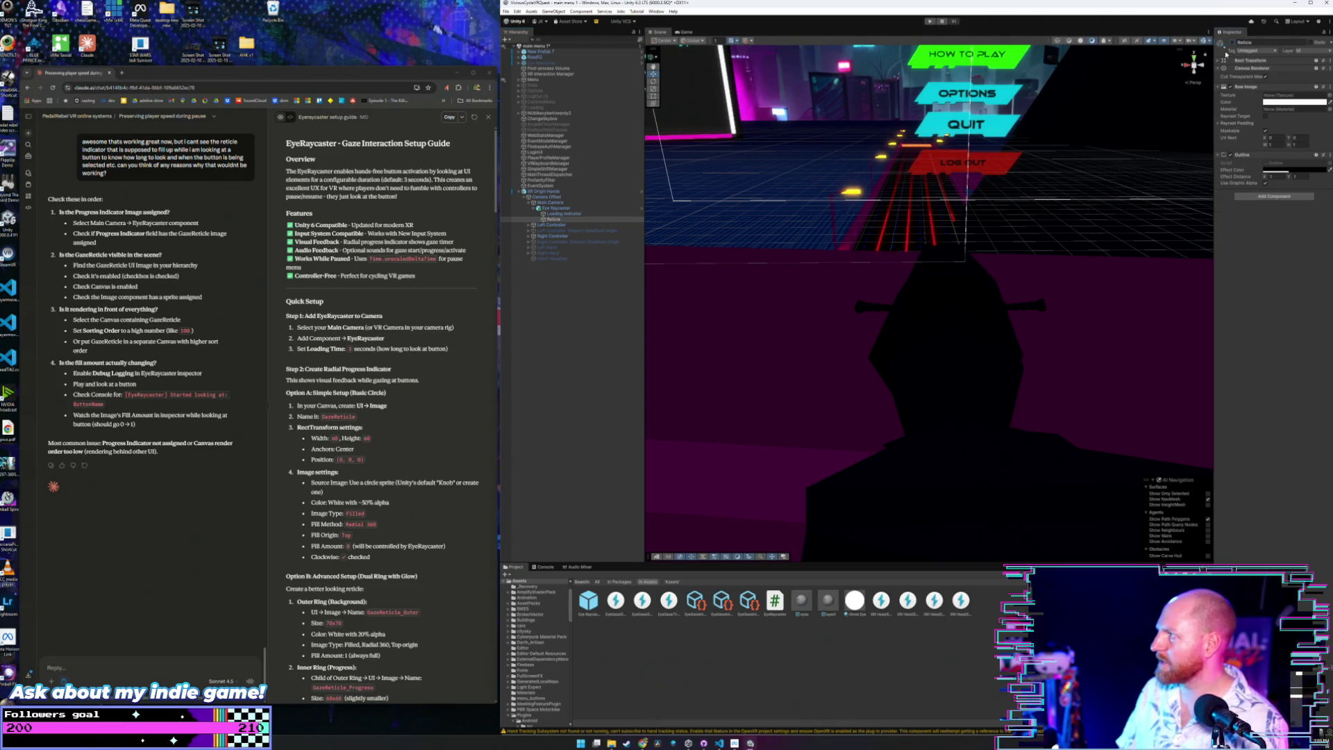
{"action": "left_click", "coordinate": [559, 214]}
{"action": "left_click", "coordinate": [1291, 102]}
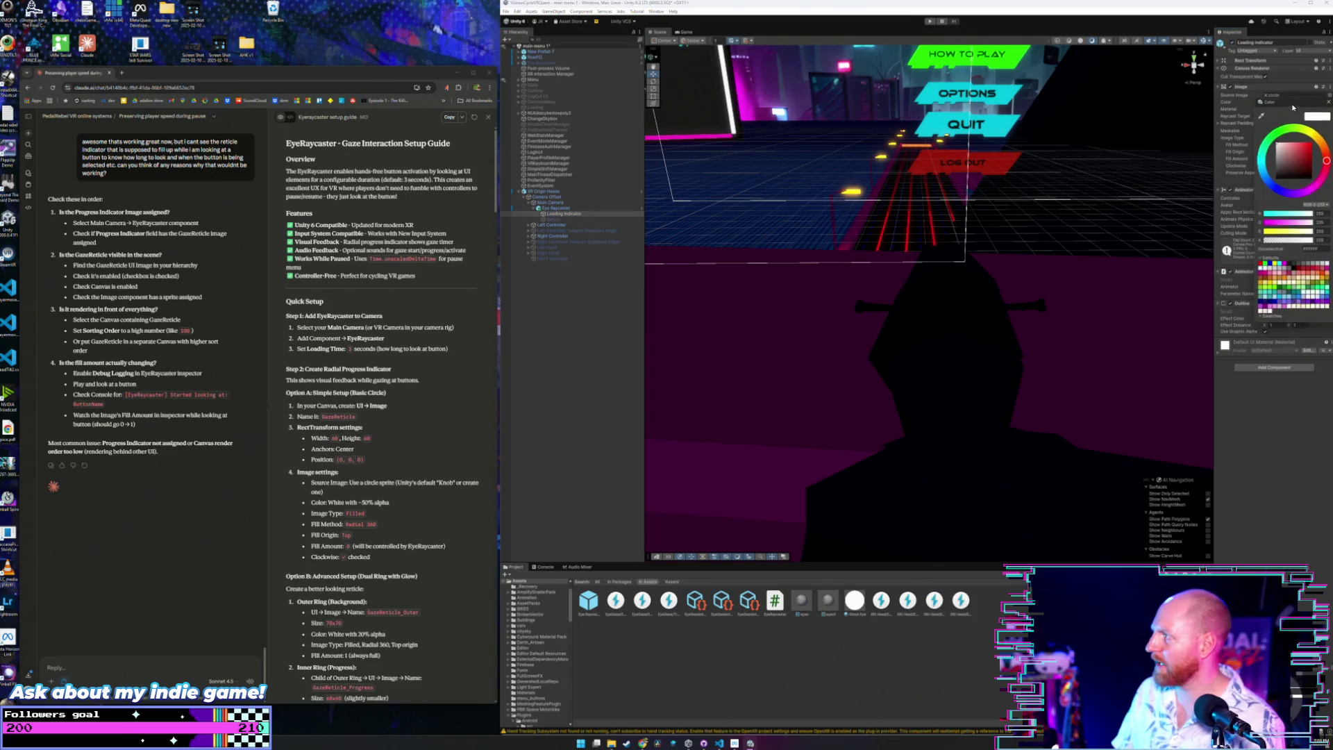
{"action": "left_click_drag", "start_coordinate": [1304, 148], "coordinate": [1314, 154]}
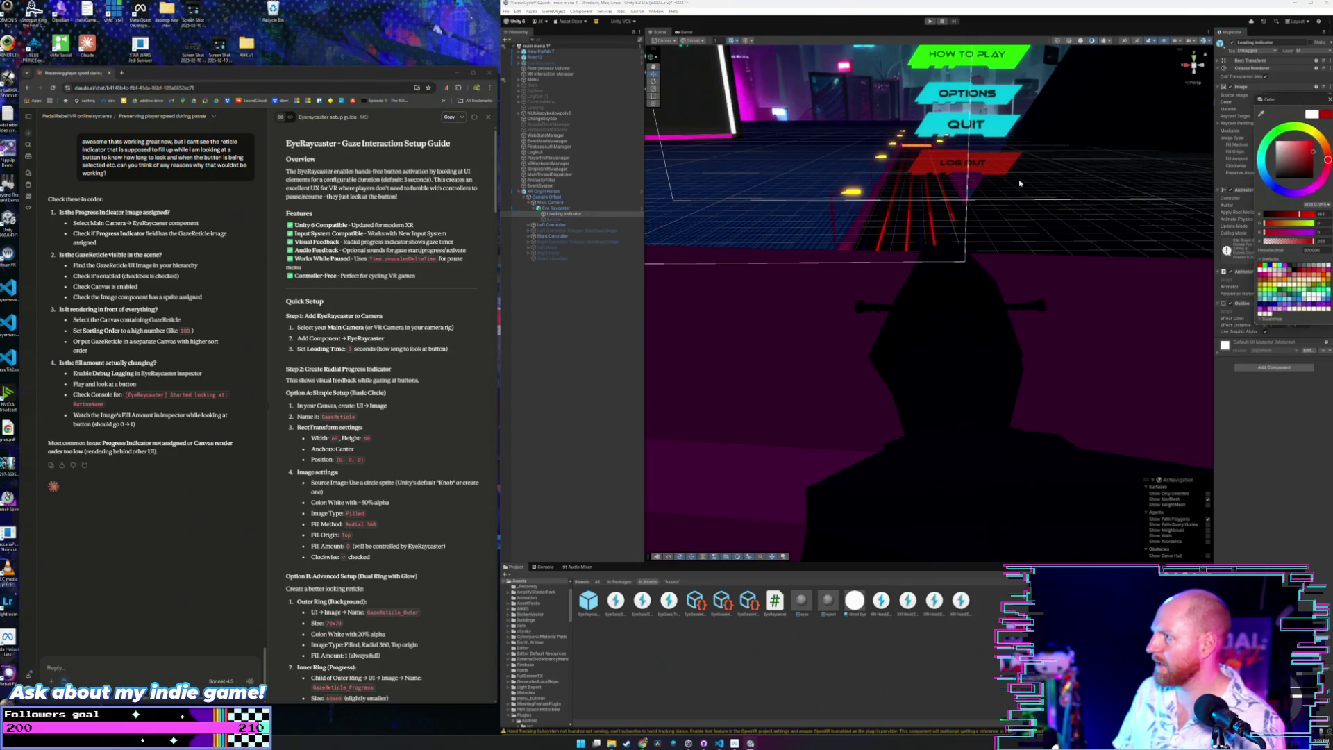
{"action": "left_click", "coordinate": [1050, 149]}
{"action": "mouse_move", "coordinate": [1049, 150]}
{"action": "left_mouse_down"}
{"action": "mouse_move", "coordinate": [1057, 289]}
{"action": "mouse_move", "coordinate": [1025, 154]}
{"action": "mouse_move", "coordinate": [935, 297]}
{"action": "mouse_move", "coordinate": [958, 278]}
{"action": "mouse_move", "coordinate": [986, 208]}
{"action": "mouse_move", "coordinate": [1088, 159]}
{"action": "mouse_move", "coordinate": [916, 177]}
{"action": "left_mouse_up"}
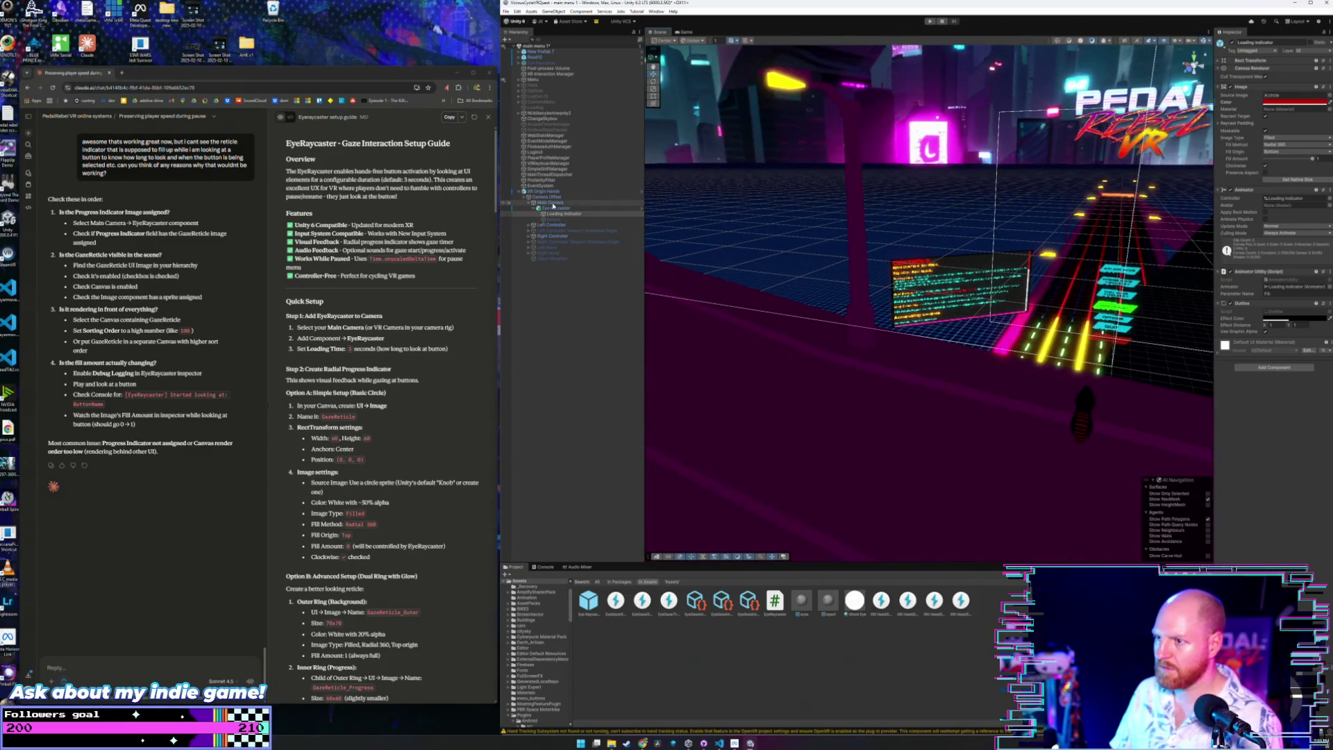
Inspect the old Eye Raycaster under Main Camera, then delete it.
{"action": "left_click", "coordinate": [555, 208]}
{"action": "double_click", "coordinate": [557, 210]}
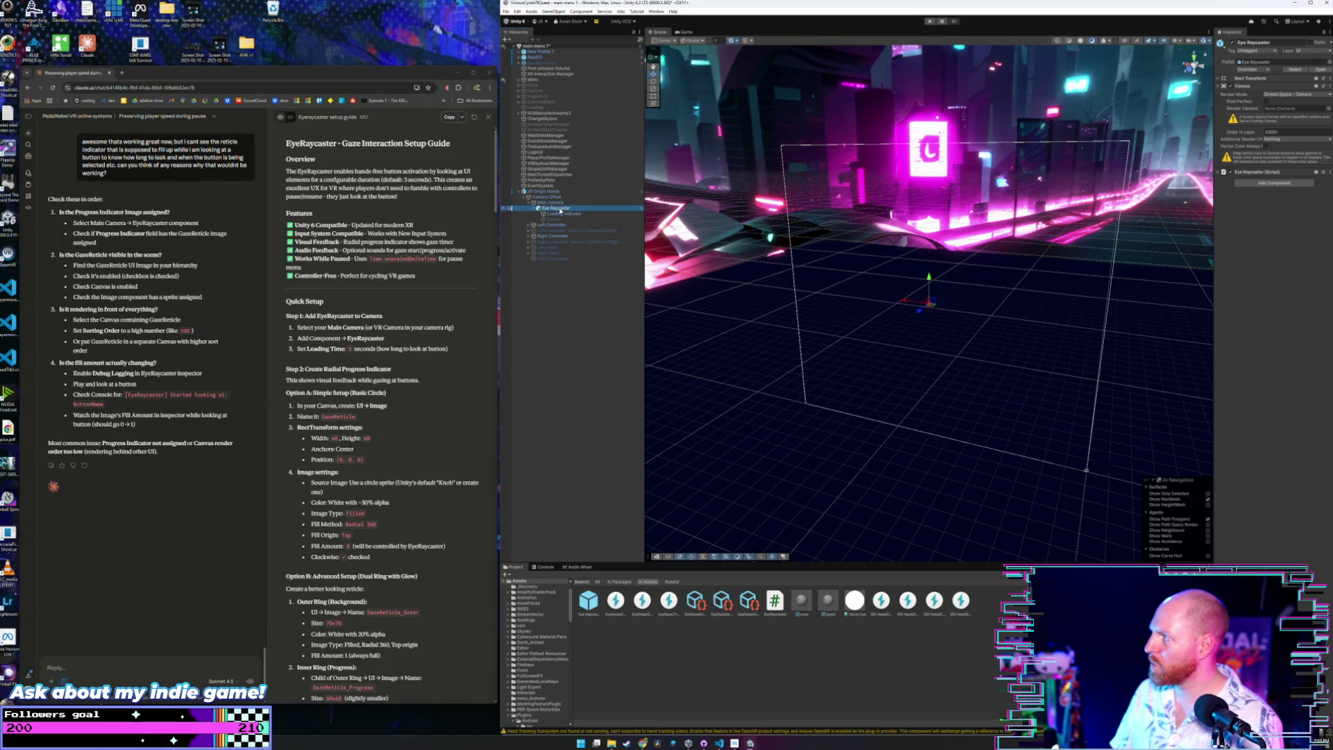
{"action": "left_click", "coordinate": [557, 204]}
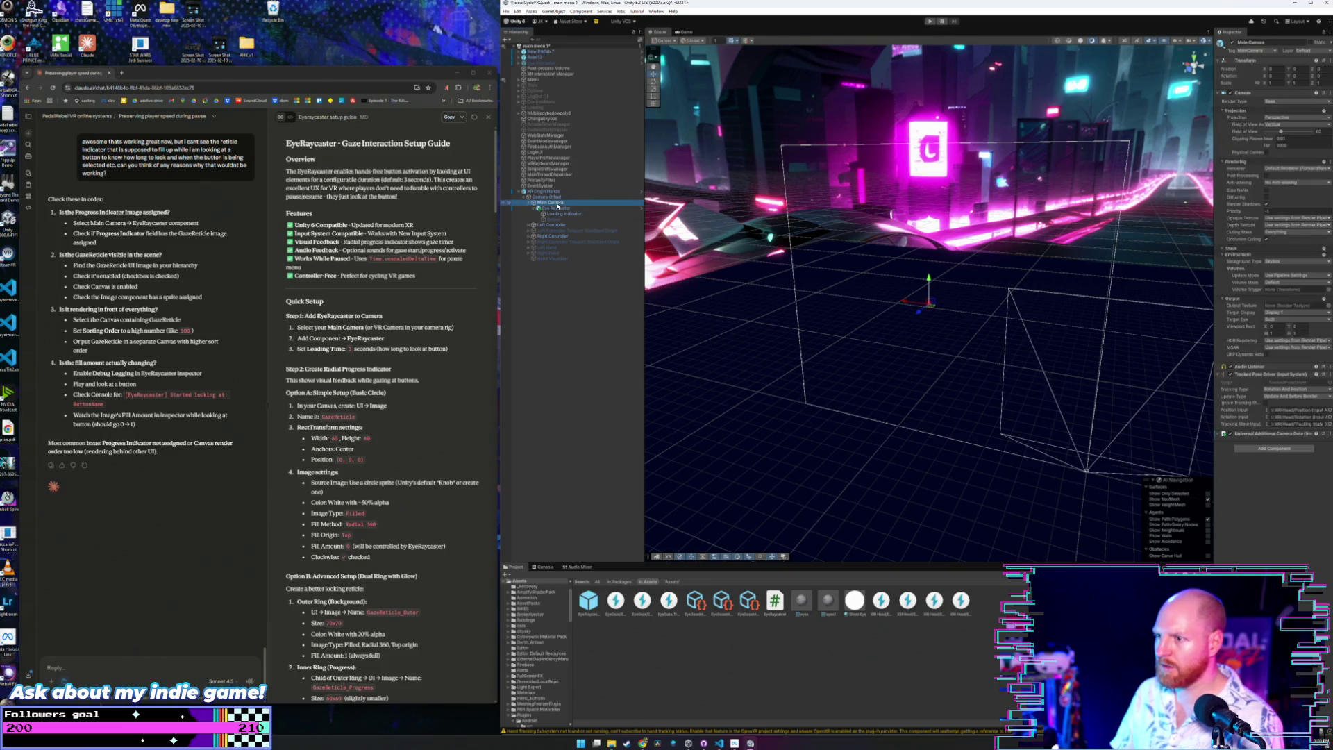
{"action": "left_click", "coordinate": [555, 208]}
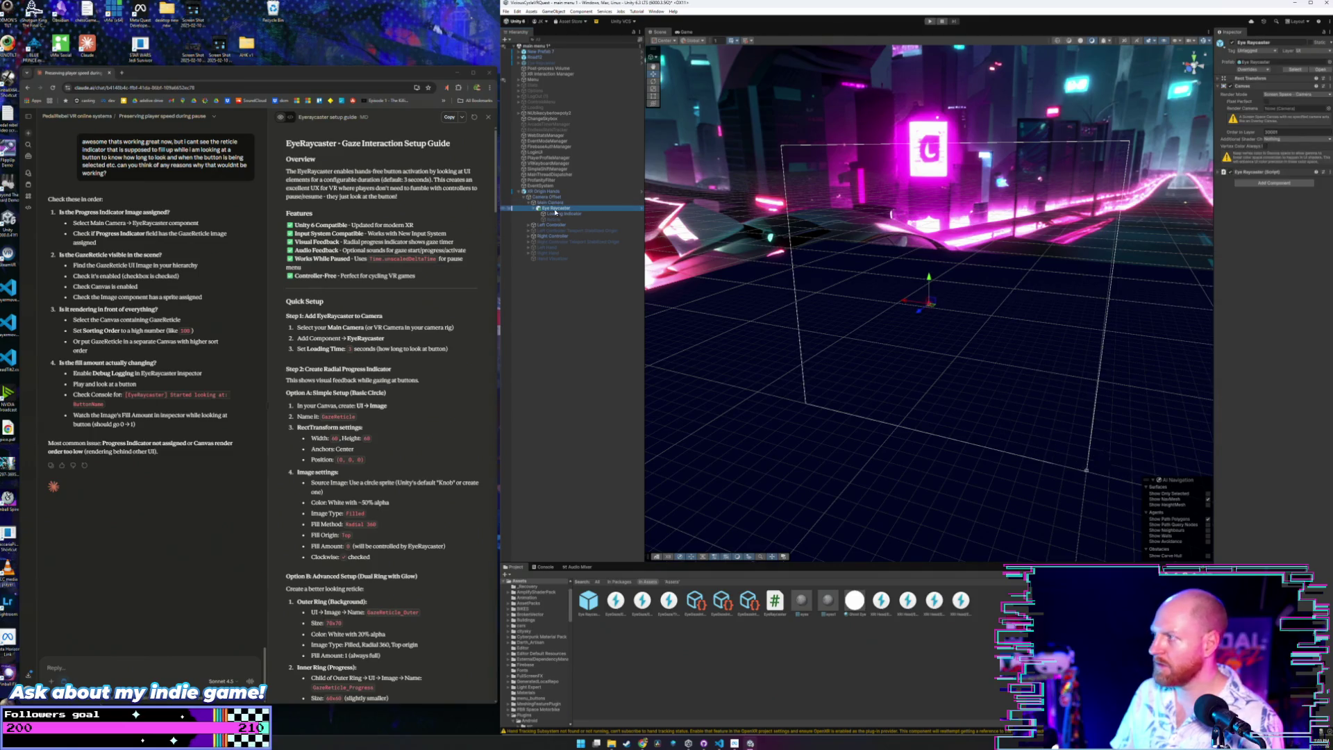
{"action": "left_click", "coordinate": [1229, 78]}
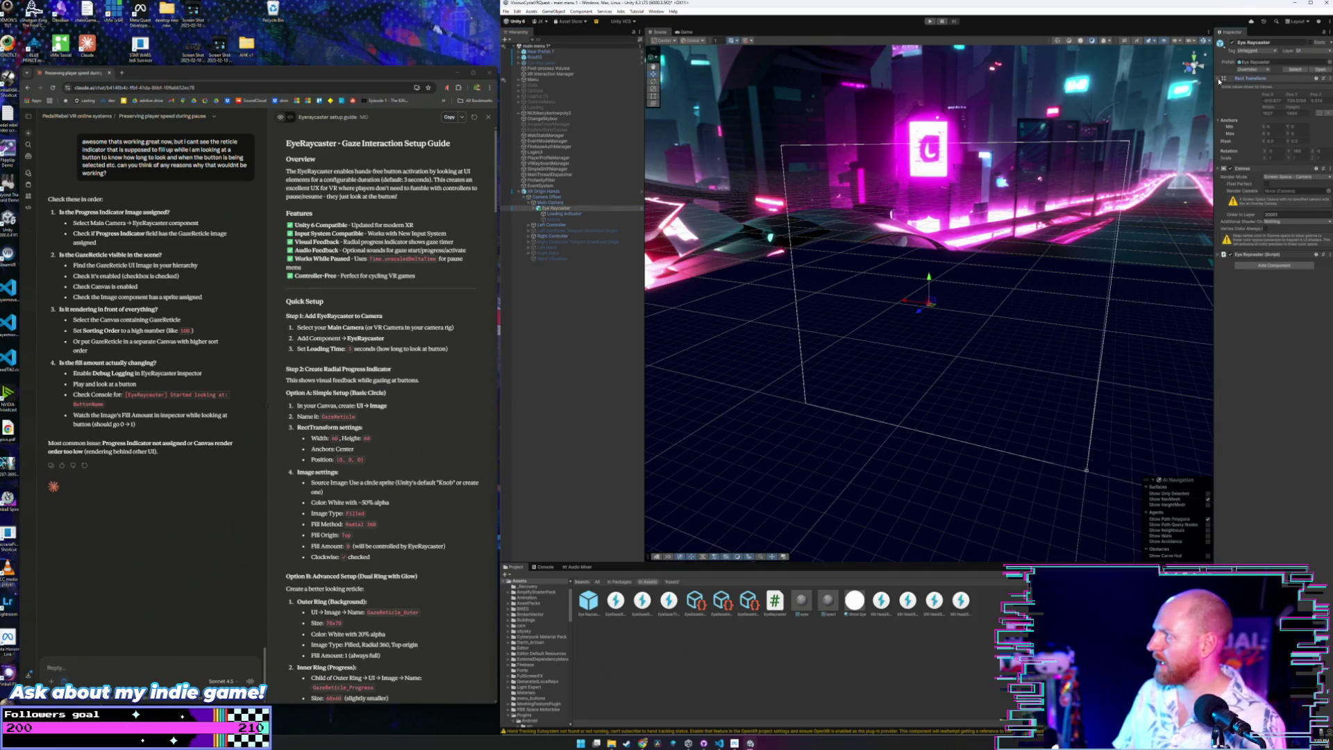
{"action": "left_click", "coordinate": [579, 202]}
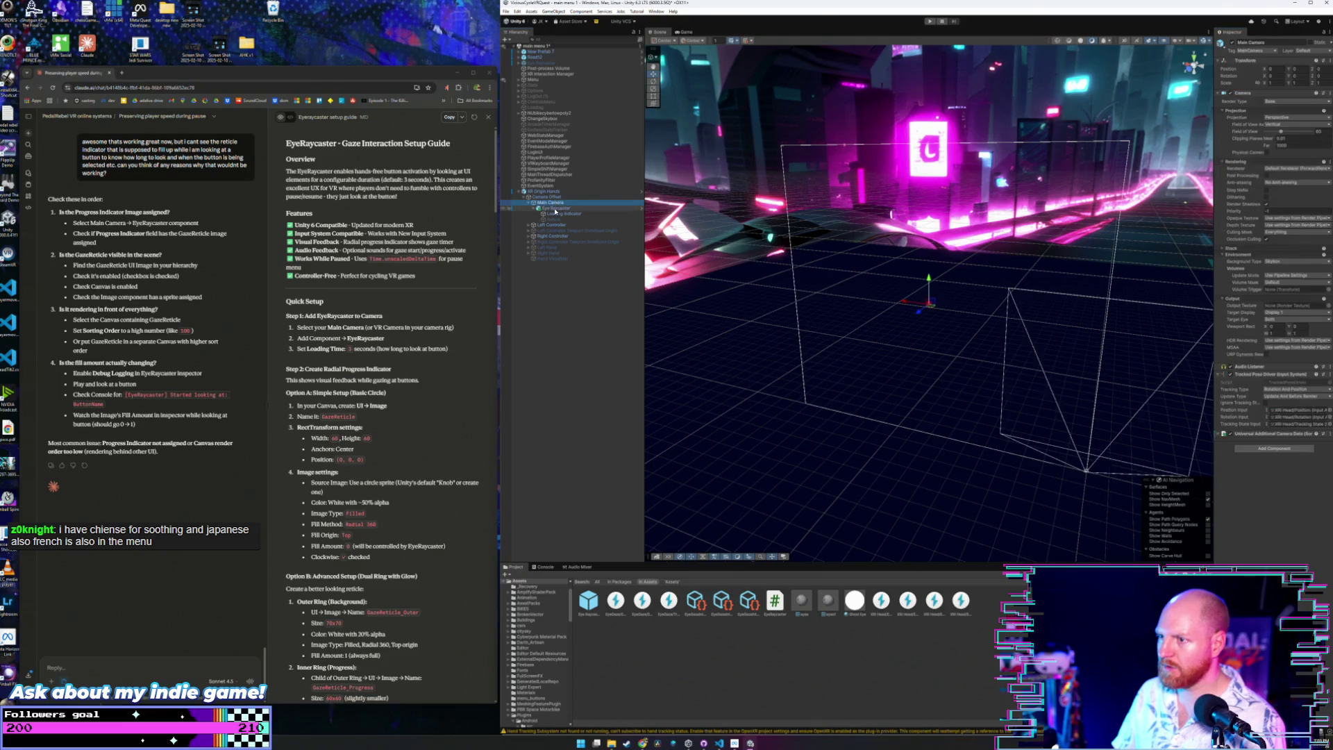
{"action": "left_click", "coordinate": [555, 208]}
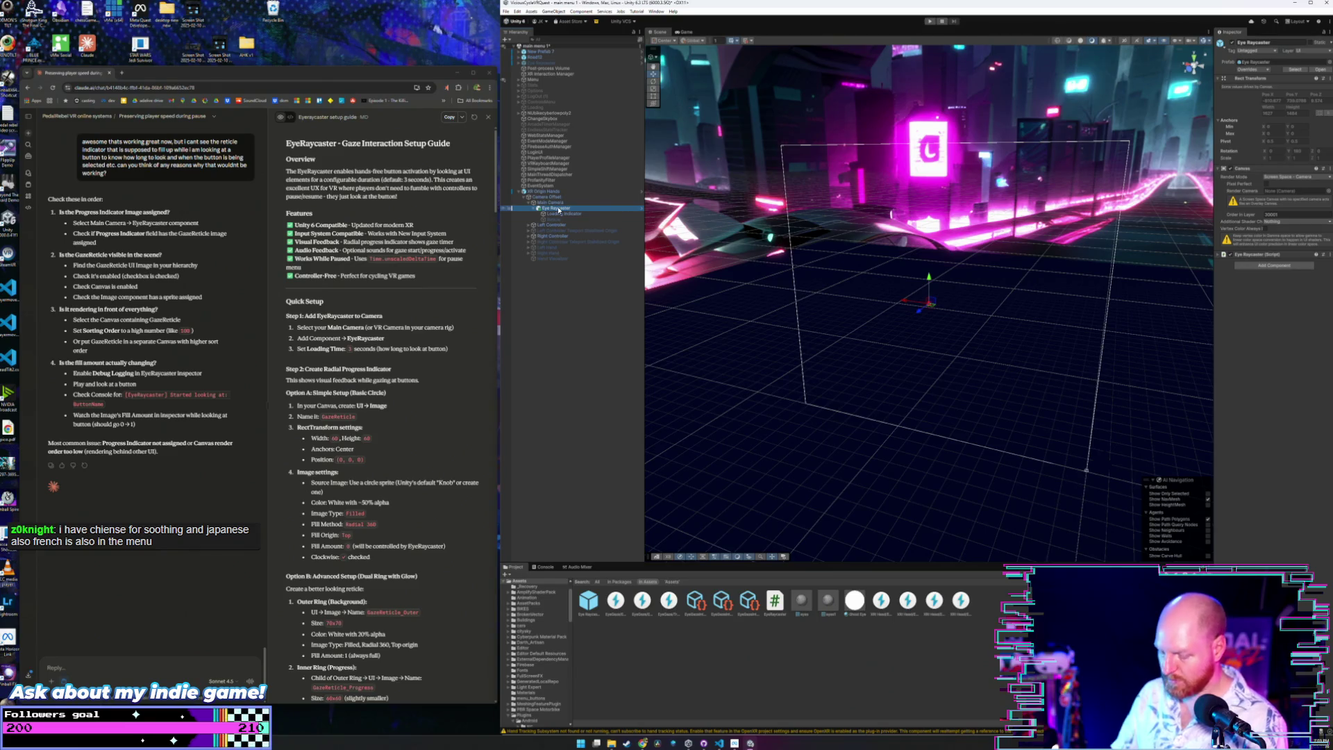
{"action": "key", "text": "Delete"}
Drag a fresh Eye Raycaster prefab onto Main Camera as its child.
{"action": "left_click", "coordinate": [556, 203]}
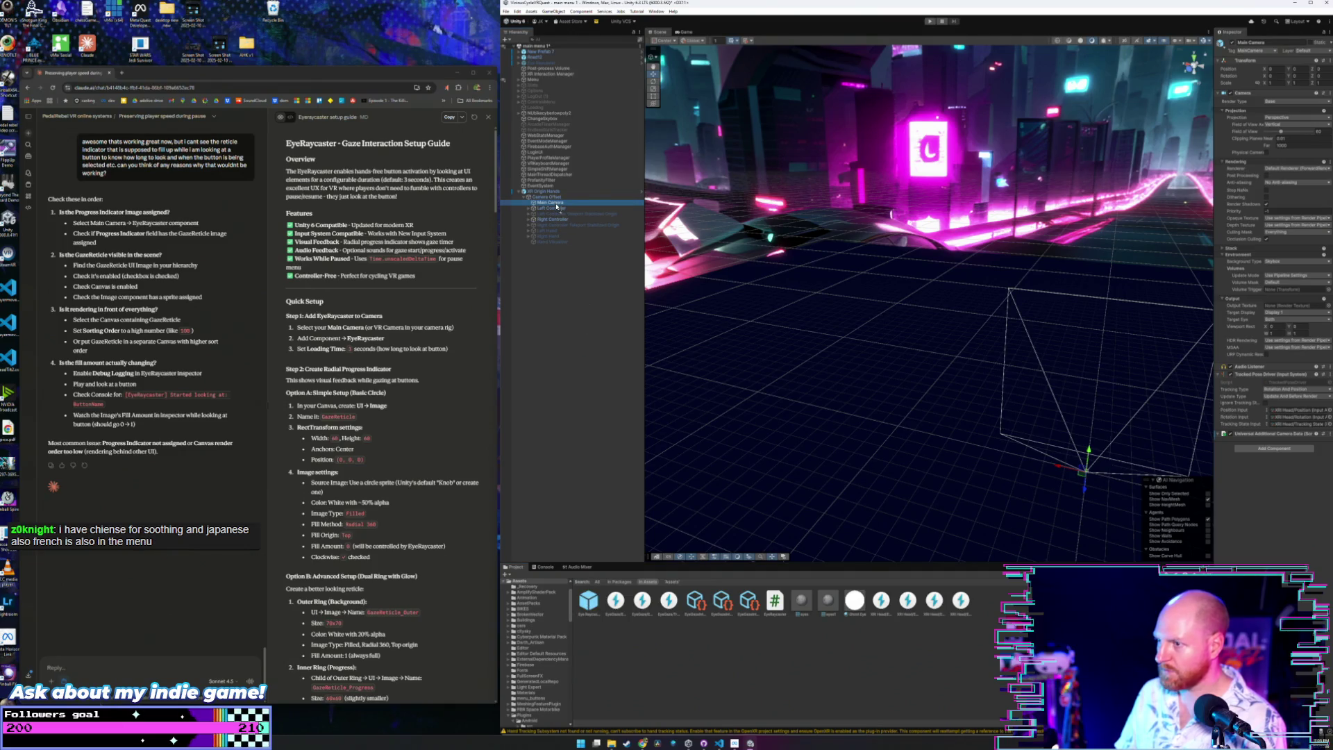
{"action": "left_click_drag", "start_coordinate": [556, 206], "coordinate": [557, 206]}
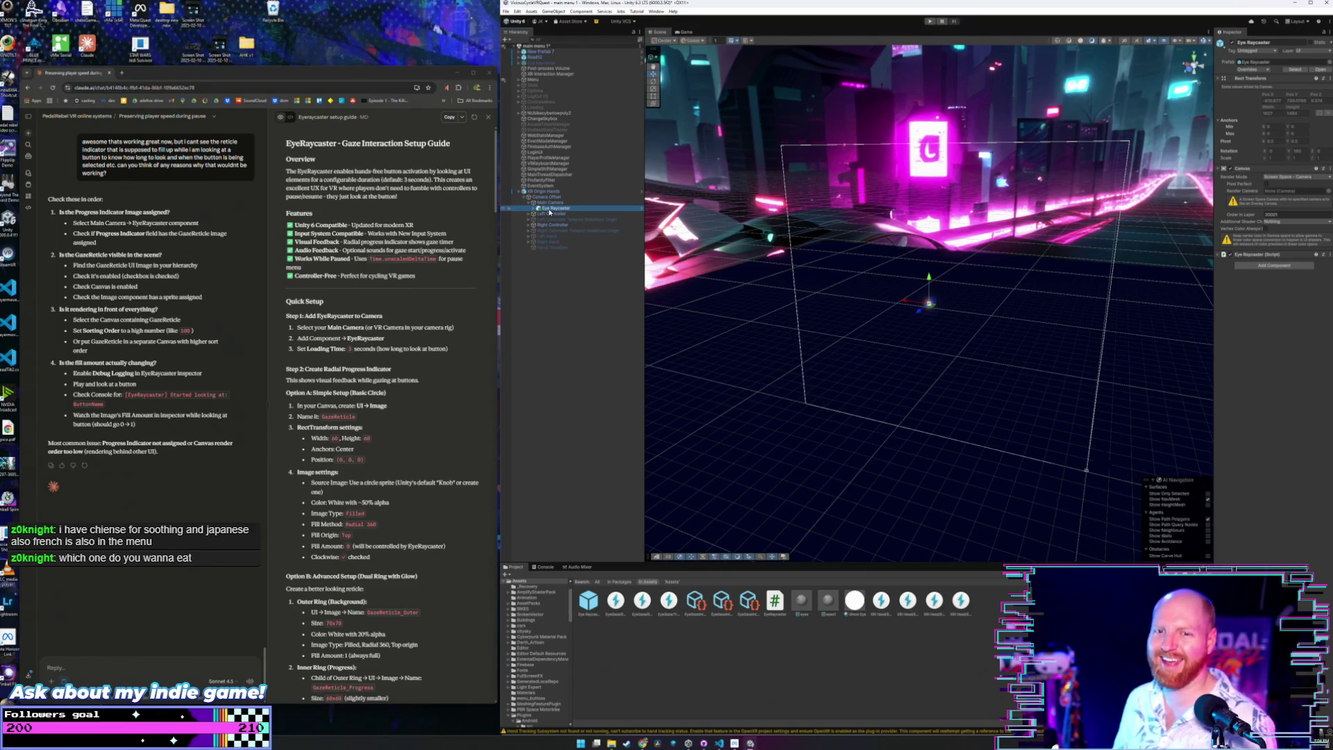
{"action": "left_click", "coordinate": [551, 202]}
{"action": "left_click", "coordinate": [554, 209]}
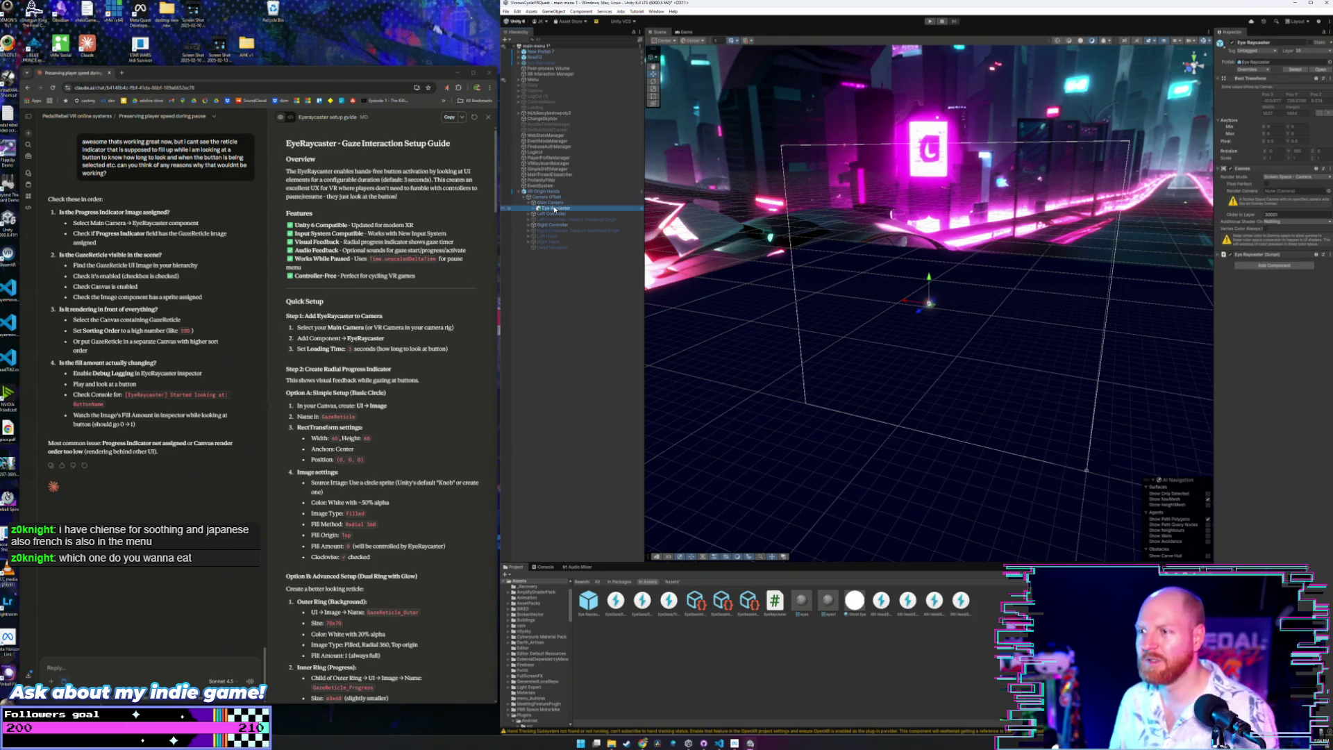
{"action": "left_click", "coordinate": [556, 203]}
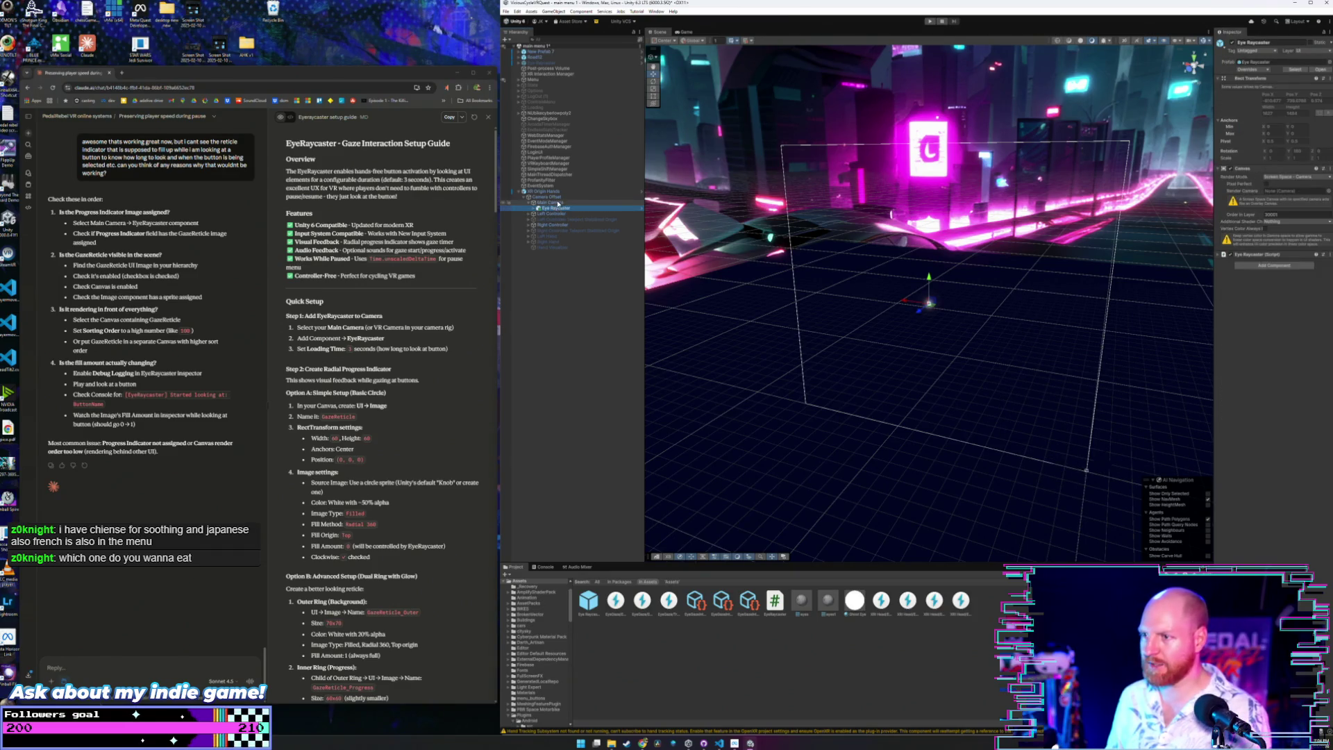
{"action": "mouse_move", "coordinate": [954, 314]}
{"action": "left_mouse_down"}
{"action": "mouse_move", "coordinate": [932, 304]}
{"action": "mouse_move", "coordinate": [965, 291]}
{"action": "left_mouse_up"}
{"action": "scroll", "coordinate": [965, 292], "scroll_direction": "up", "scroll_amount": 5}
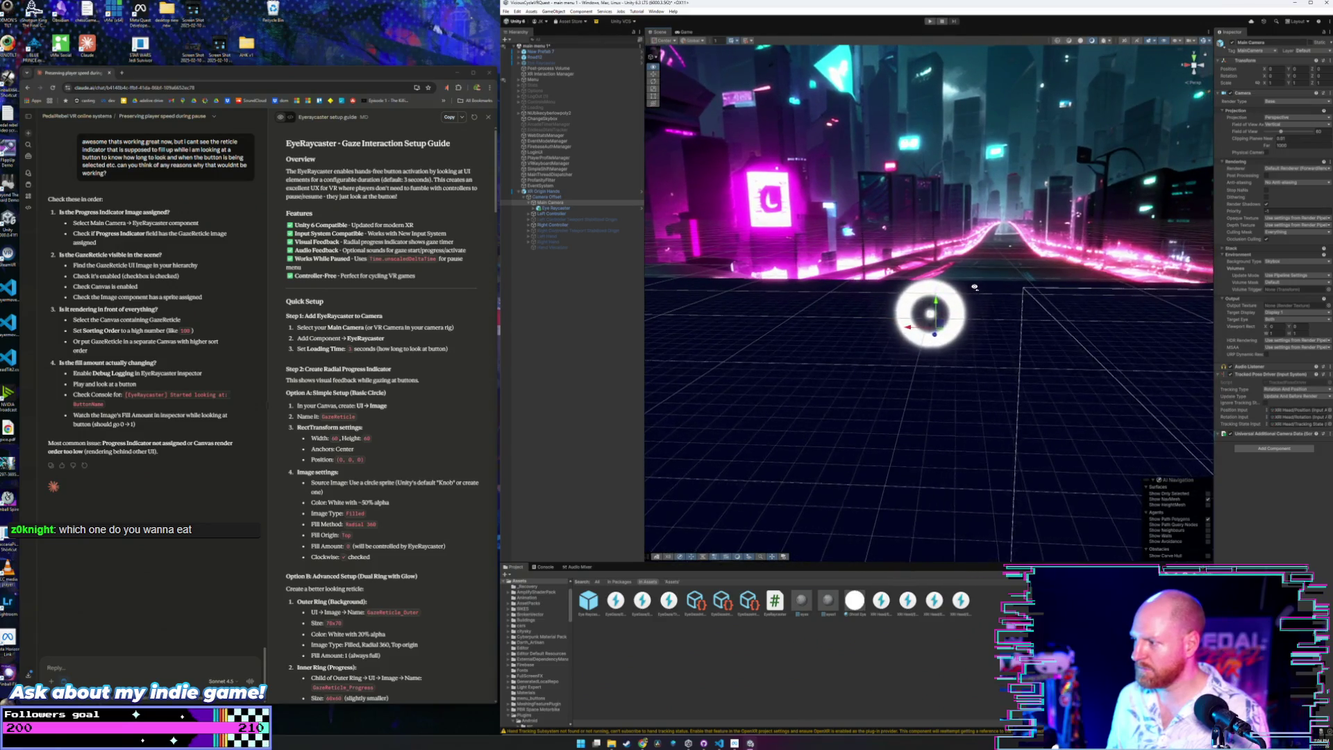
Switch off the new Eye Raycaster's Reticle child and frame the Main Camera to check it.
{"action": "left_click", "coordinate": [548, 208]}
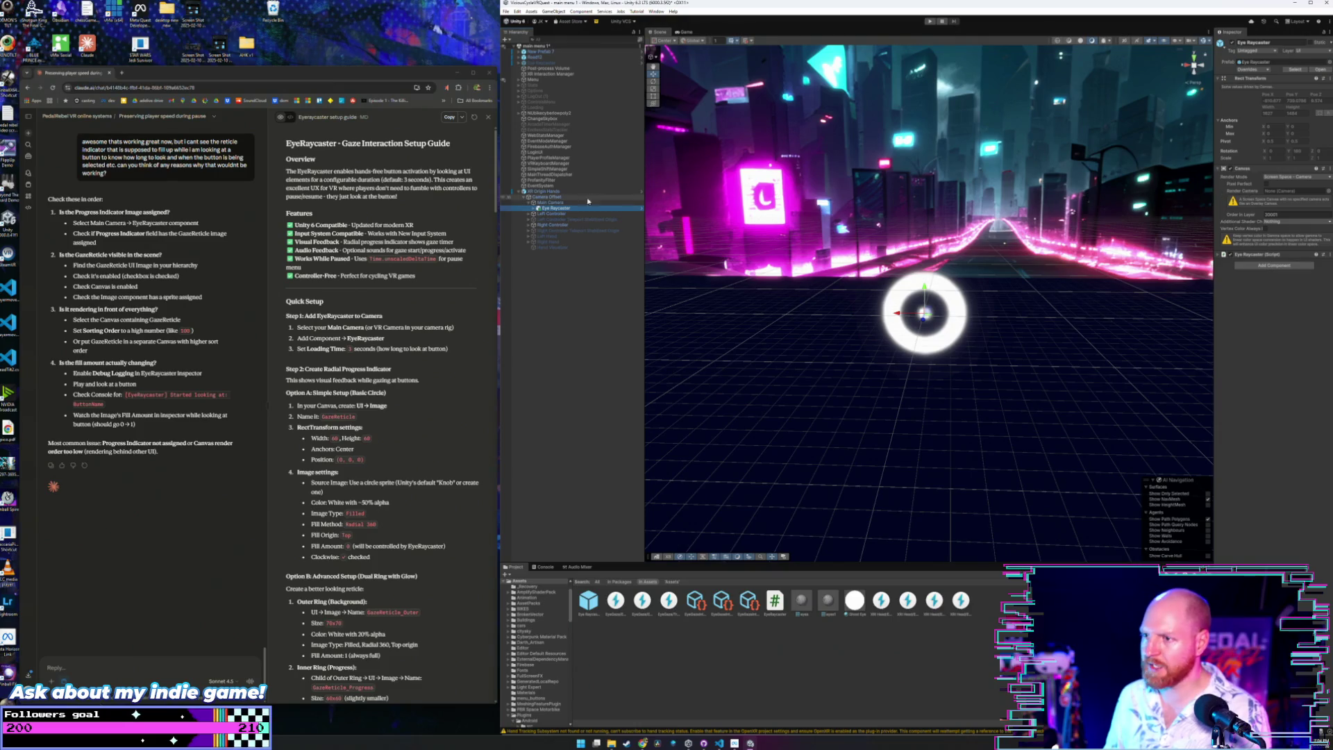
{"action": "left_click", "coordinate": [534, 209]}
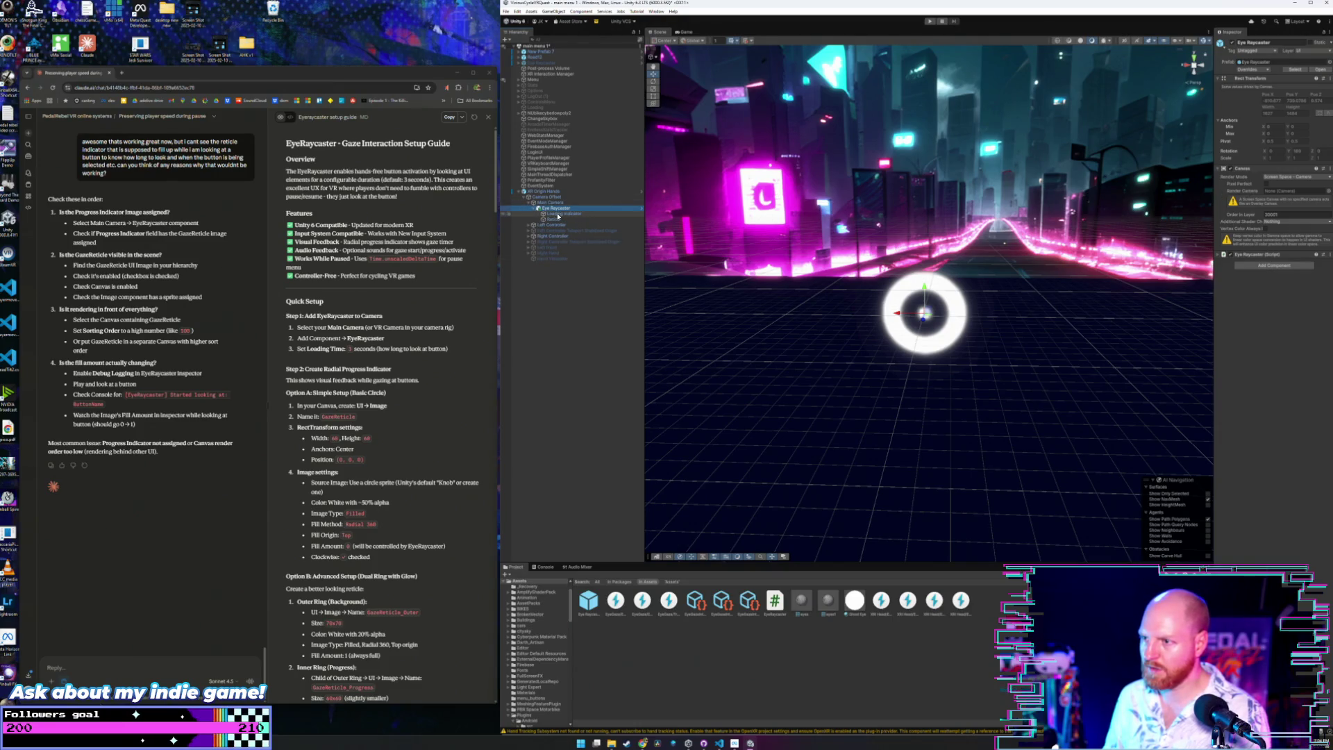
{"action": "left_click", "coordinate": [556, 220]}
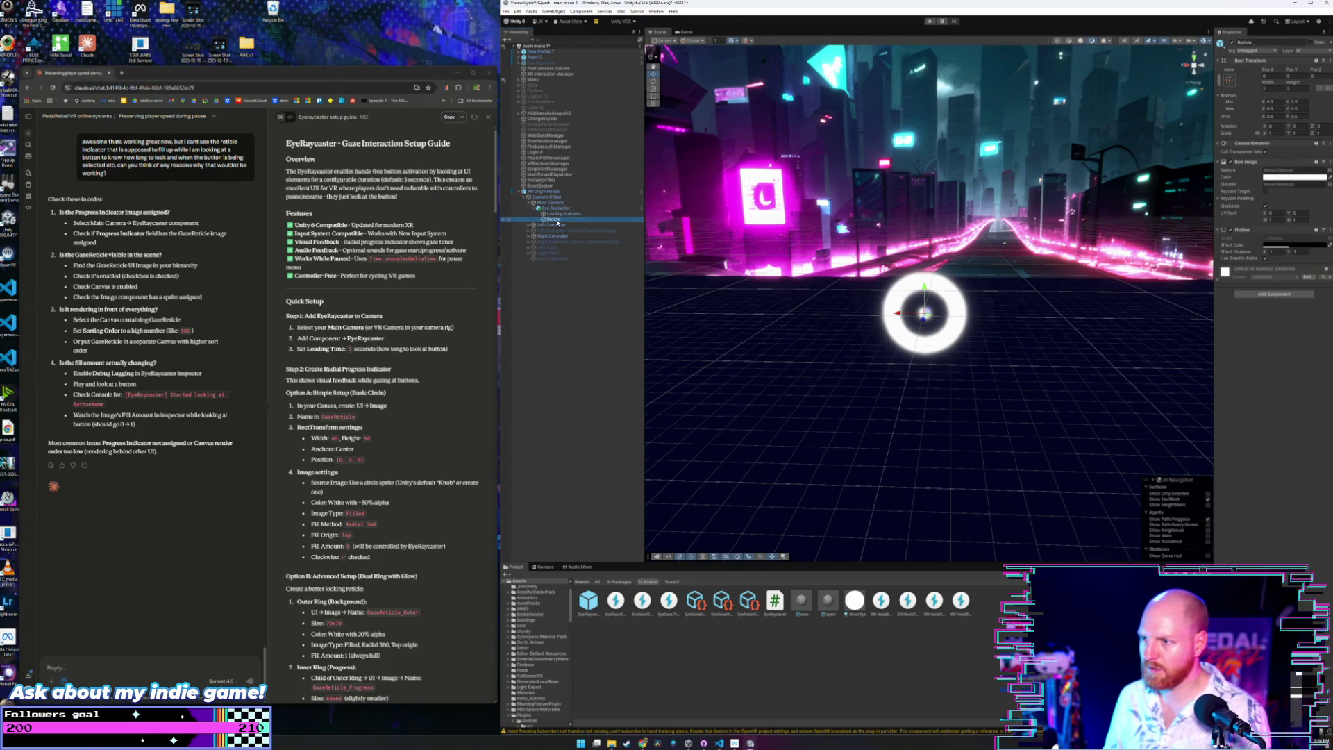
{"action": "left_click", "coordinate": [1233, 42]}
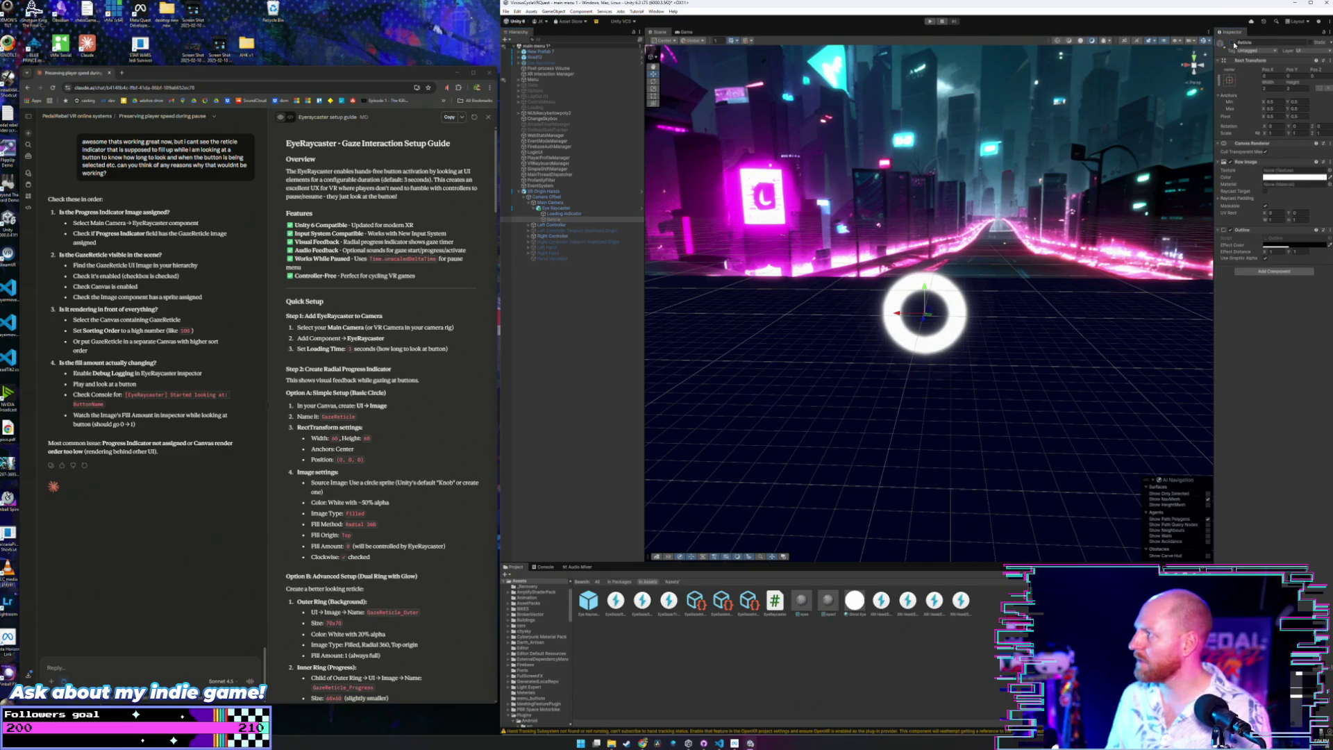
{"action": "left_click", "coordinate": [558, 207]}
{"action": "left_click", "coordinate": [552, 202]}
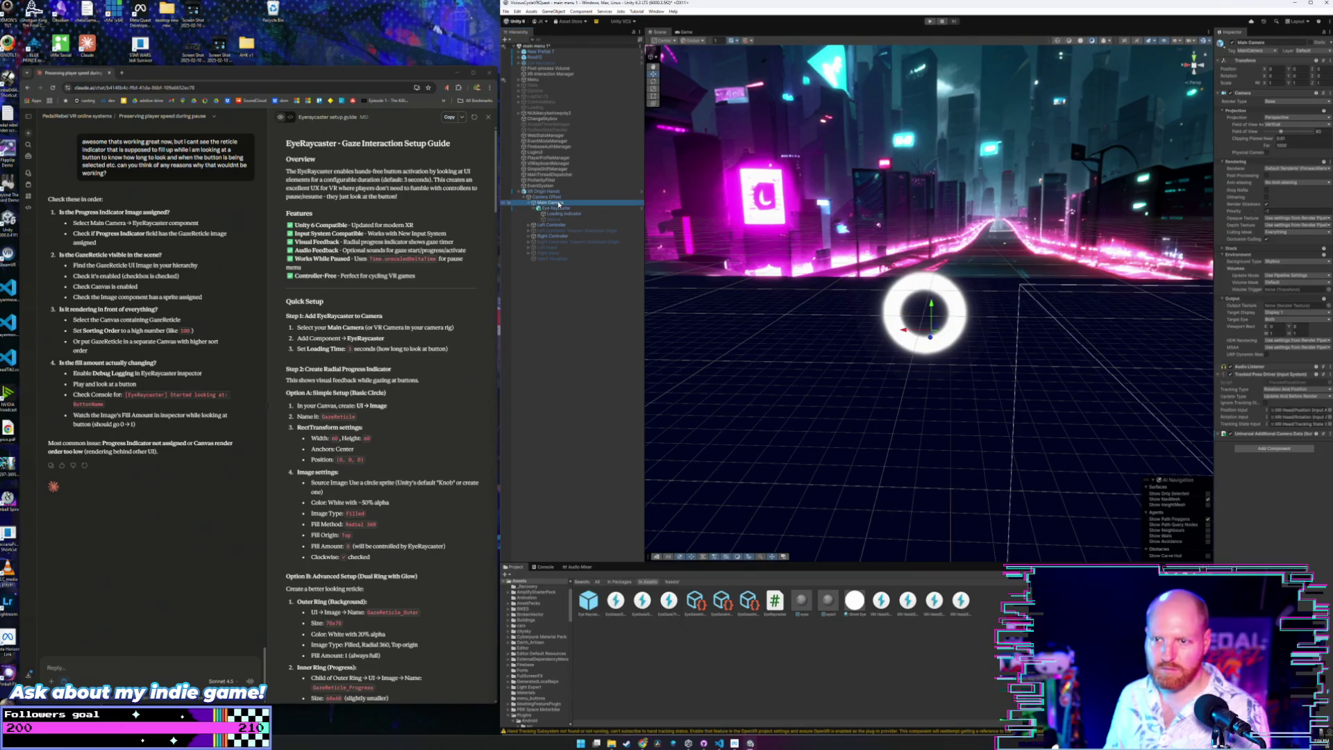
{"action": "left_click_drag", "start_coordinate": [903, 312], "coordinate": [977, 293]}
{"action": "key", "text": "f"}
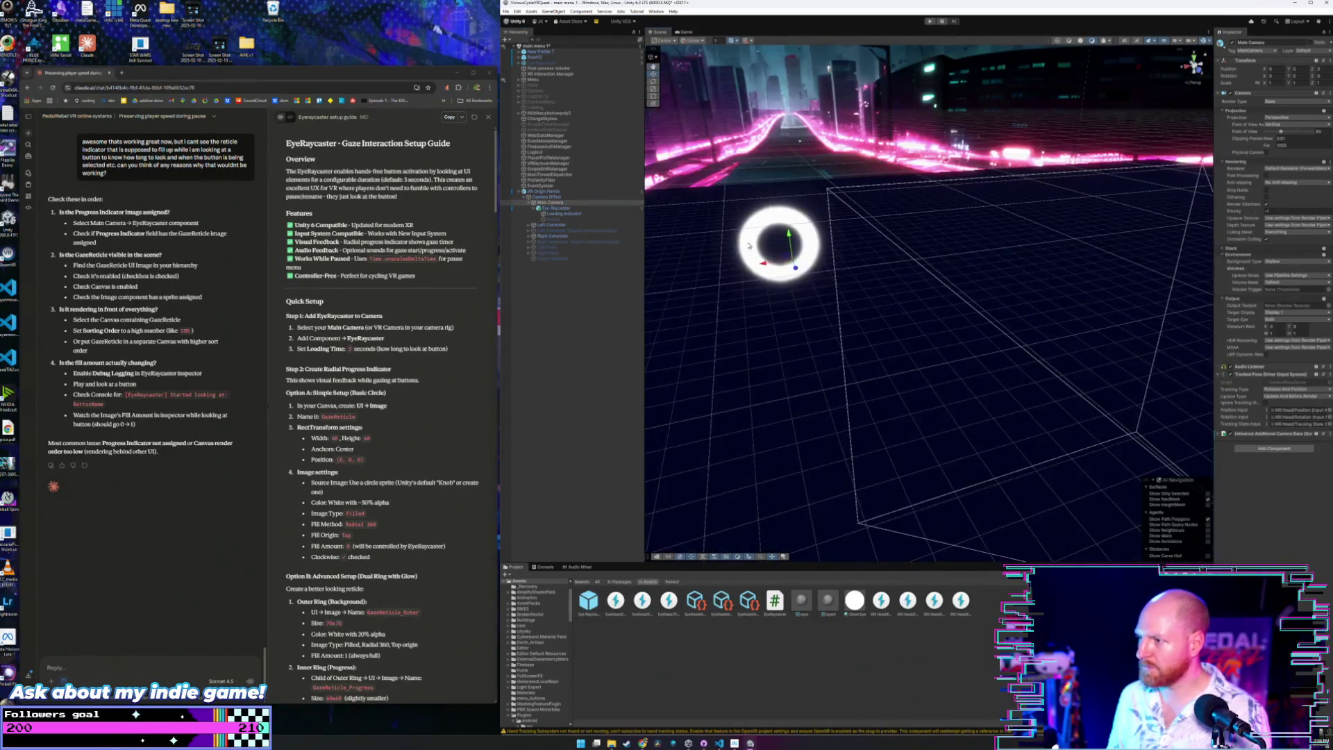
{"action": "left_click_drag", "start_coordinate": [896, 268], "coordinate": [850, 251]}
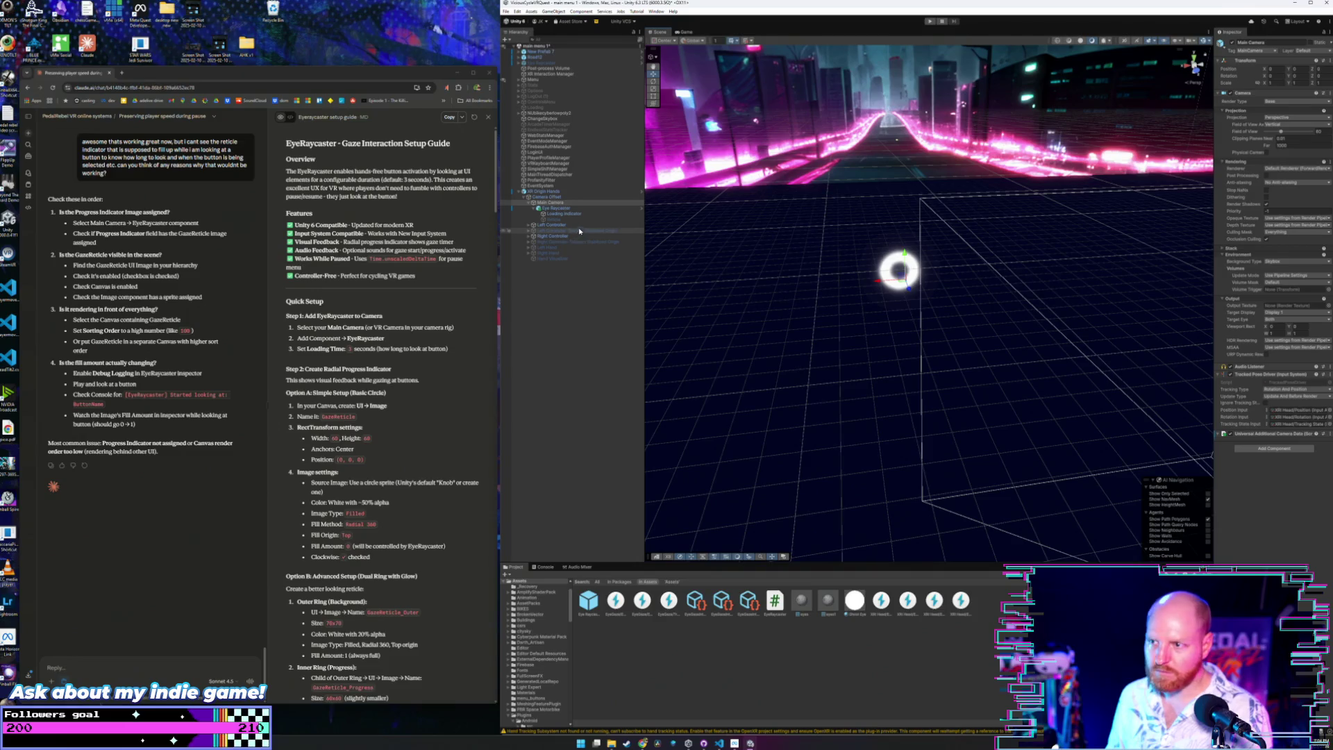
{"action": "left_click", "coordinate": [552, 203]}
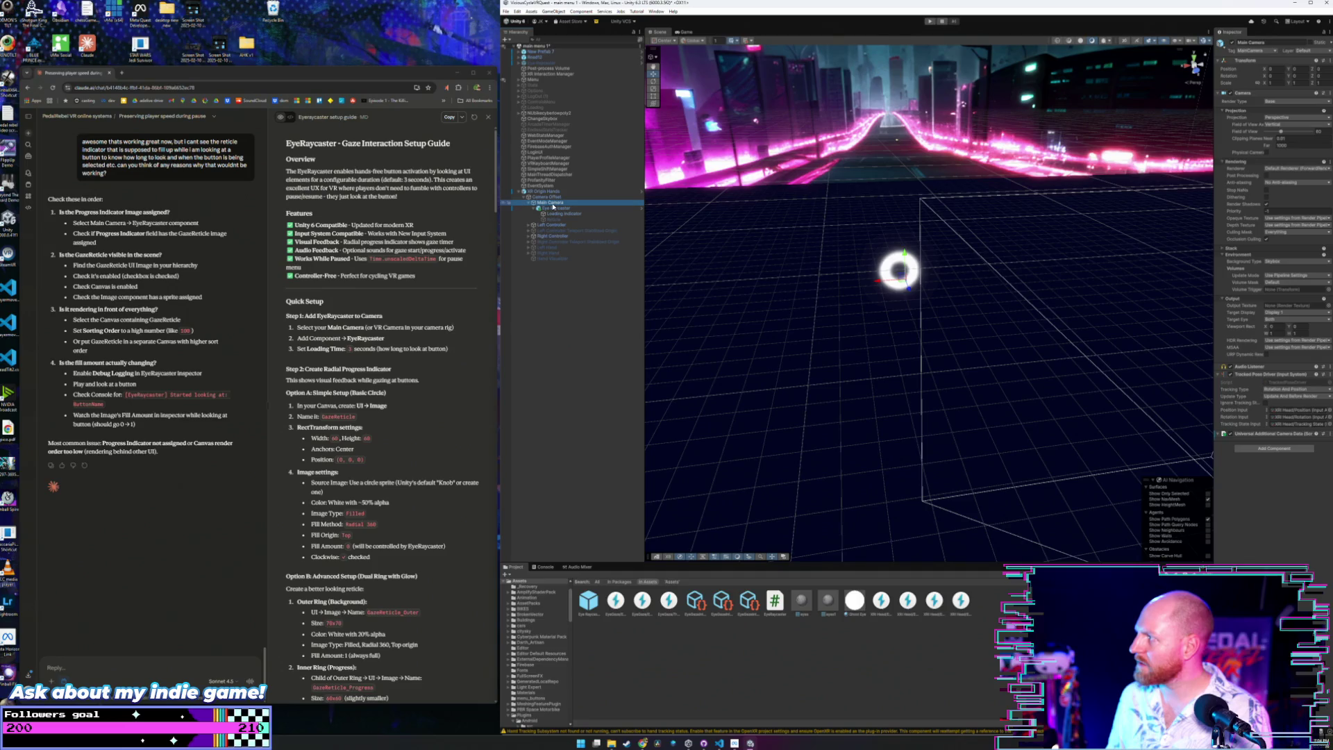
{"action": "left_click", "coordinate": [555, 208]}
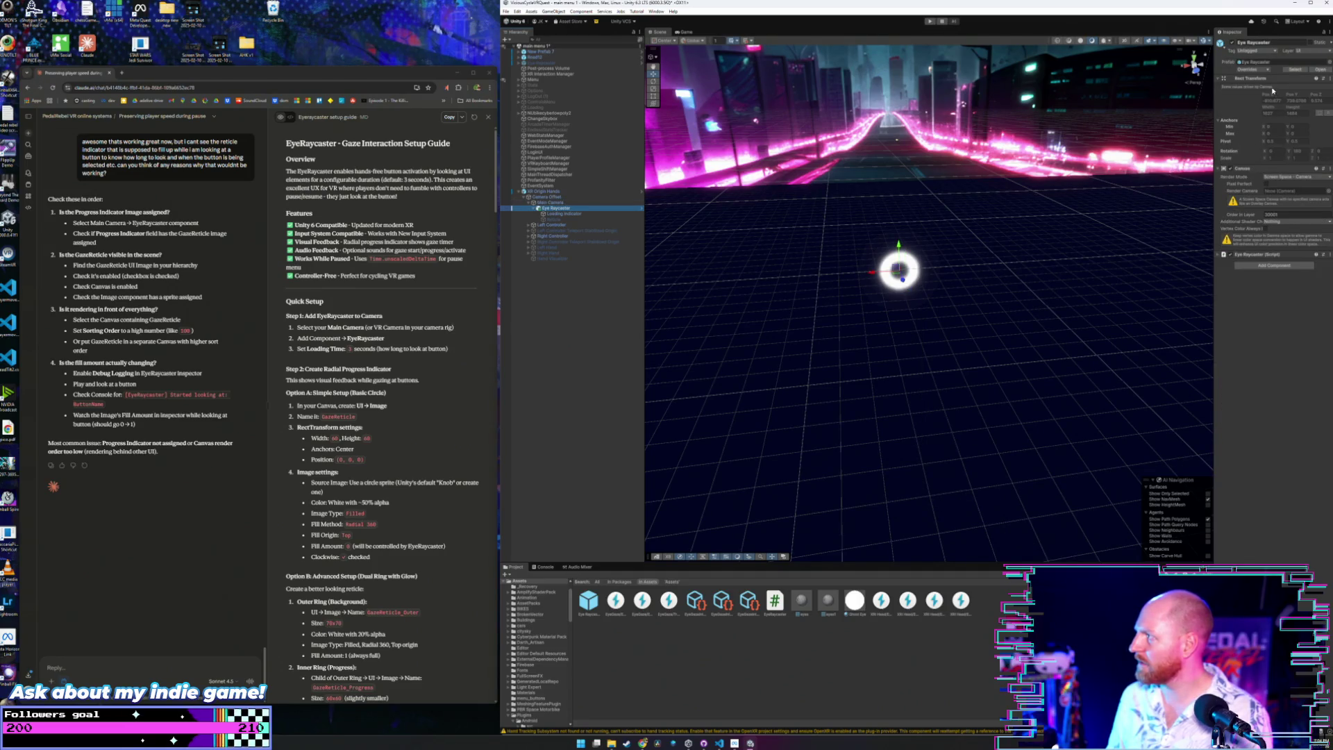
Reset the Eye Raycaster's transform and remove the duplicate Eye Raycaster copies.
{"action": "left_click", "coordinate": [1325, 79]}
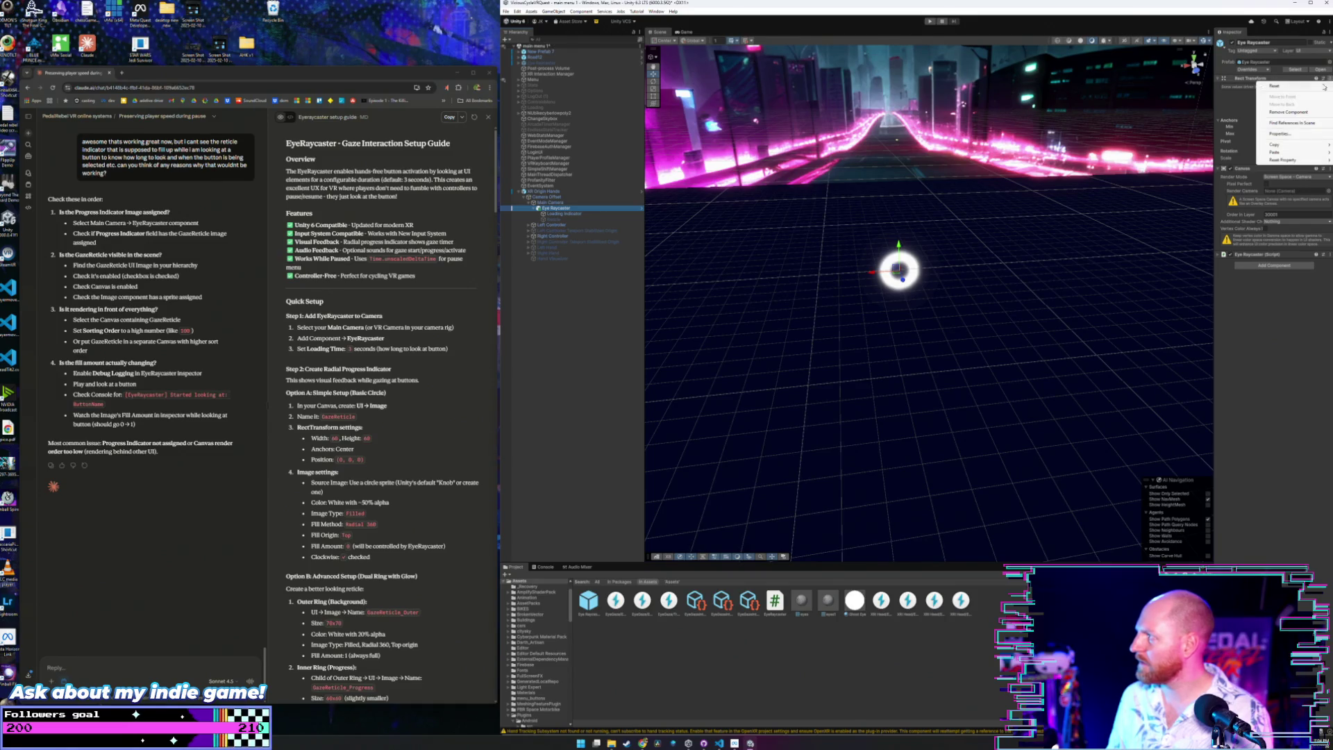
{"action": "left_click", "coordinate": [1304, 87]}
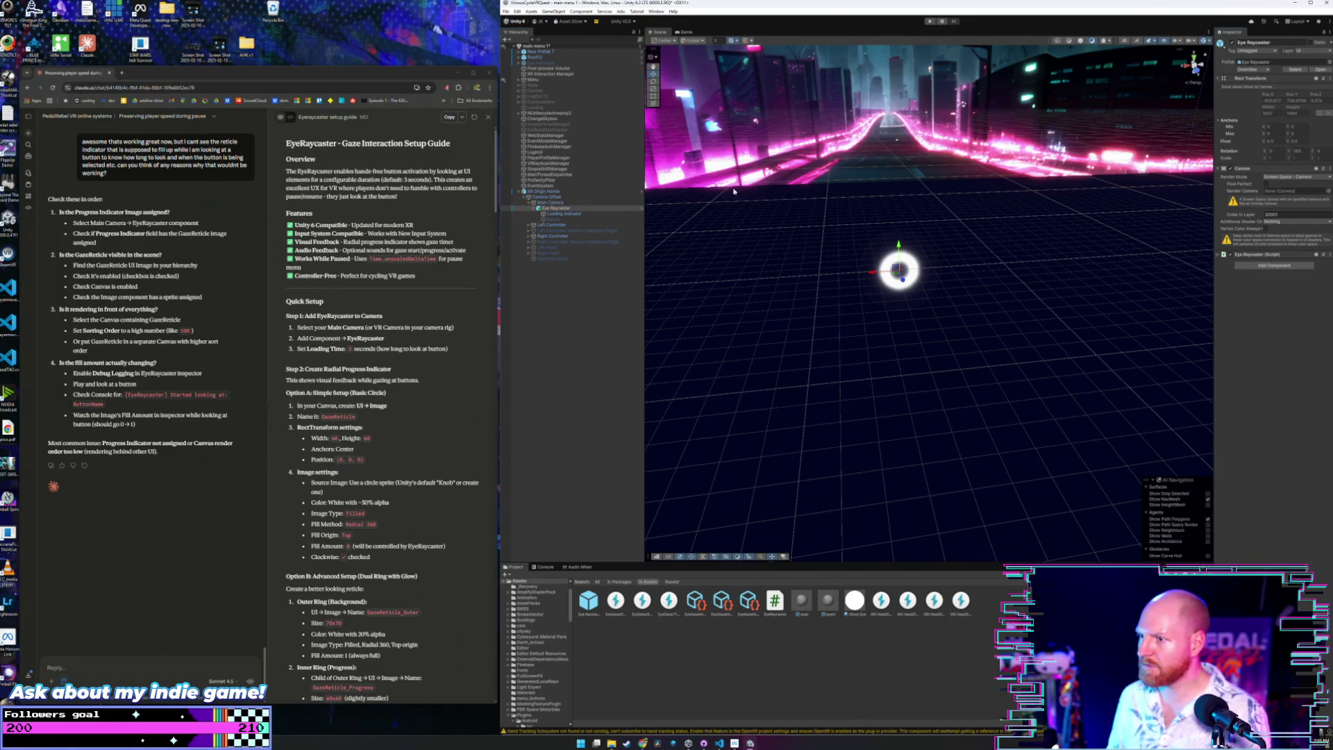
{"action": "left_click", "coordinate": [555, 213]}
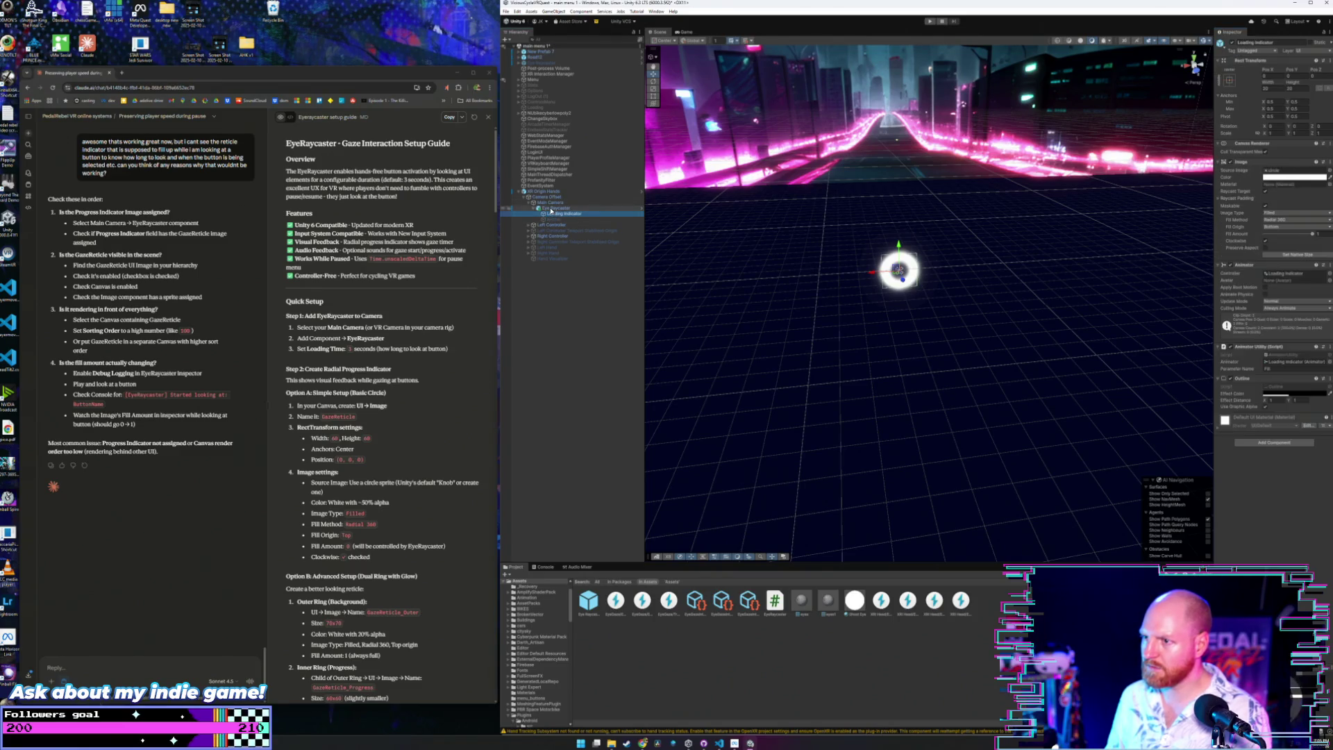
{"action": "left_click", "coordinate": [552, 208]}
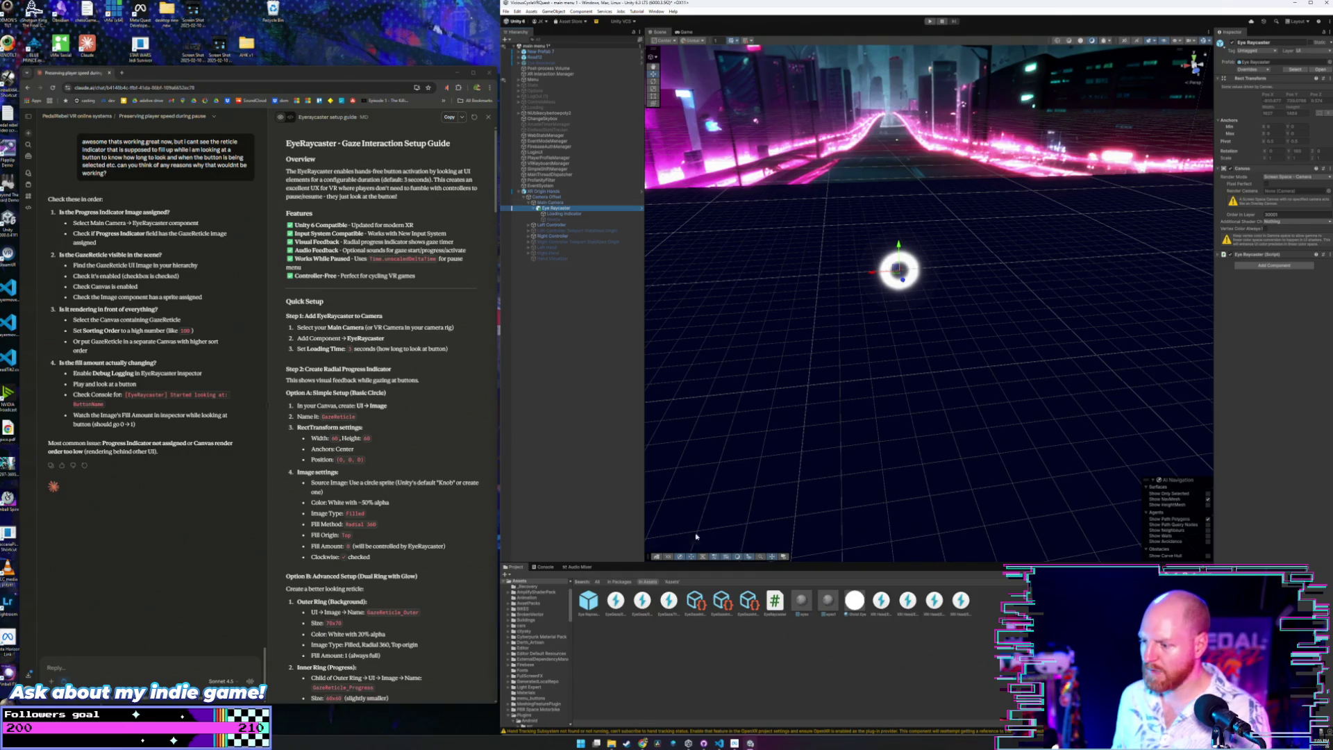
{"action": "left_click", "coordinate": [588, 608]}
{"action": "left_click", "coordinate": [555, 208]}
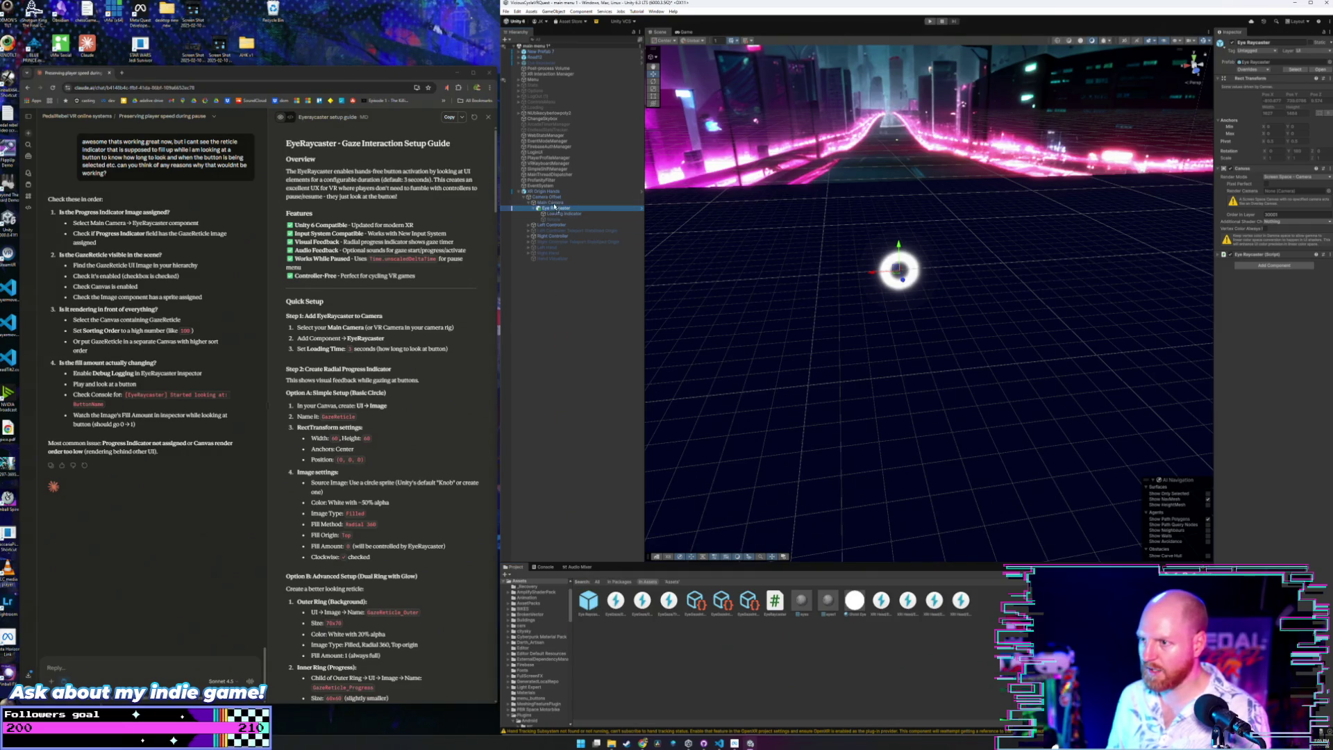
{"action": "key", "text": "ctrl+d"}
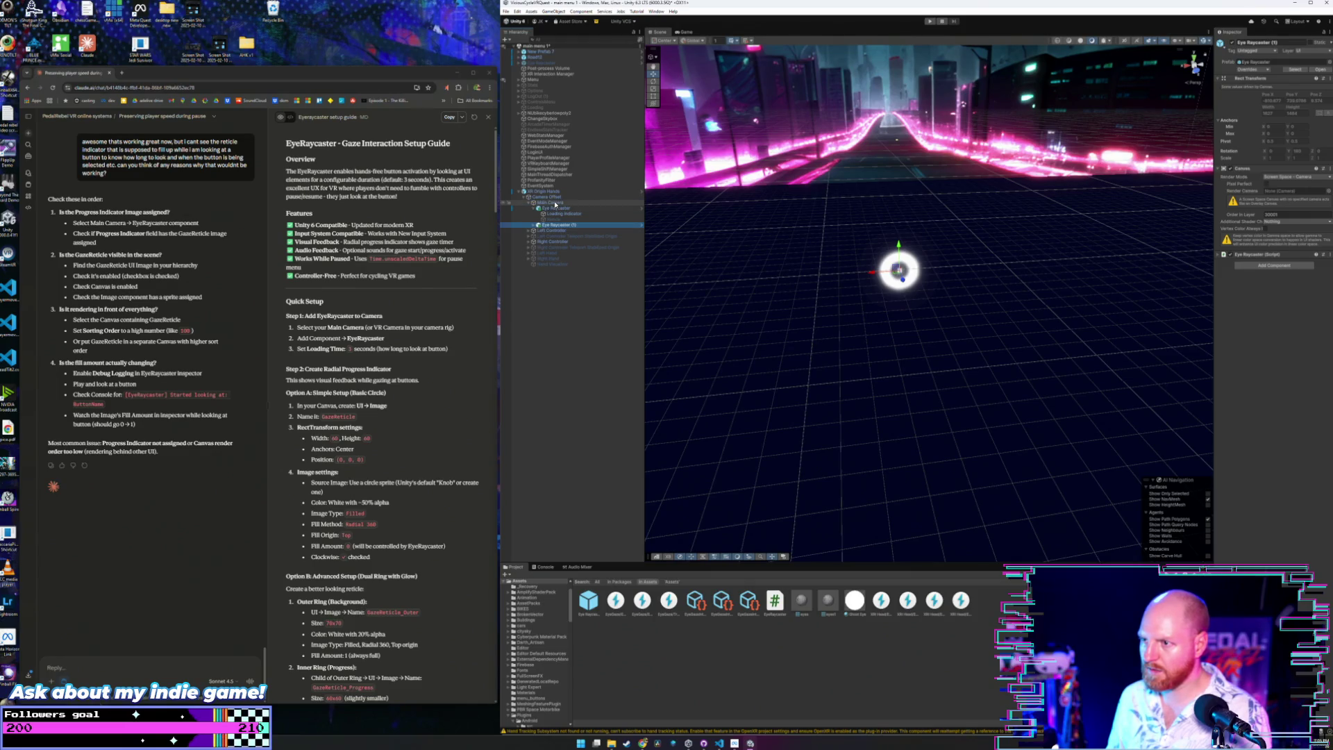
{"action": "left_click", "coordinate": [558, 208]}
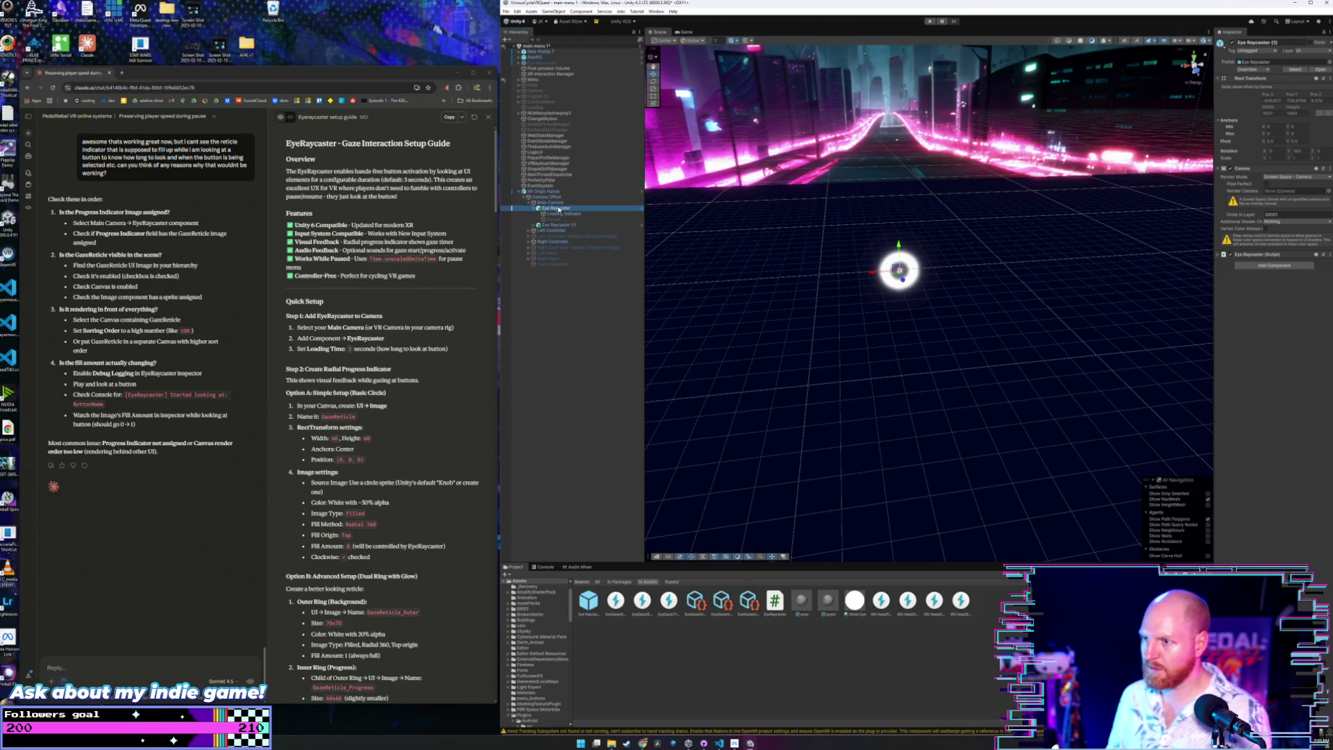
{"action": "key", "text": "Delete"}
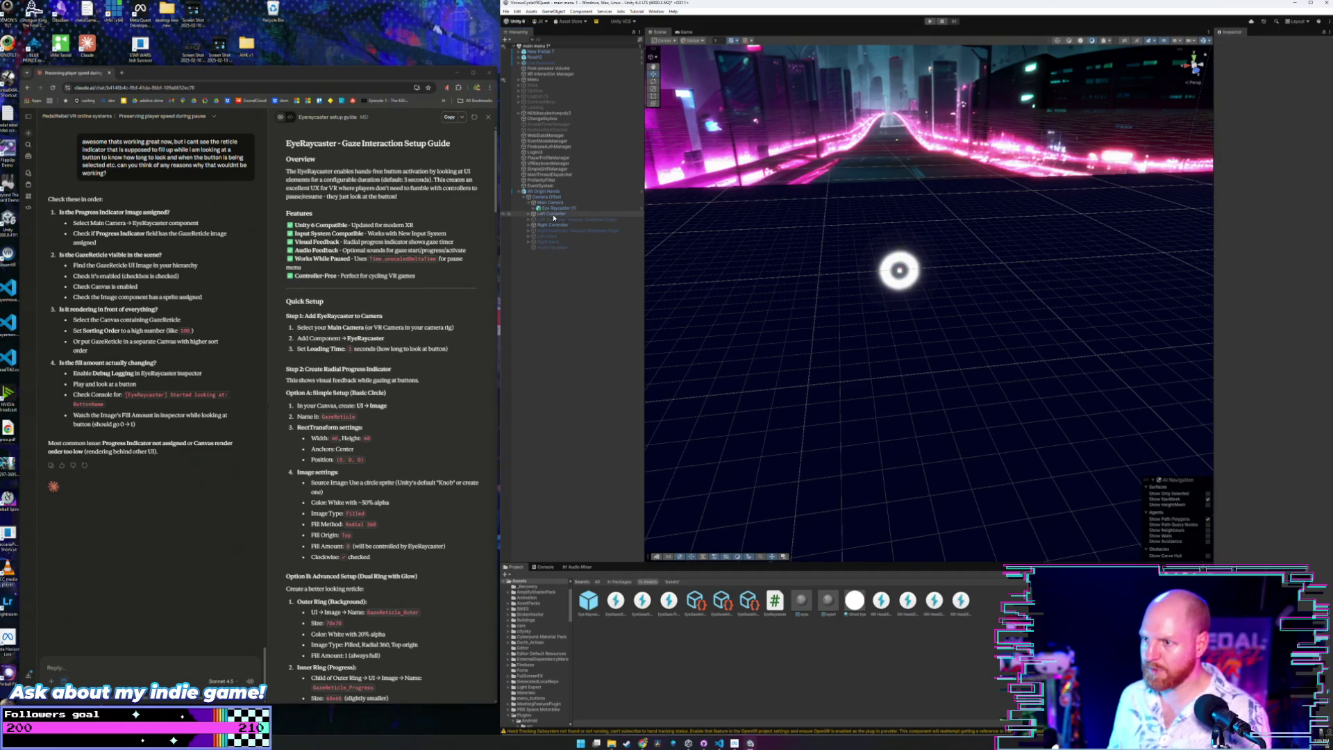
{"action": "left_click", "coordinate": [555, 209]}
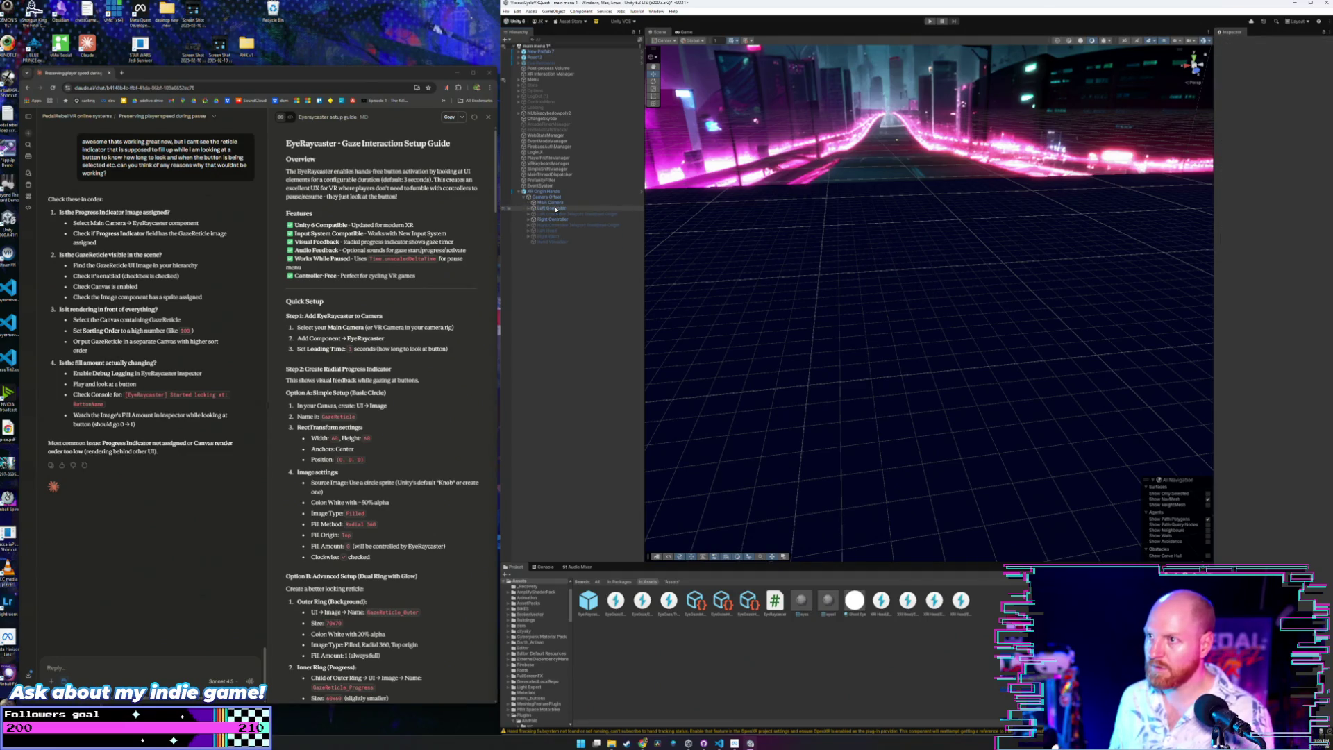
{"action": "key", "text": "Delete"}
Frame the Eye Raycaster, deactivate it, then select the Main Camera.
{"action": "left_click", "coordinate": [549, 62]}
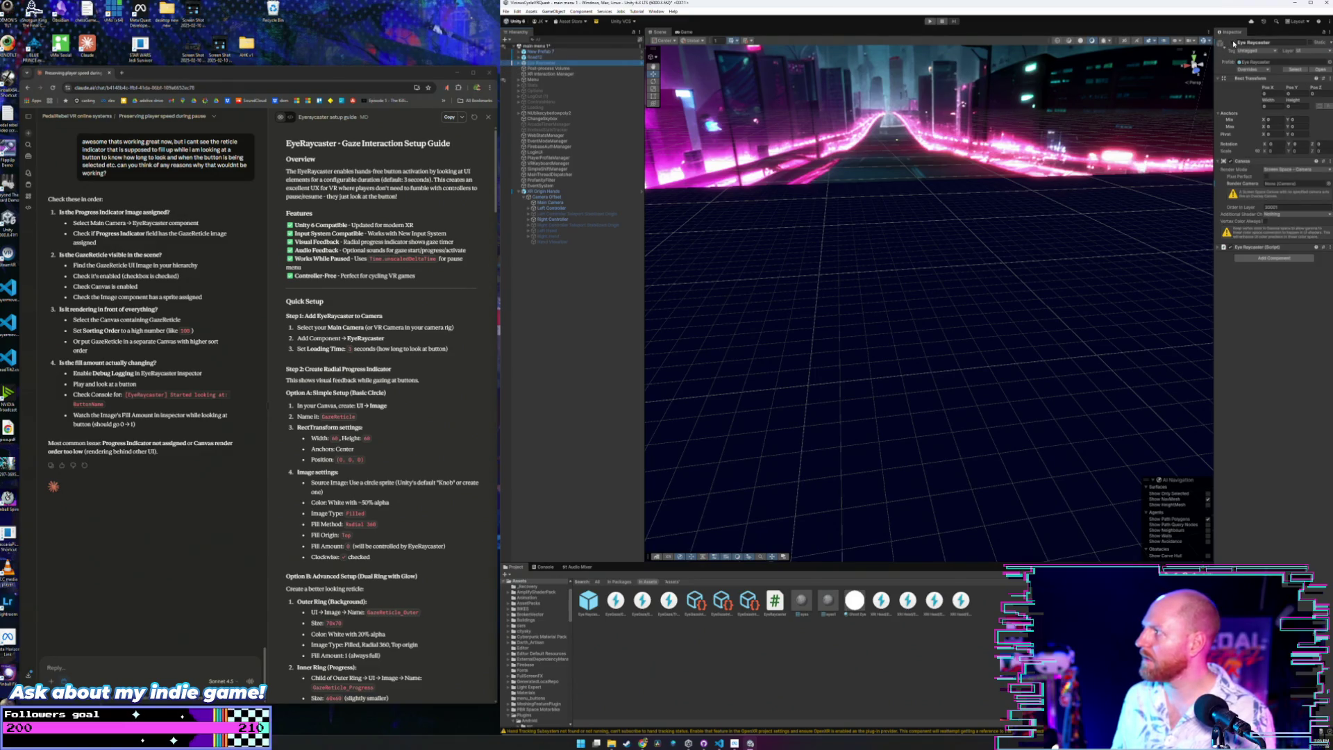
{"action": "key", "text": "f"}
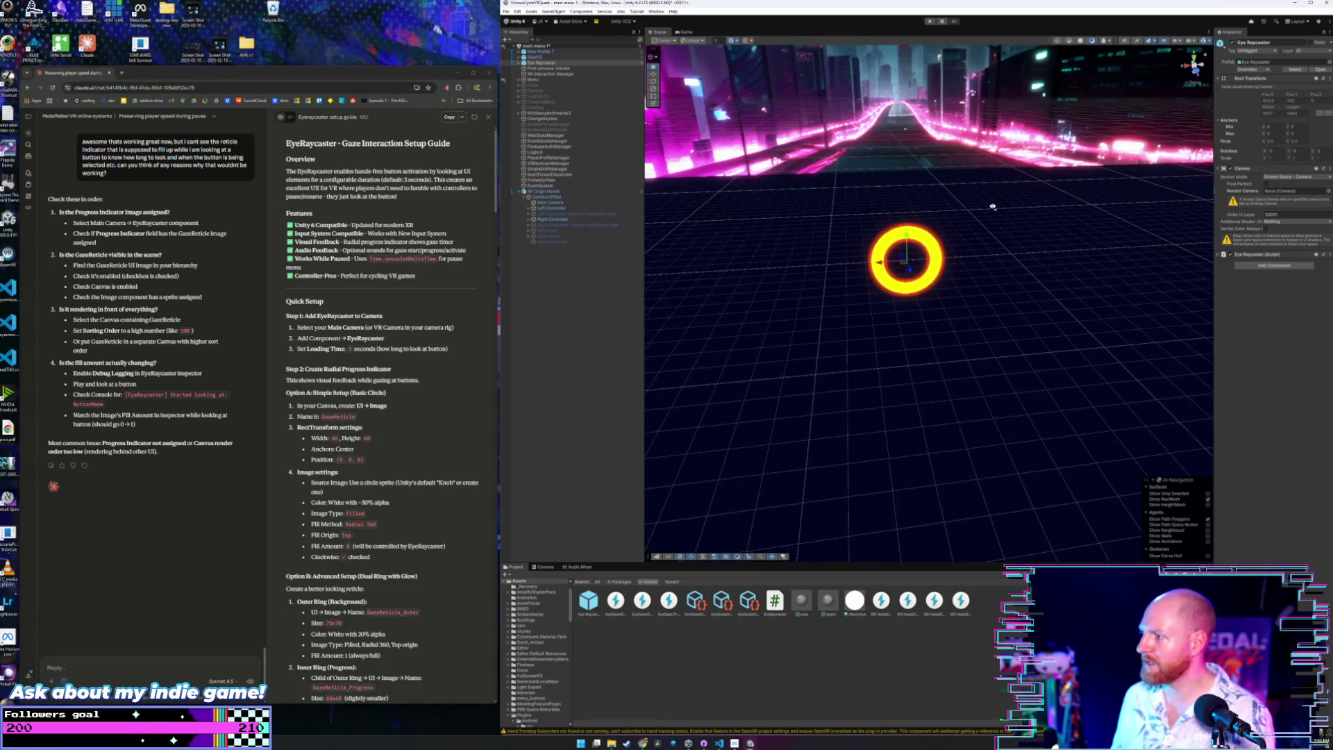
{"action": "left_click_drag", "start_coordinate": [993, 206], "coordinate": [972, 198]}
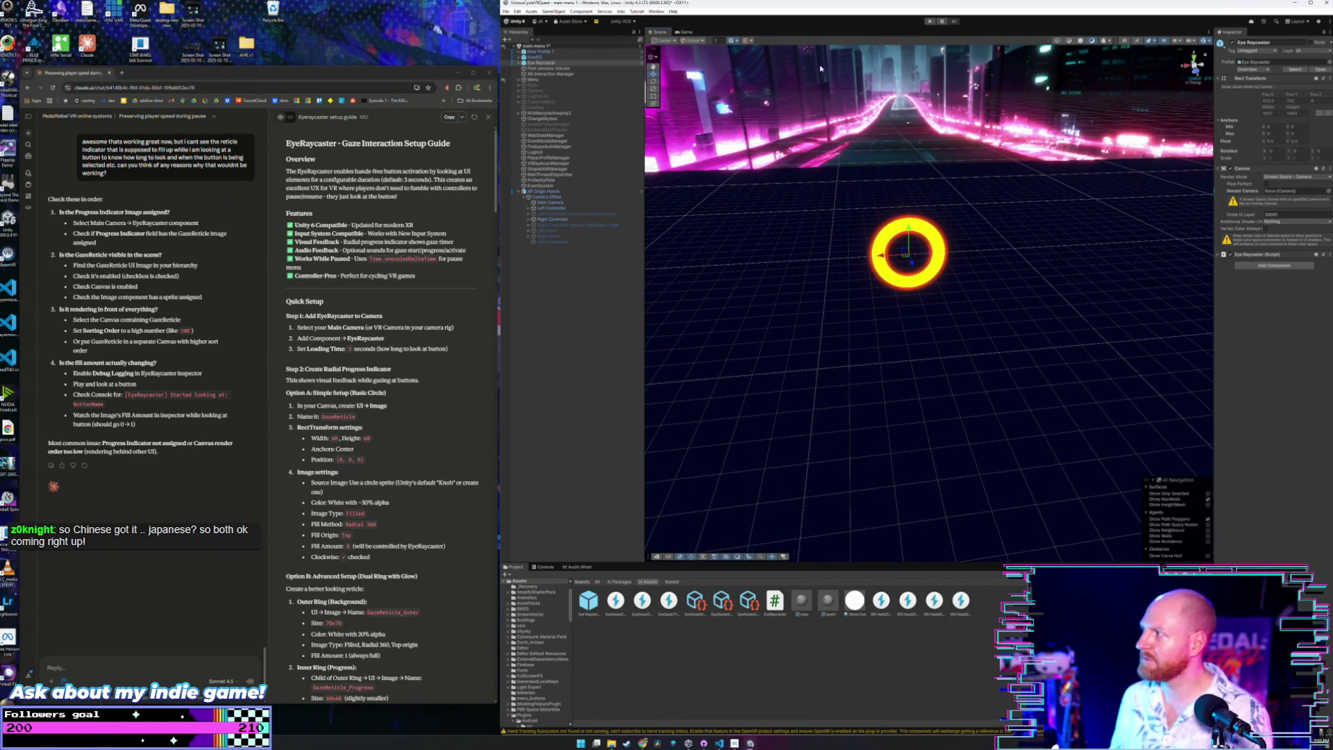
{"action": "left_click", "coordinate": [1226, 42]}
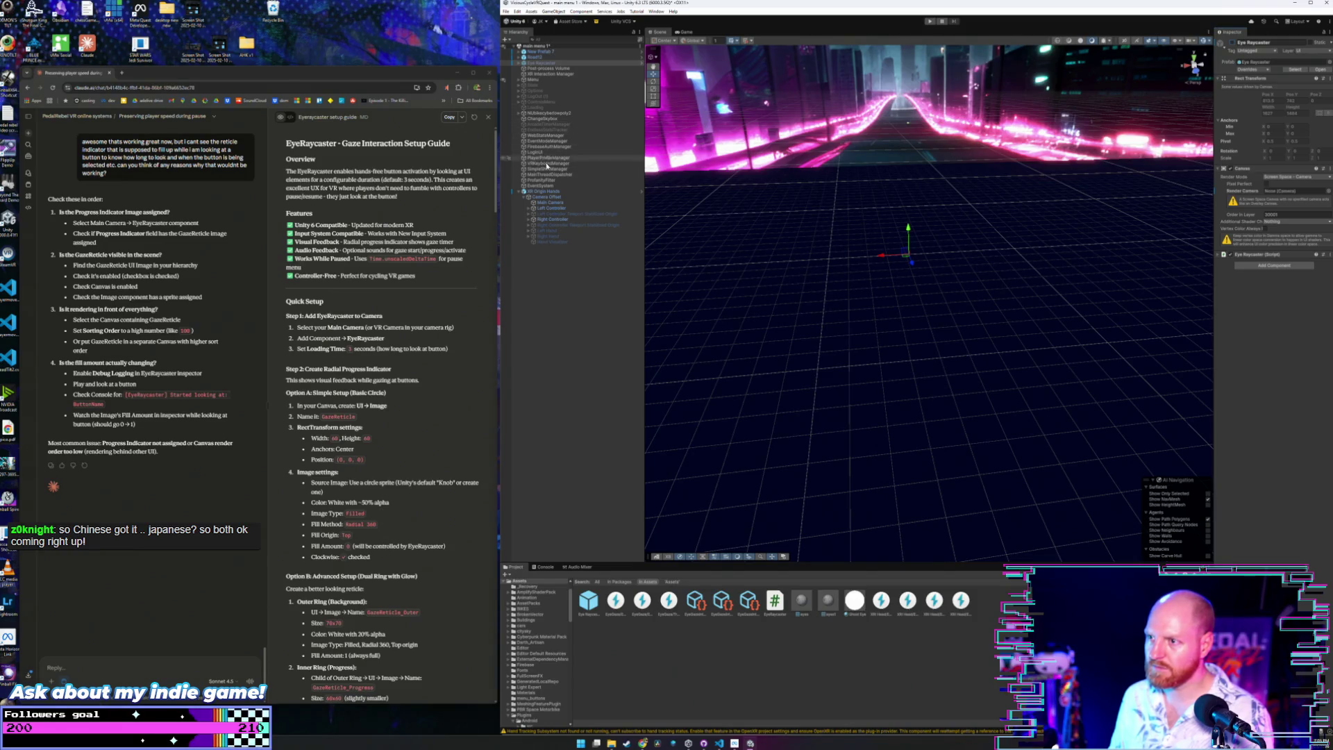
{"action": "left_click", "coordinate": [555, 202]}
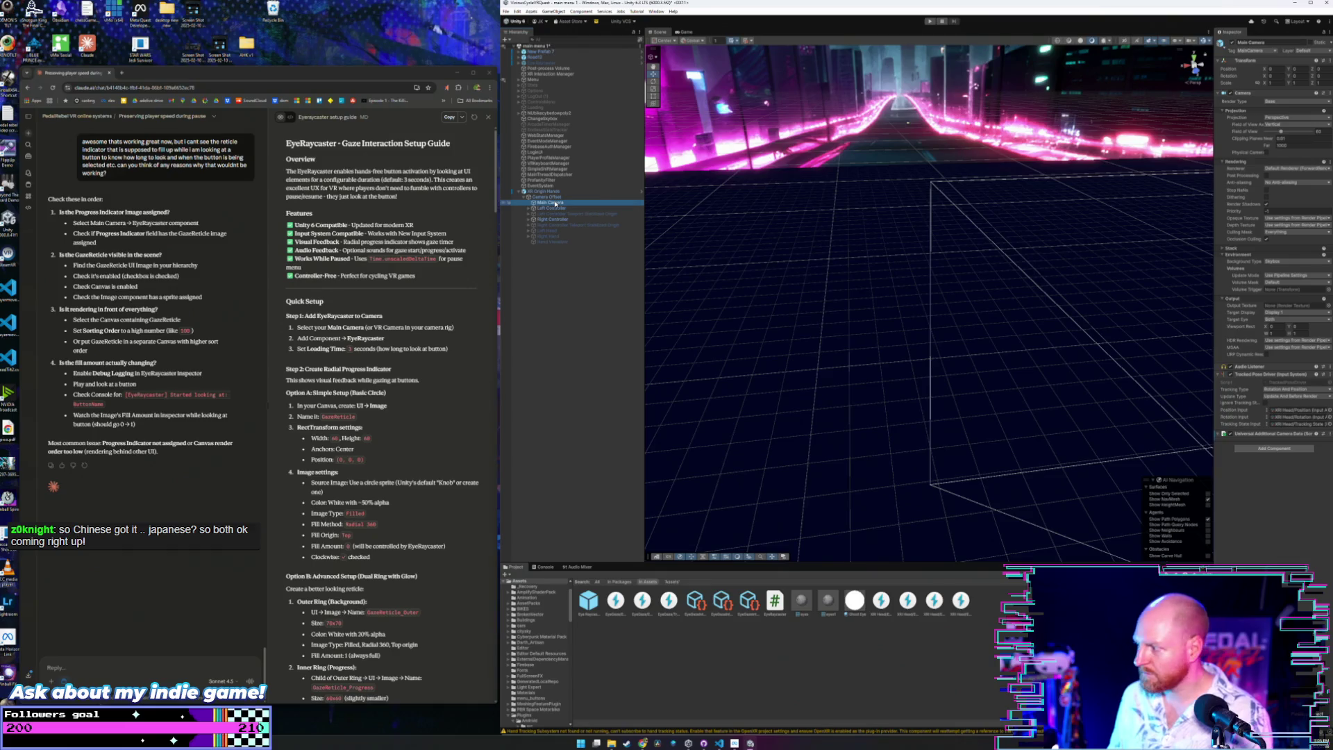
Assign Main Camera as the Render Camera of its child Eye Raycaster canvas.
{"action": "key", "text": "f"}
{"action": "mouse_move", "coordinate": [913, 378]}
{"action": "left_mouse_down"}
{"action": "mouse_move", "coordinate": [953, 382]}
{"action": "mouse_move", "coordinate": [798, 333]}
{"action": "left_mouse_up"}
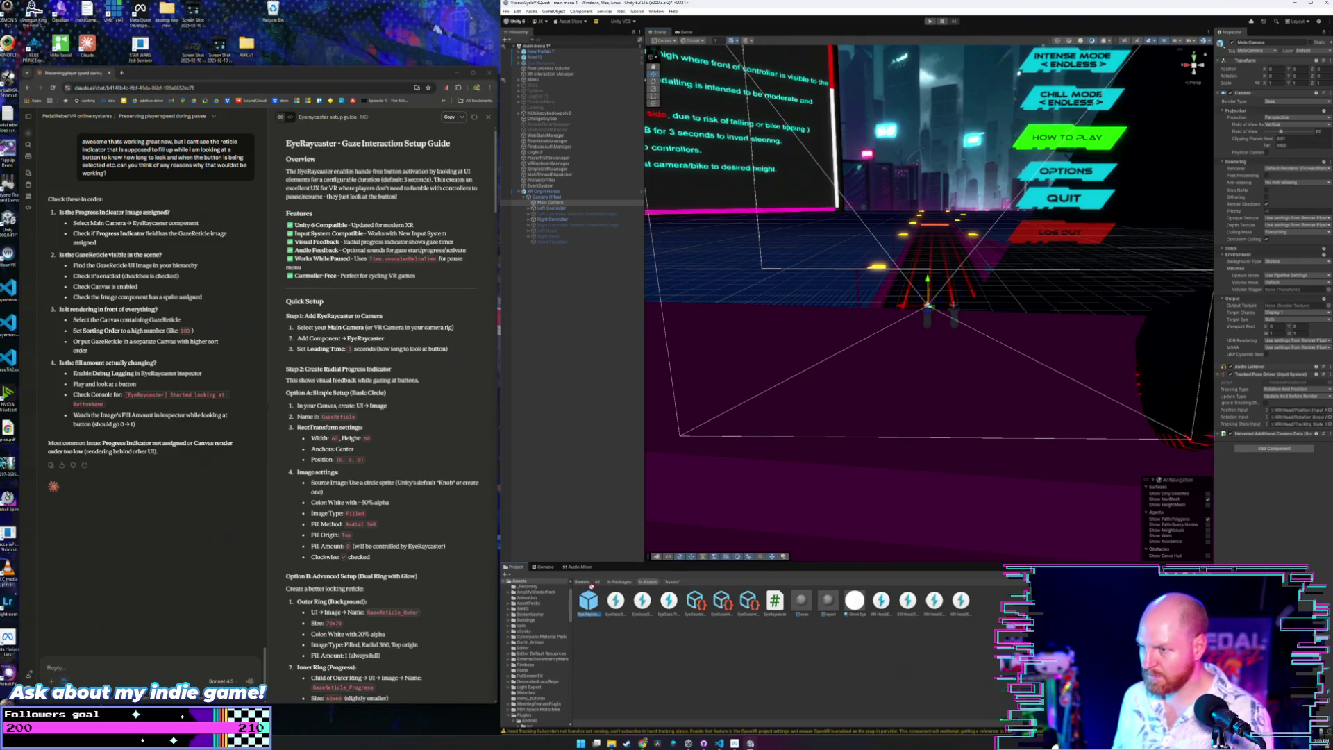
{"action": "left_click", "coordinate": [552, 202]}
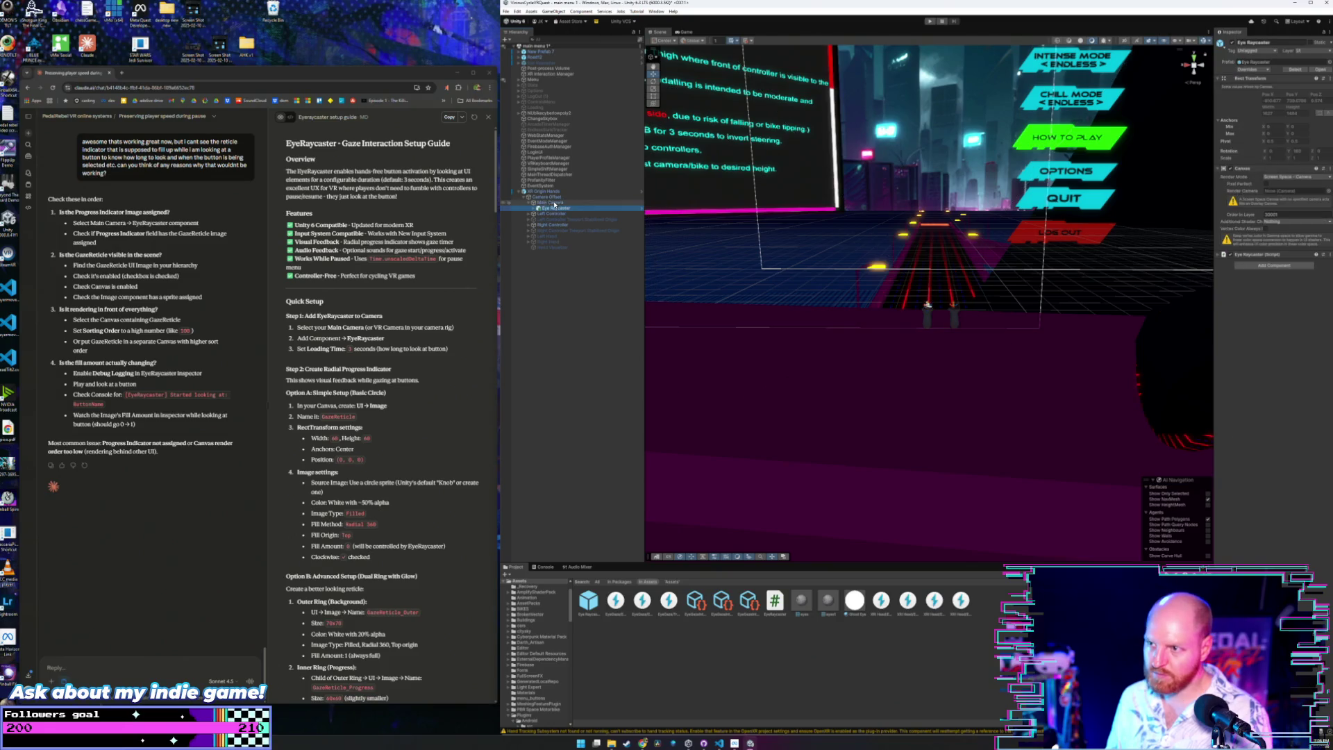
{"action": "left_click", "coordinate": [529, 202]}
{"action": "double_click", "coordinate": [556, 207]}
{"action": "left_click_drag", "start_coordinate": [844, 206], "coordinate": [812, 211]}
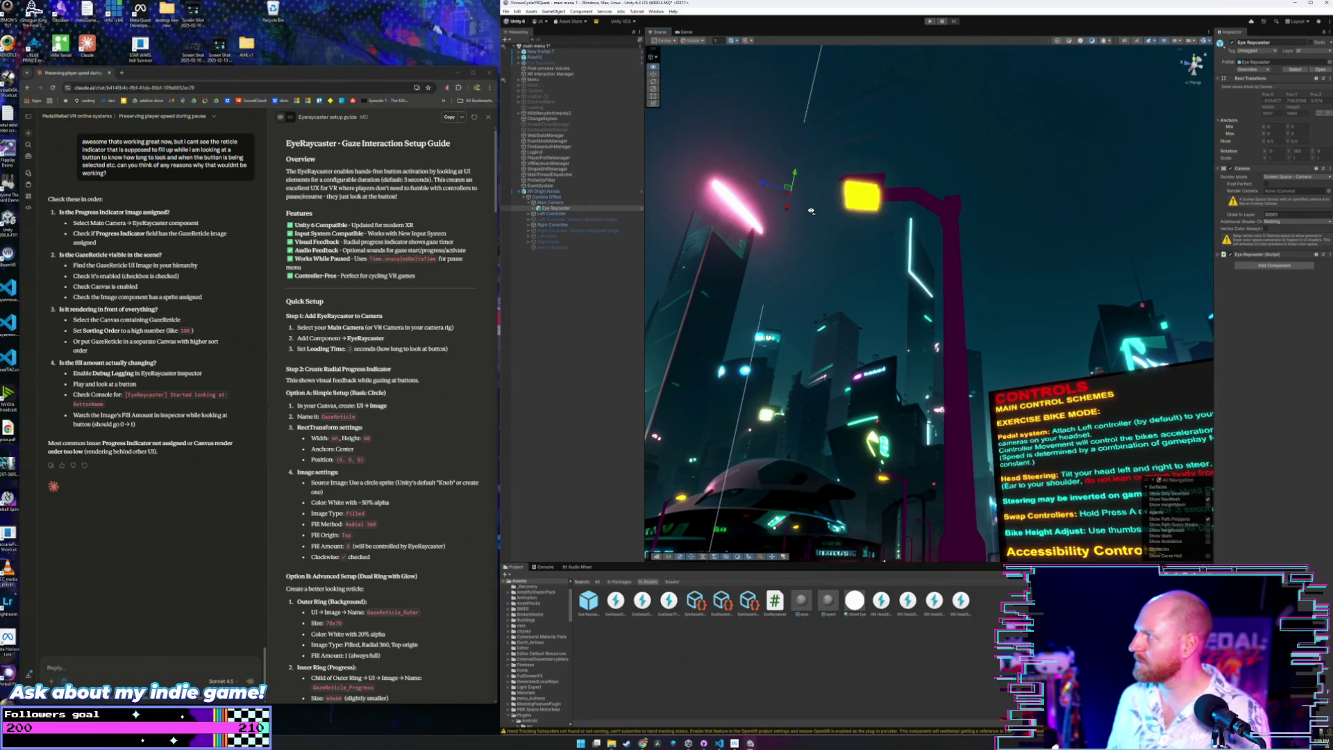
{"action": "left_click_drag", "start_coordinate": [811, 210], "coordinate": [627, 251]}
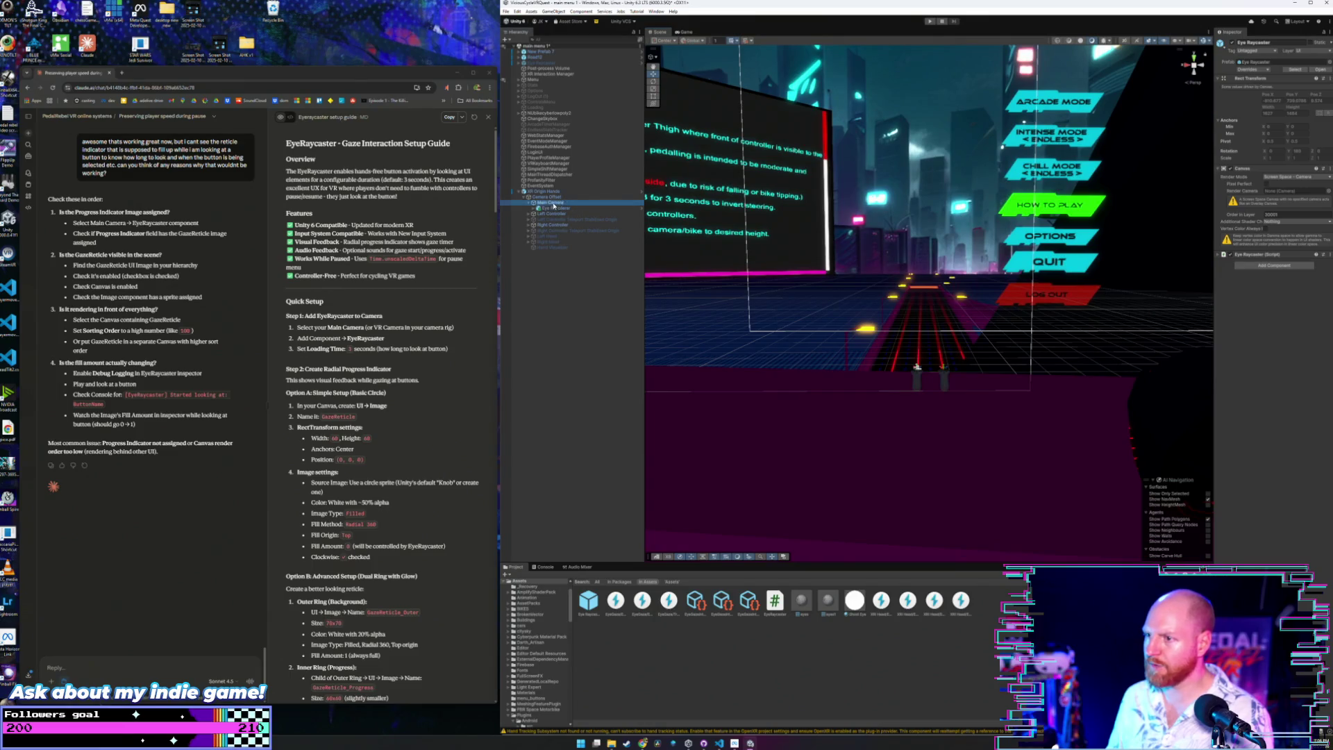
{"action": "left_click_drag", "start_coordinate": [550, 202], "coordinate": [1283, 195]}
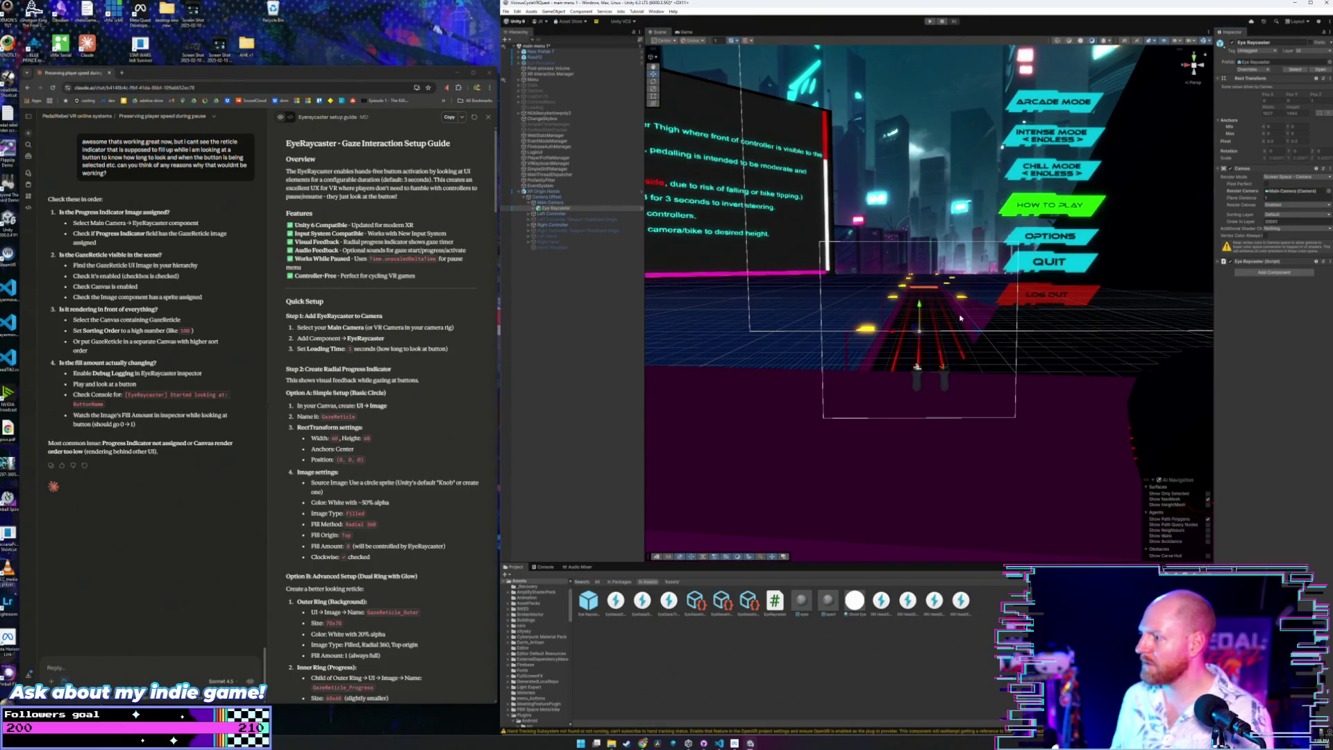
Expand Eye Raycaster under Main Camera and select its Reticle image.
{"action": "scroll", "coordinate": [961, 318], "scroll_direction": "up", "scroll_amount": 5}
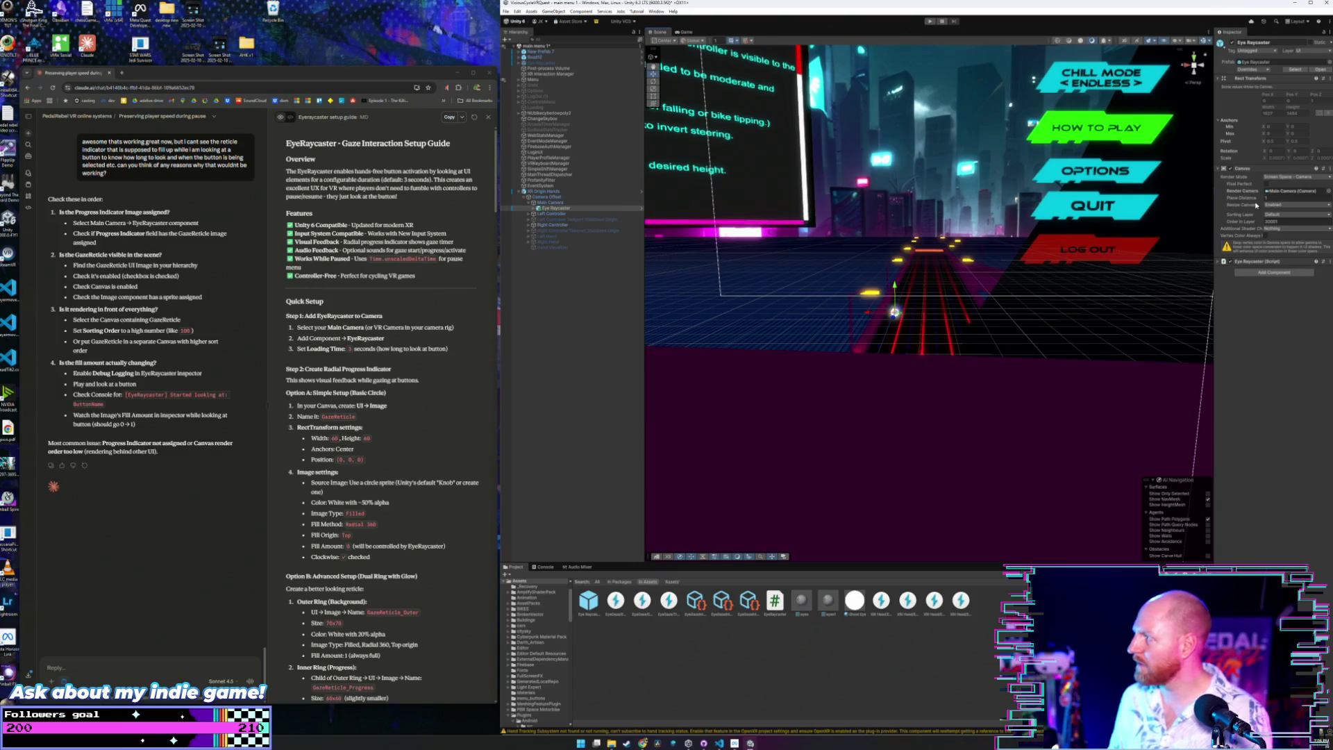
{"action": "left_click", "coordinate": [550, 202]}
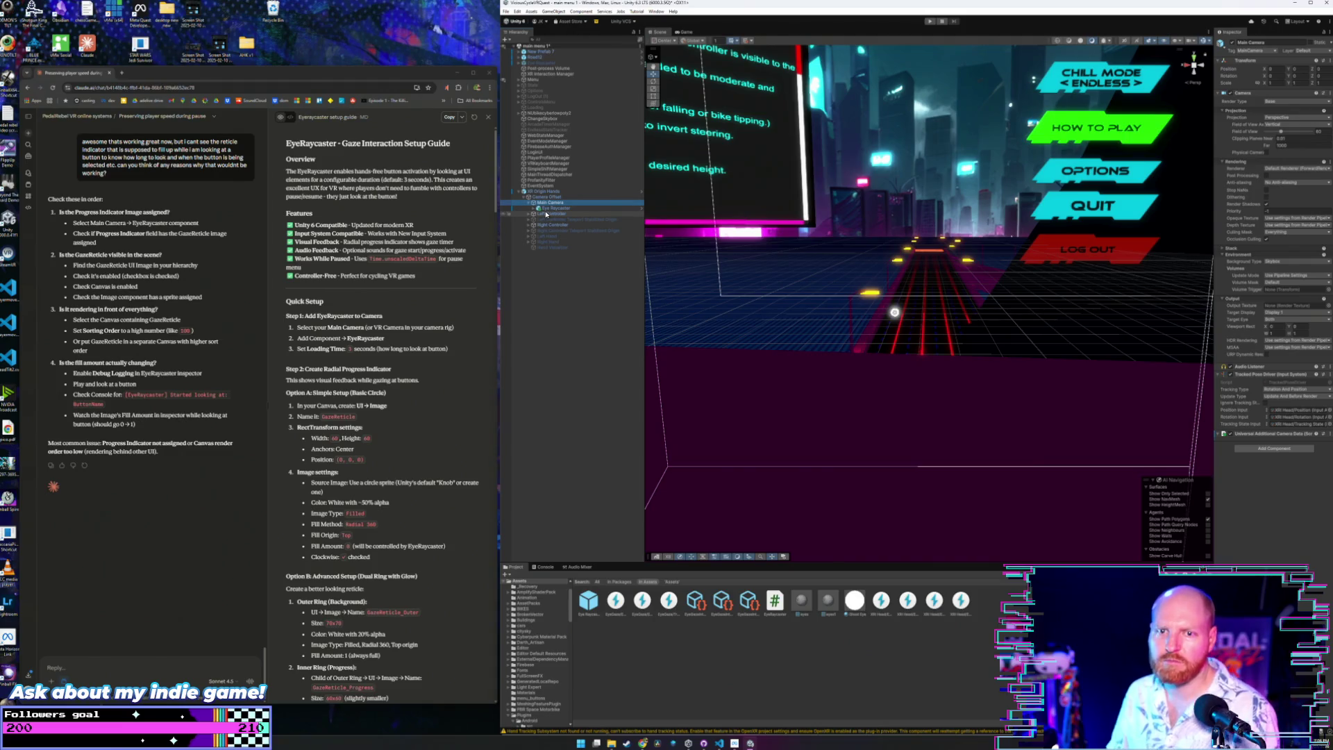
{"action": "left_click", "coordinate": [552, 209]}
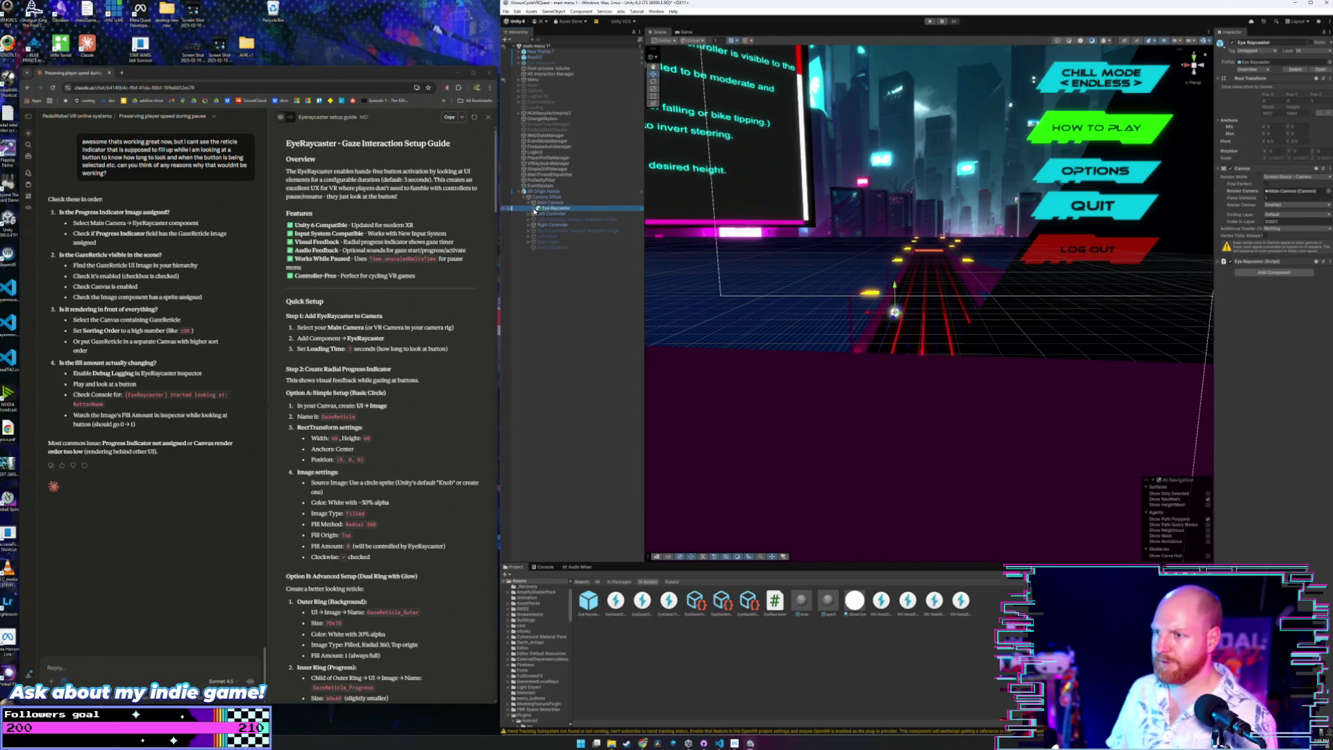
{"action": "left_click", "coordinate": [537, 208]}
{"action": "left_click", "coordinate": [554, 219]}
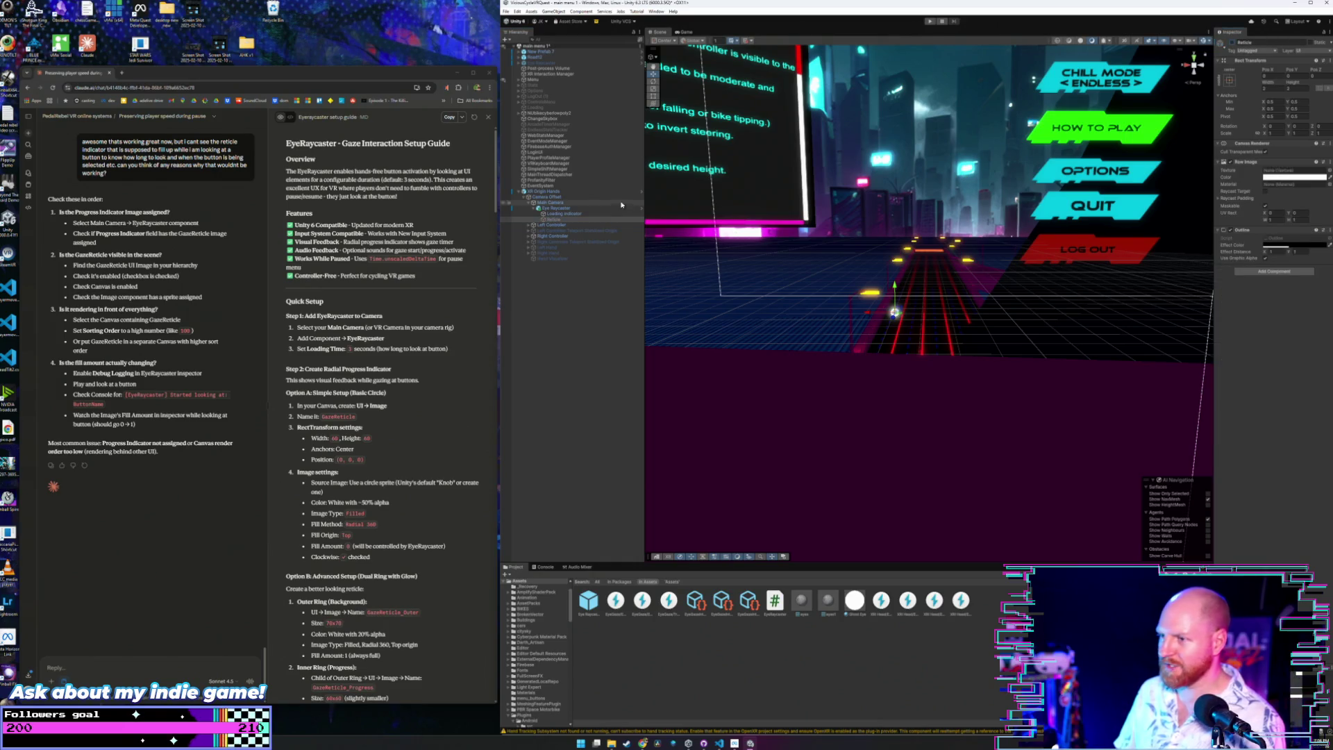
Change the Loading Indicator image colour to red in the Color picker.
{"action": "left_click", "coordinate": [594, 214]}
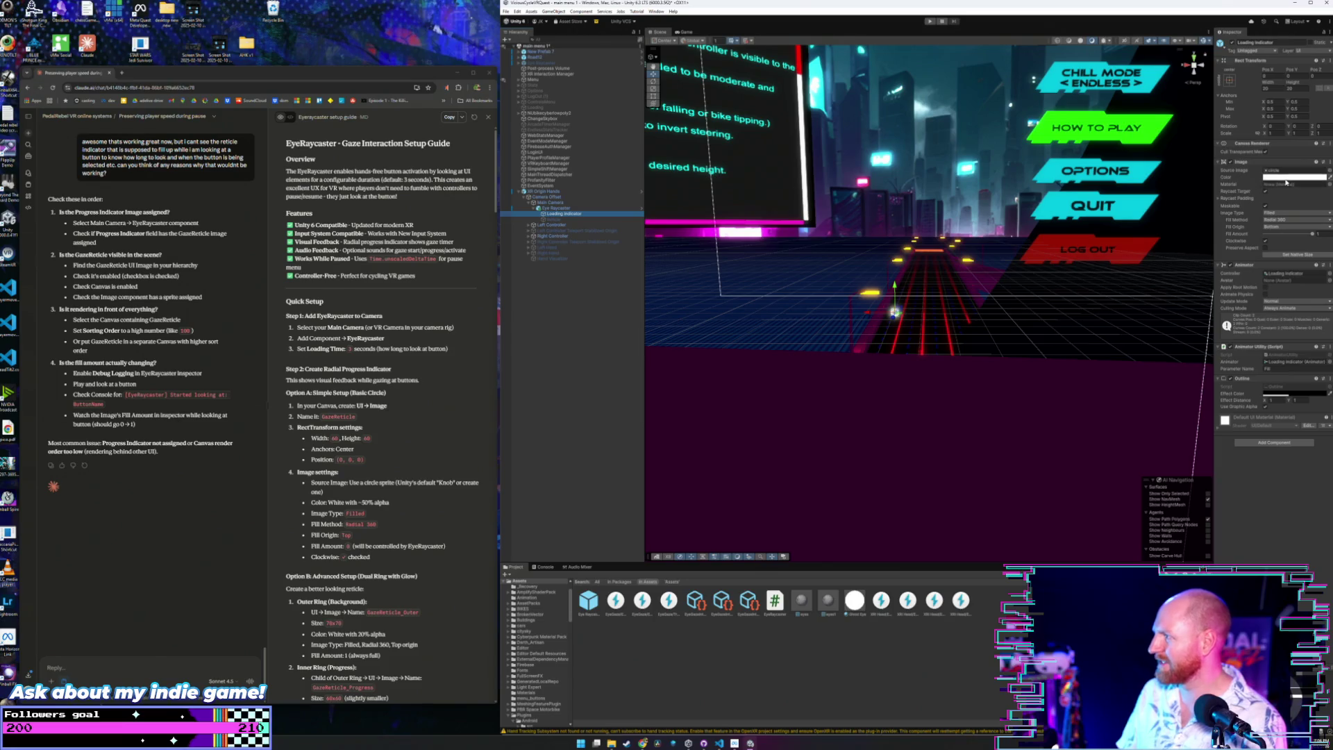
{"action": "left_click", "coordinate": [1295, 177]}
{"action": "left_click_drag", "start_coordinate": [1307, 228], "coordinate": [1313, 227]}
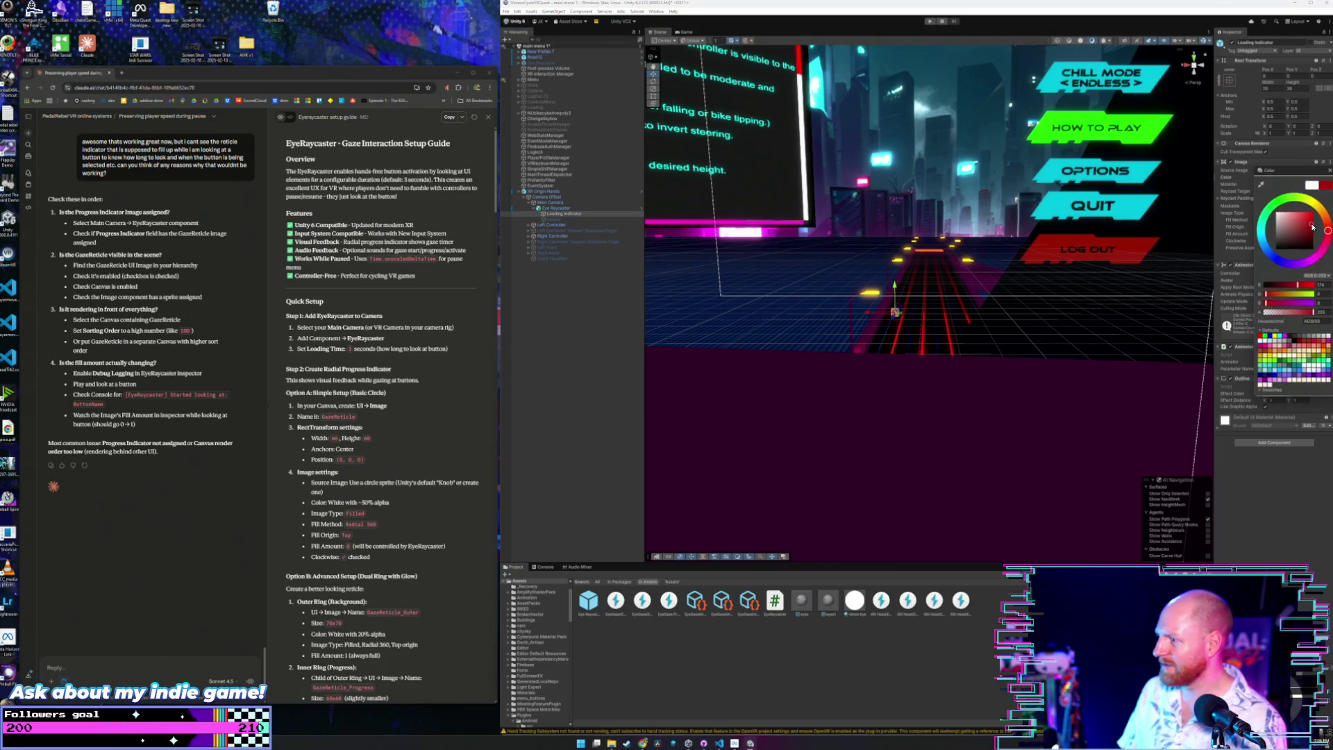
{"action": "scroll", "coordinate": [1023, 318], "scroll_direction": "up", "scroll_amount": 5}
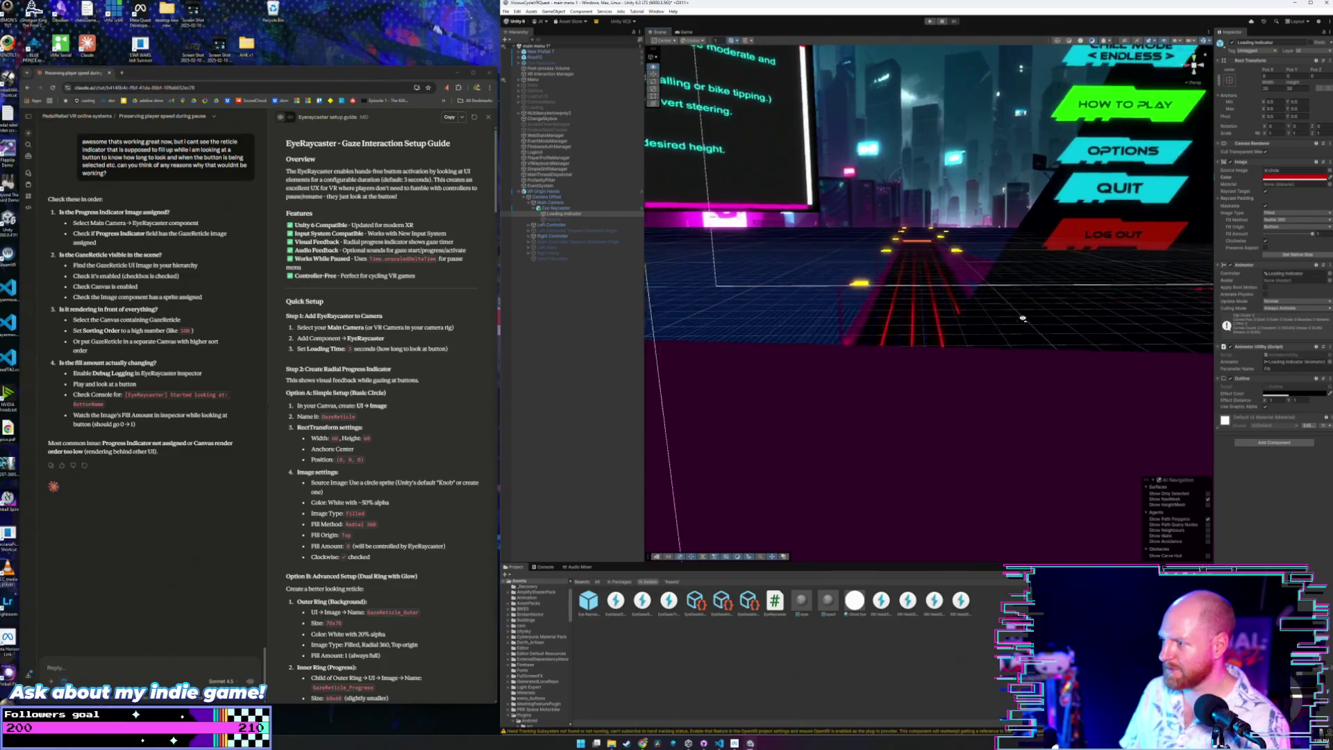
{"action": "scroll", "coordinate": [1023, 319], "scroll_direction": "down", "scroll_amount": 3}
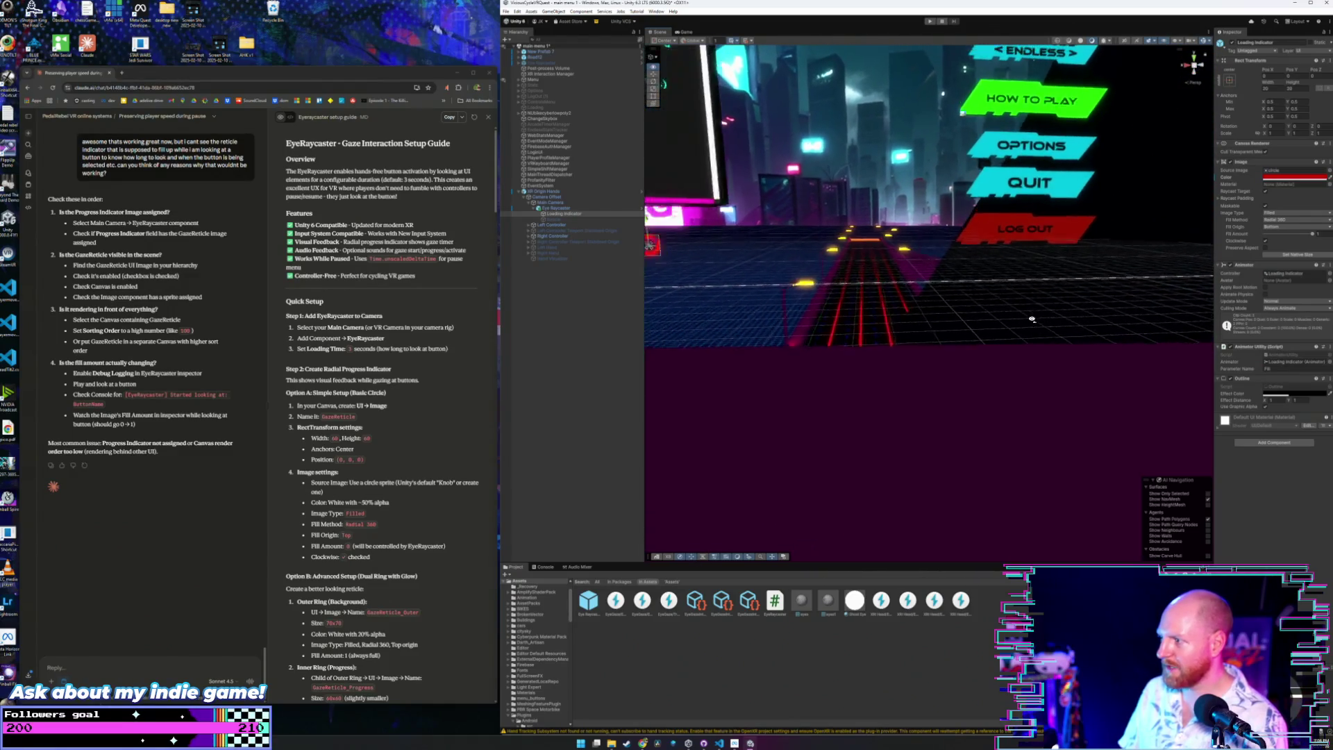
{"action": "scroll", "coordinate": [1019, 322], "scroll_direction": "up", "scroll_amount": 4}
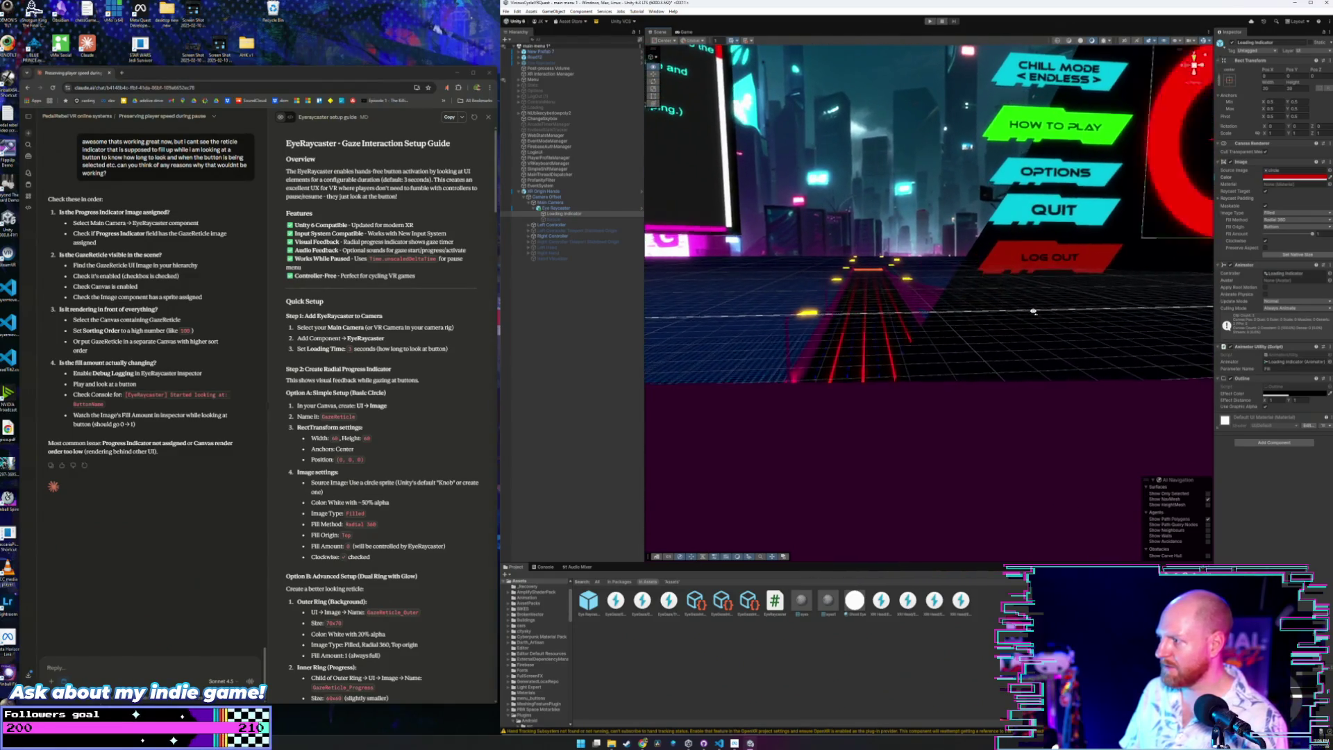
{"action": "left_click_drag", "start_coordinate": [1035, 312], "coordinate": [1080, 285]}
{"action": "left_click", "coordinate": [1310, 179]}
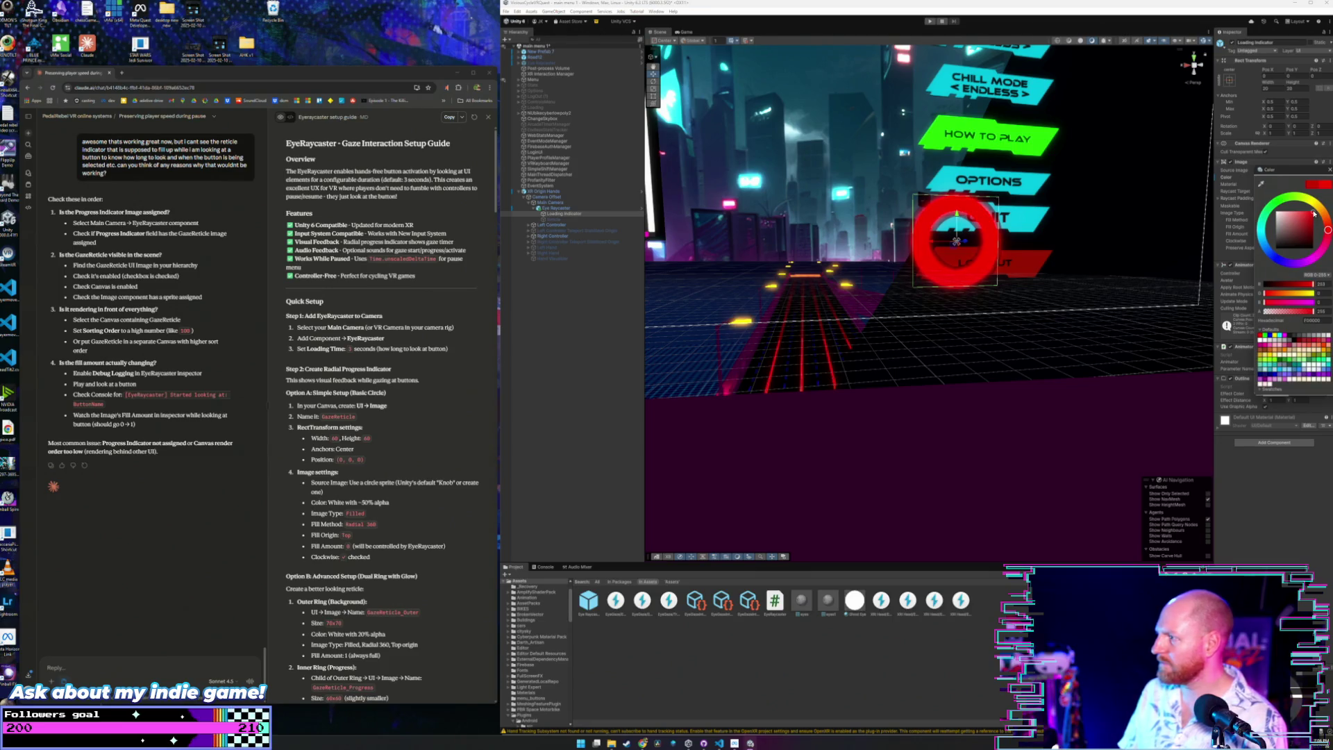
{"action": "key", "text": "Escape"}
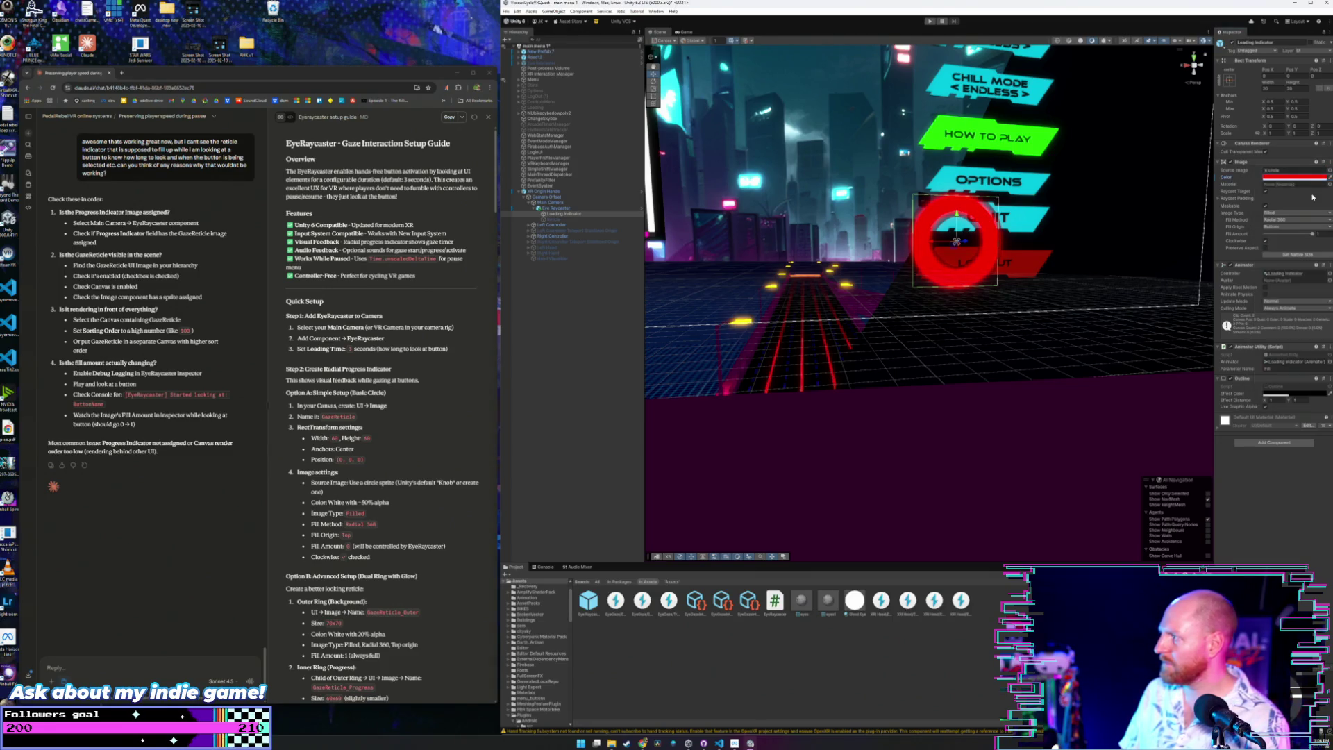
Select the Menu canvas from the scene view.
{"action": "right_click", "coordinate": [1071, 227]}
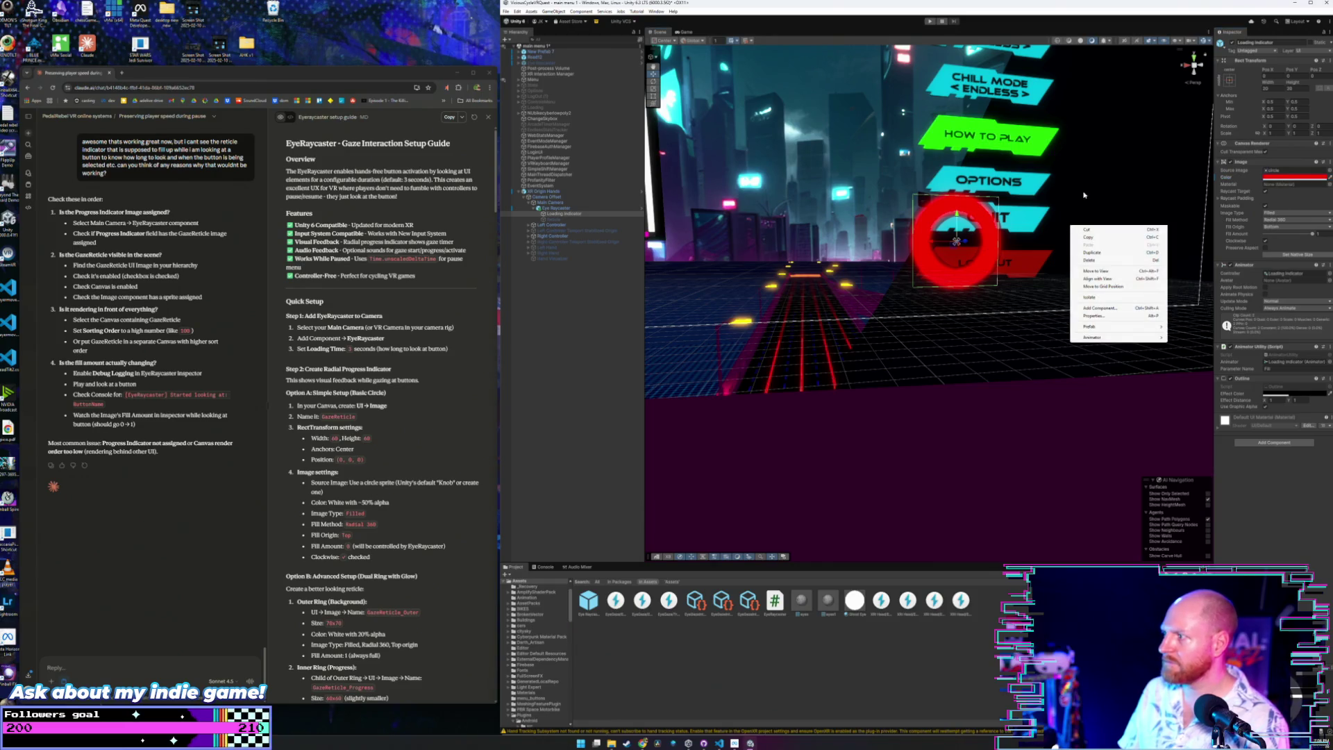
{"action": "left_click", "coordinate": [858, 182]}
{"action": "scroll", "coordinate": [836, 197], "scroll_direction": "down", "scroll_amount": 3}
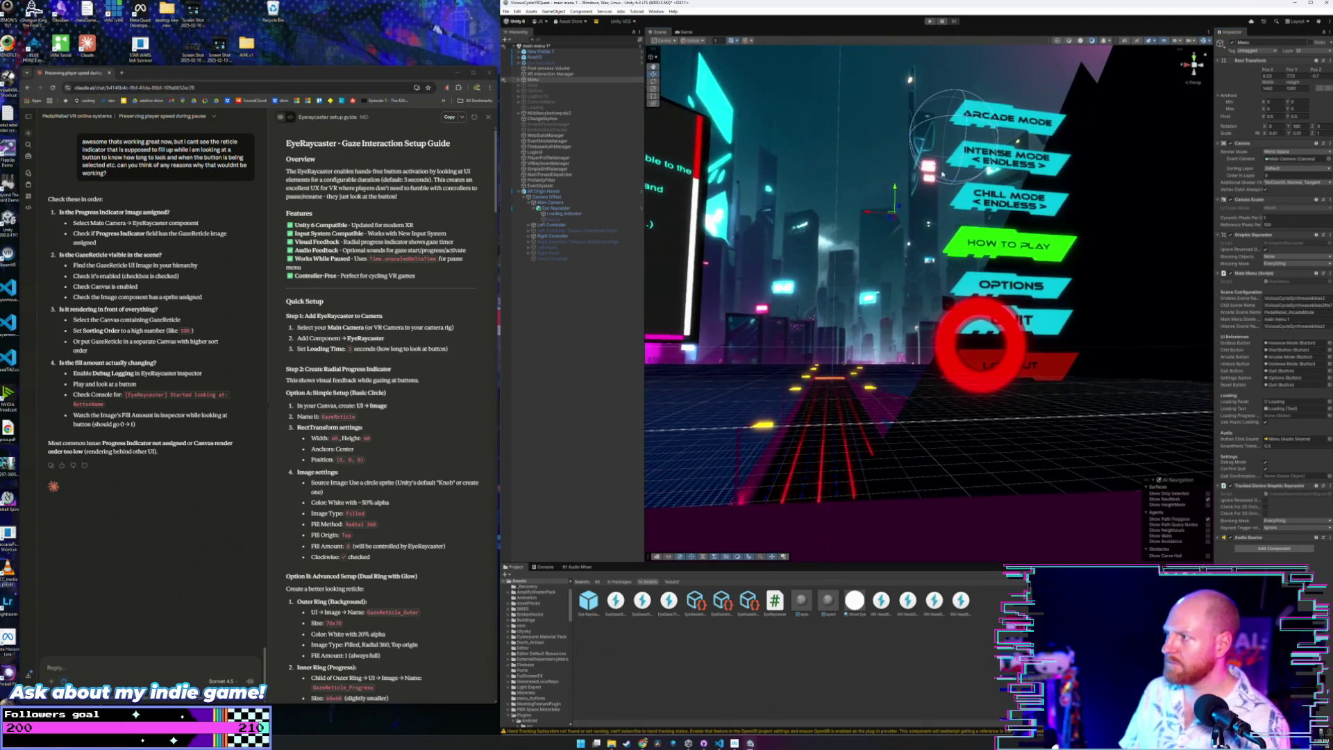
{"action": "left_click", "coordinate": [506, 12]}
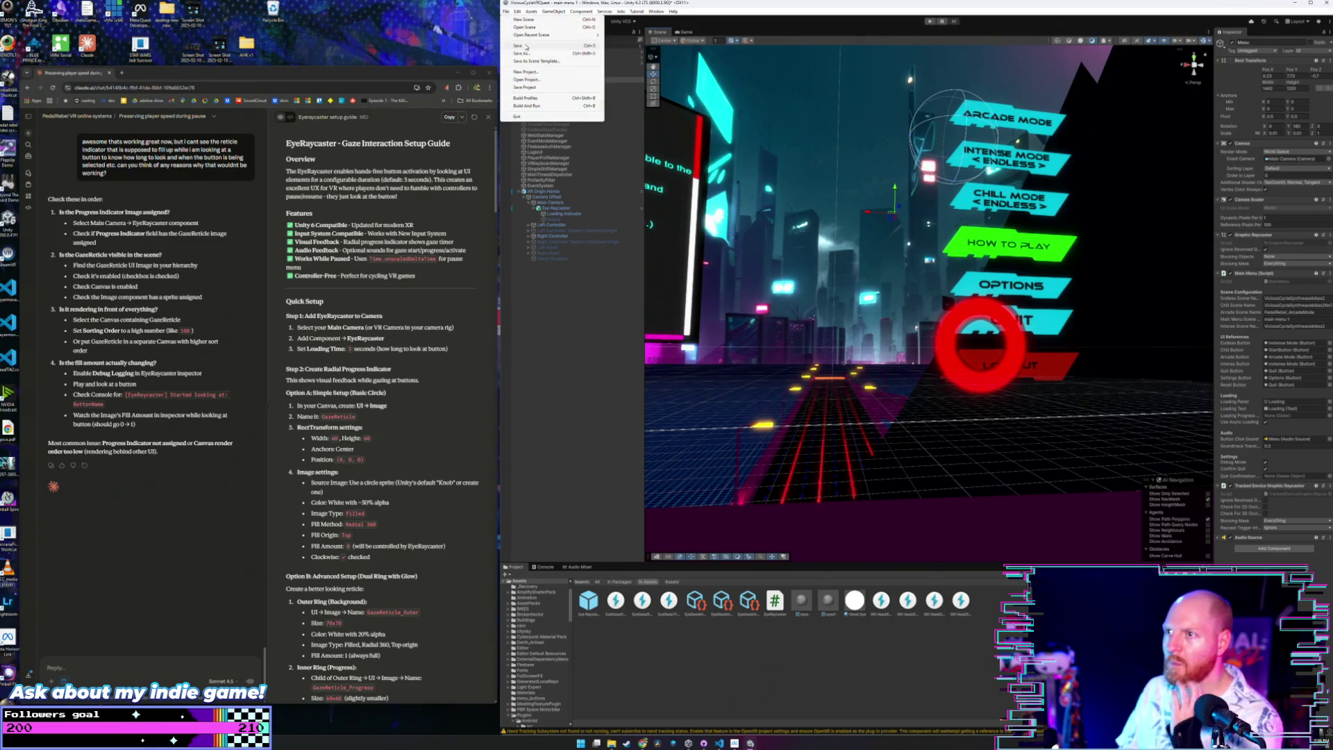
Save the scene from the File menu, then bring up Windows search.
{"action": "left_click", "coordinate": [506, 12]}
{"action": "left_click", "coordinate": [507, 12]}
{"action": "left_click", "coordinate": [506, 12]}
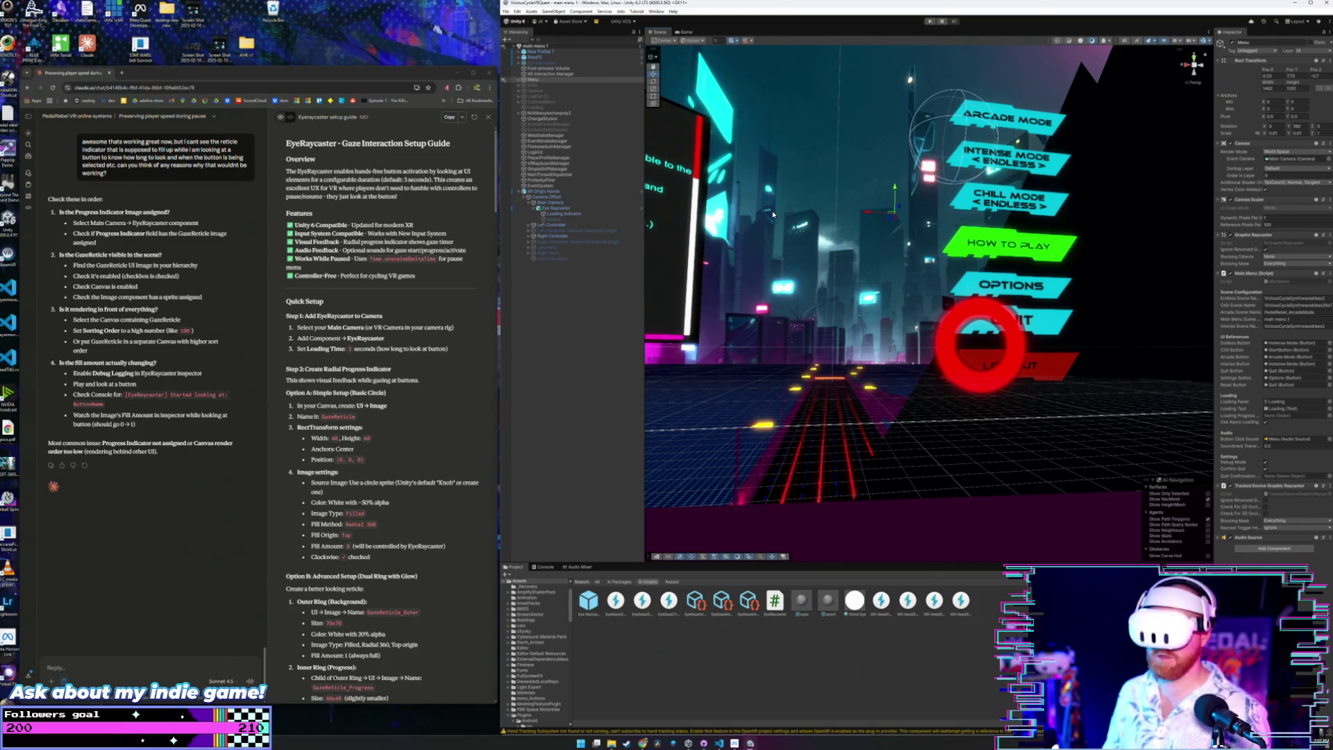
{"action": "key", "text": "super"}
Launch Meta Horizon Link by searching 'met', then return to Unity and enter Play mode.
{"action": "type", "text": "met"}
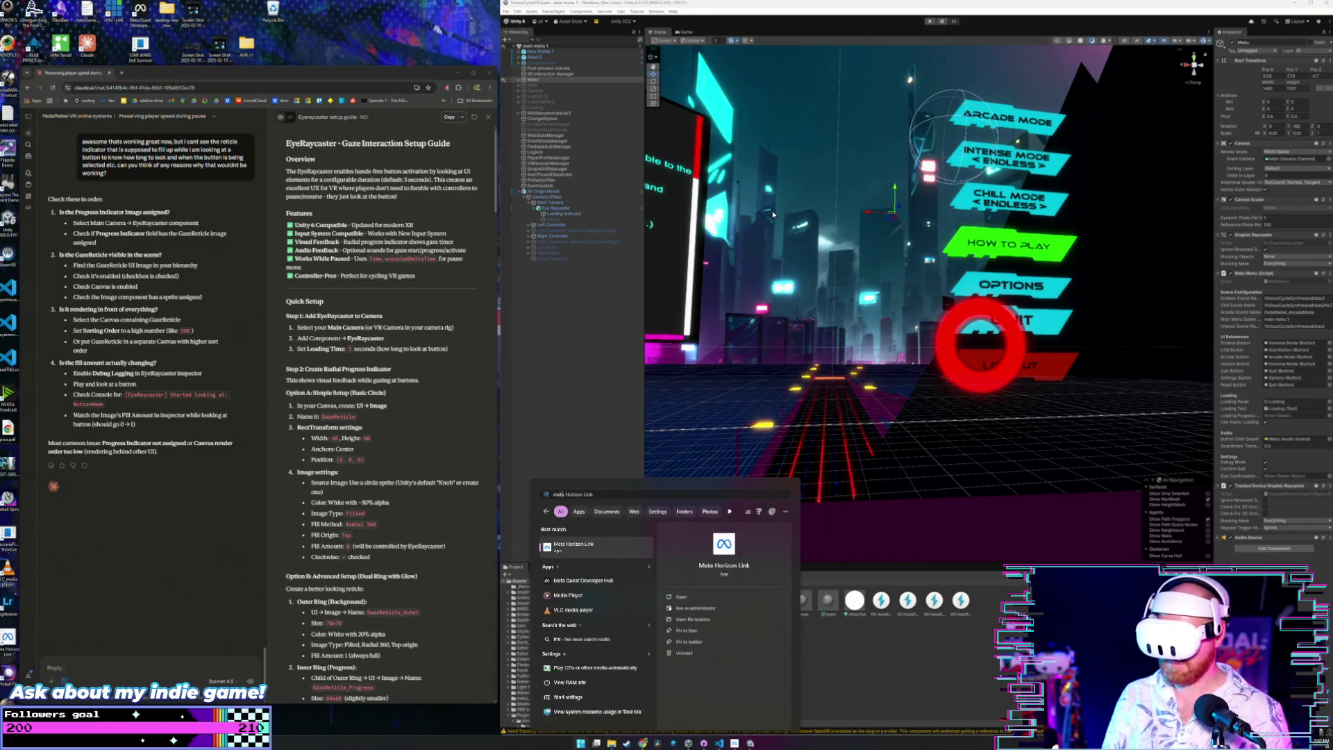
{"action": "key", "text": "Return"}
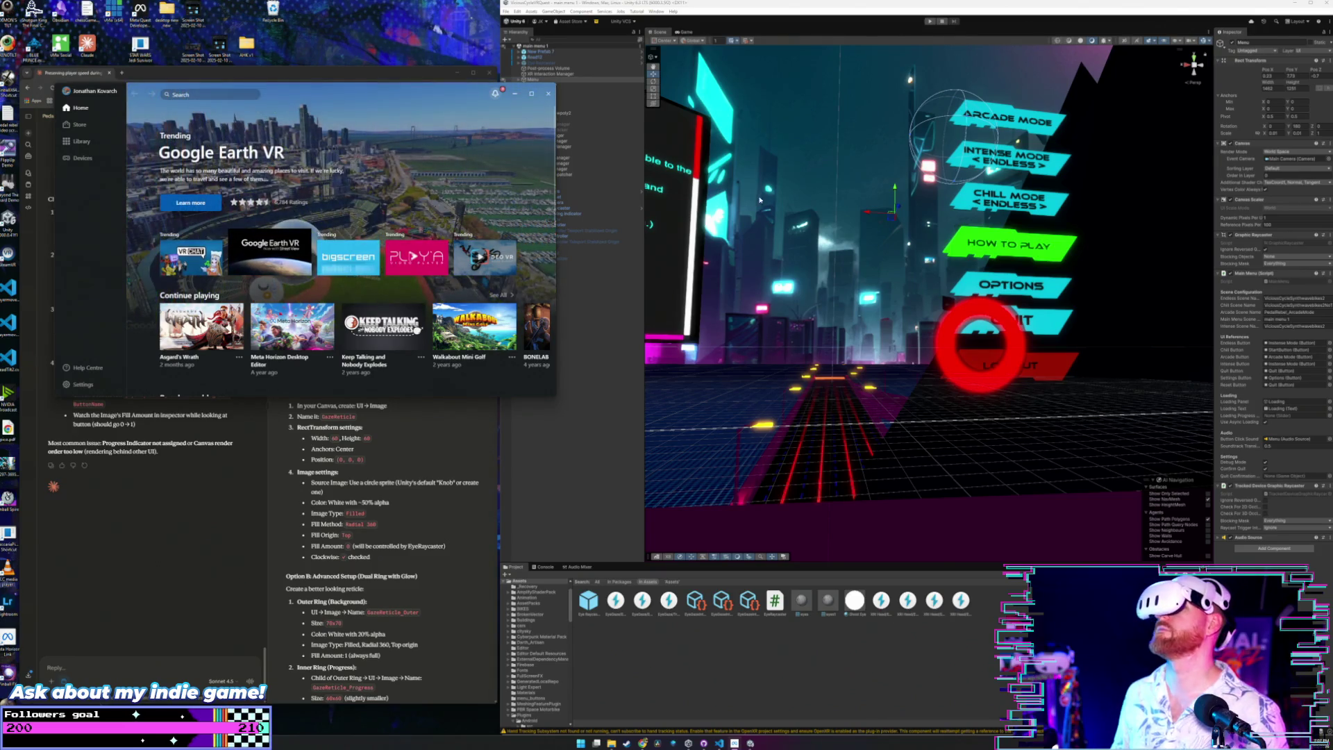
{"action": "left_click", "coordinate": [551, 93]}
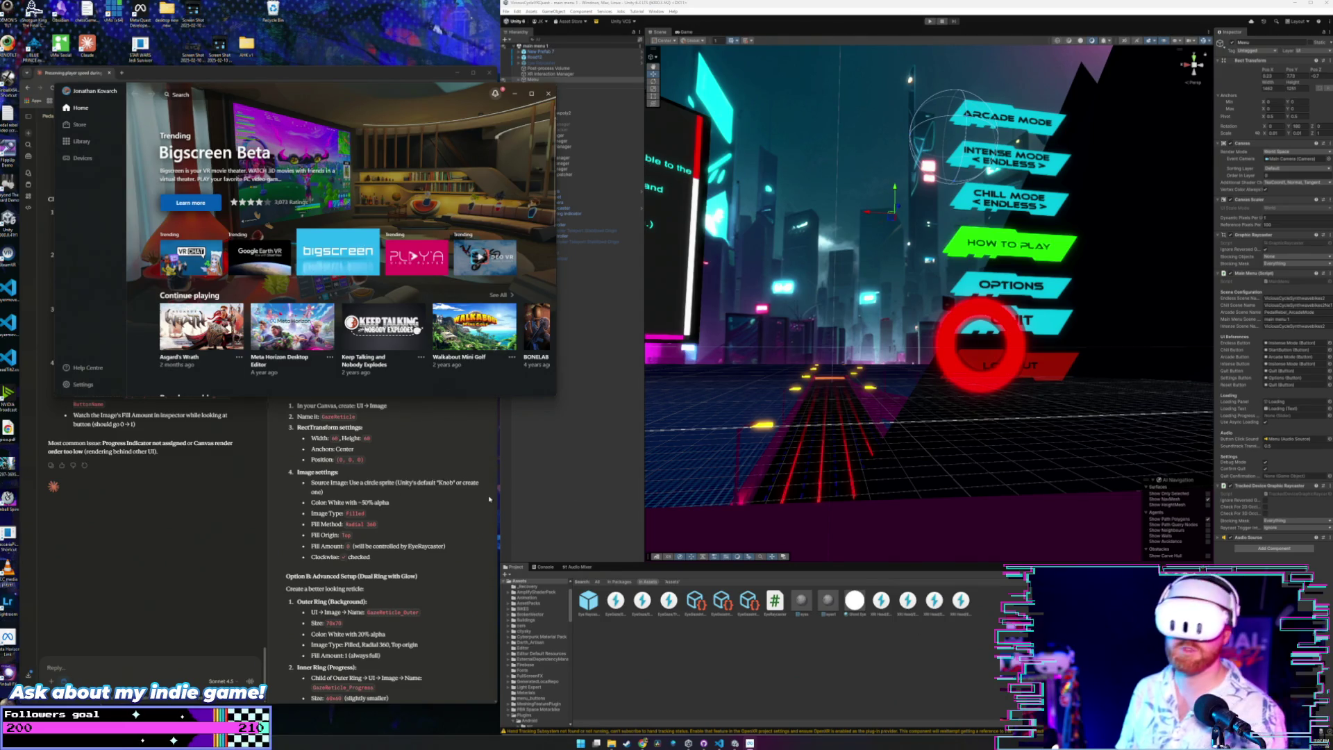
{"action": "left_click", "coordinate": [603, 411]}
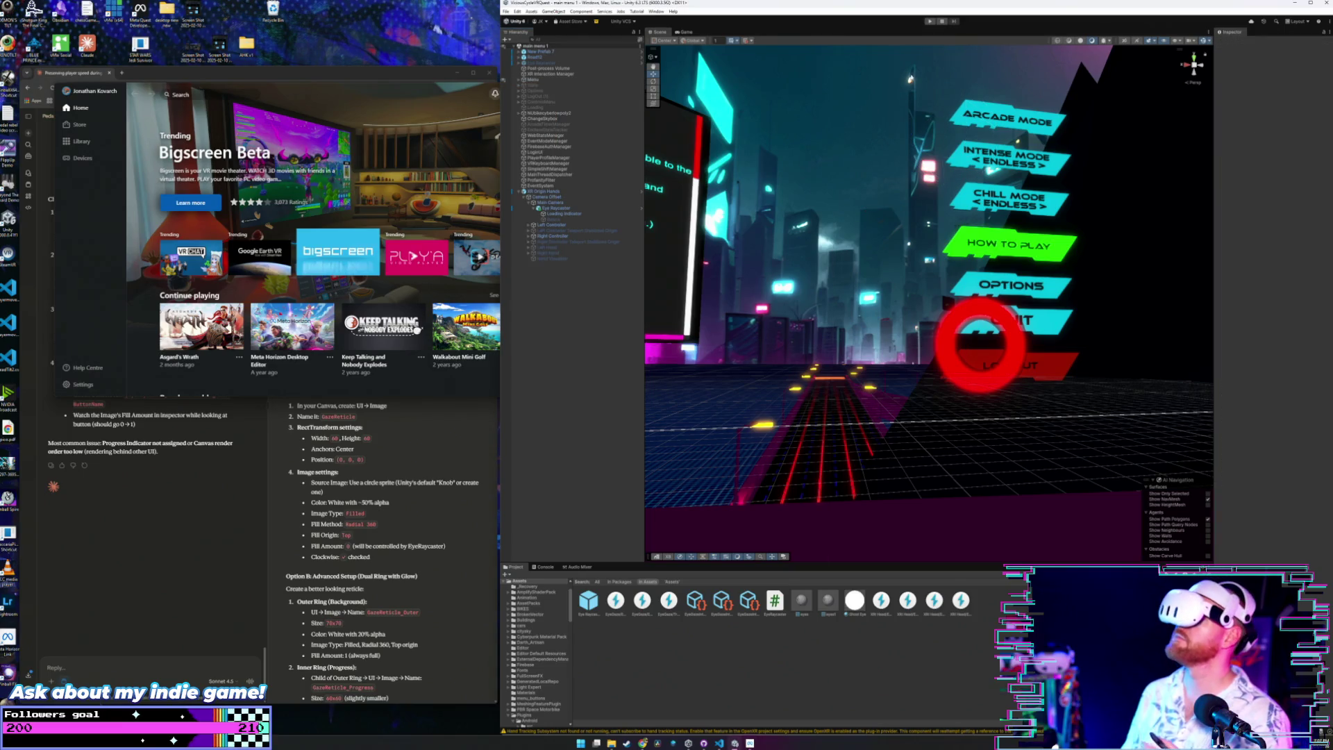
{"action": "left_click", "coordinate": [931, 23]}
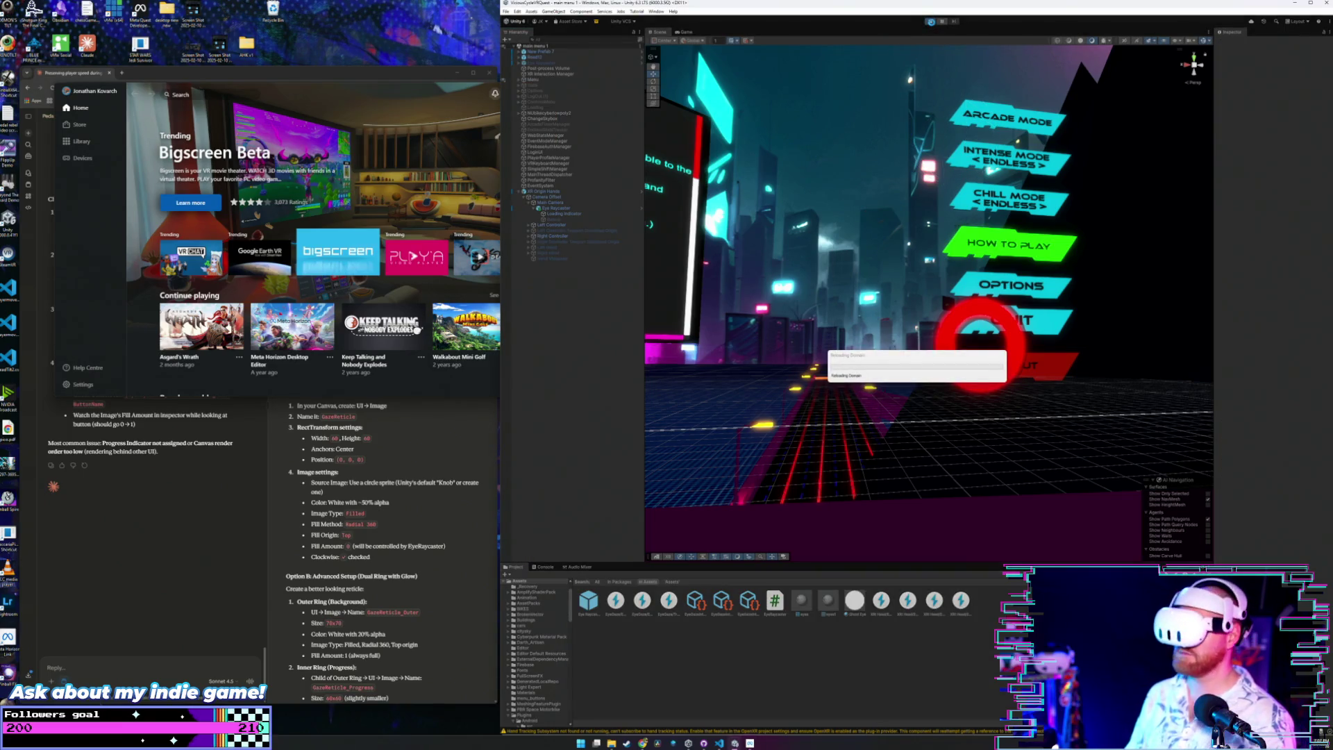
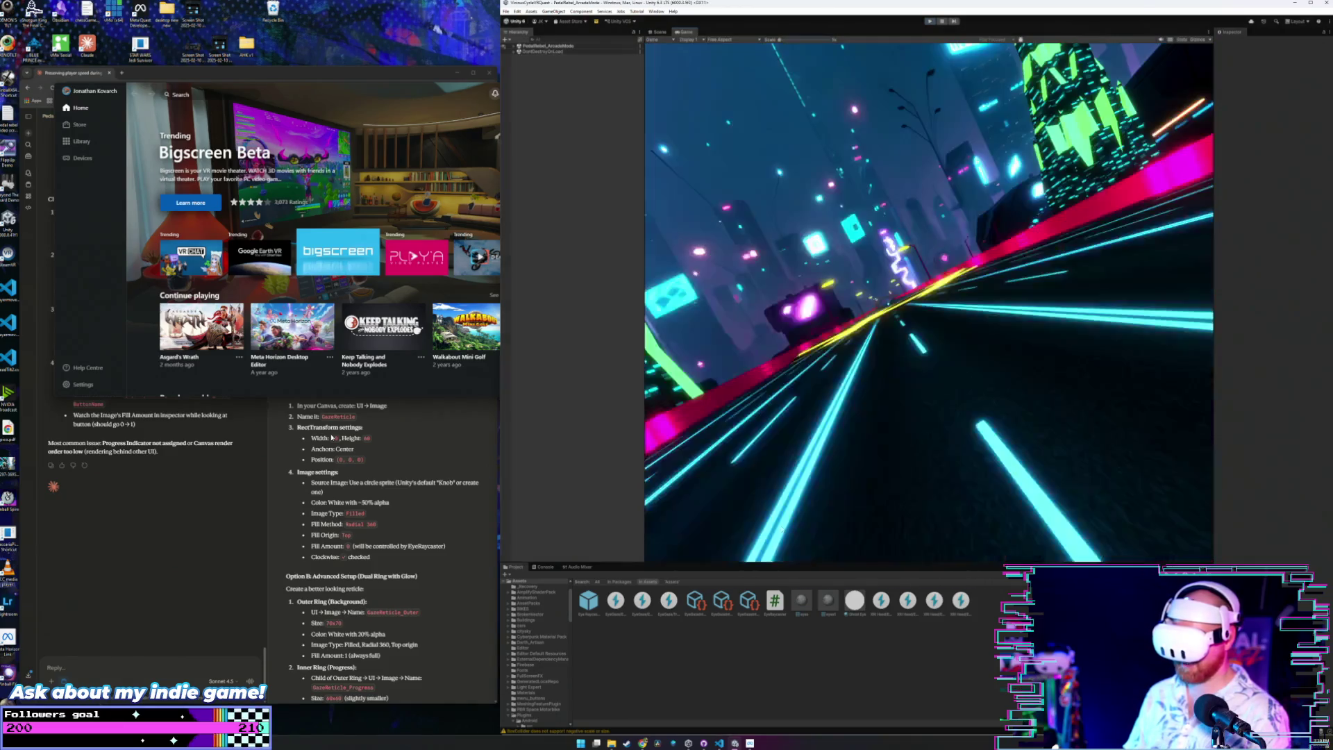
Exit Play mode with Ctrl+P to return to editing the main menu 1 scene.
{"action": "key", "text": "ctrl+p"}
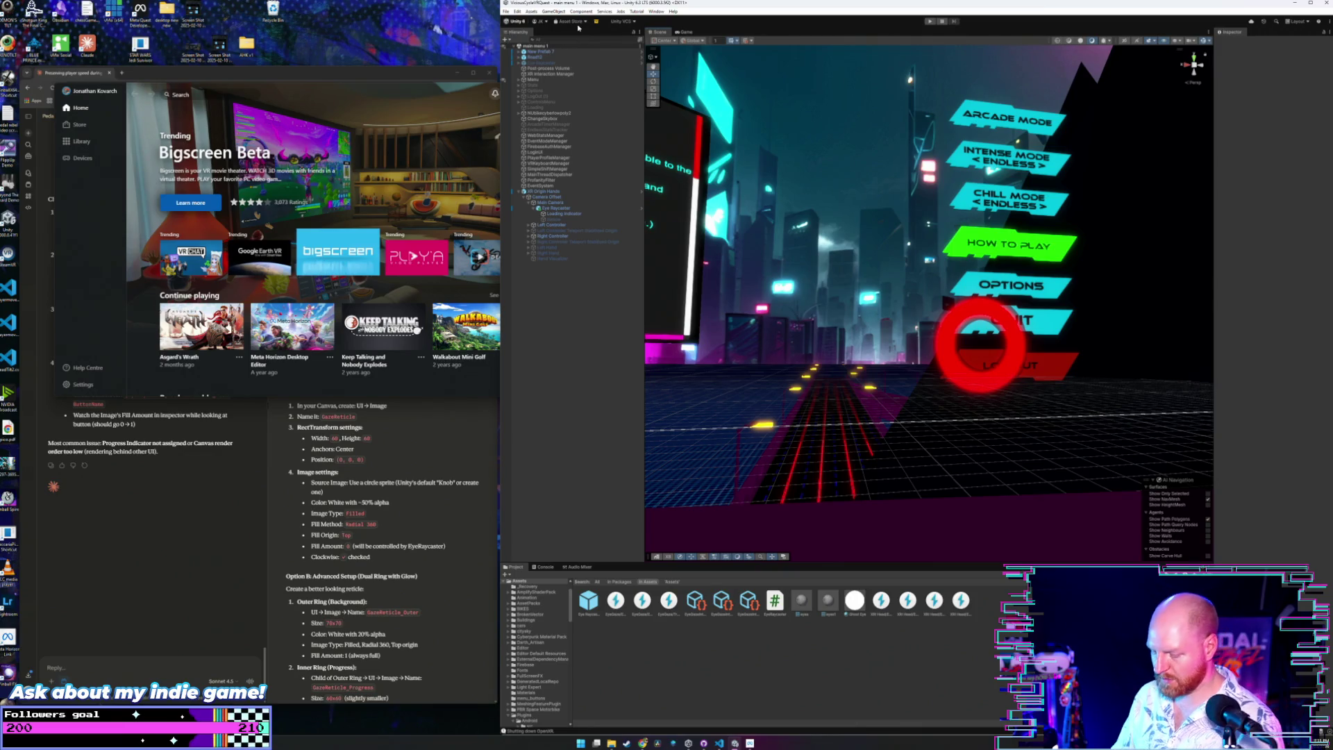
Select the Menu object to view its Canvas and Main Menu components in the Inspector.
{"action": "left_click", "coordinate": [506, 11]}
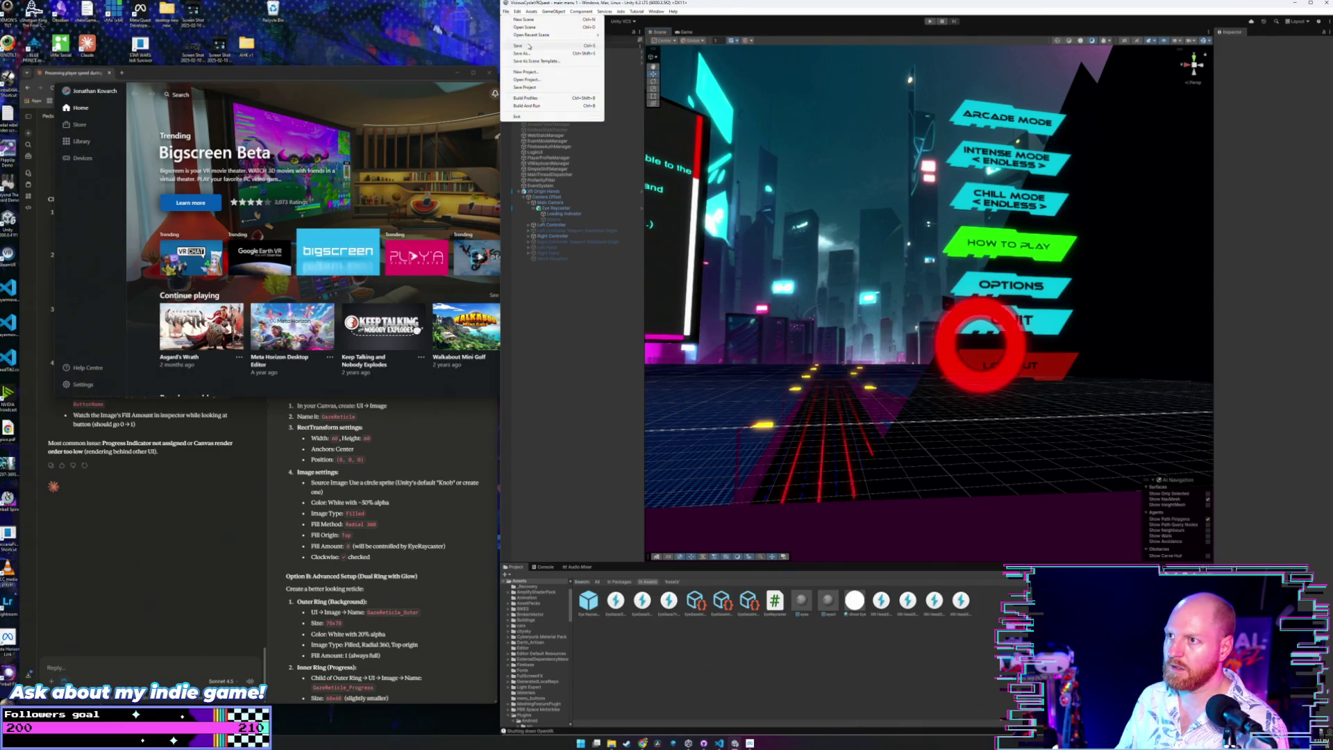
{"action": "left_click", "coordinate": [505, 11]}
{"action": "left_click", "coordinate": [506, 11]}
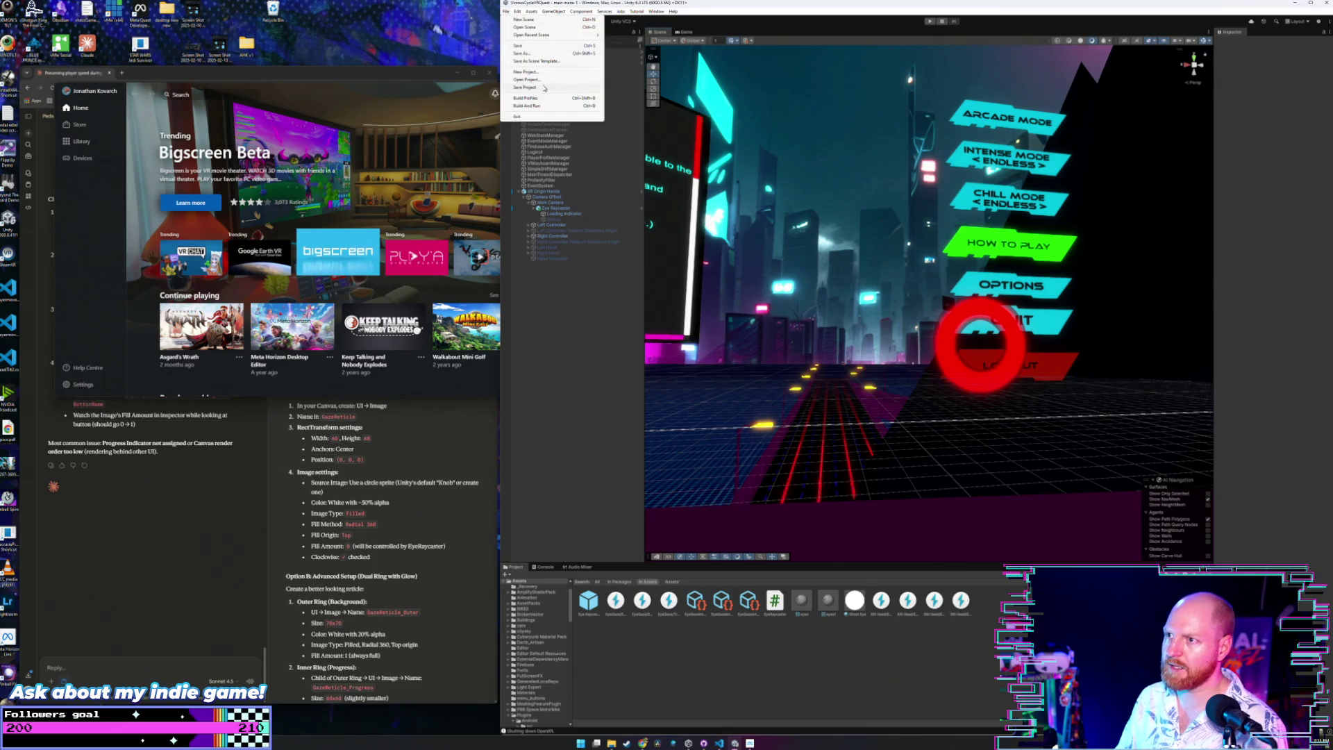
{"action": "left_click", "coordinate": [506, 11]}
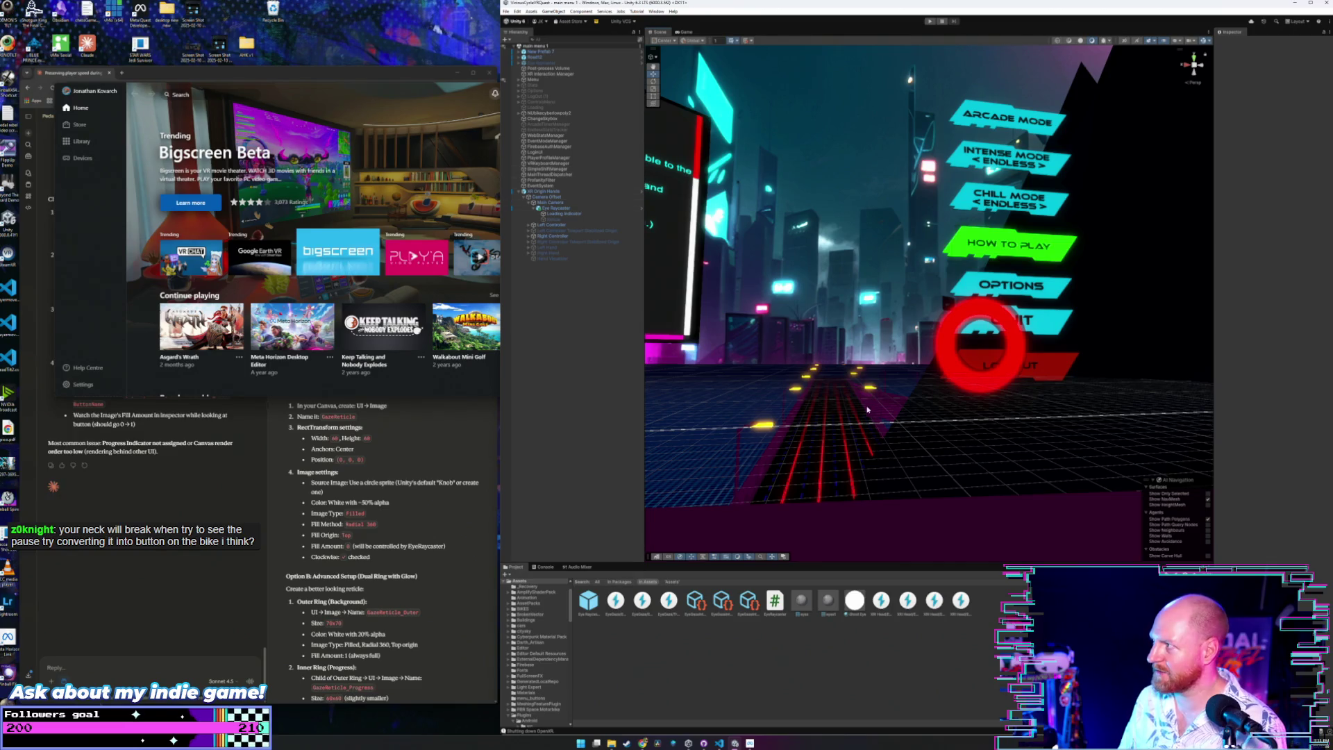
{"action": "left_click", "coordinate": [524, 80]}
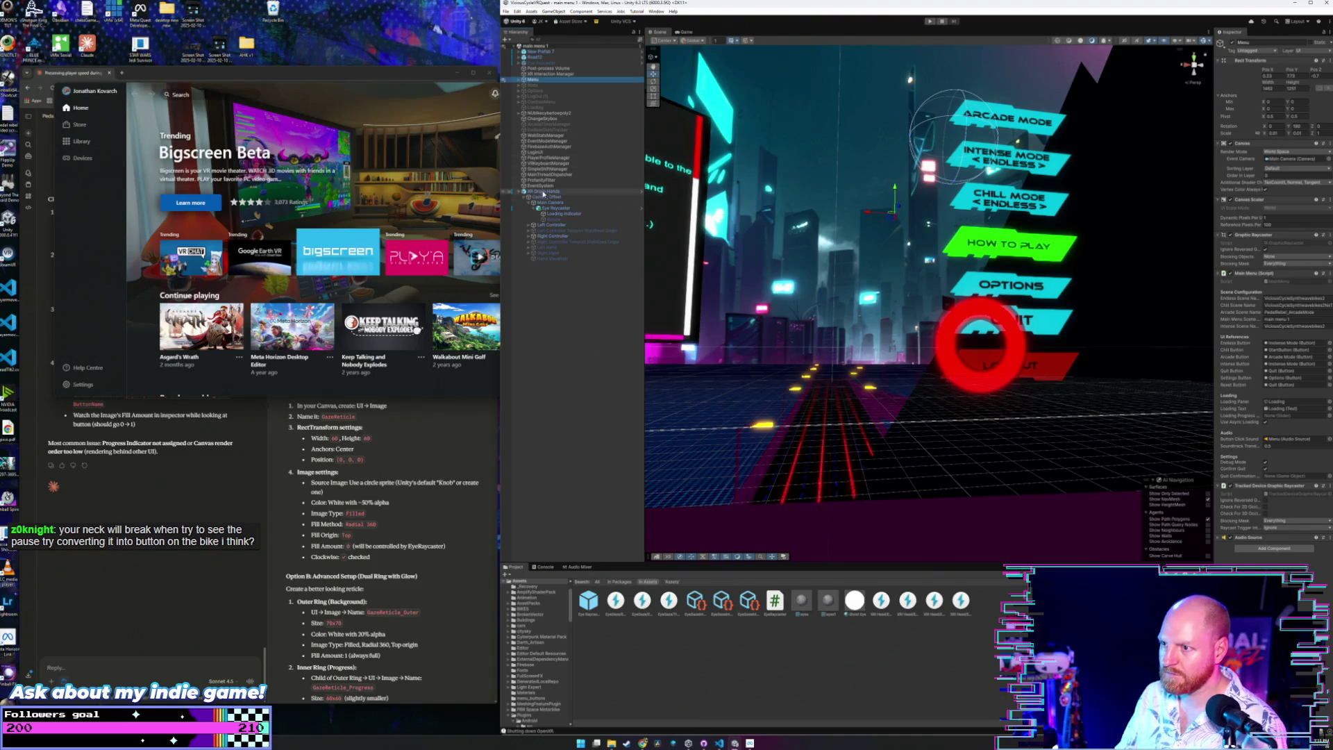
Expand Menu, make the EULA panel visible, and inspect MainMenu and LoginSuccessPanel.
{"action": "left_click", "coordinate": [520, 79]}
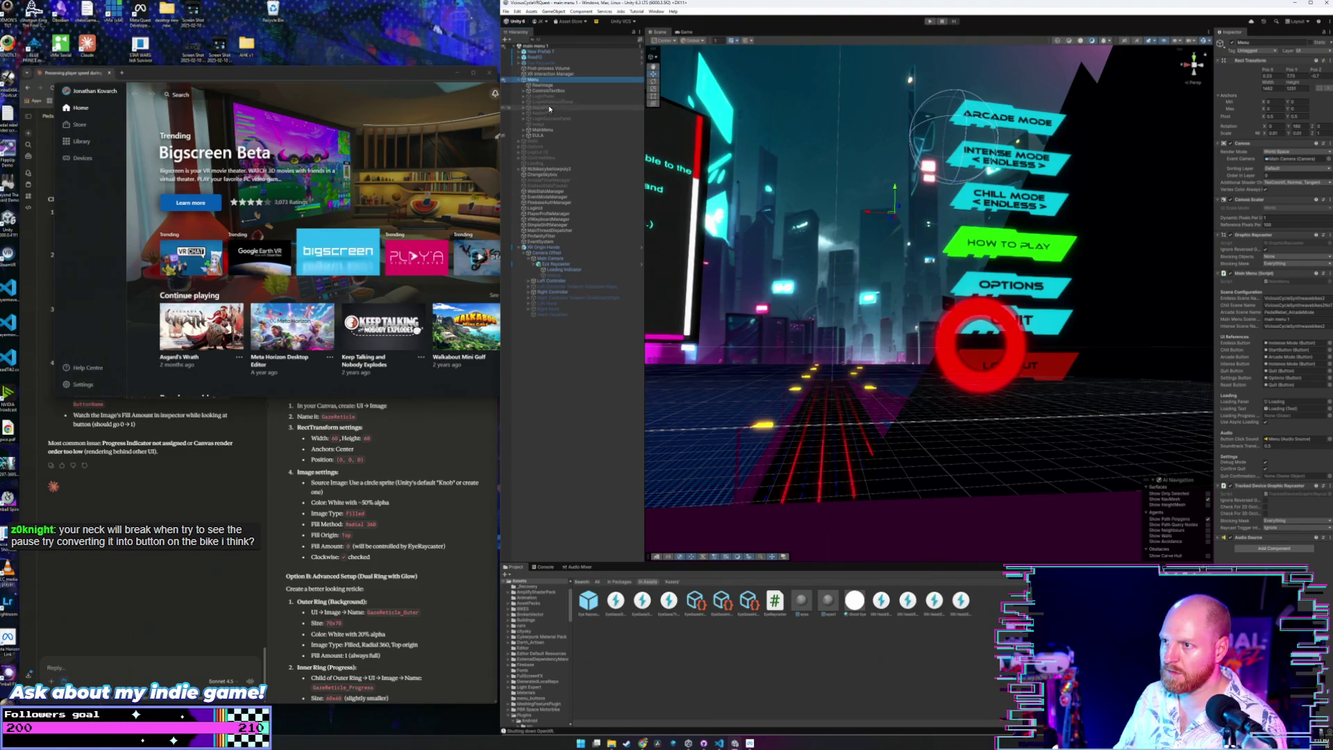
{"action": "left_click", "coordinate": [504, 137]}
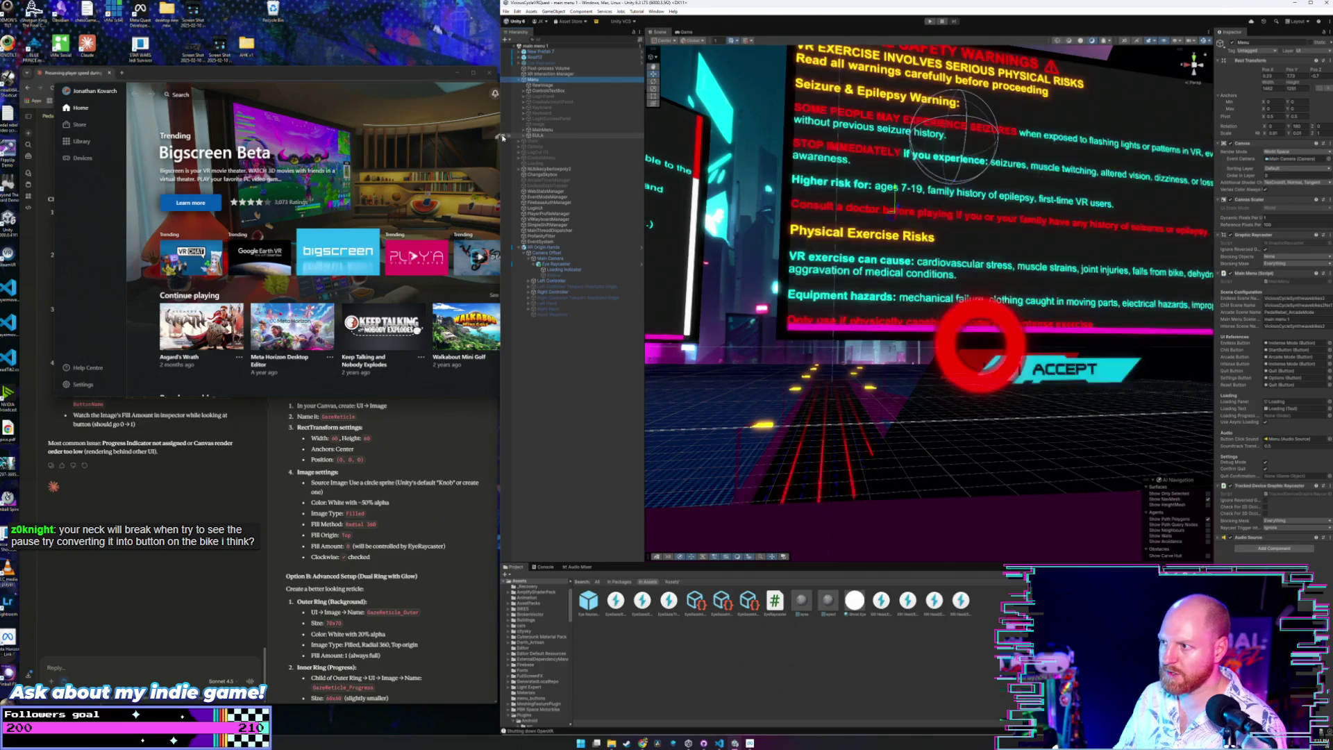
{"action": "left_click", "coordinate": [505, 131]}
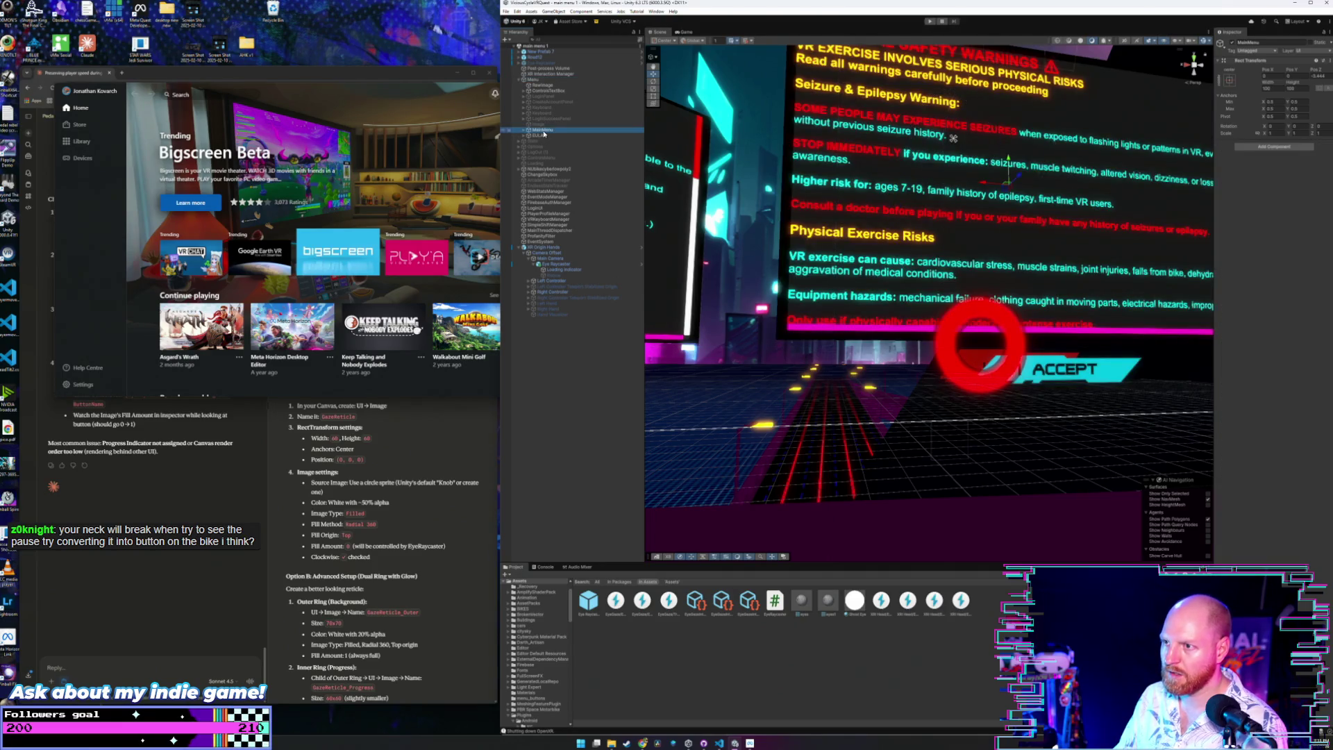
{"action": "left_click", "coordinate": [548, 119]}
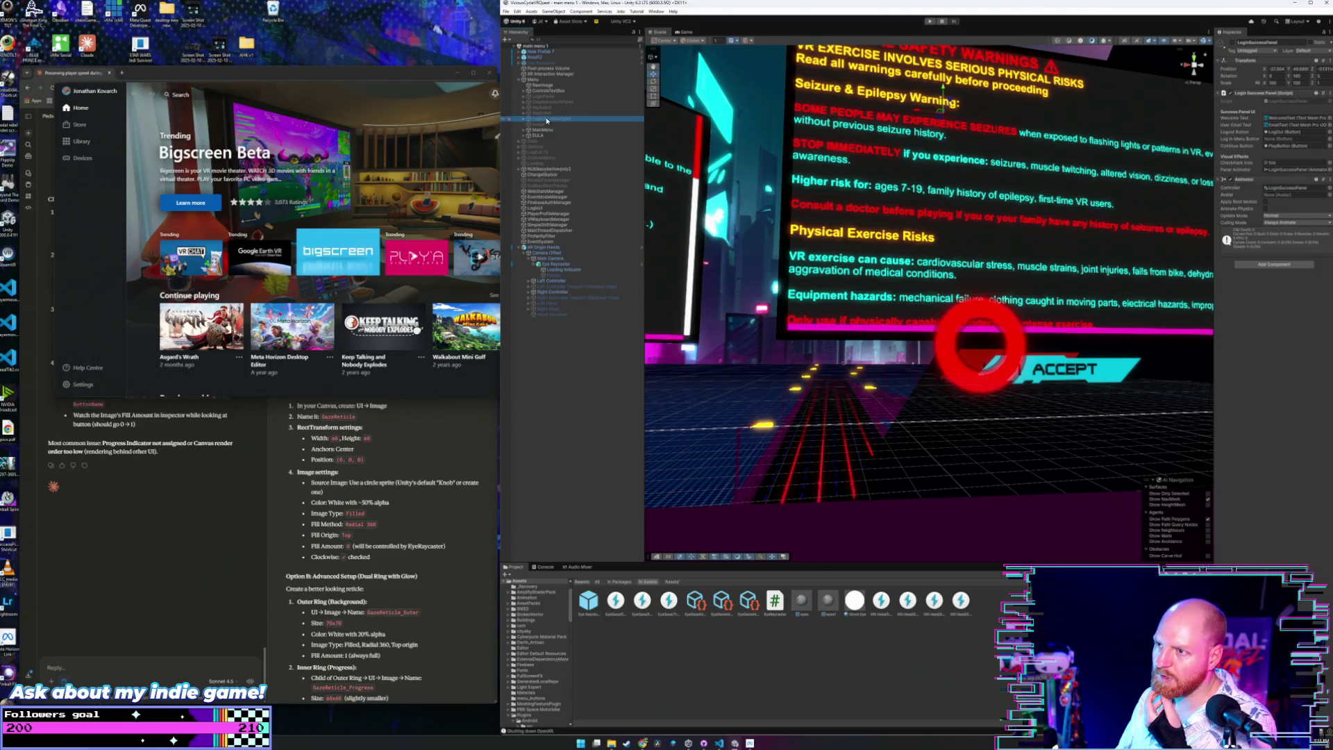
{"action": "left_click", "coordinate": [1234, 44]}
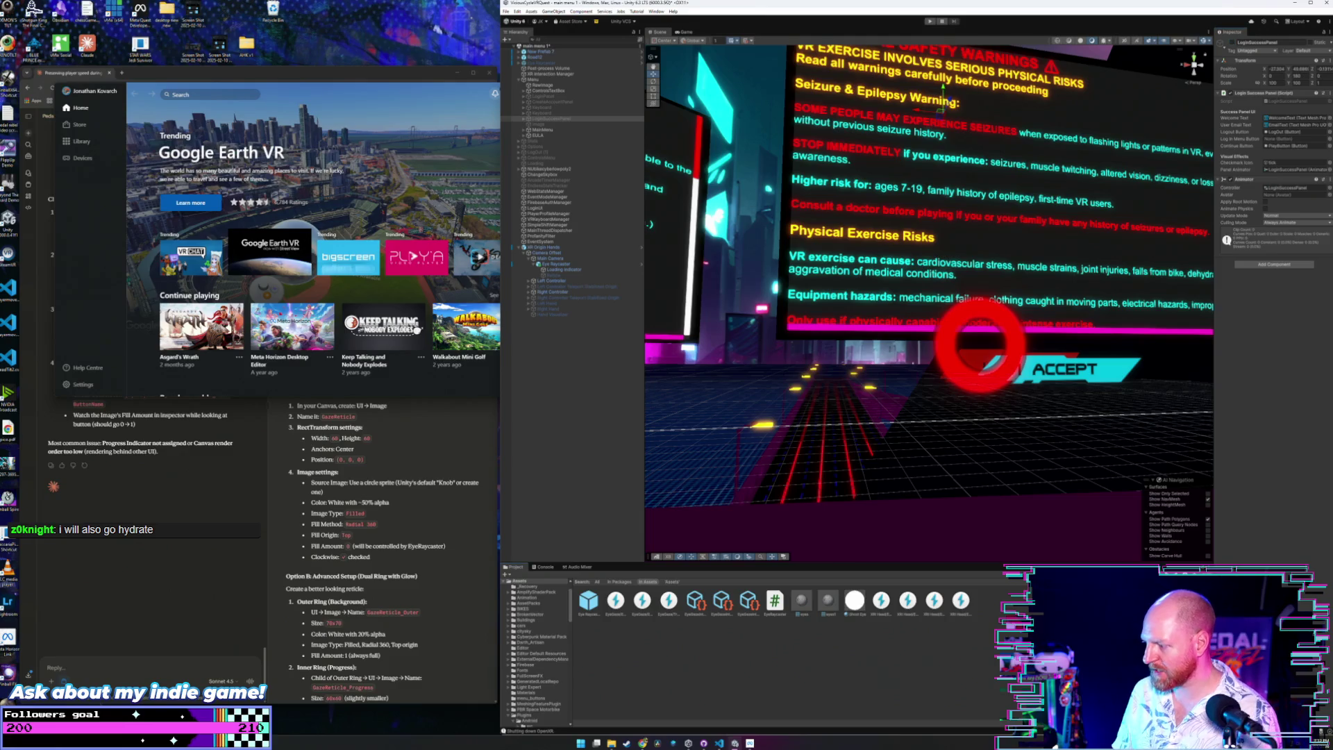
Clear the Project search and open PedalRebel_ArcadeMode, answering the modified-scene prompt.
{"action": "left_click", "coordinate": [520, 580]}
{"action": "scroll", "coordinate": [840, 673], "scroll_direction": "down", "scroll_amount": 2}
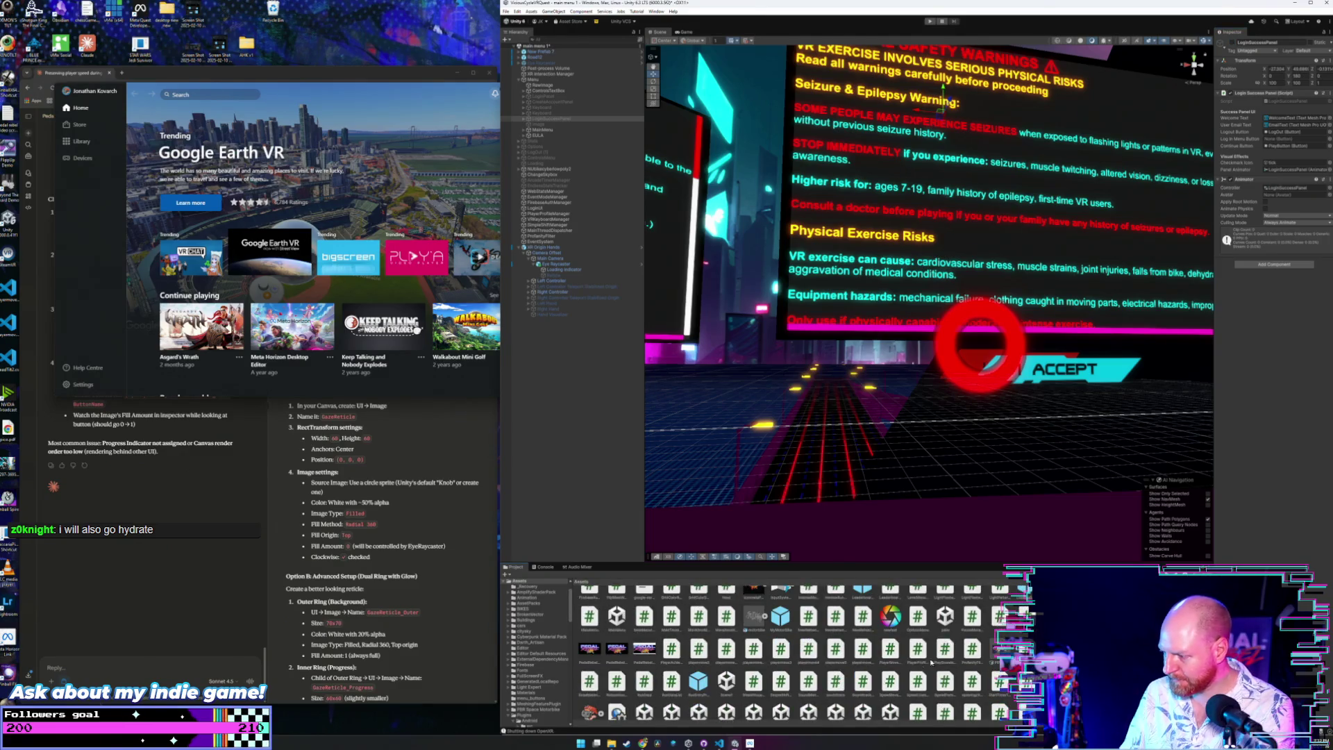
{"action": "scroll", "coordinate": [806, 655], "scroll_direction": "up", "scroll_amount": 1}
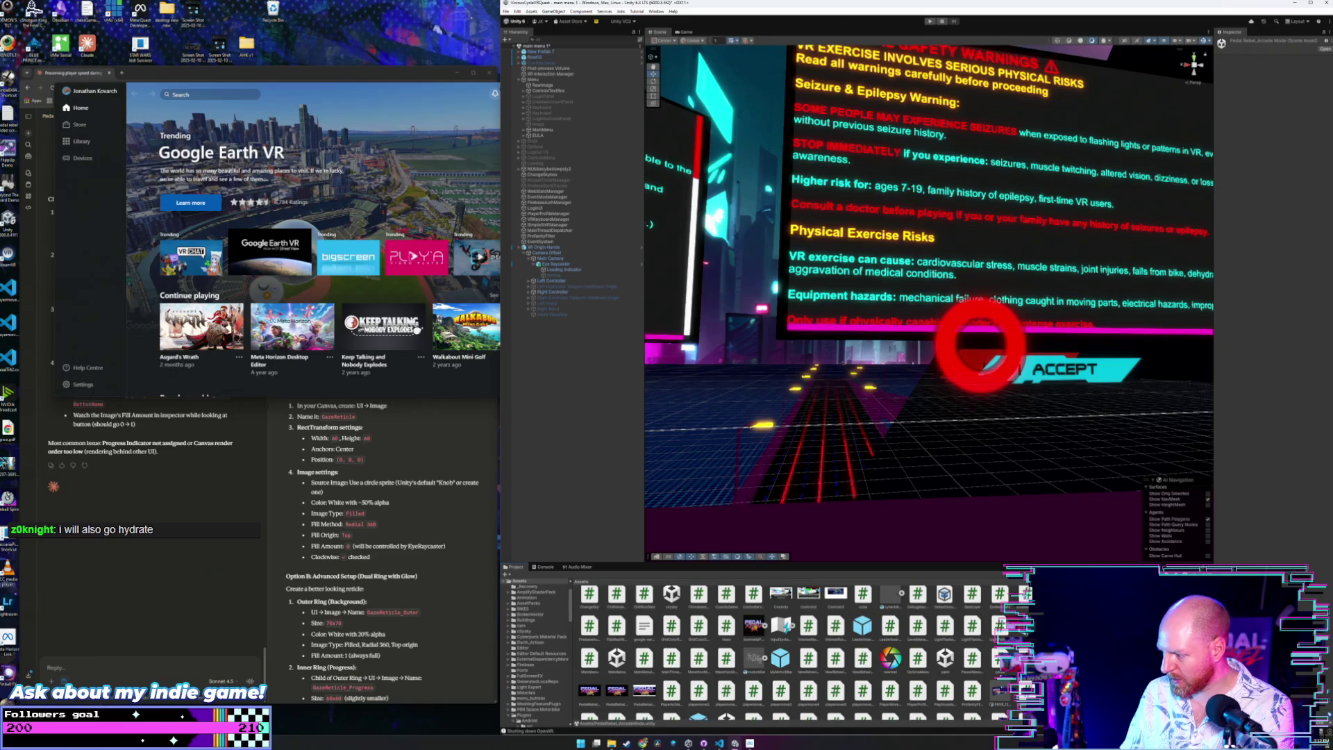
{"action": "left_click", "coordinate": [903, 387]}
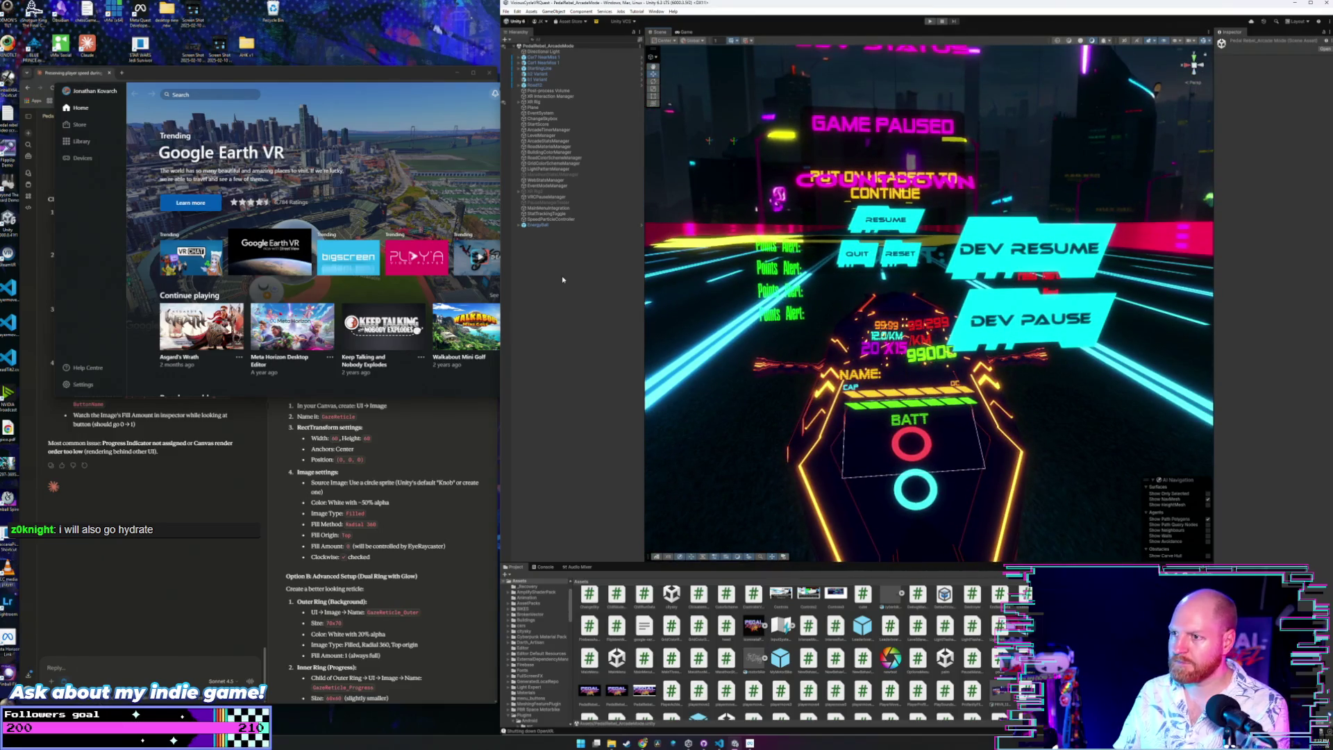
Expand XR Rig and its Canvas in the Hierarchy to list the canvas objects.
{"action": "left_click", "coordinate": [525, 103]}
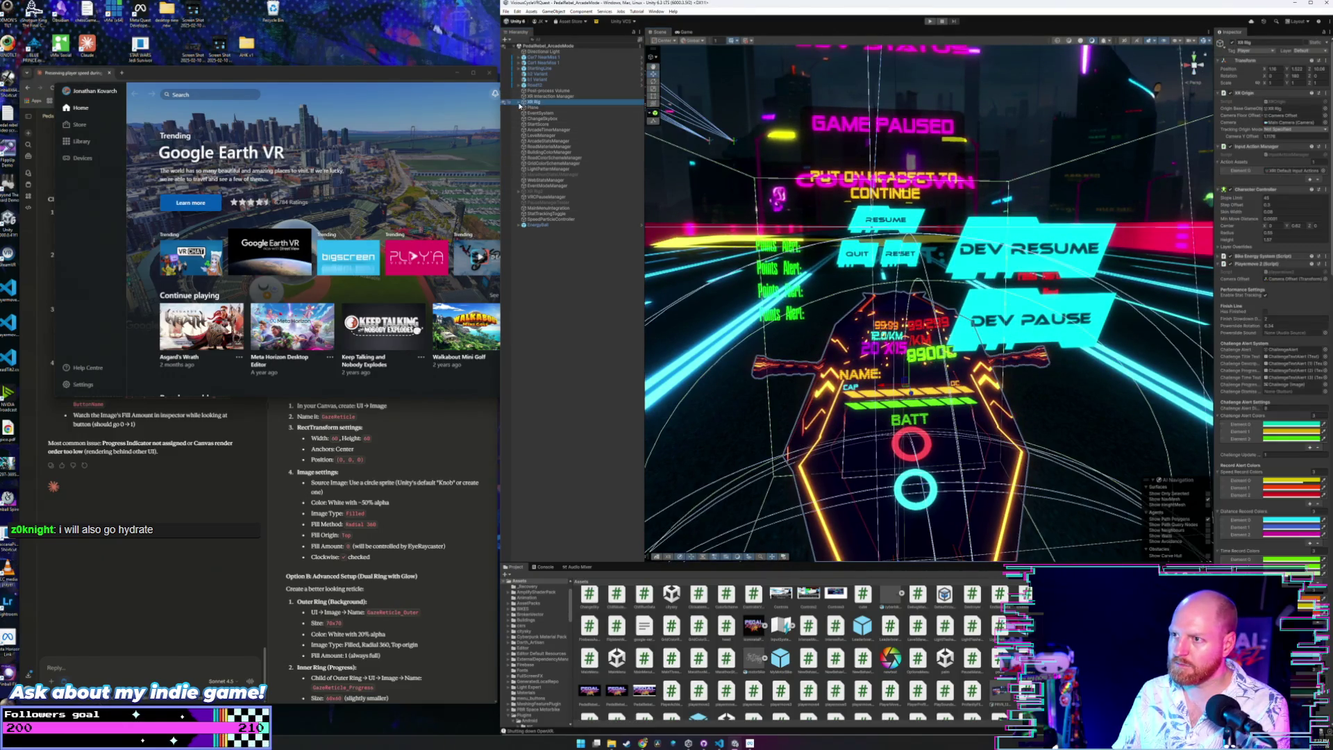
{"action": "left_click", "coordinate": [519, 103]}
{"action": "left_click", "coordinate": [520, 104]}
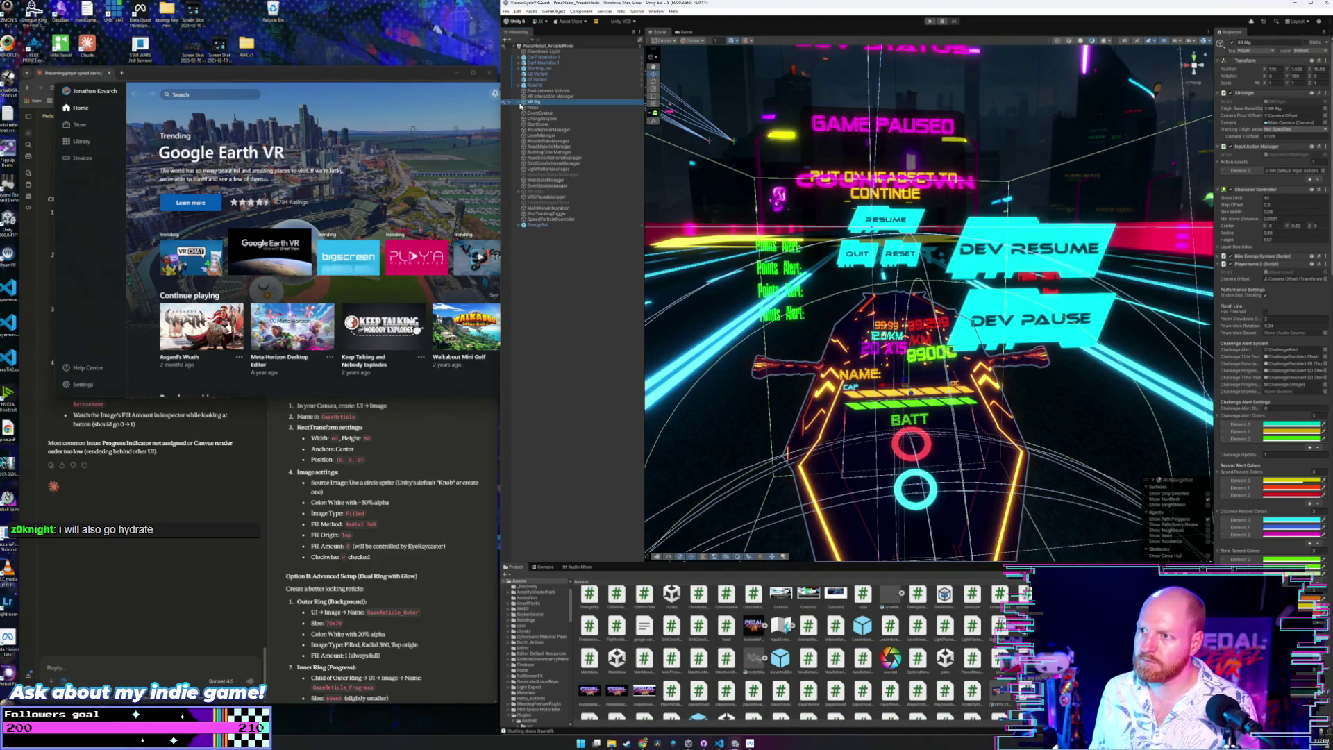
{"action": "left_click", "coordinate": [520, 104]}
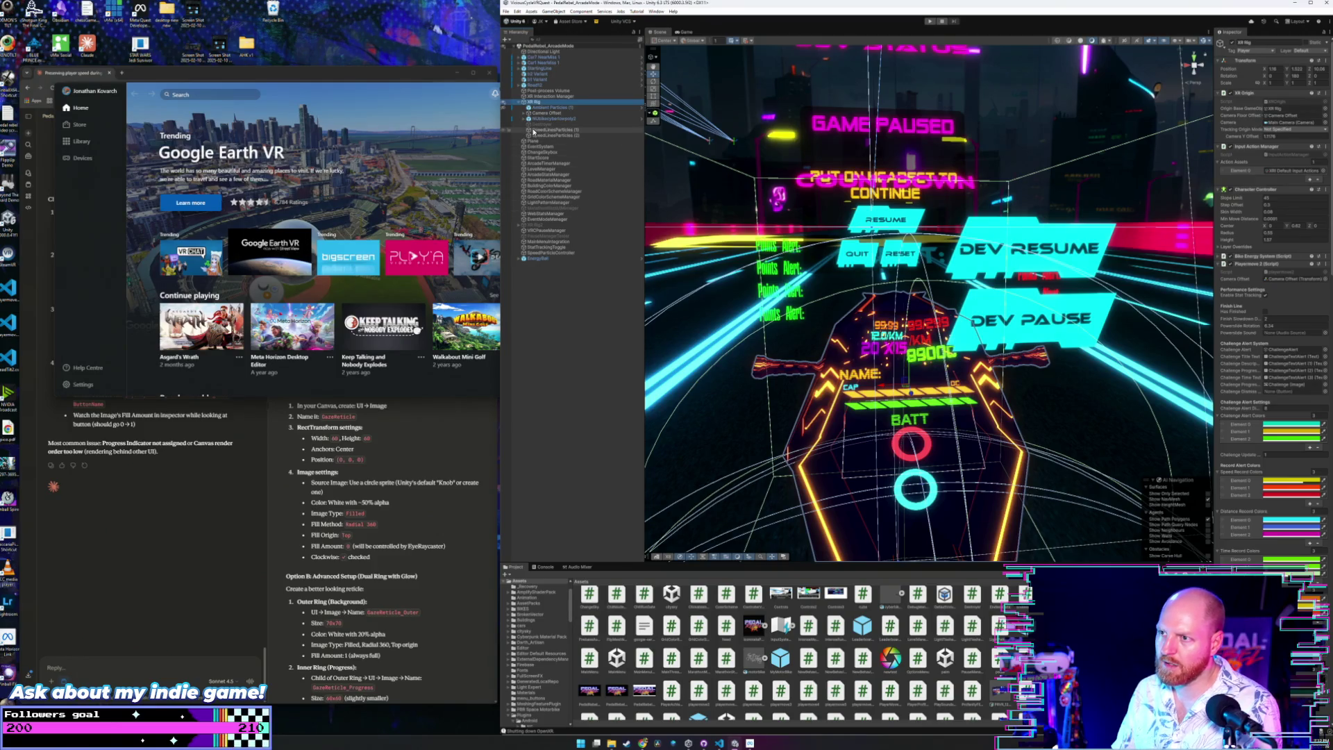
{"action": "left_click", "coordinate": [530, 118]}
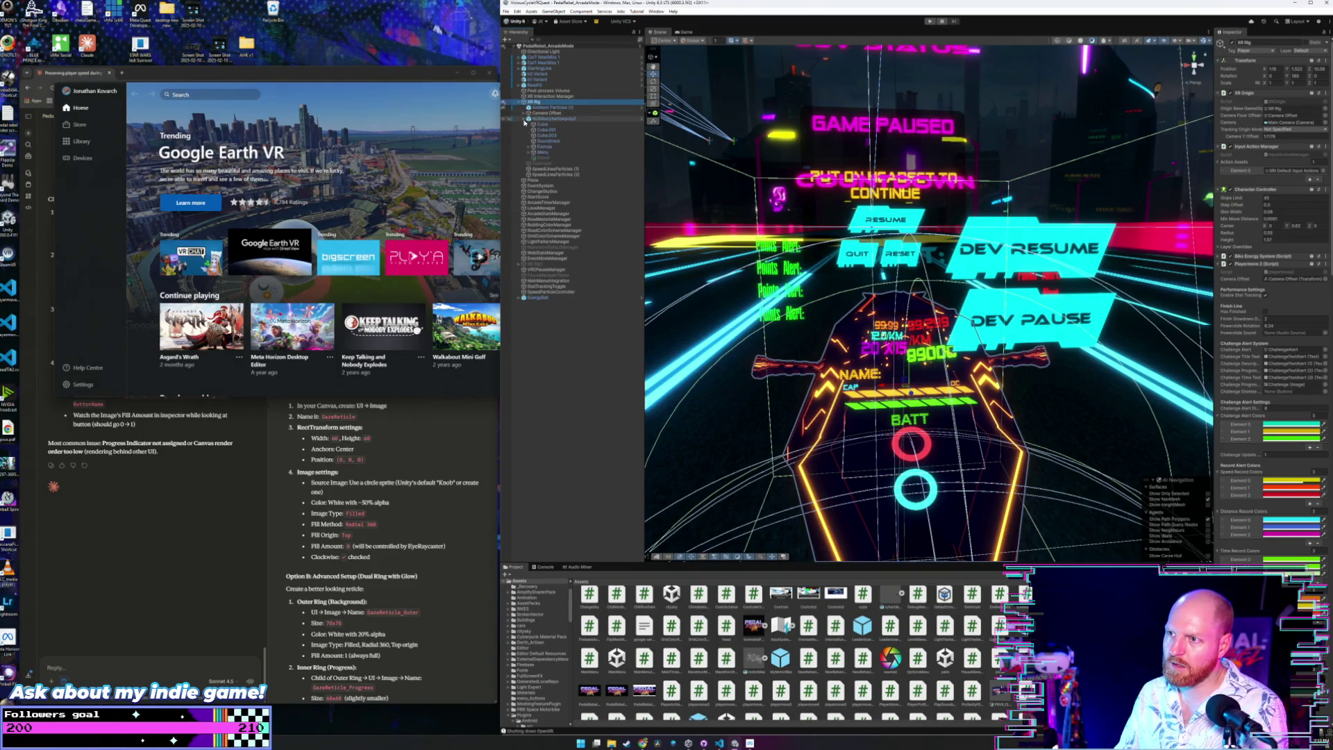
{"action": "left_click", "coordinate": [533, 153]}
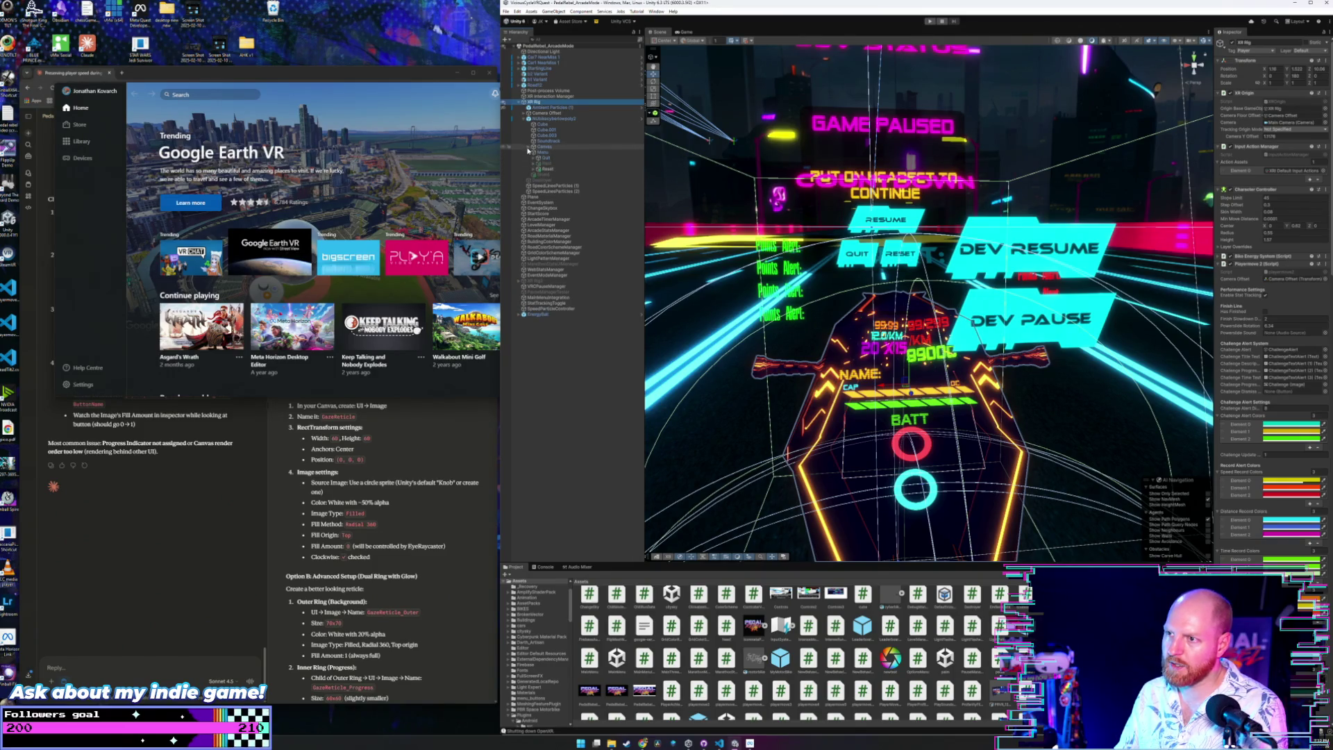
{"action": "left_click", "coordinate": [530, 149]}
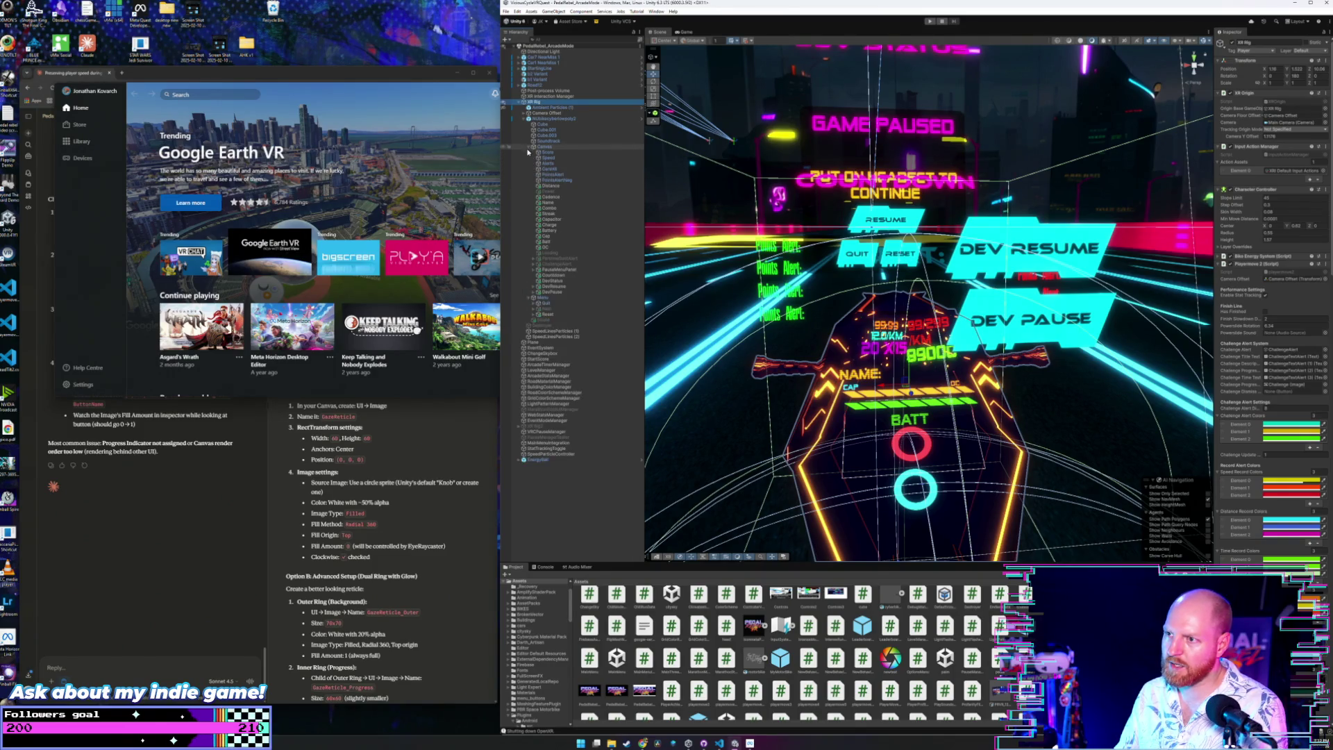
Deactivate the DevResume and DevPause button objects.
{"action": "left_click", "coordinate": [556, 286]}
{"action": "left_click", "coordinate": [1226, 42]}
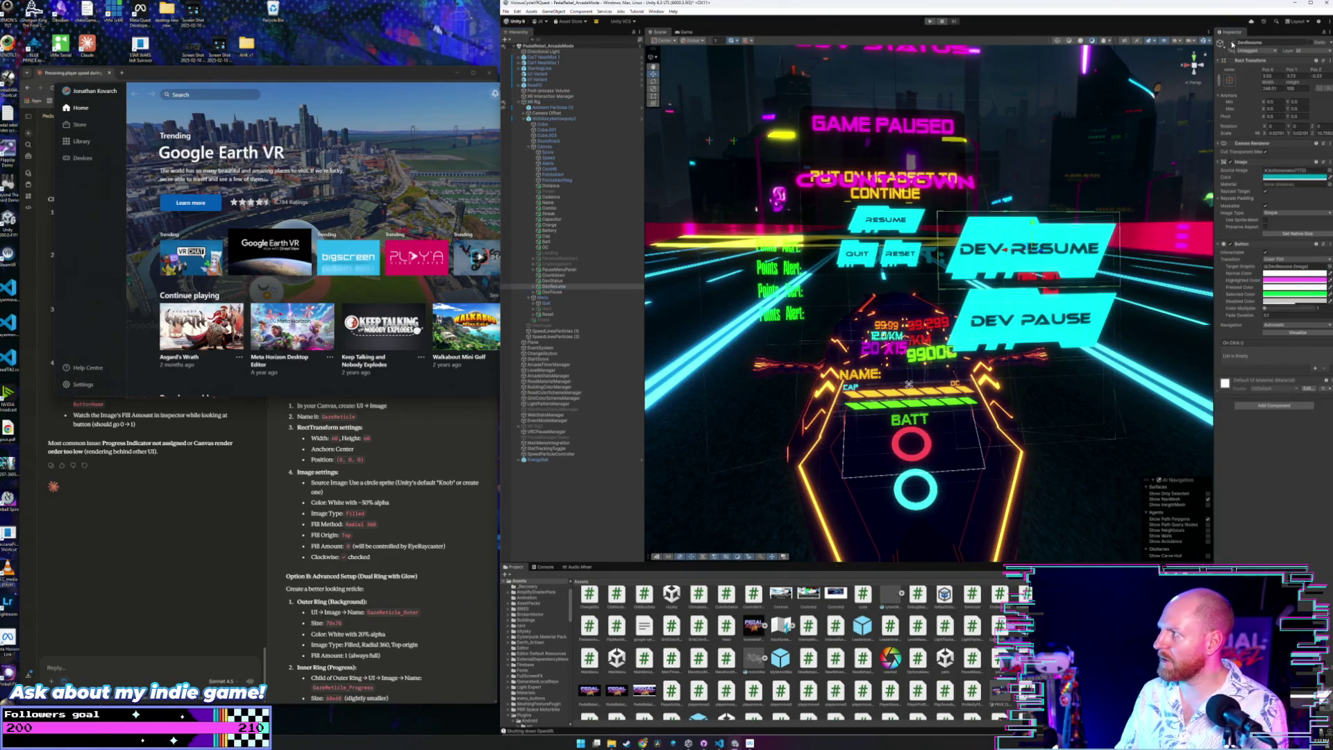
{"action": "left_click", "coordinate": [553, 291]}
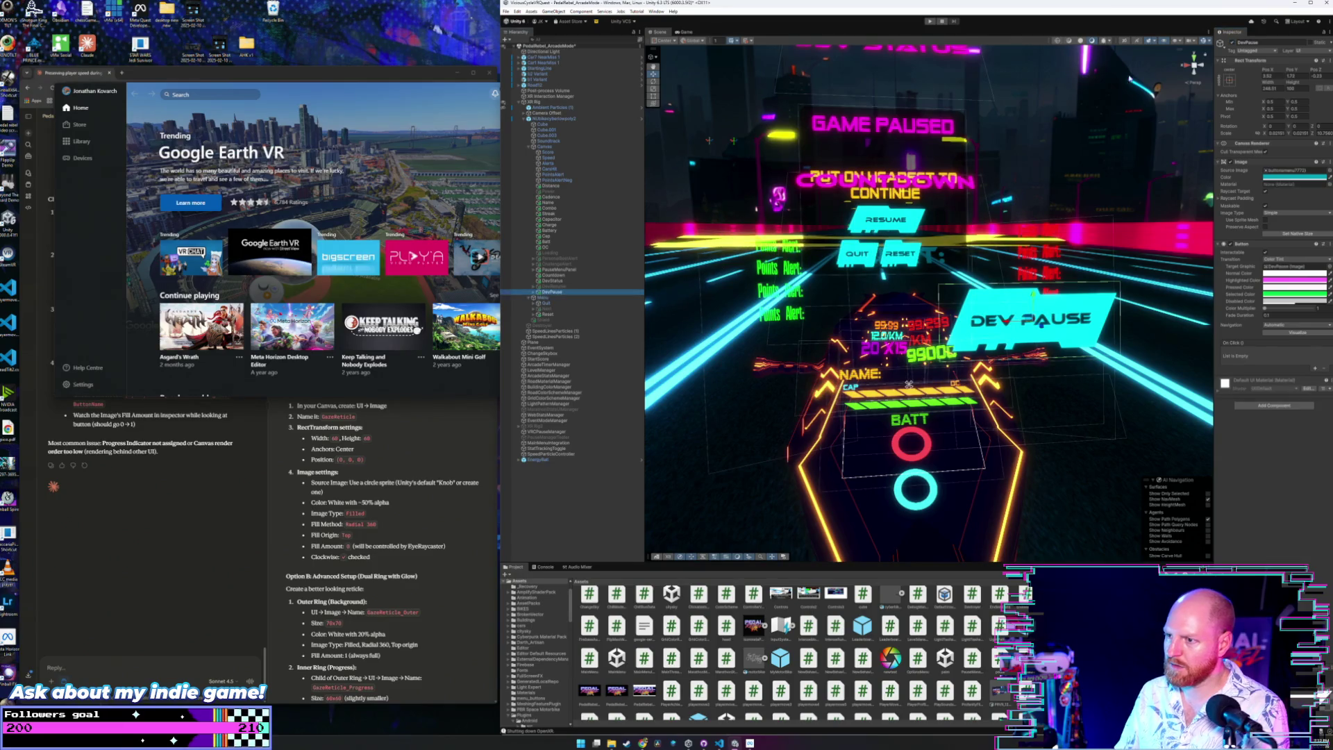
{"action": "left_click", "coordinate": [1227, 42]}
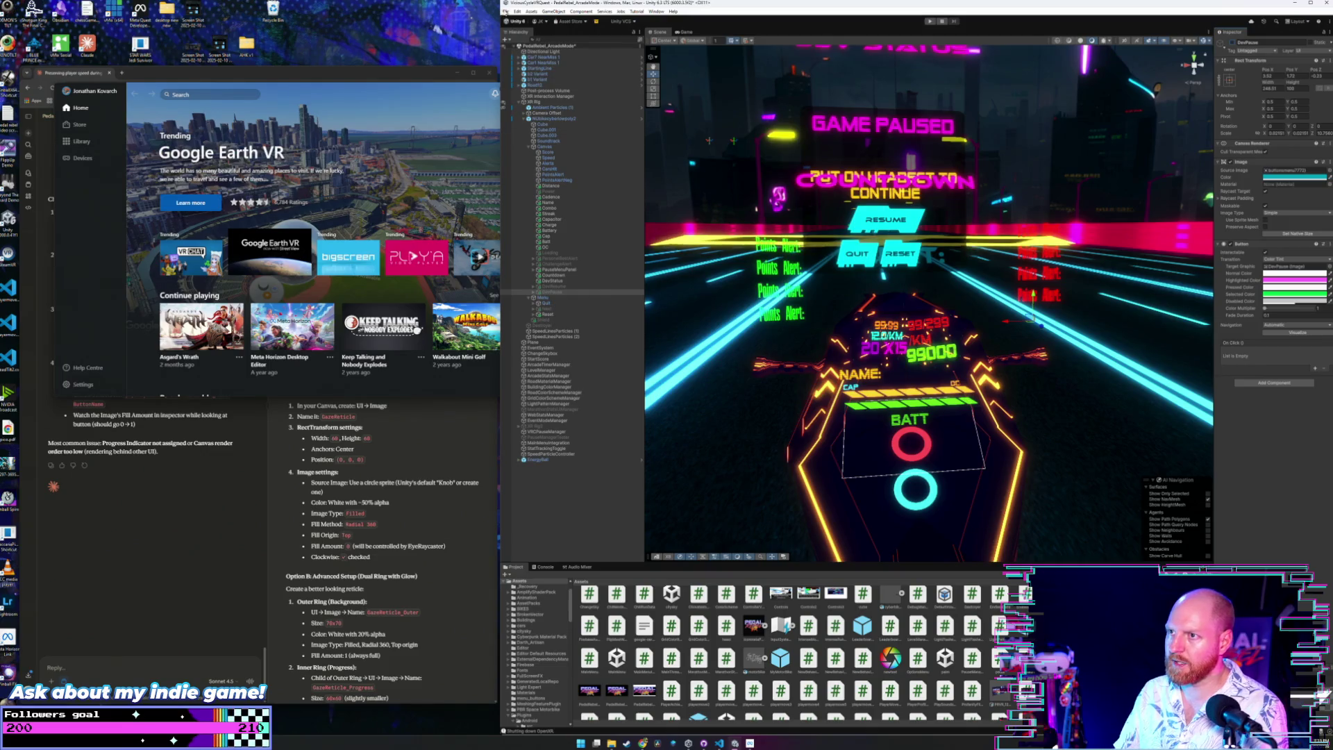
{"action": "left_click", "coordinate": [507, 11]}
{"action": "left_click", "coordinate": [506, 11]}
{"action": "left_click", "coordinate": [506, 11]}
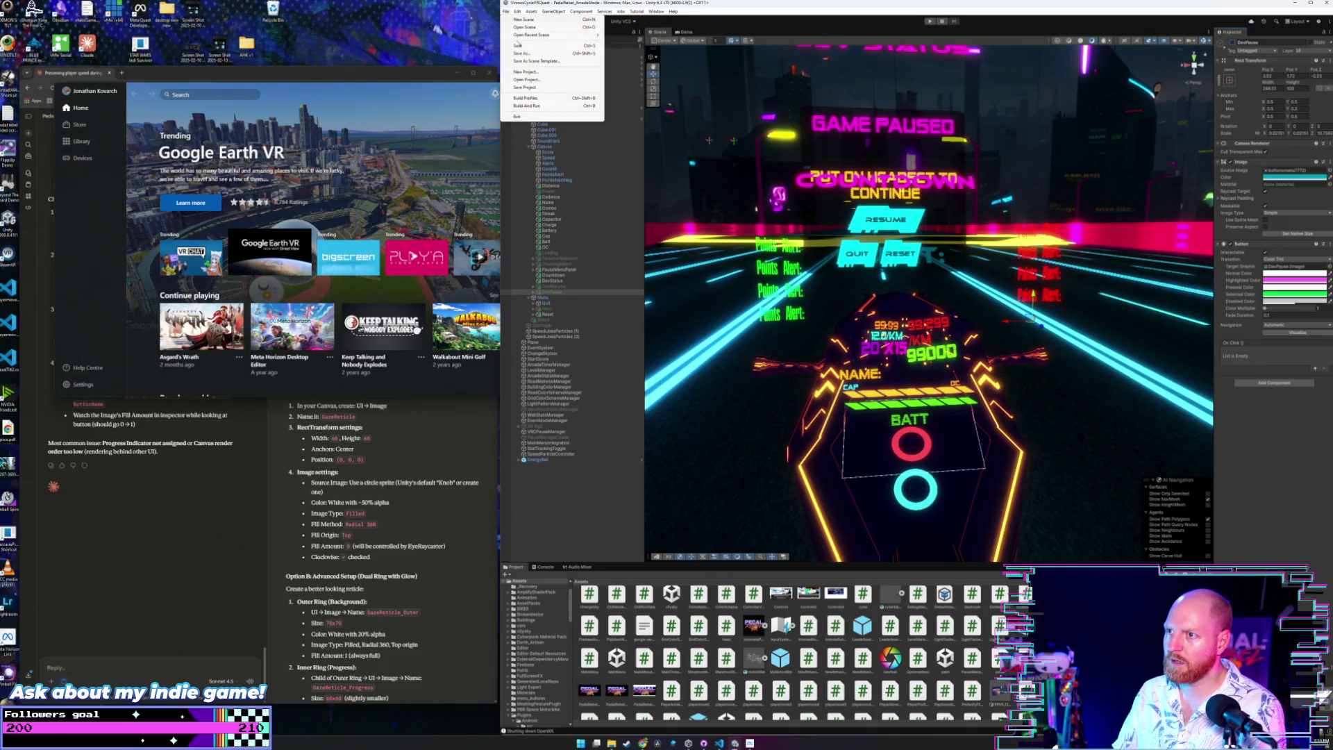
Save the project, deactivate PauseMenuPanel, and check the DevStatus and Countdown objects.
{"action": "left_click", "coordinate": [543, 91]}
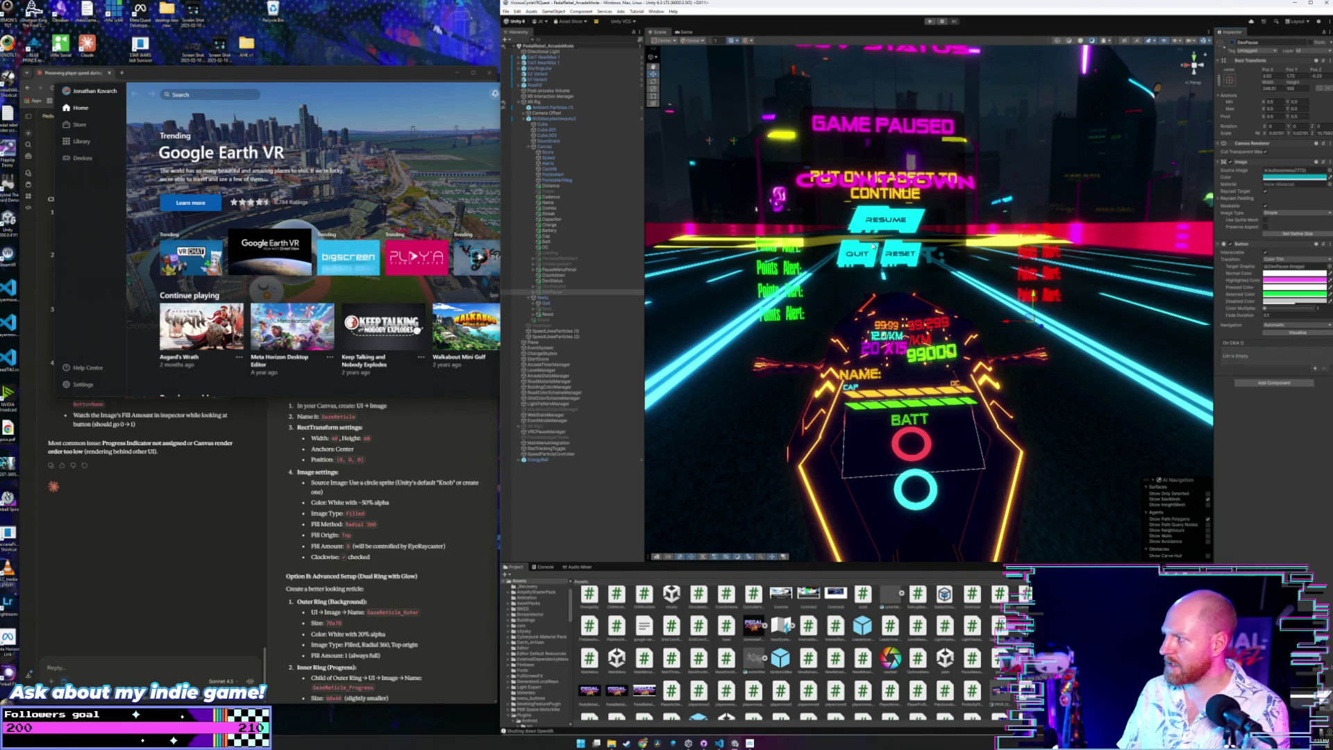
{"action": "left_click", "coordinate": [554, 432]}
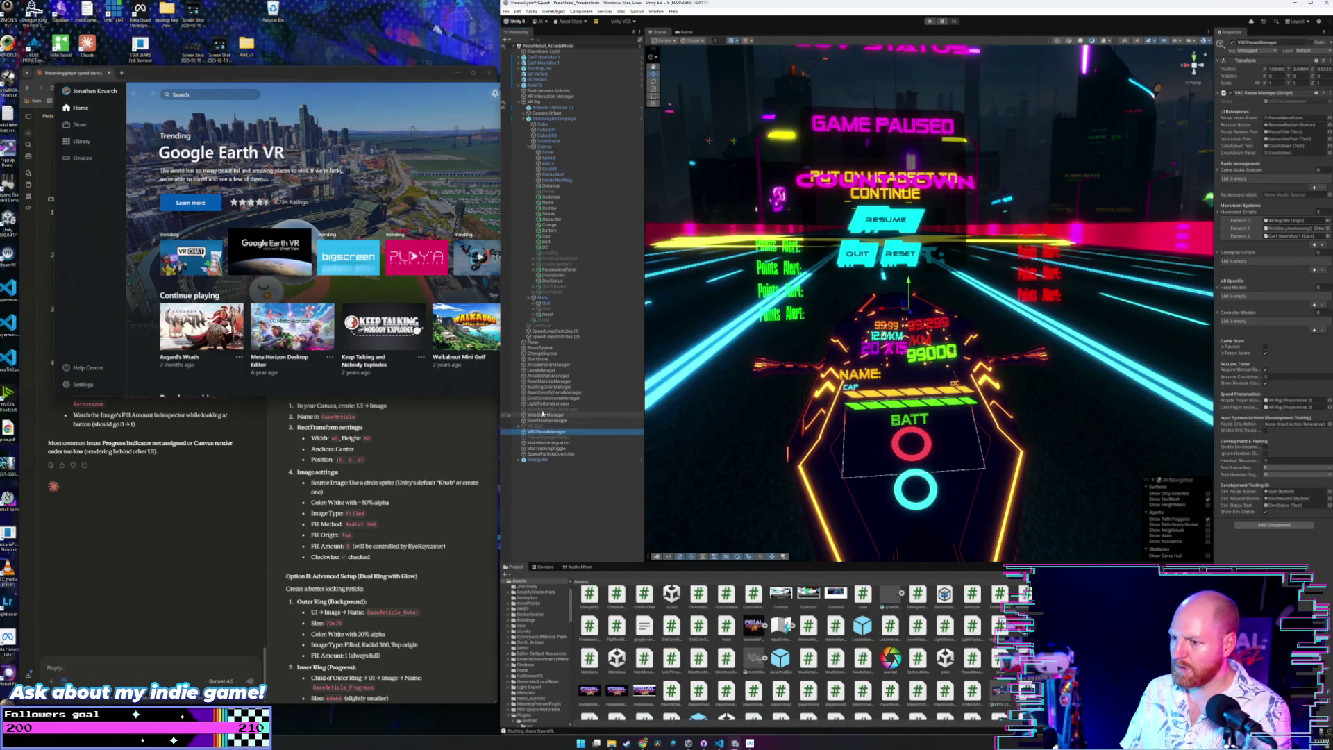
{"action": "left_click", "coordinate": [556, 269]}
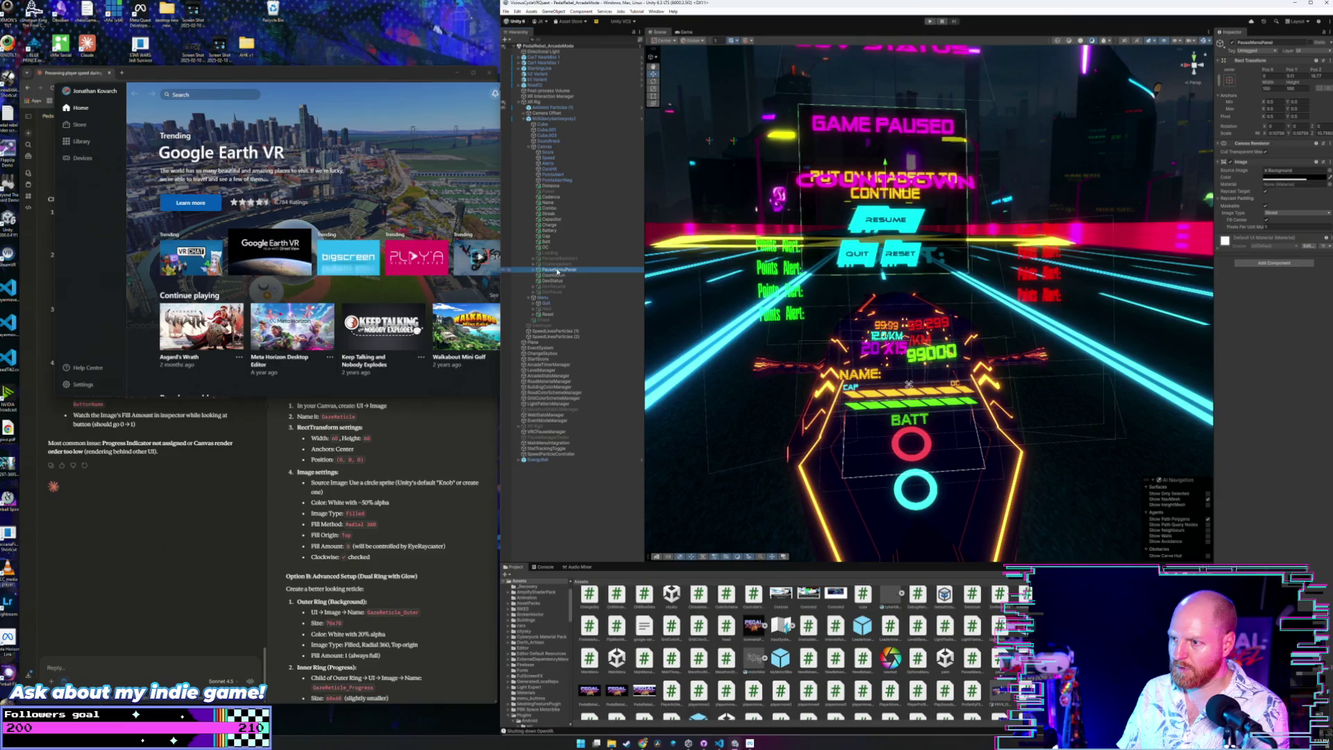
{"action": "left_click", "coordinate": [1231, 43]}
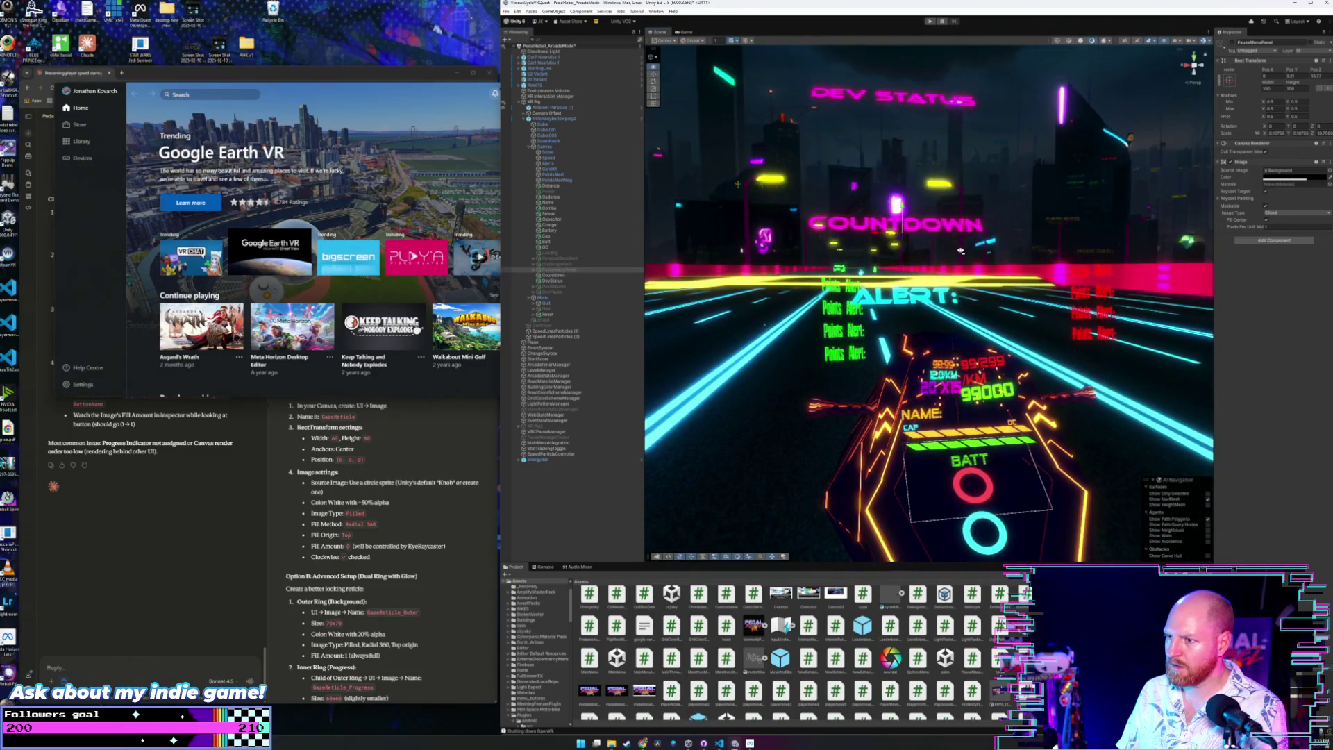
{"action": "left_click", "coordinate": [554, 280]}
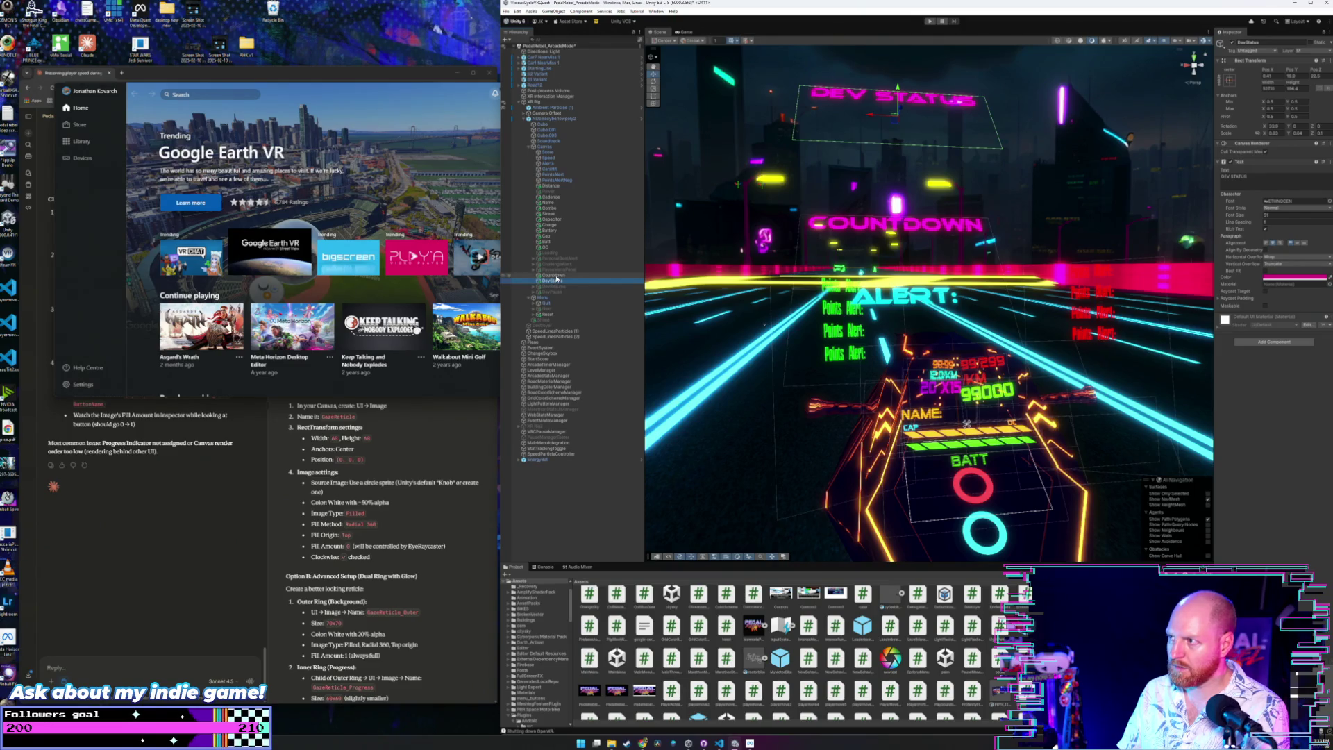
{"action": "left_click", "coordinate": [555, 276]}
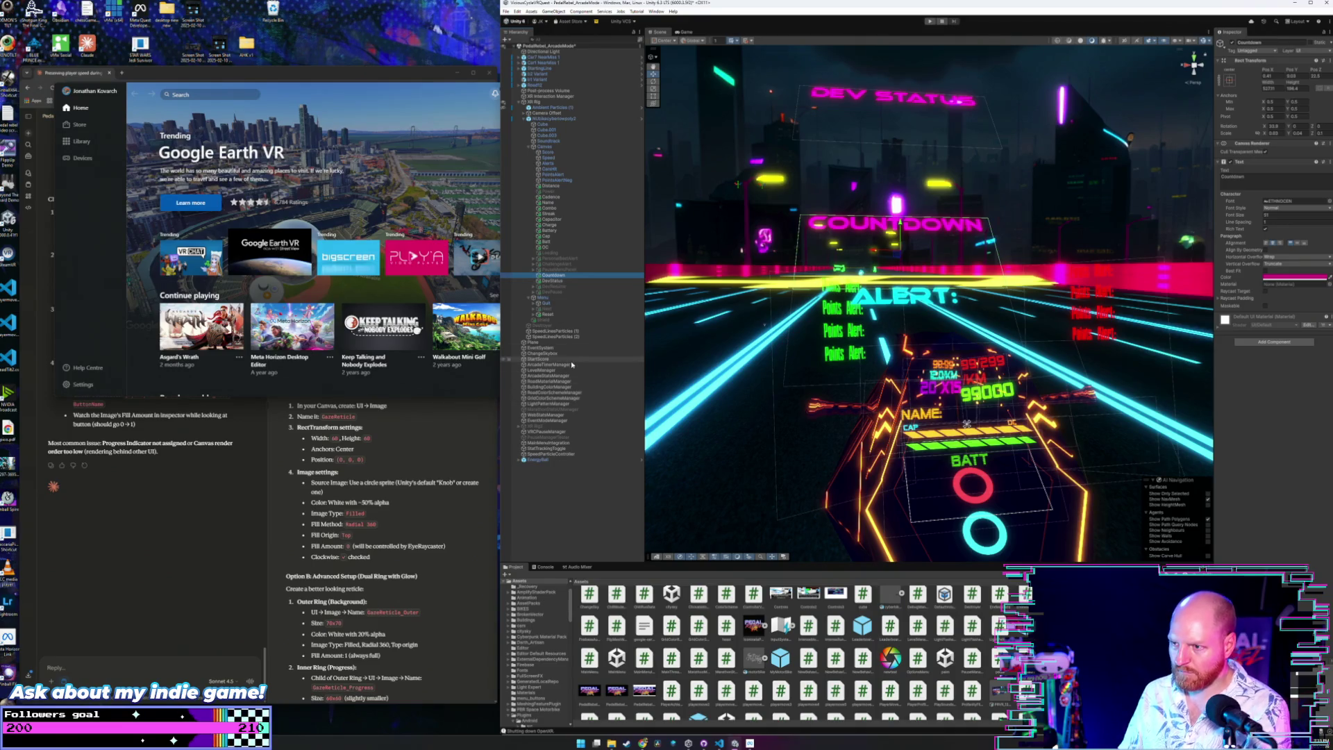
{"action": "left_click", "coordinate": [556, 431]}
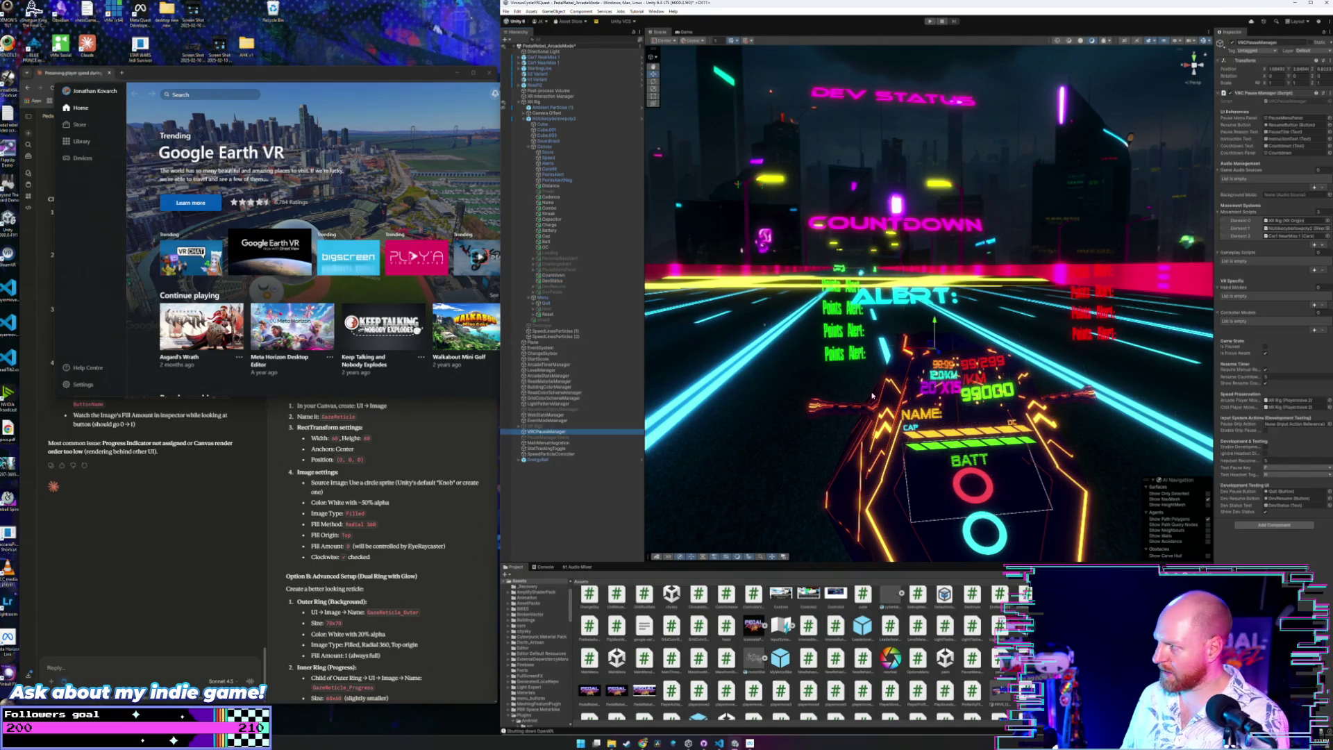
Uncheck Require Manual Resume on VRCPauseManager and start a play test.
{"action": "left_click", "coordinate": [1254, 378]}
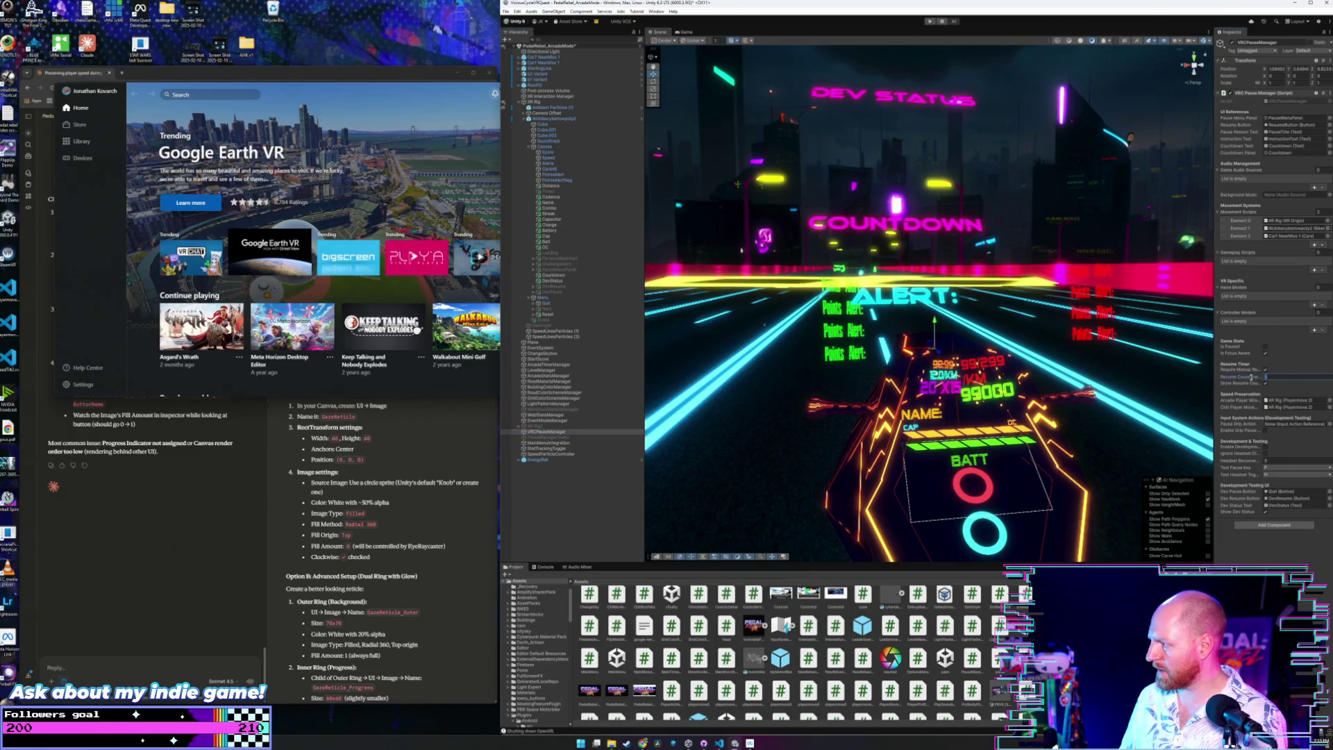
{"action": "left_click", "coordinate": [1296, 370]}
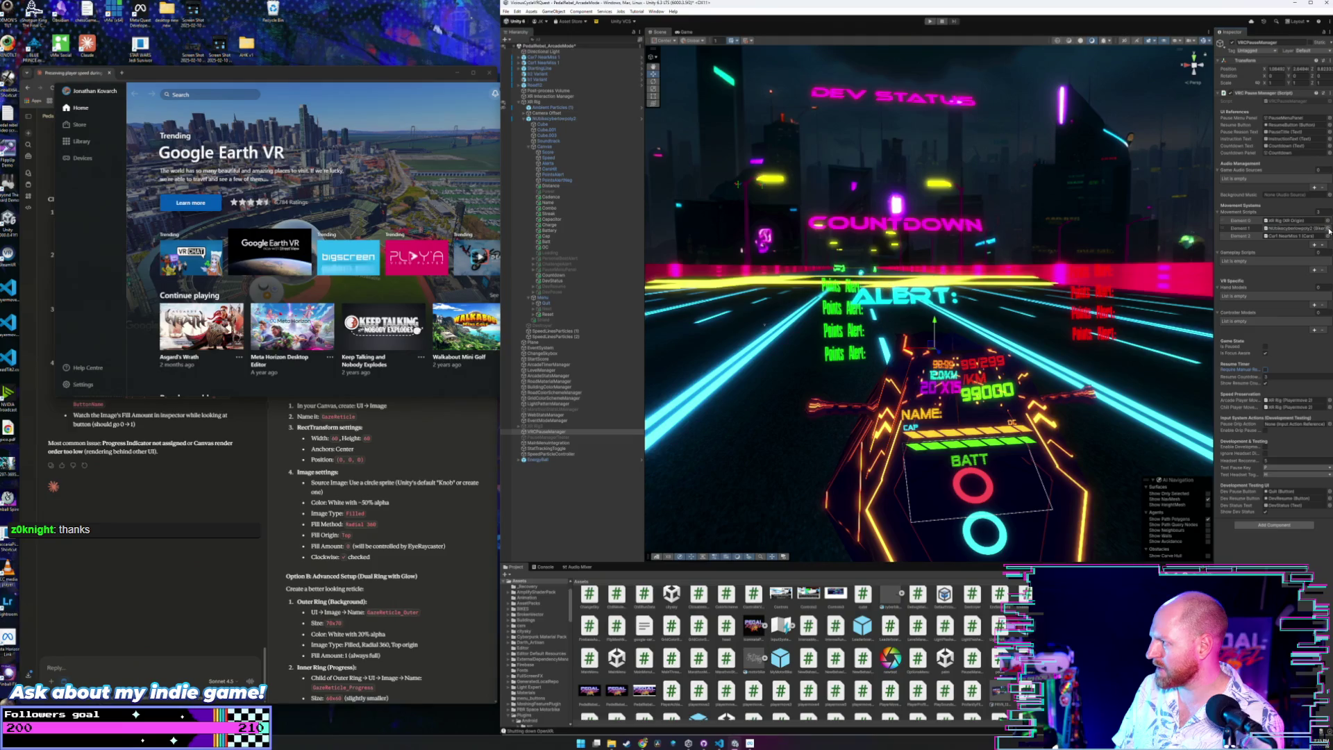
{"action": "left_click", "coordinate": [931, 22]}
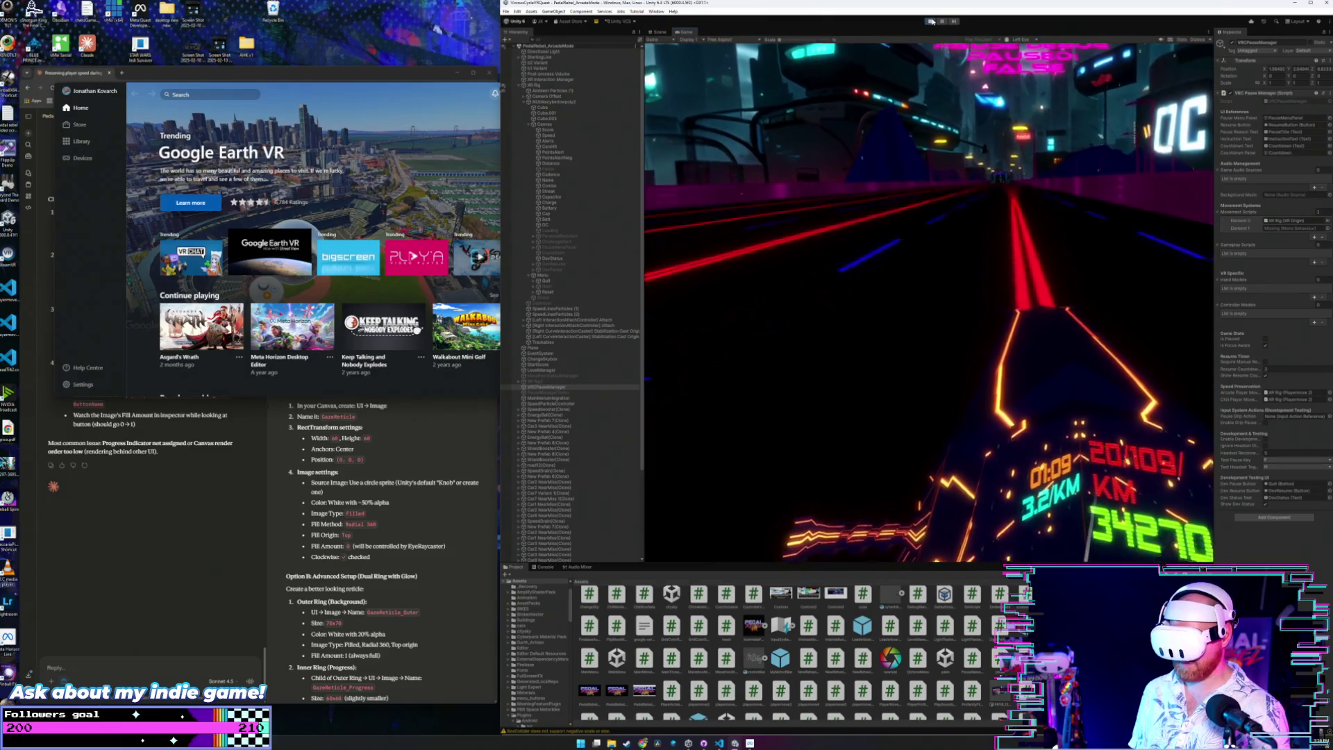
{"action": "left_click", "coordinate": [931, 21]}
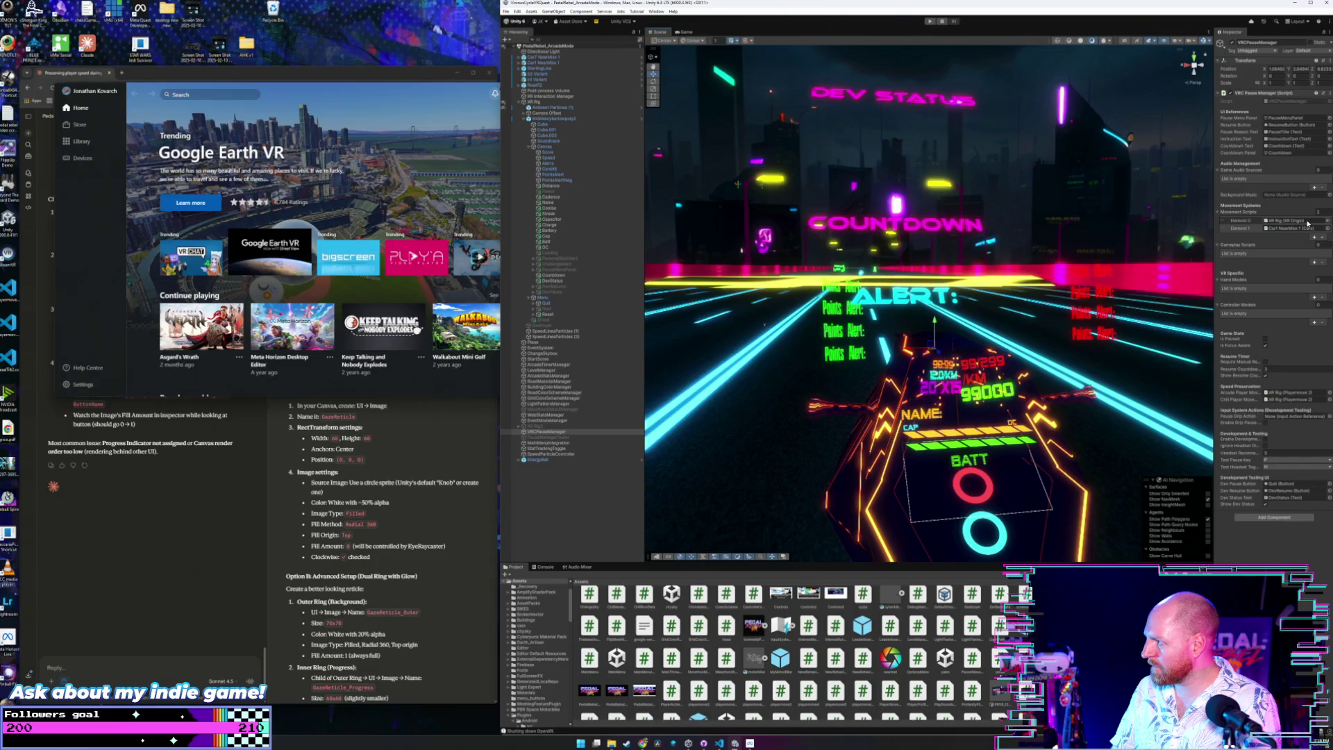
Delete Movement Scripts Element 0 (XR Rig) from VRCPauseManager.
{"action": "left_click", "coordinate": [1263, 222]}
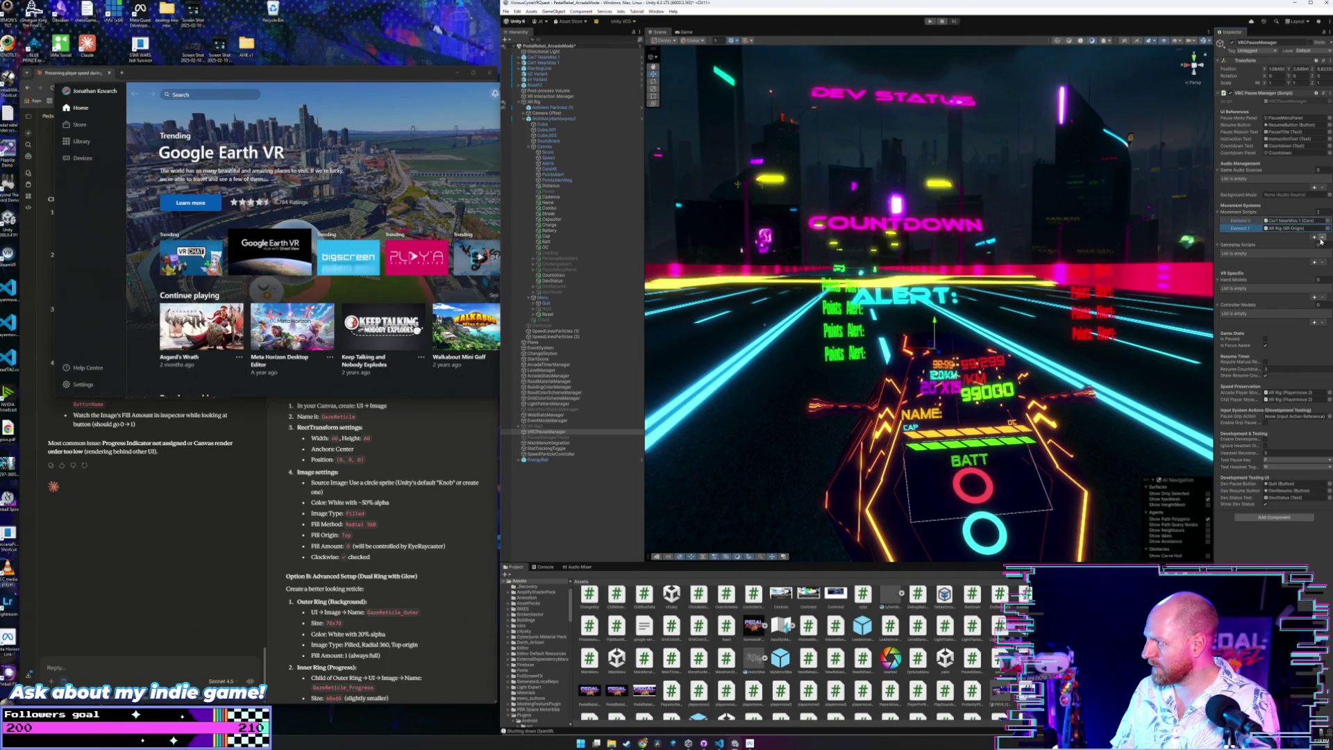
{"action": "left_click", "coordinate": [1322, 237]}
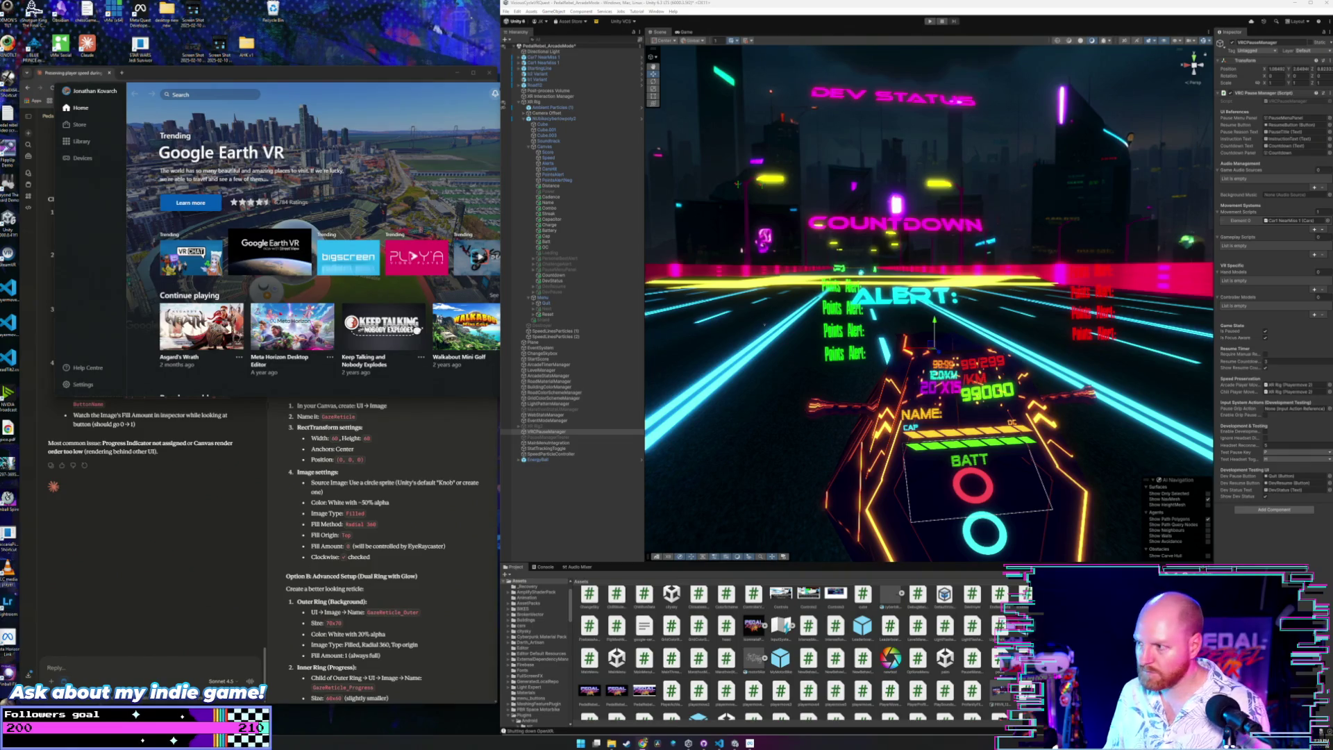
{"action": "left_click", "coordinate": [456, 72]}
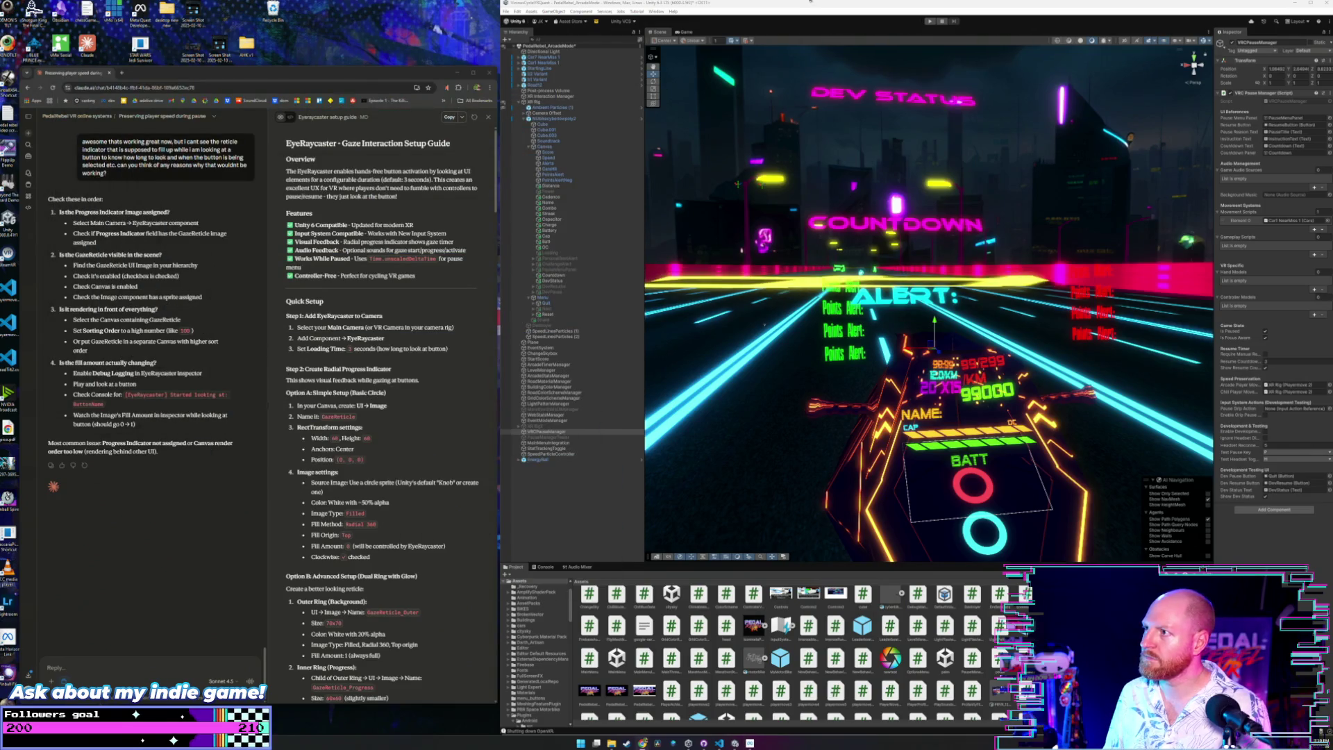
Select HUbikecyberbody2, collapse the Menu and Canvas branches, then select VRCPauseManager.
{"action": "left_click", "coordinate": [506, 12]}
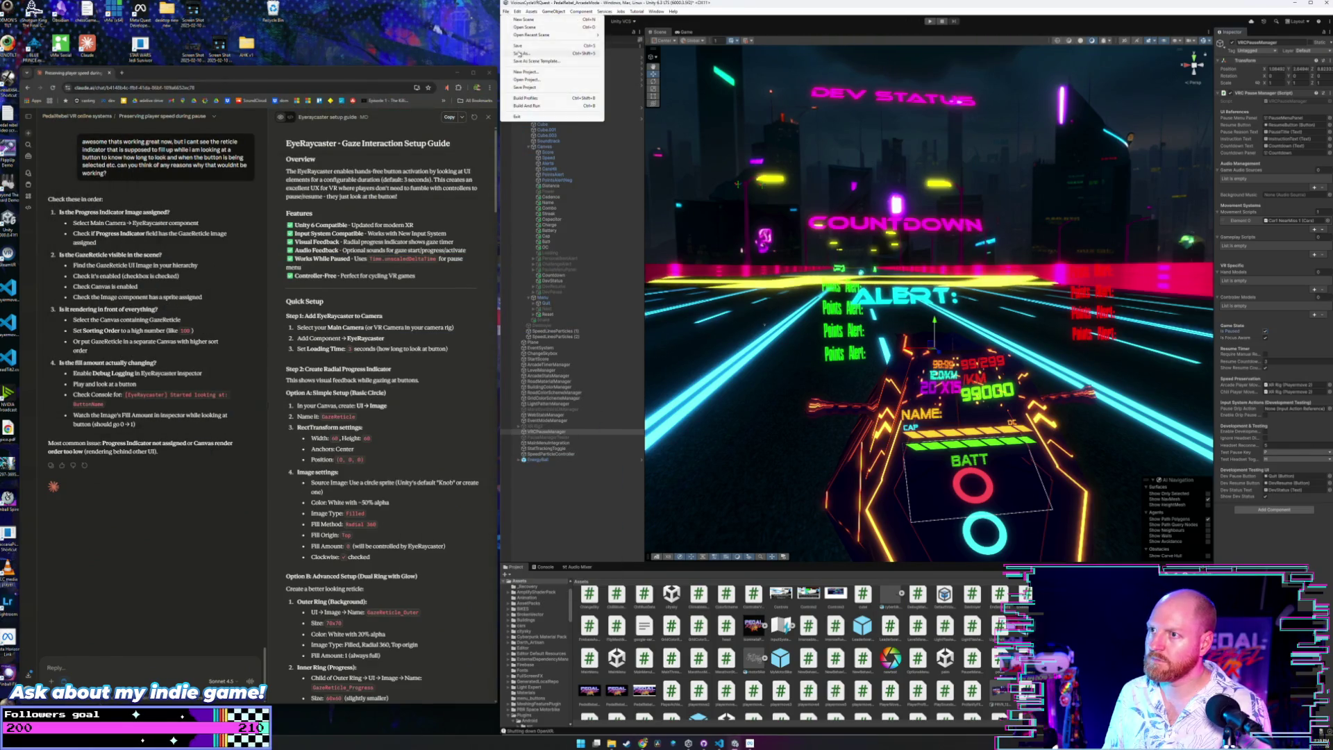
{"action": "left_click", "coordinate": [505, 12]}
{"action": "left_click", "coordinate": [505, 12]}
{"action": "left_click", "coordinate": [537, 89]}
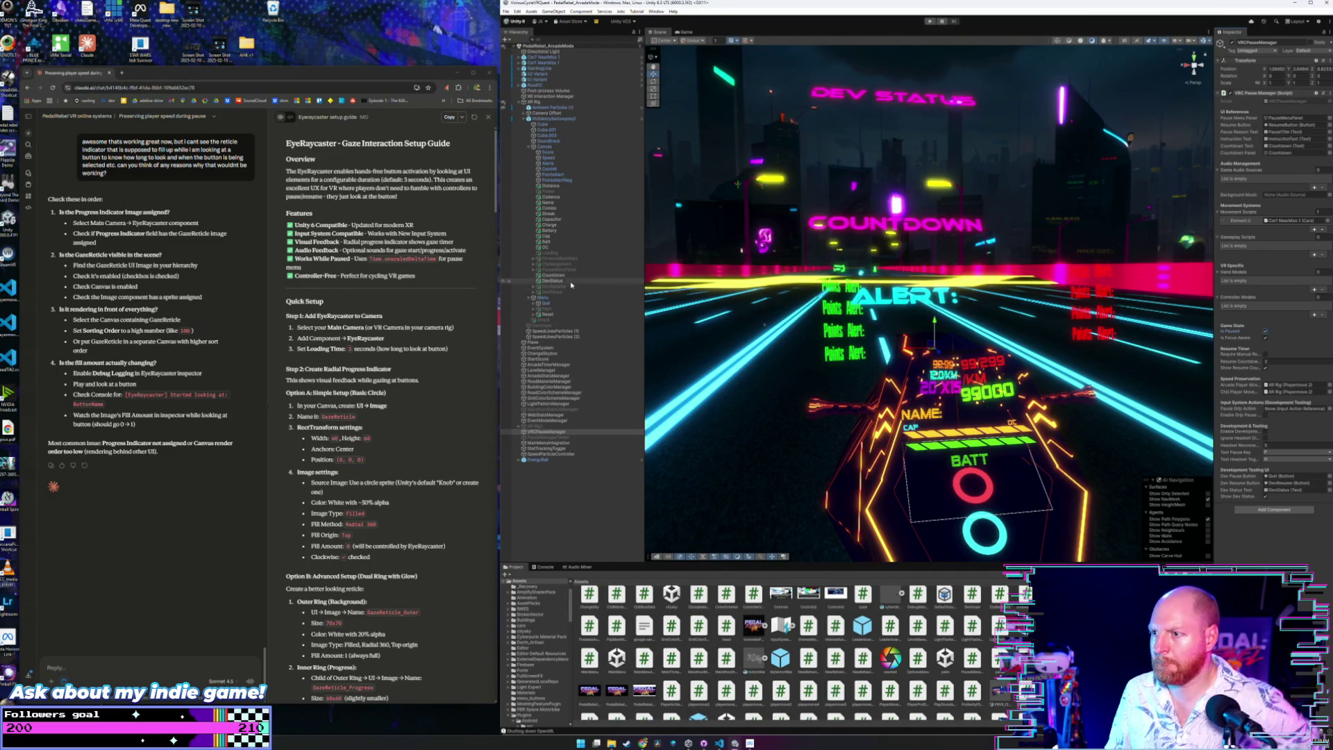
{"action": "left_click", "coordinate": [563, 120]}
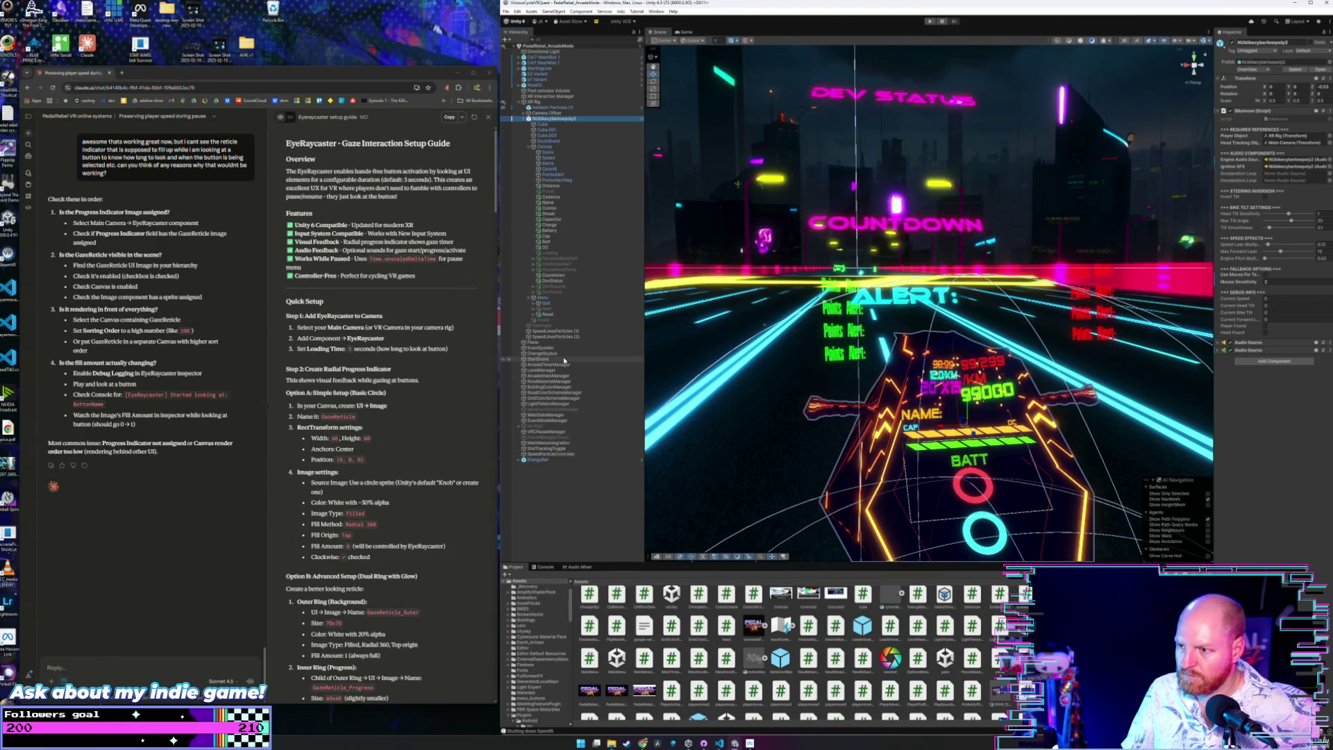
{"action": "left_click", "coordinate": [568, 298]}
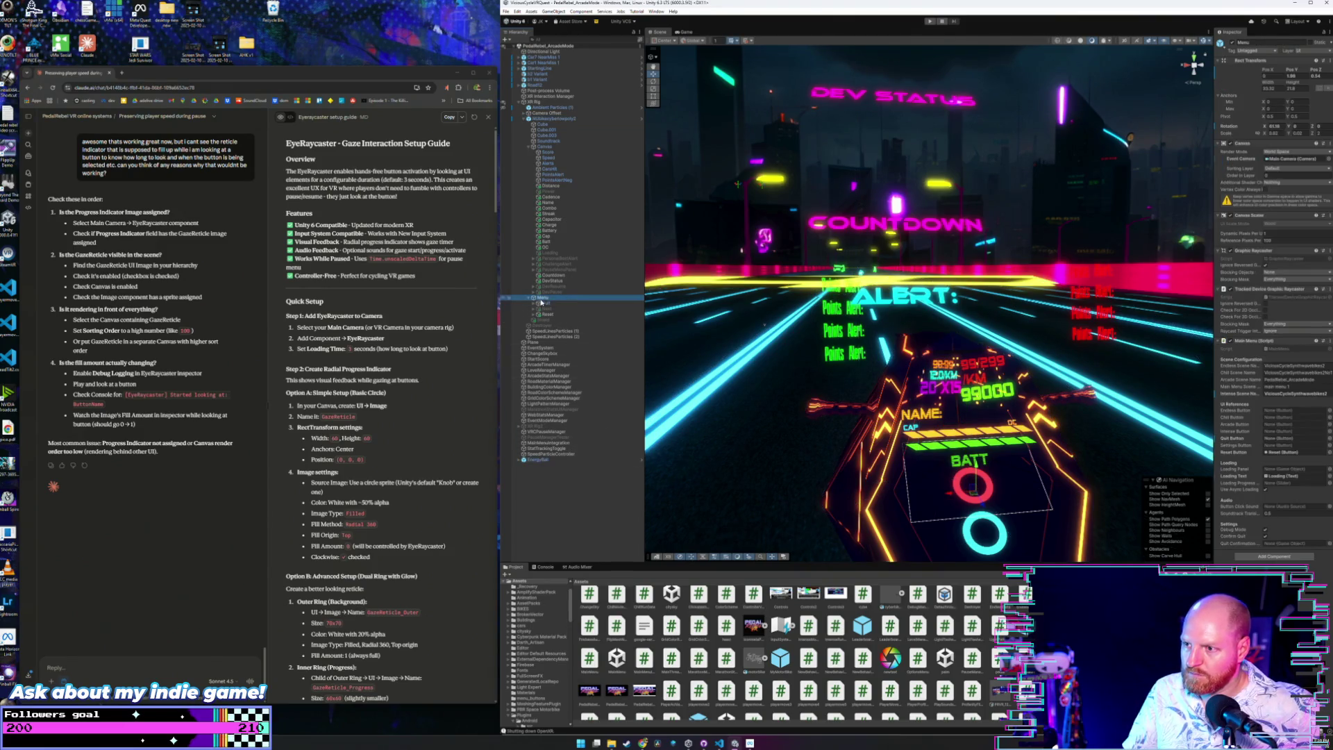
{"action": "left_click", "coordinate": [532, 298]}
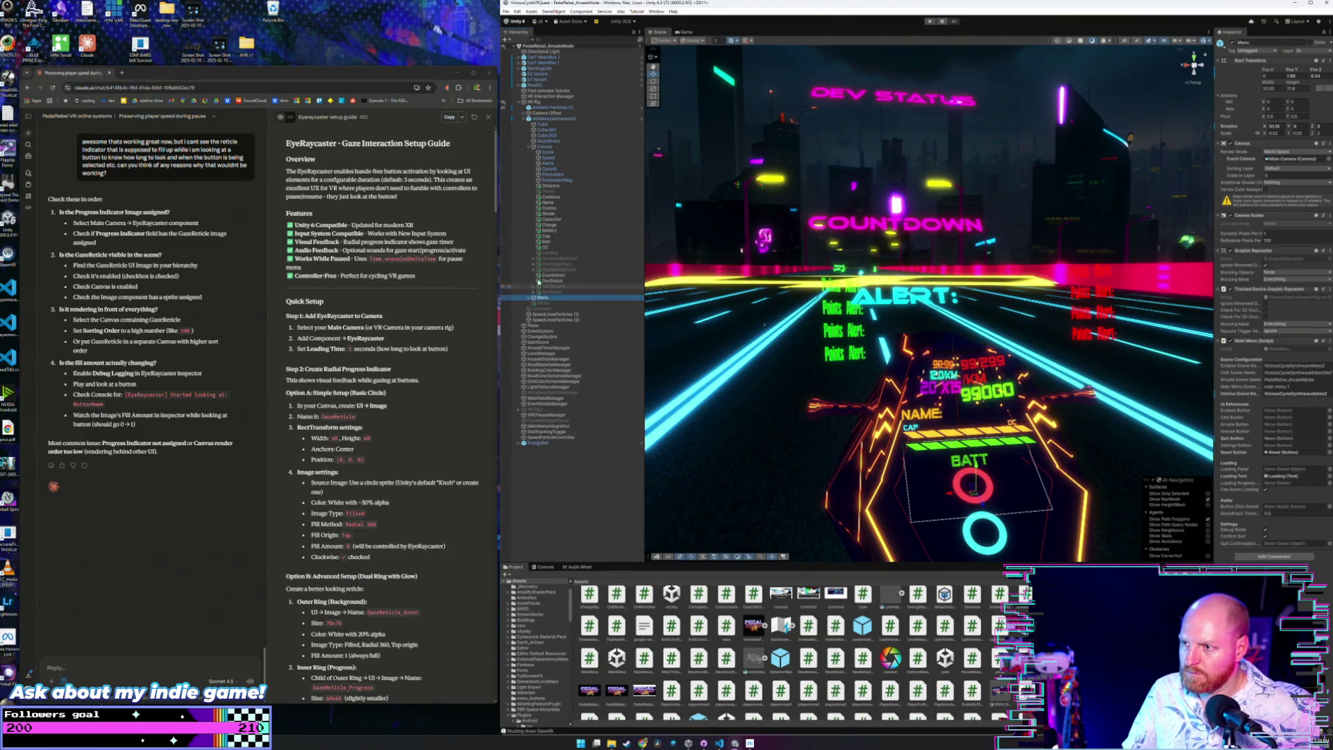
{"action": "left_click", "coordinate": [531, 146]}
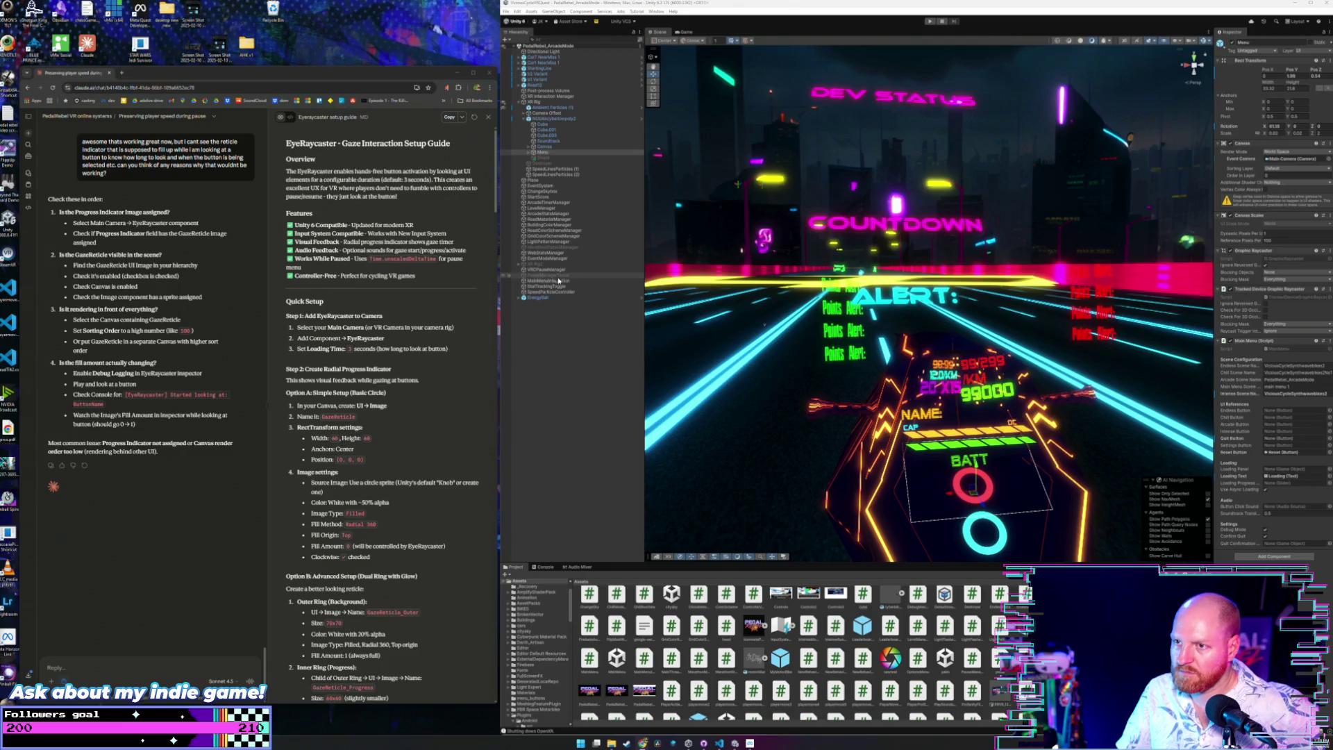
{"action": "left_click", "coordinate": [723, 9]}
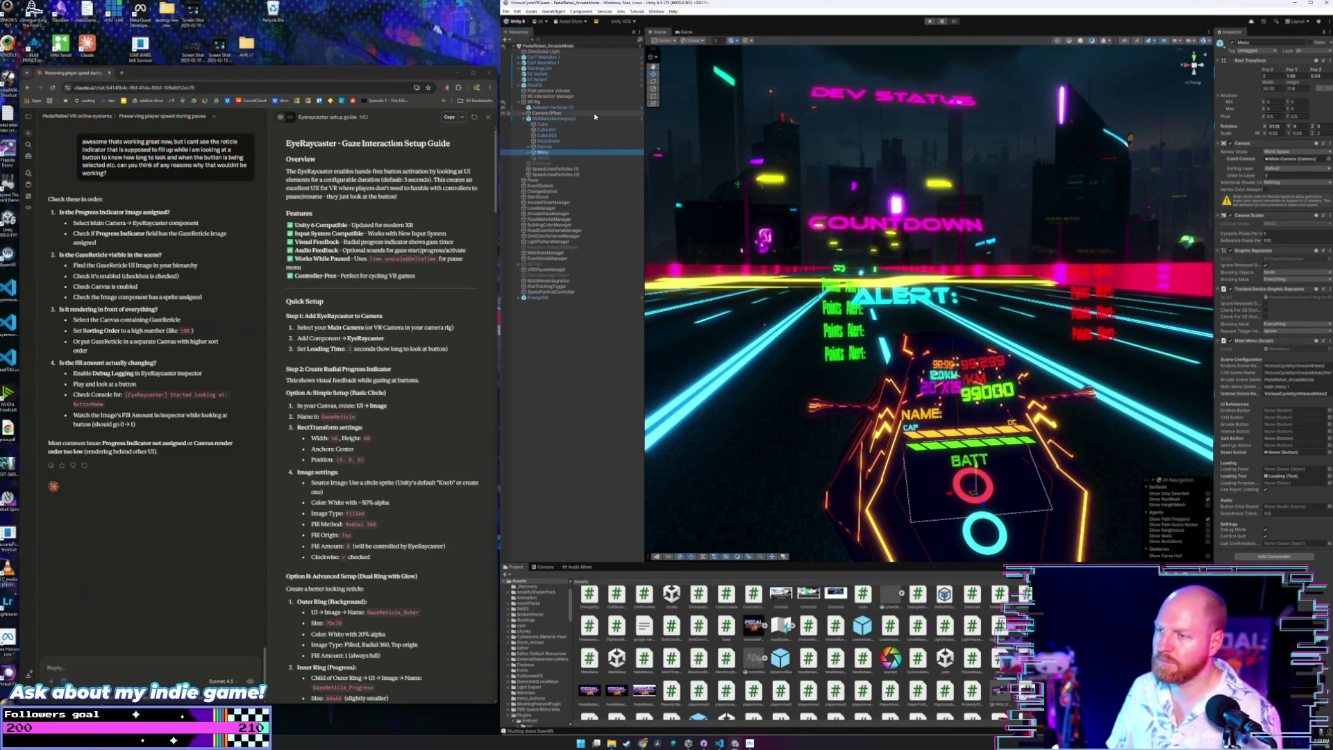
{"action": "left_click", "coordinate": [570, 270]}
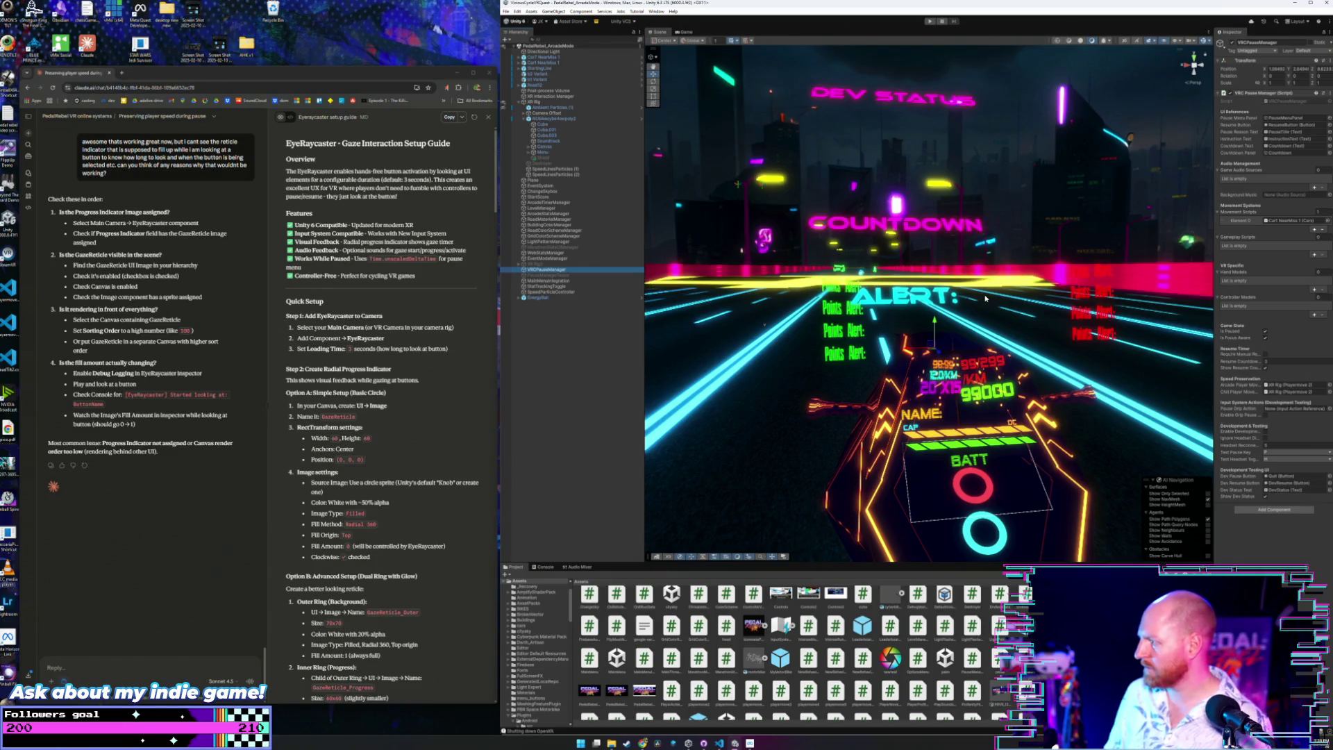
Toggle a game-state option on VRCPauseManager and save the project.
{"action": "left_click", "coordinate": [1266, 332]}
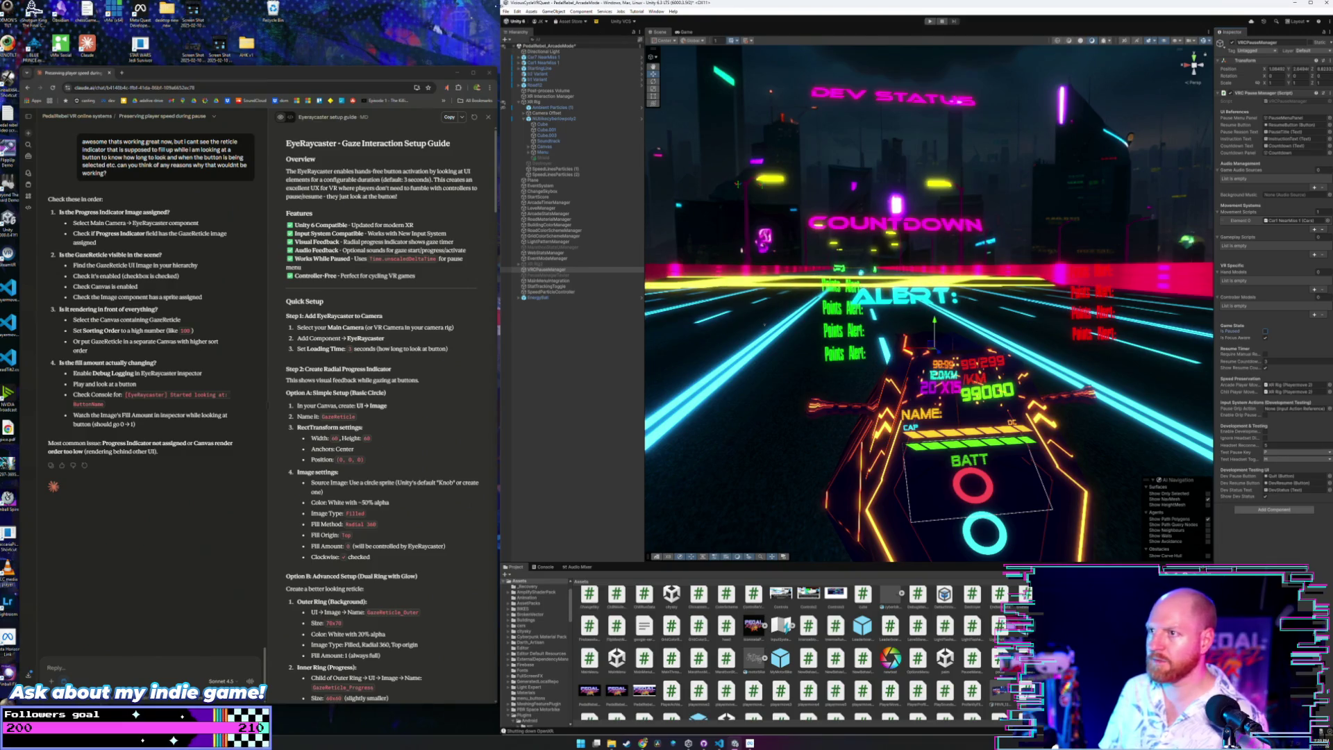
{"action": "left_click", "coordinate": [506, 11]}
{"action": "left_click", "coordinate": [506, 11]}
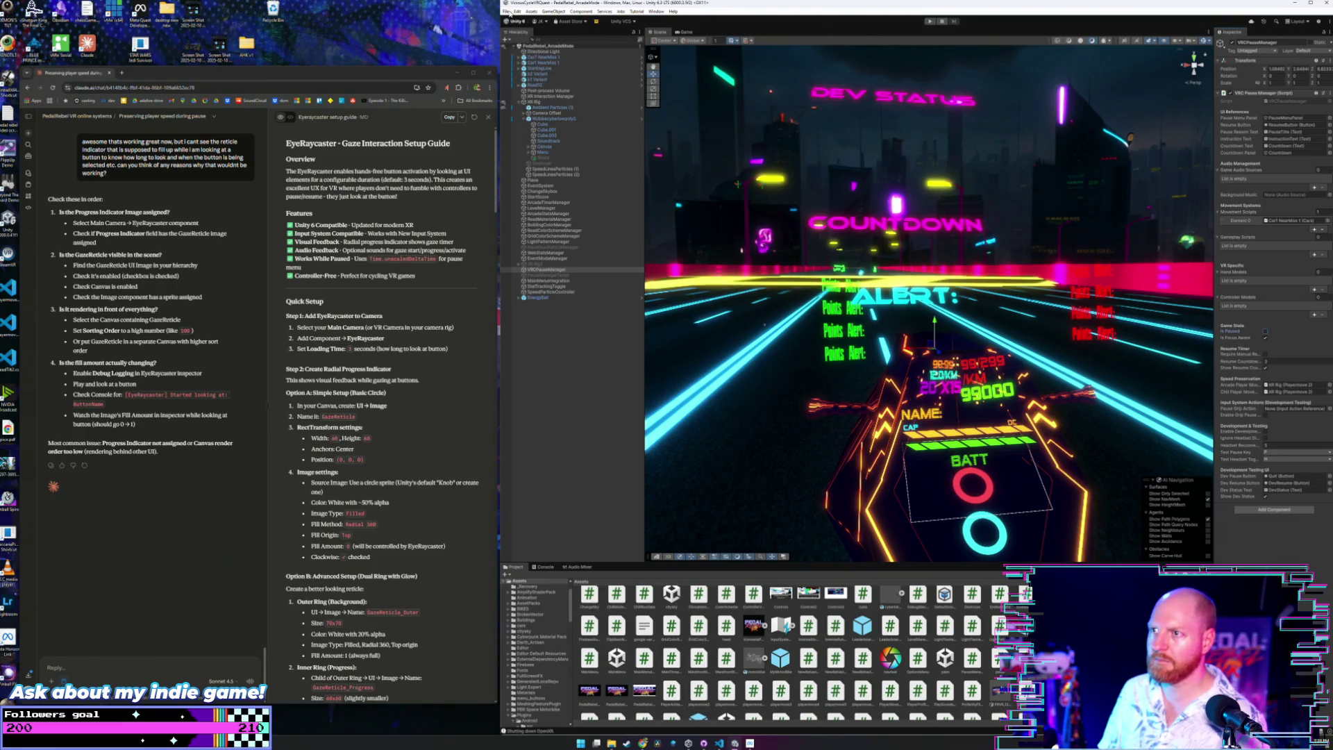
{"action": "left_click", "coordinate": [506, 11]}
{"action": "left_click", "coordinate": [551, 89]}
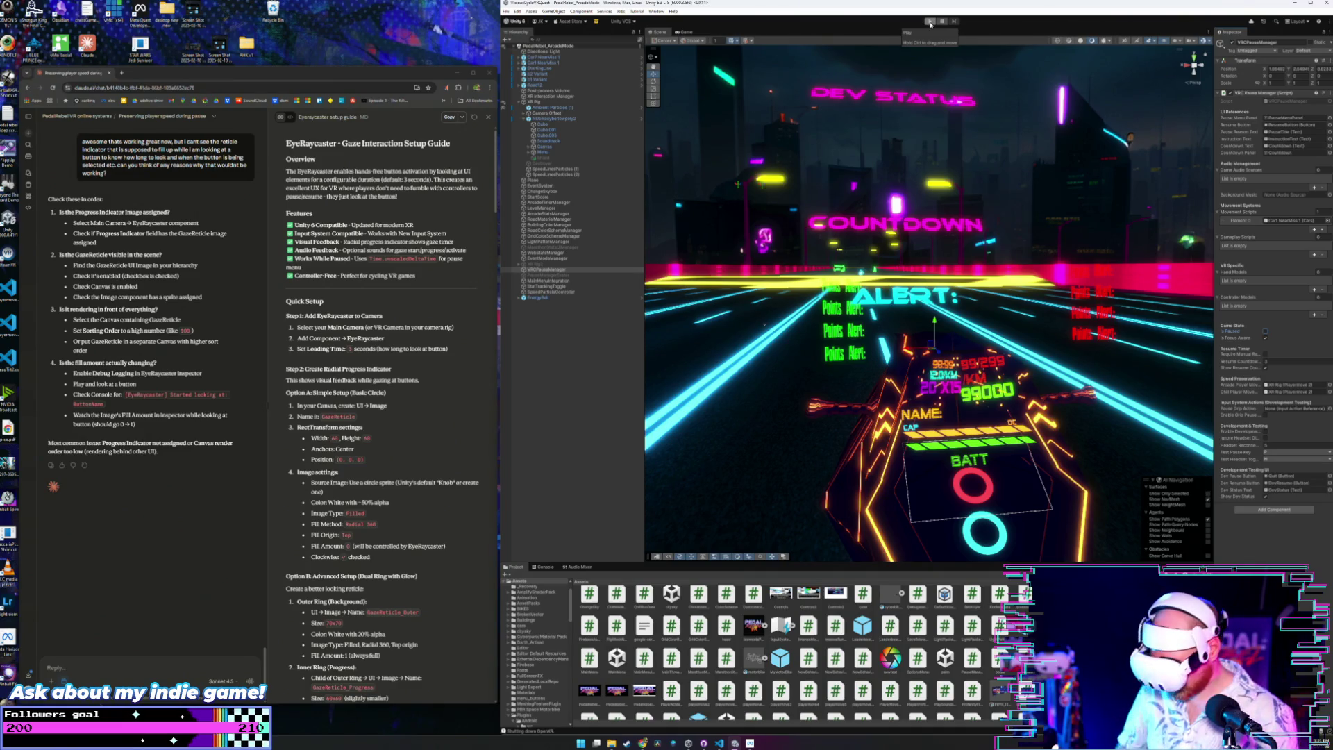
Play-test the bike scene in the headset, then stop Play mode with Ctrl+P.
{"action": "left_click", "coordinate": [930, 23]}
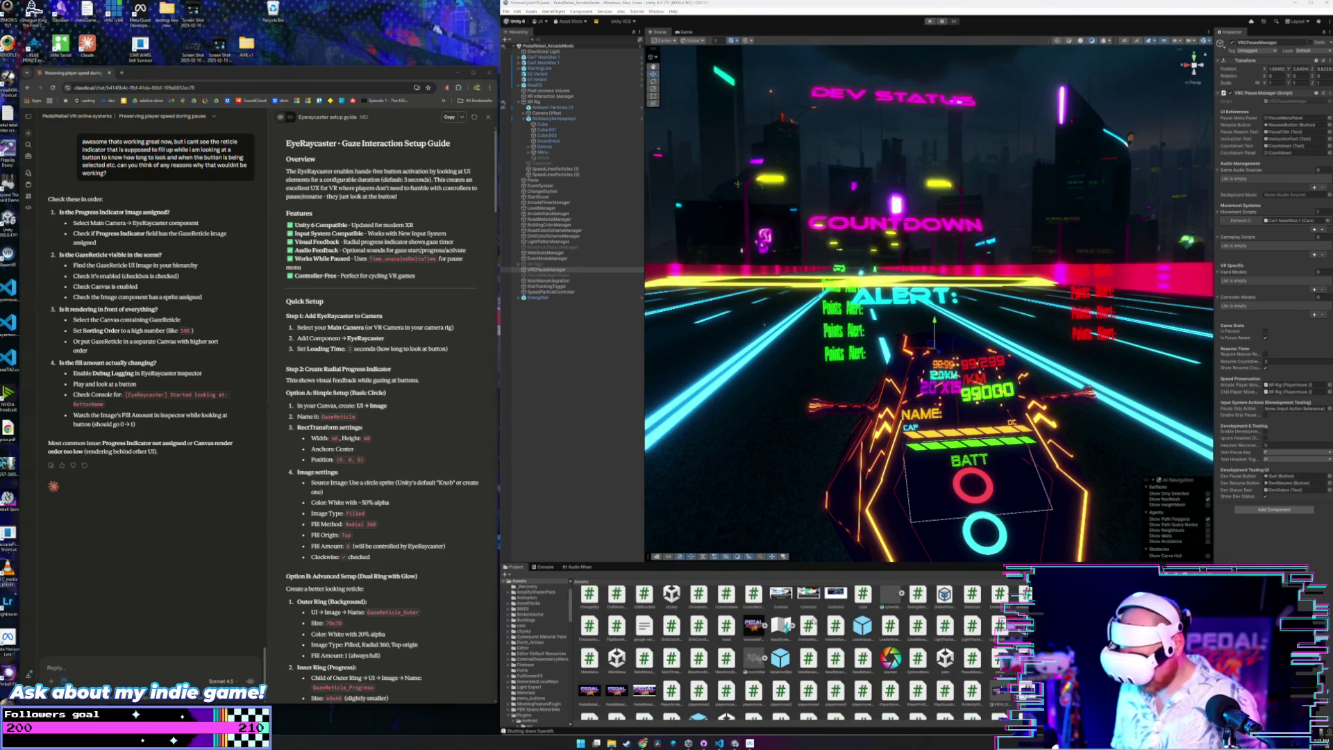
{"action": "left_click", "coordinate": [930, 23]}
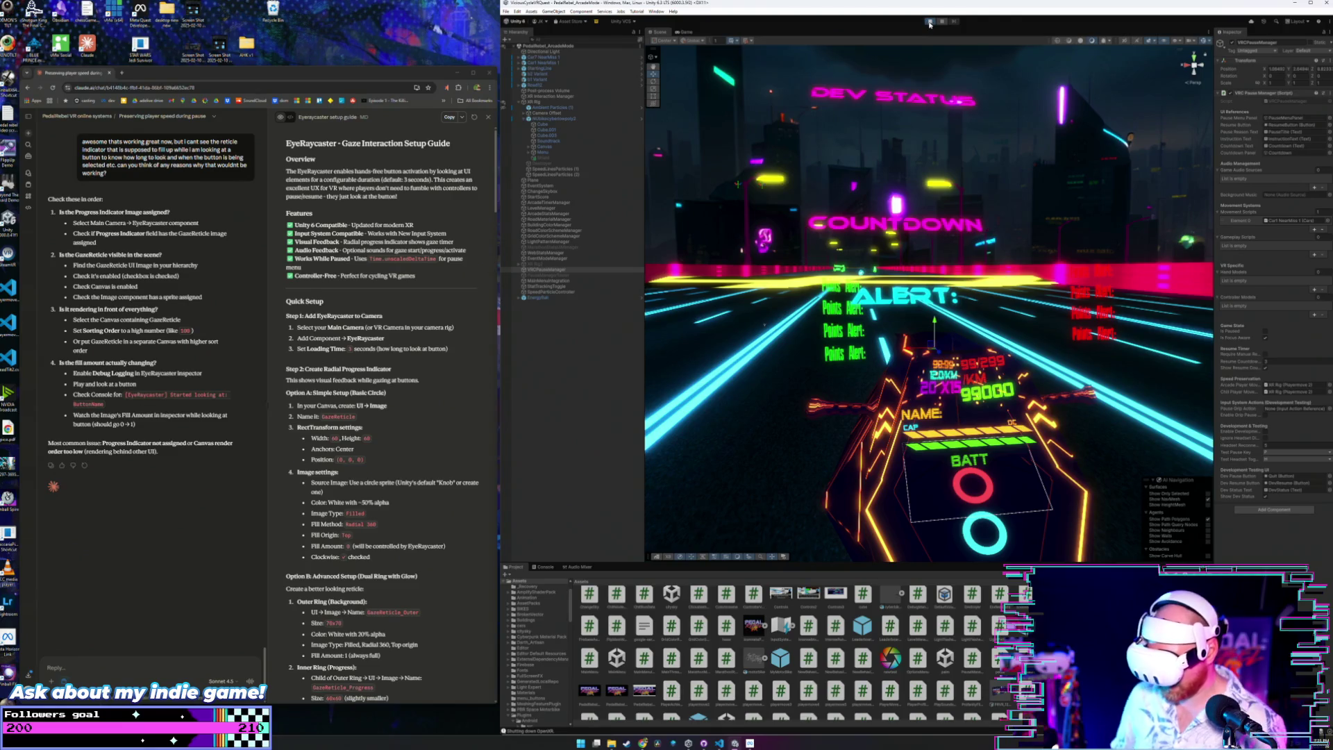
{"action": "left_click", "coordinate": [930, 23]}
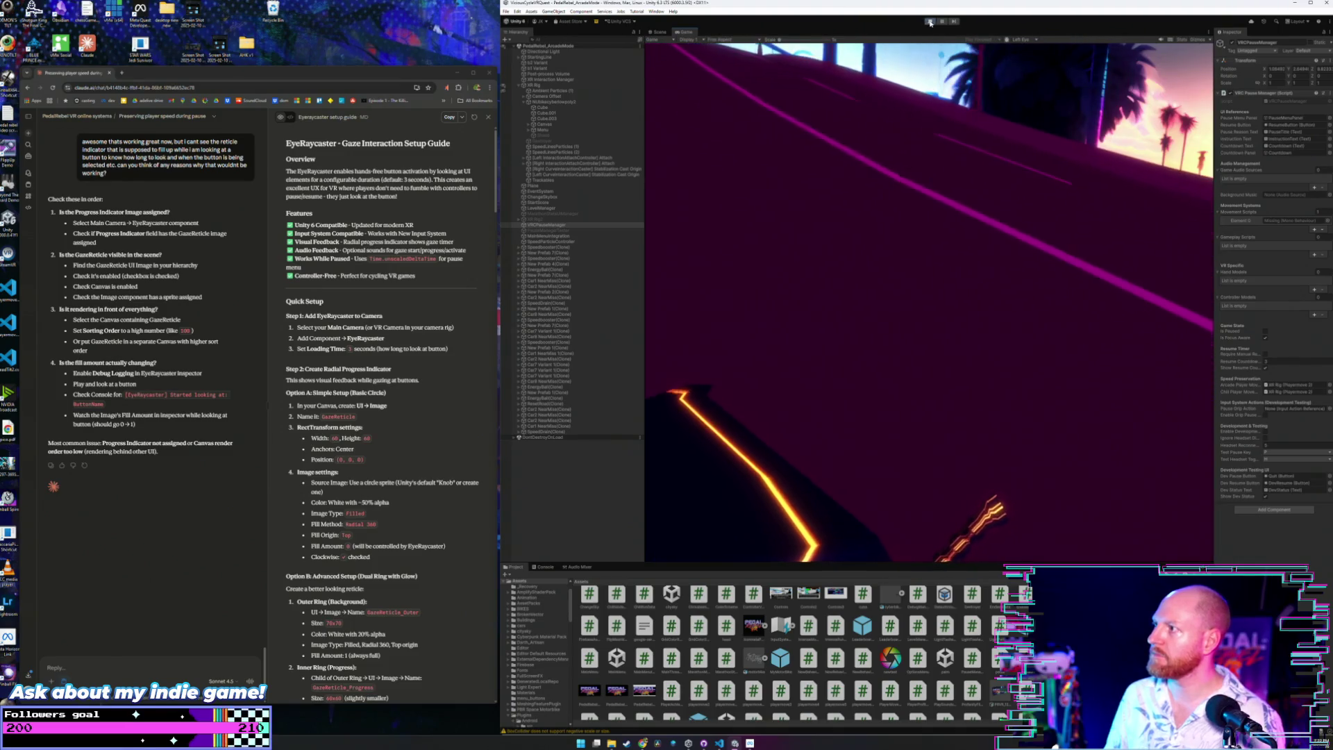
{"action": "key", "text": "ctrl+p"}
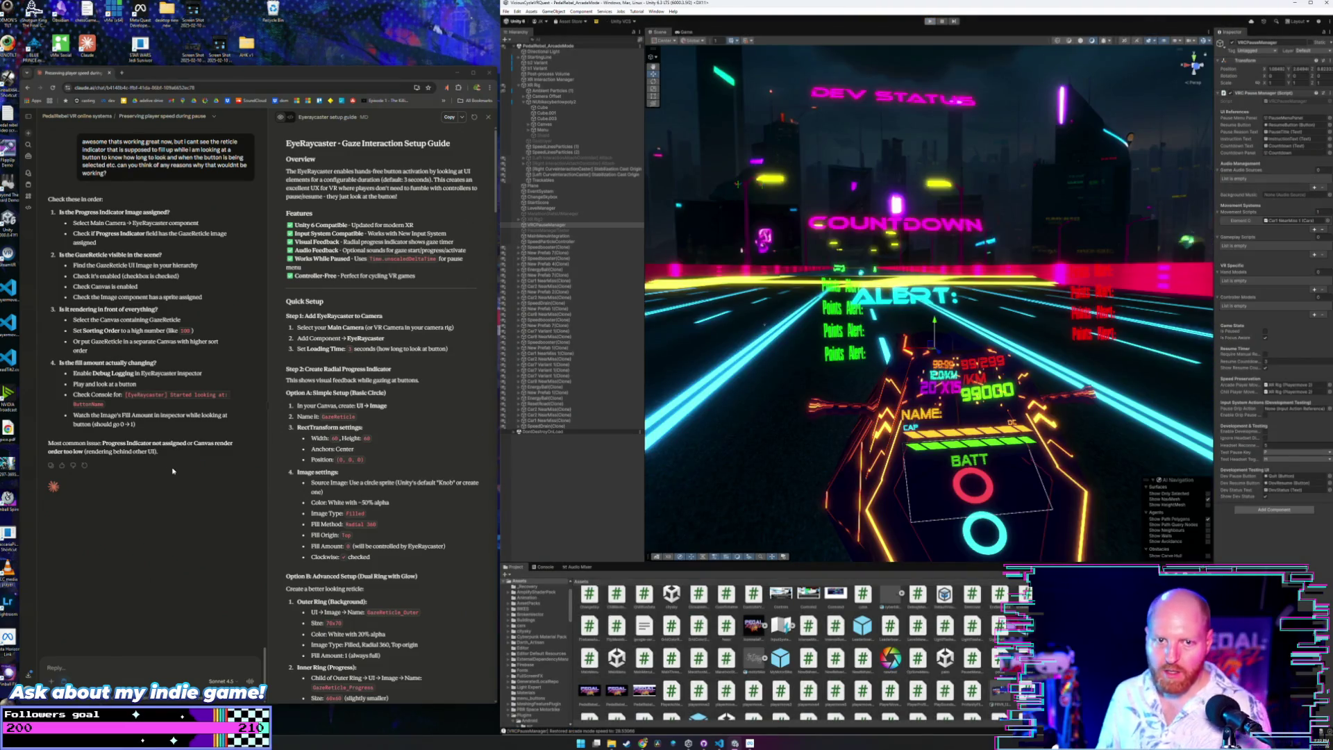
Open VRCPauseManager.cs in Visual Studio and read from gameplayScripts down to the pause-state fields.
{"action": "left_click", "coordinate": [719, 743]}
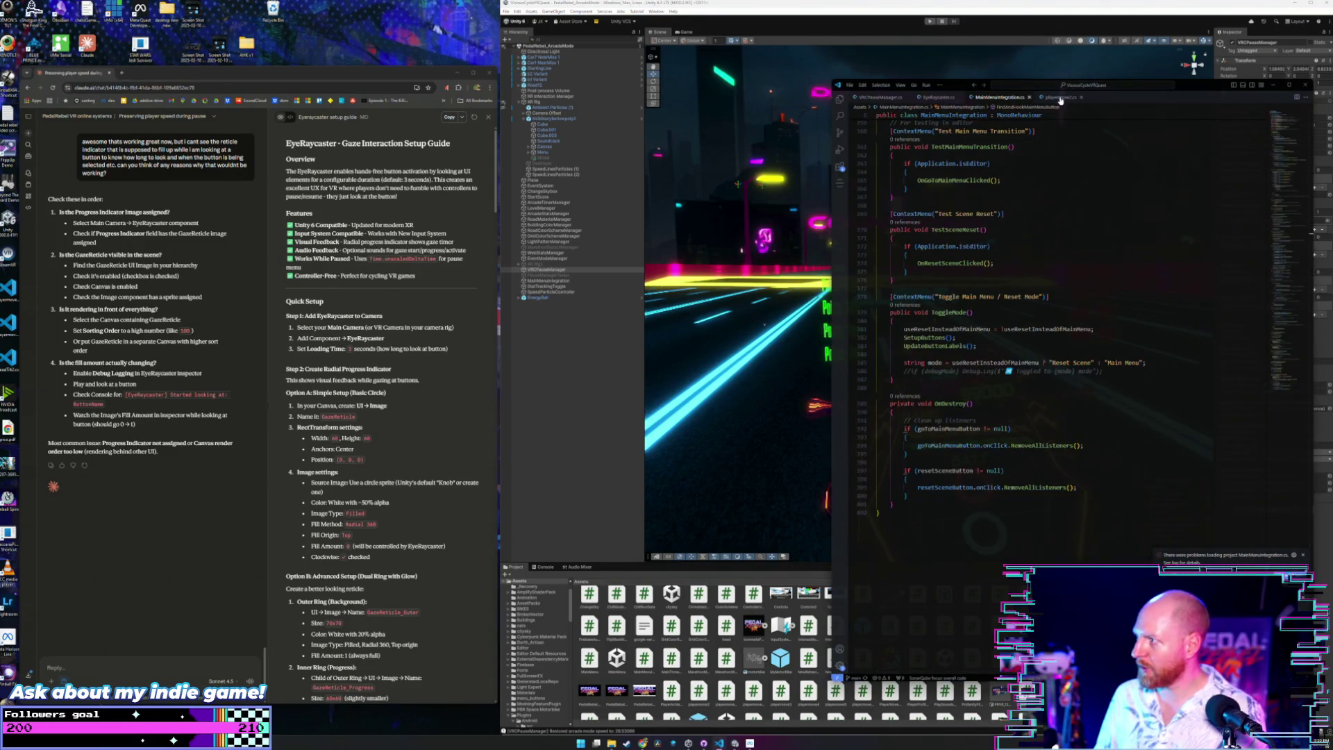
{"action": "left_click", "coordinate": [893, 98]}
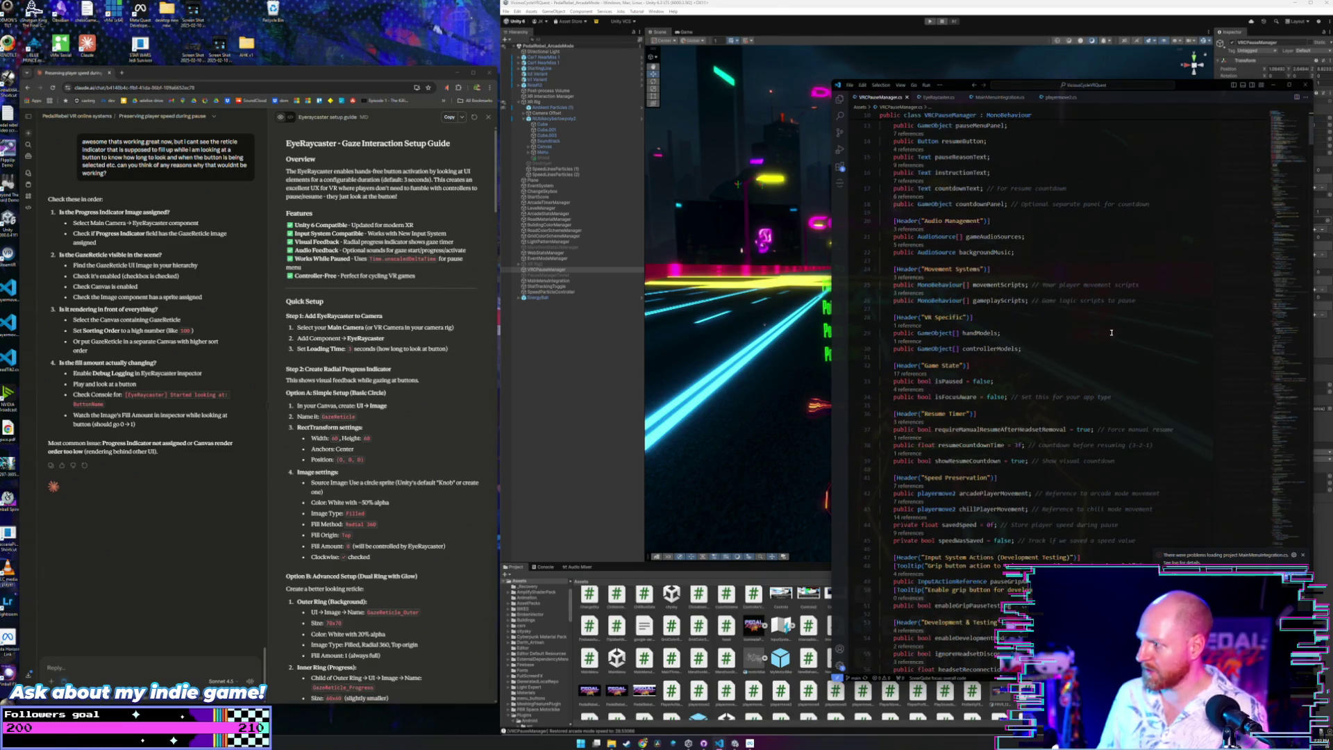
{"action": "left_click", "coordinate": [1146, 301]}
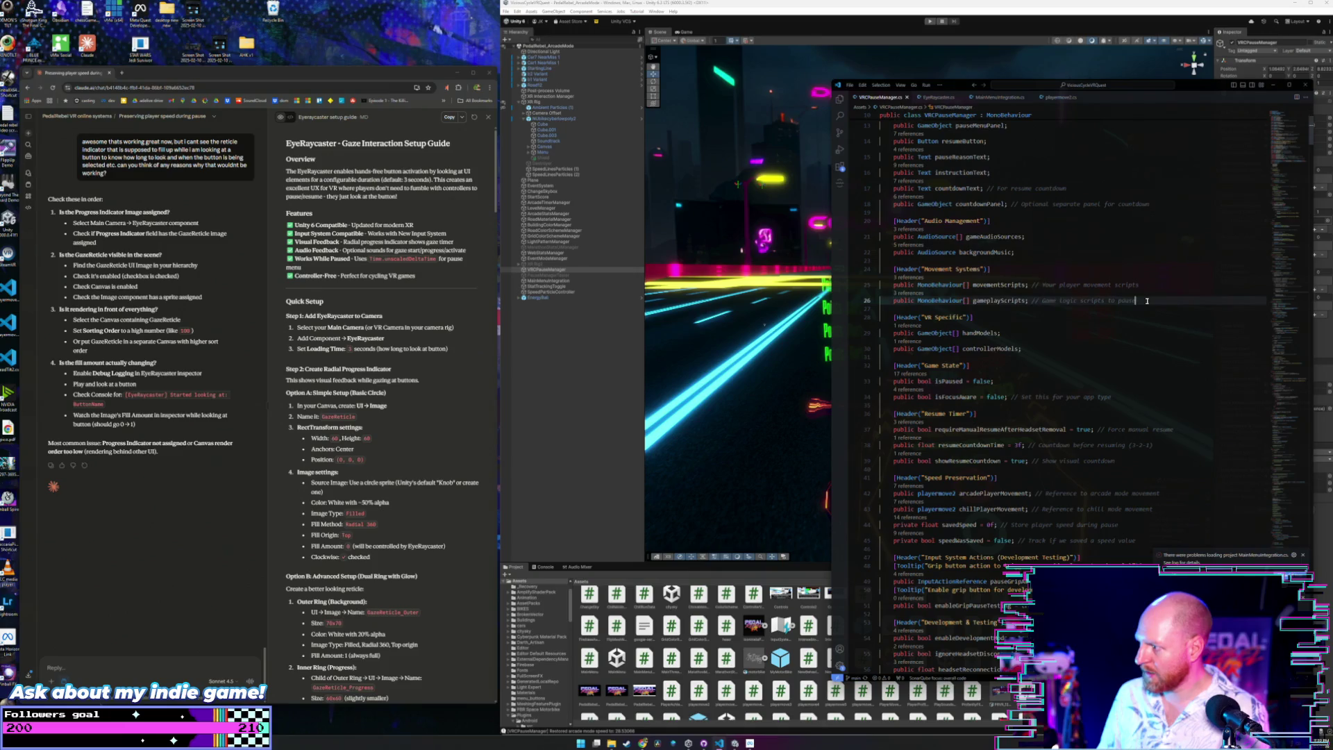
{"action": "scroll", "coordinate": [1146, 300], "scroll_direction": "down", "scroll_amount": 10}
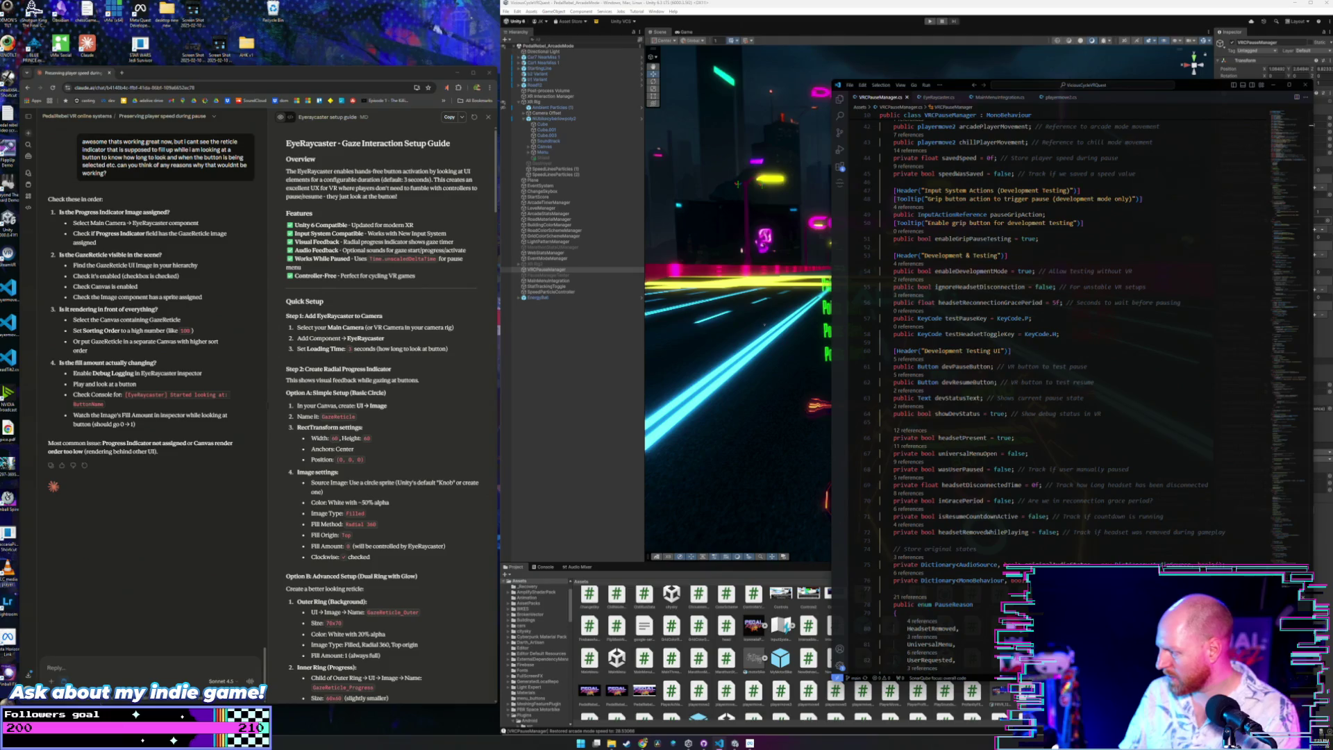
{"action": "scroll", "coordinate": [1186, 417], "scroll_direction": "down", "scroll_amount": 4}
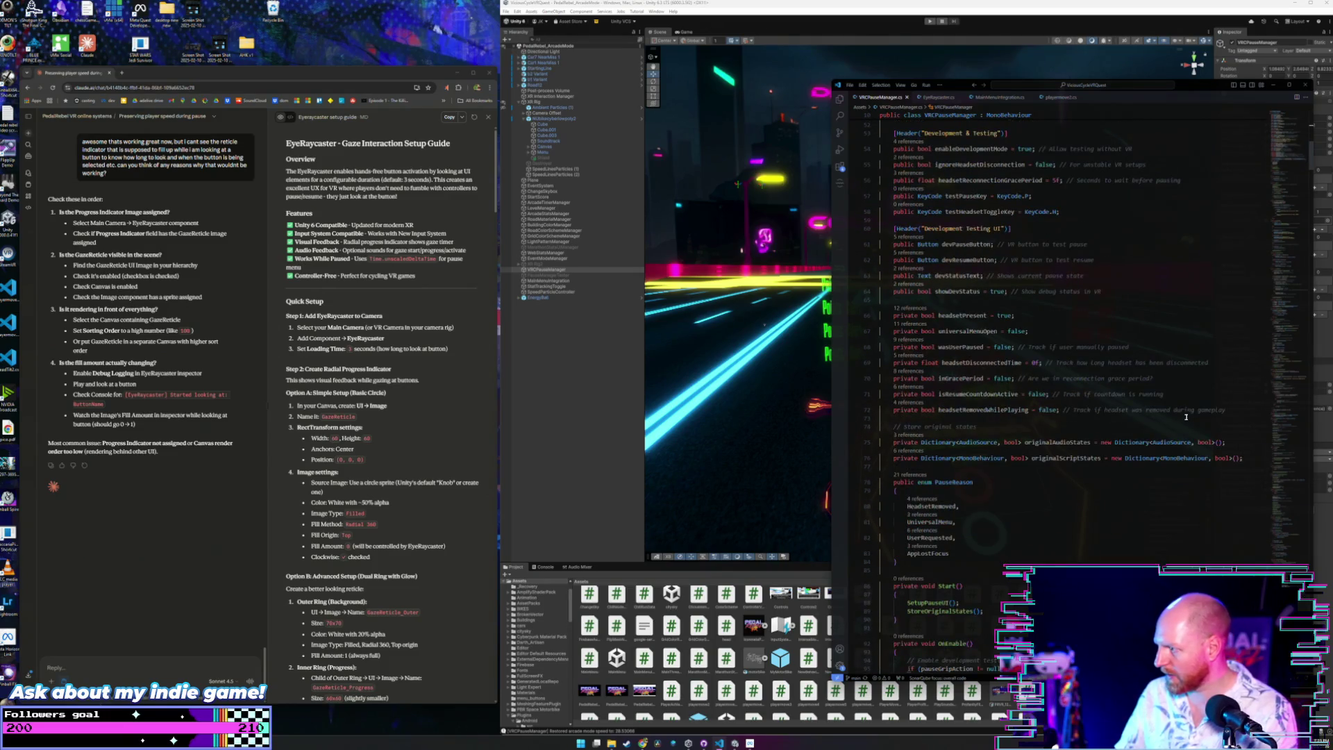
{"action": "scroll", "coordinate": [1172, 394], "scroll_direction": "down", "scroll_amount": 1}
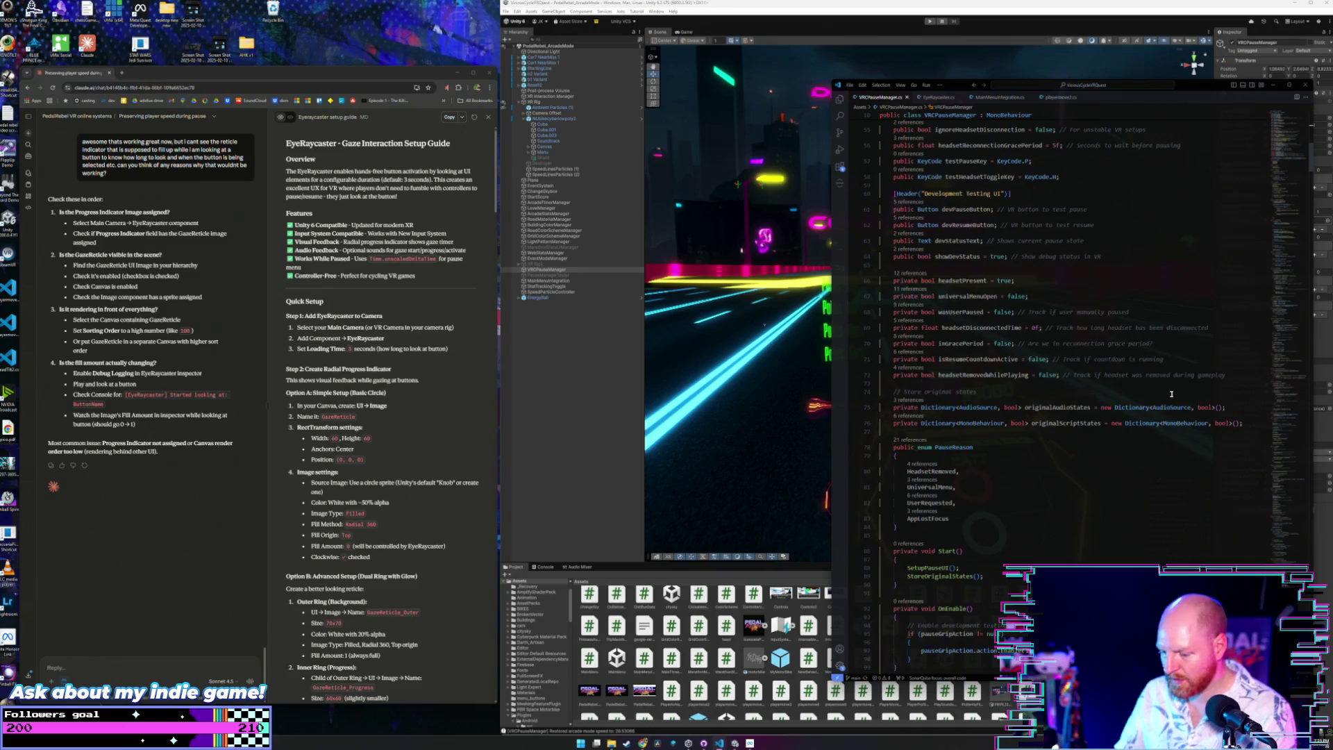